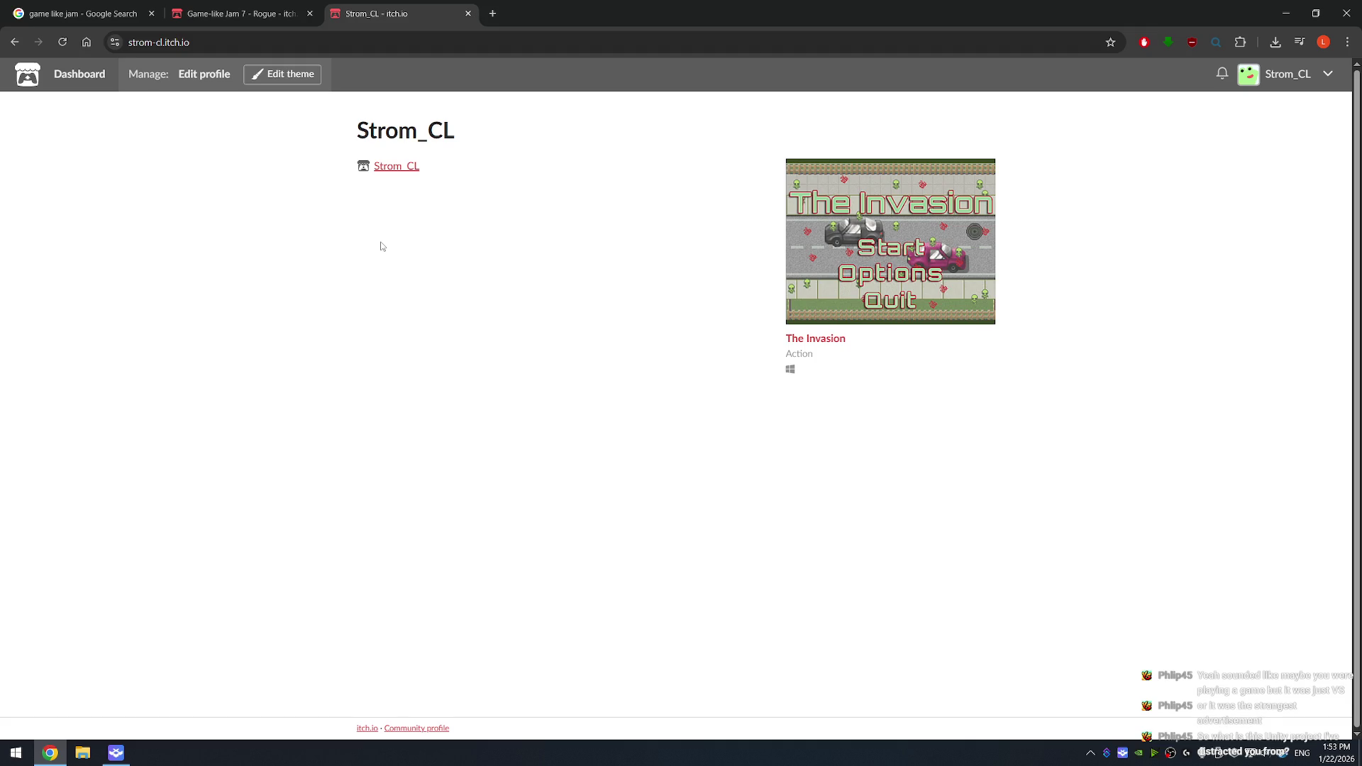
Step: Launch Unity Hub by searching 'unity' in Windows search
click(17, 760)
text(unity)
key(Return)
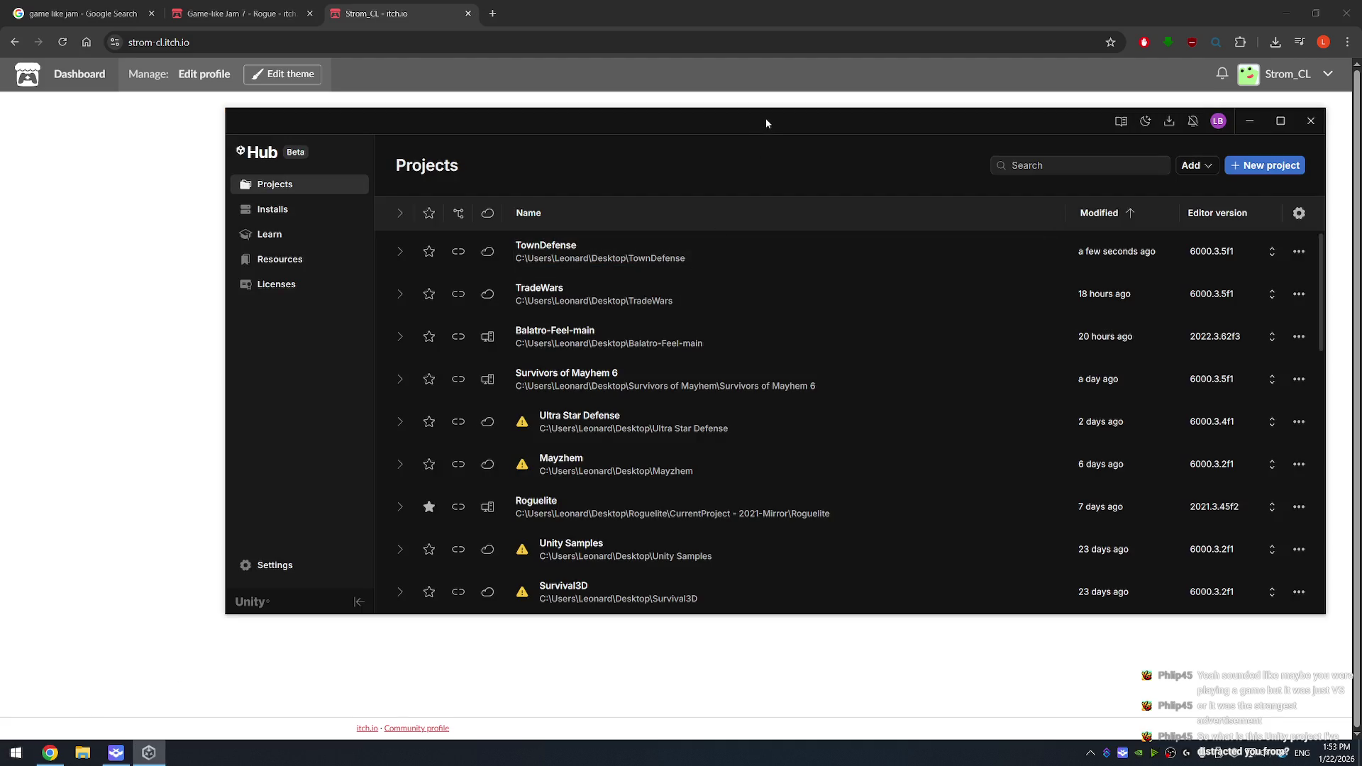
Step: Open the TownDefense project from Unity Hub, then bring up the Touch Portal board
drag(764, 117, 640, 121)
click(444, 257)
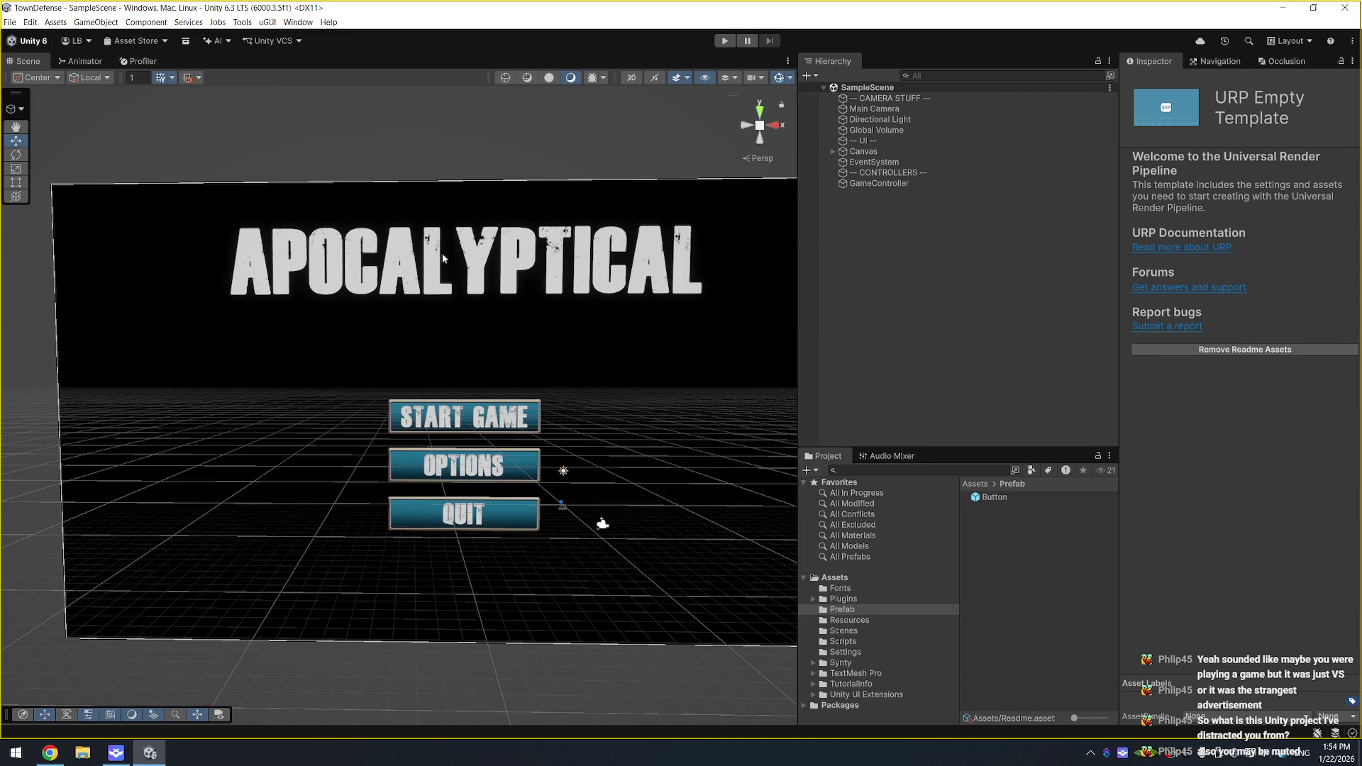
click(116, 754)
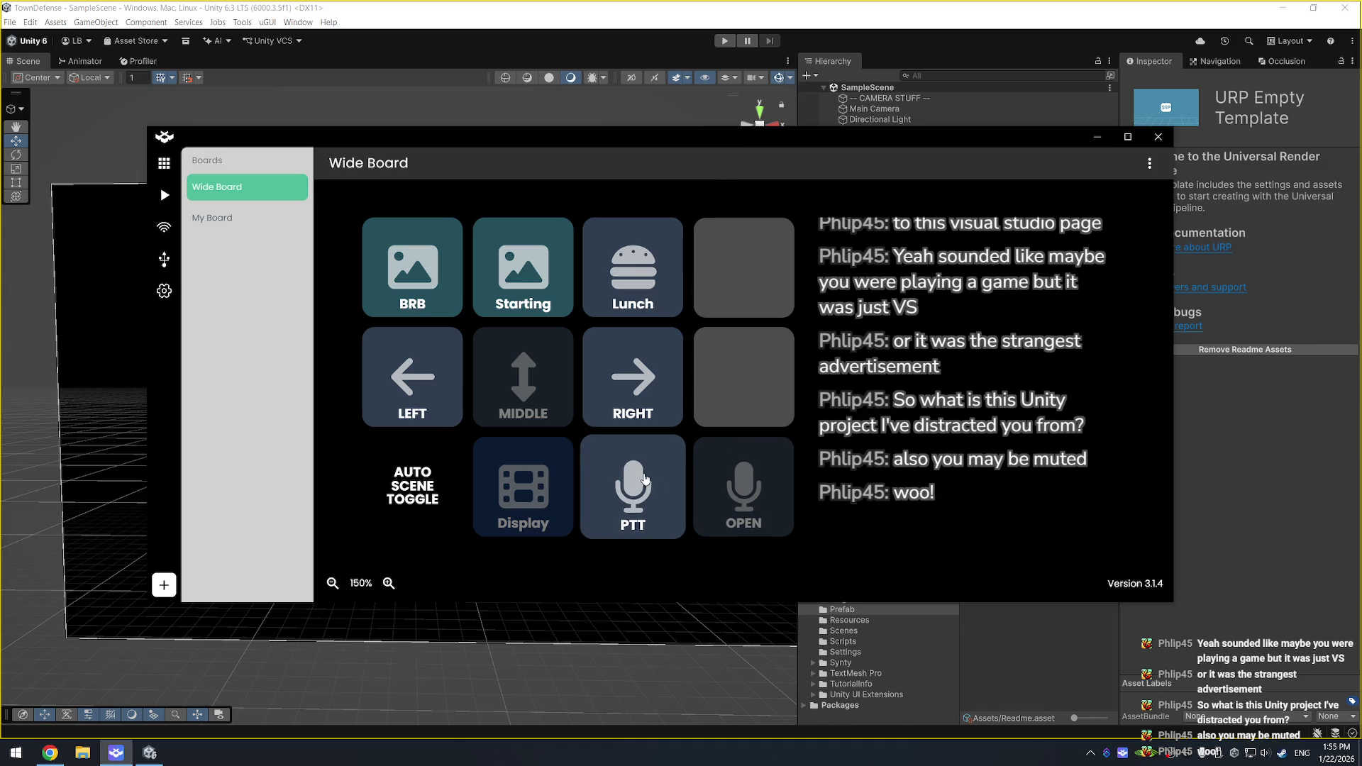
Step: Return to the Unity Editor, hiding the Touch Portal Wide Board
click(667, 12)
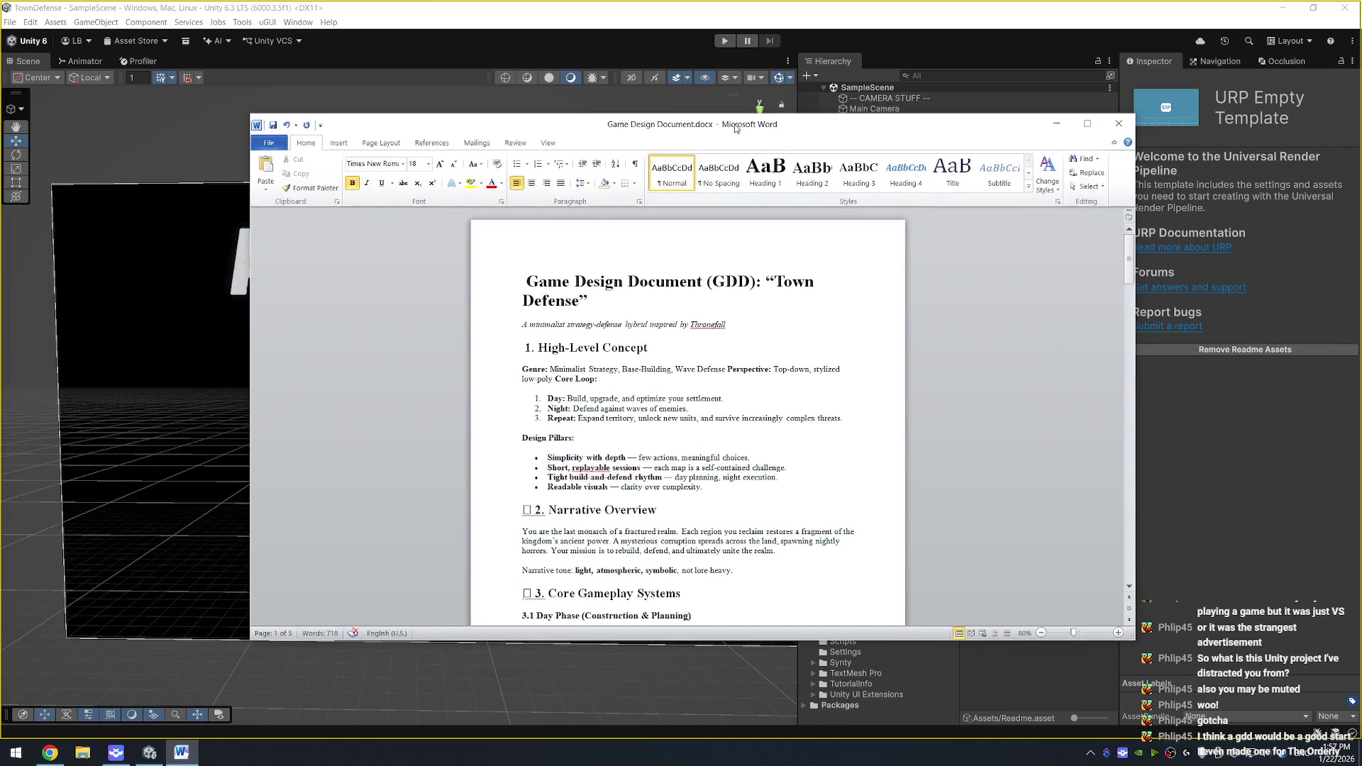
Step: Delete the stray box characters before the 2. and 3. section headings
key(Delete)
click(523, 593)
key(Delete)
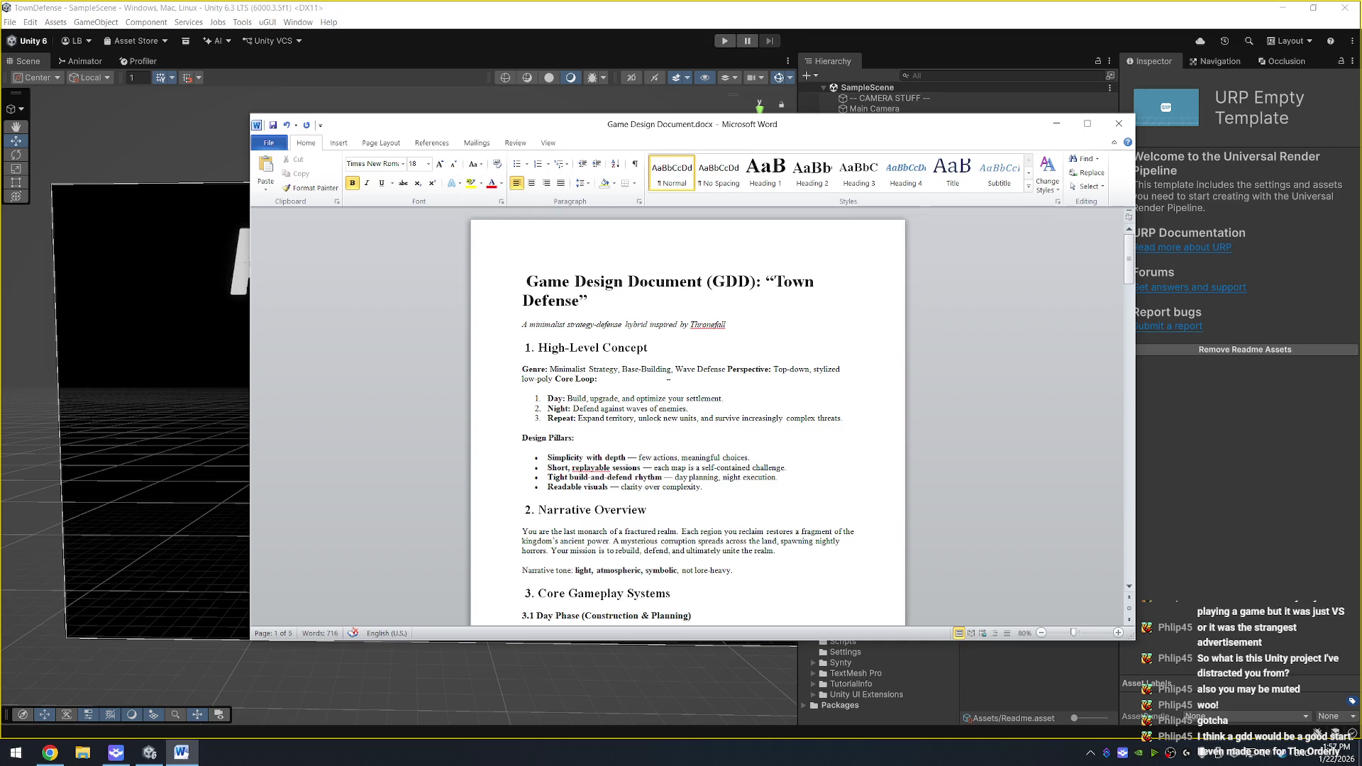
Step: Scroll through the rest of the design document, then close Word
scroll(687, 419, down, 5)
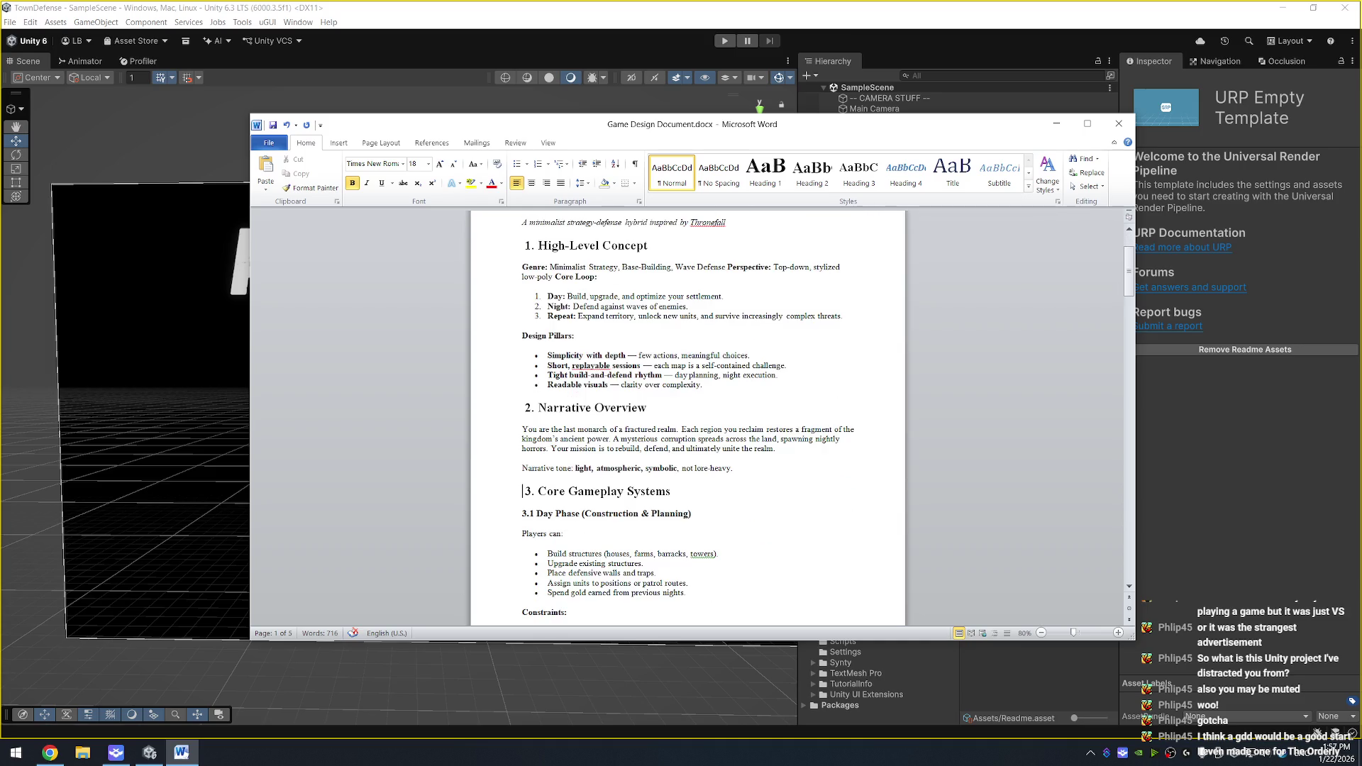
scroll(687, 419, down, 9)
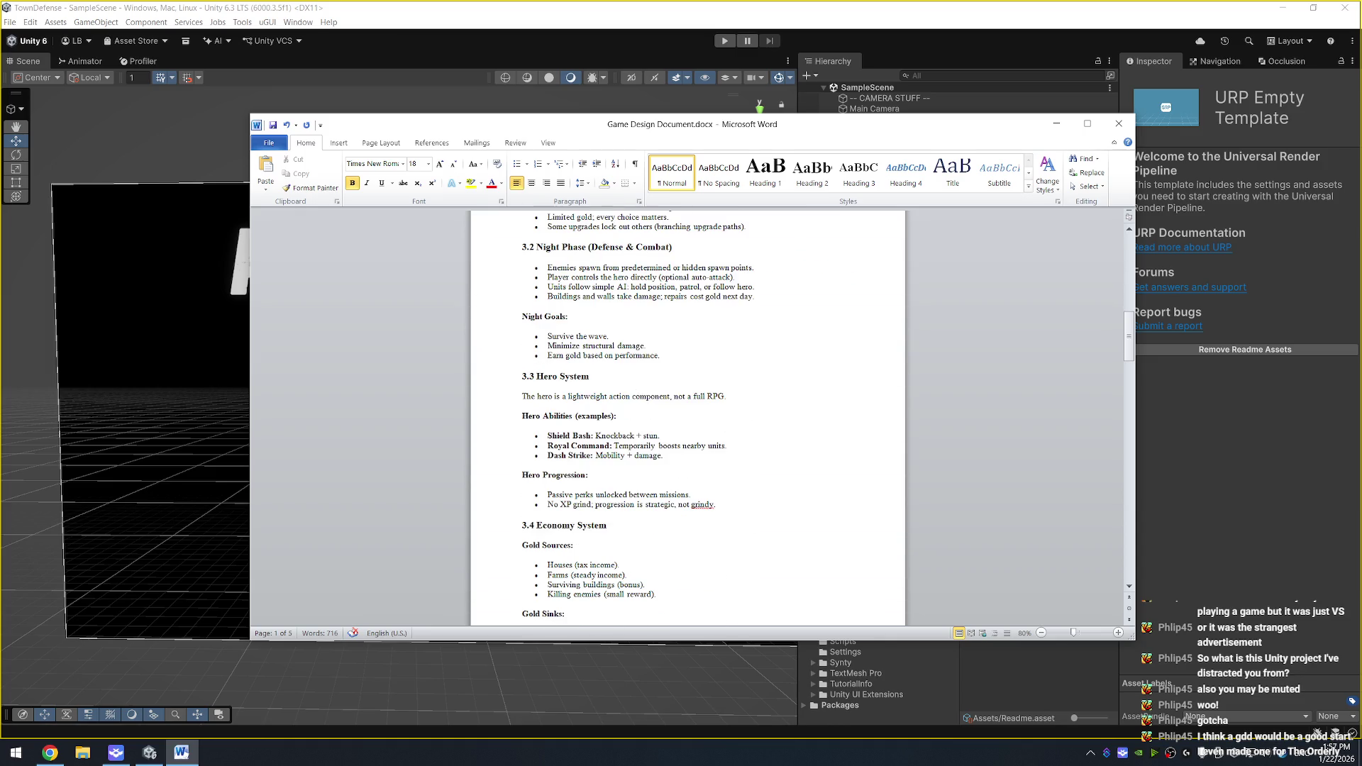
scroll(755, 366, down, 12)
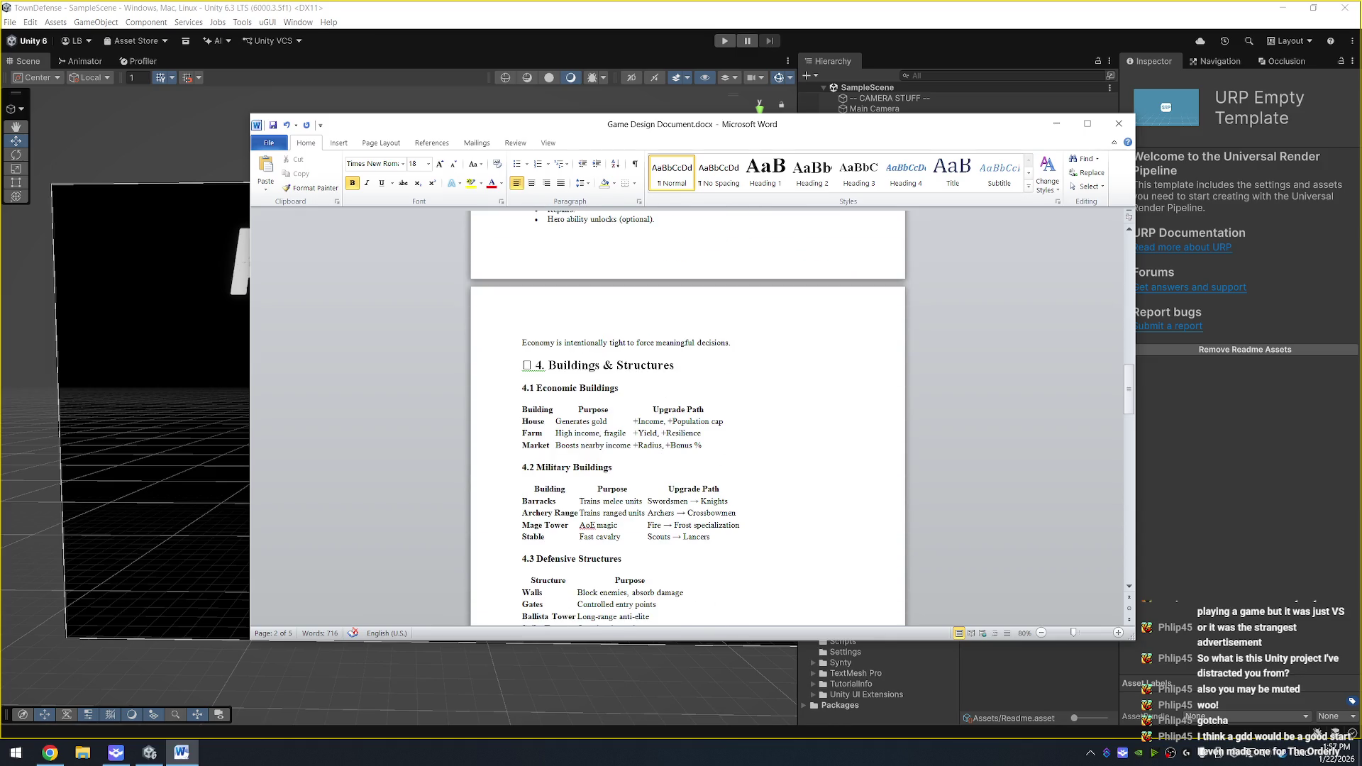
click(523, 339)
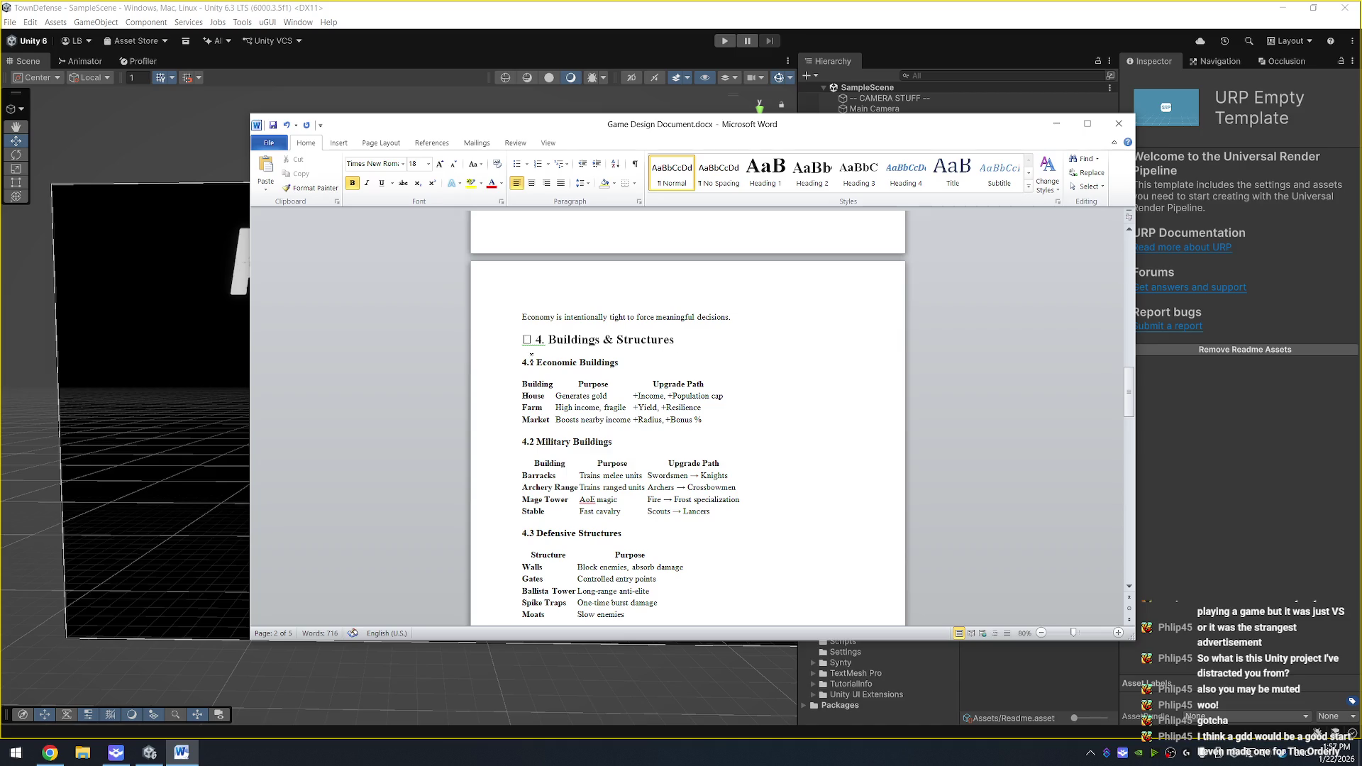
scroll(529, 362, down, 7)
scroll(687, 419, up, 20)
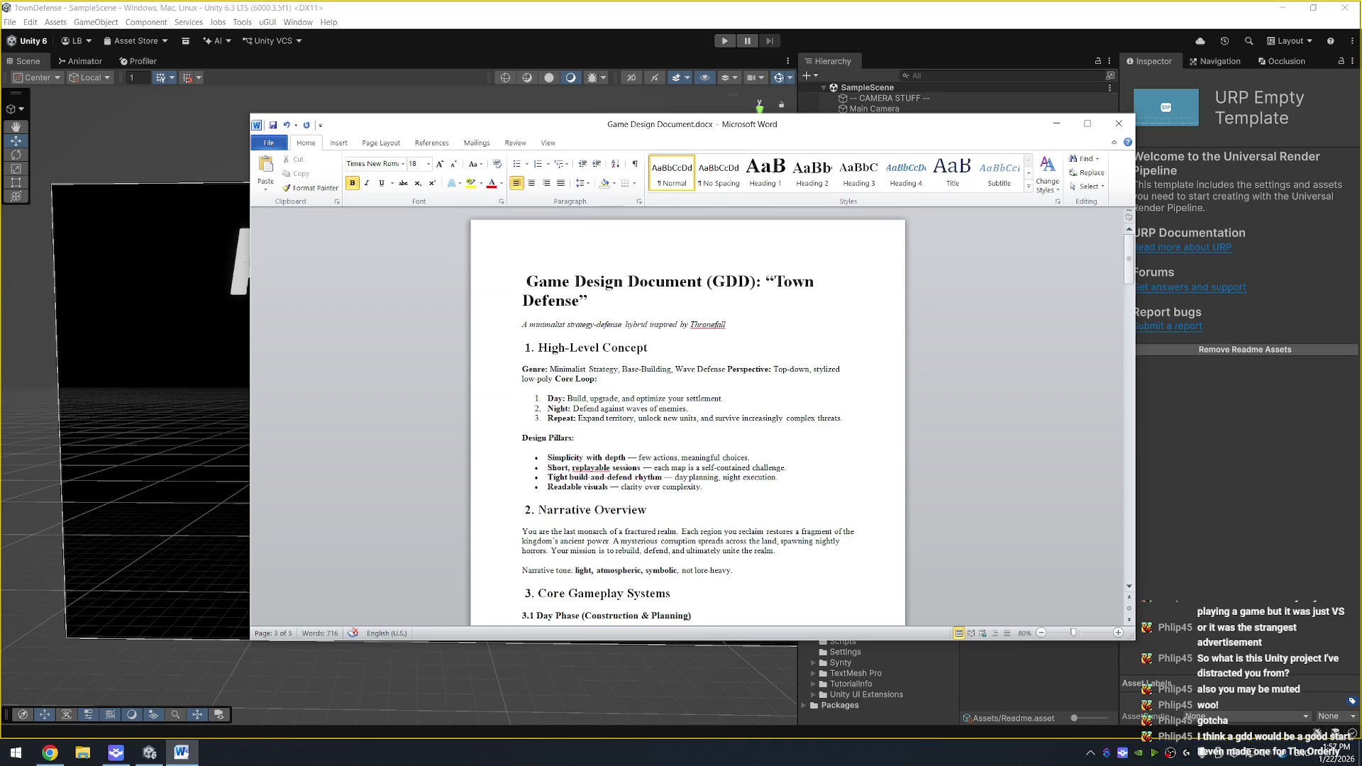
click(1119, 127)
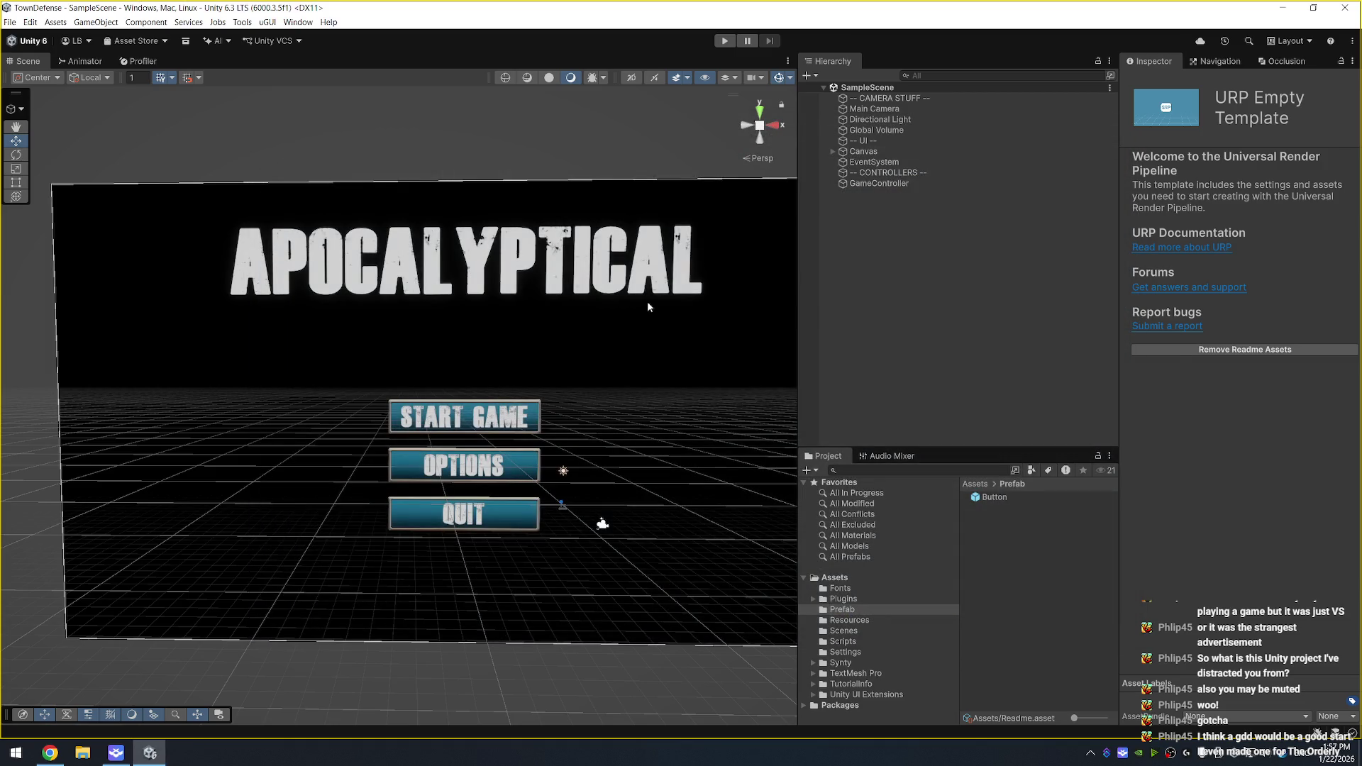
click(947, 204)
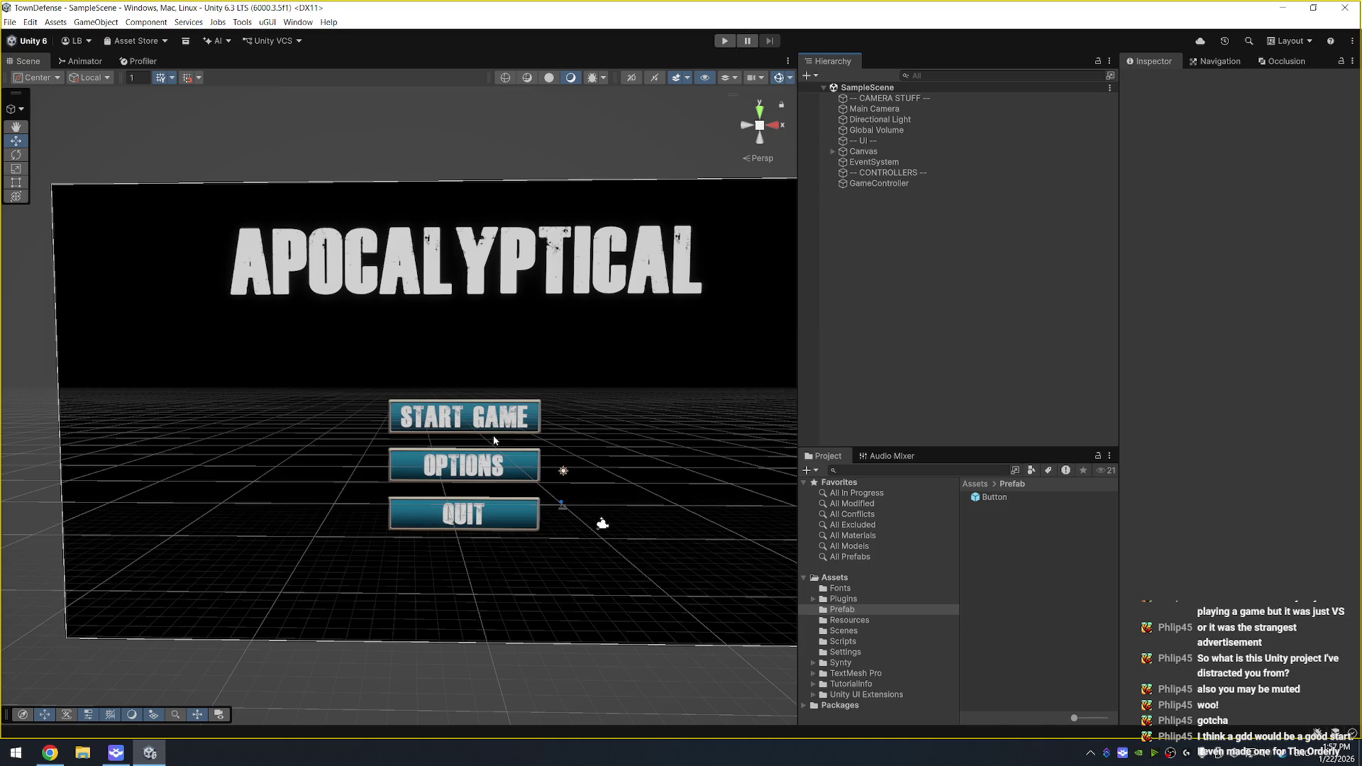
scroll(605, 345, up, 1)
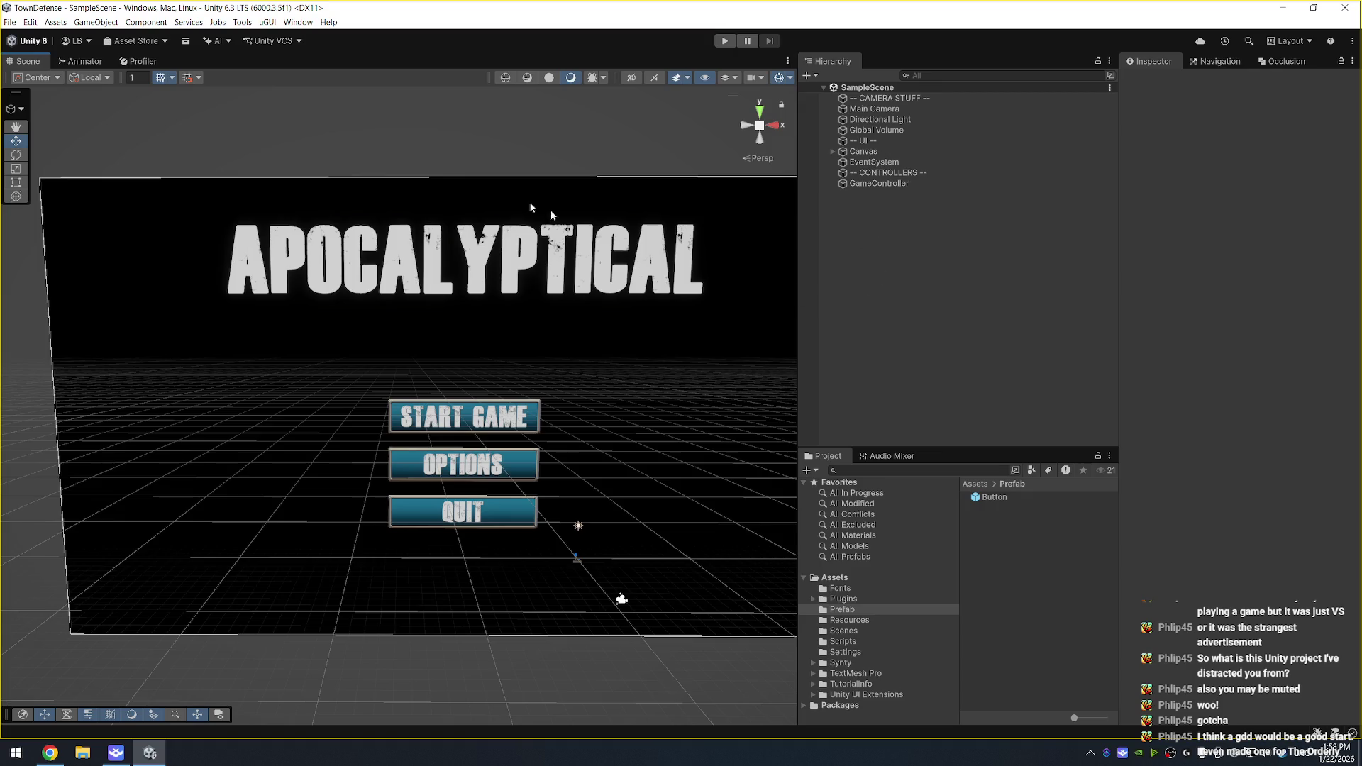
click(301, 43)
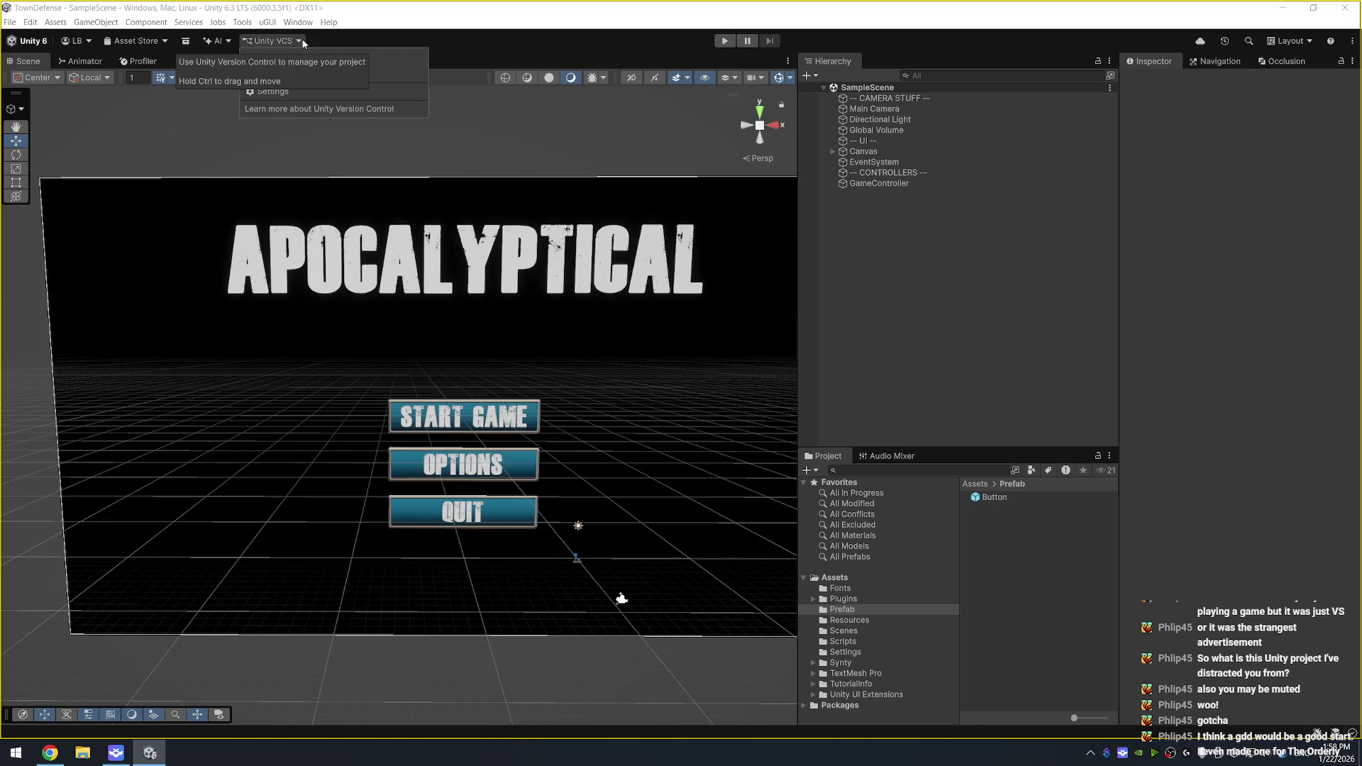
click(270, 44)
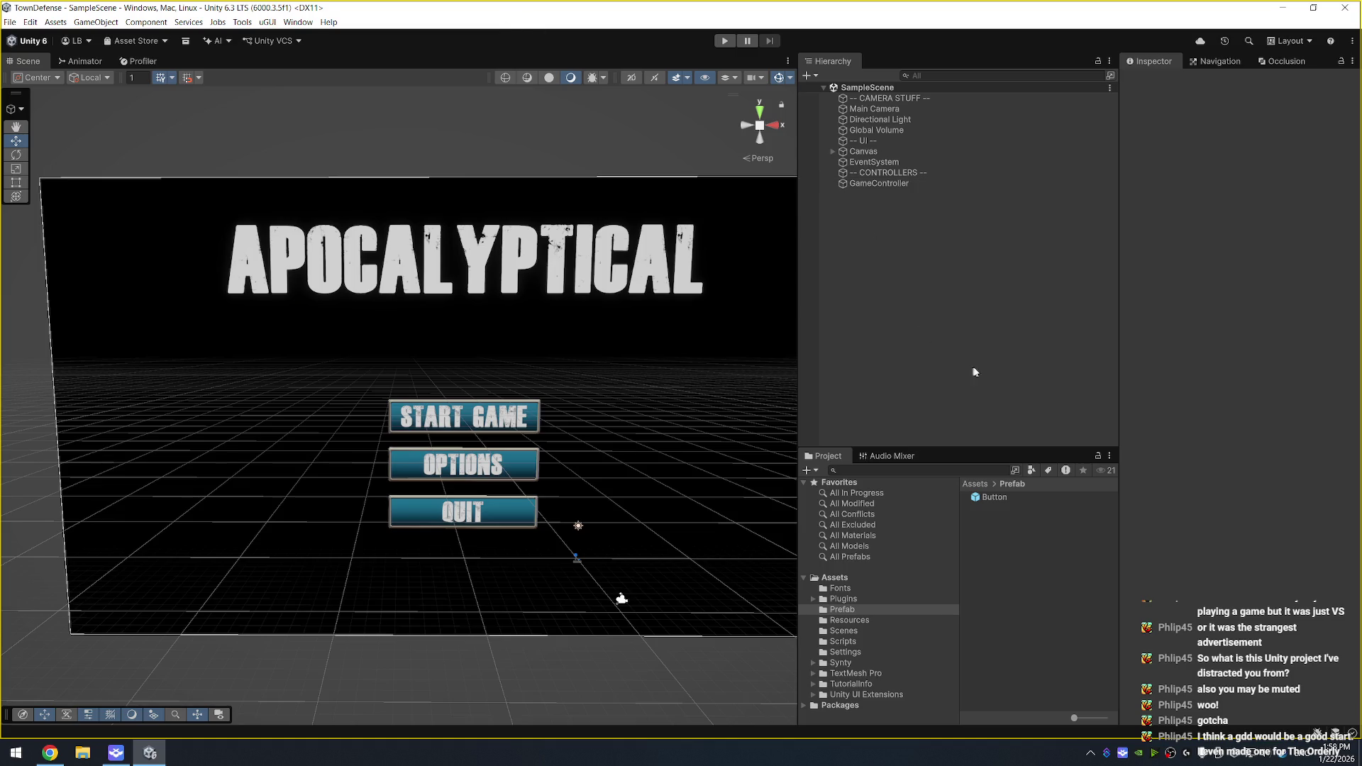
click(884, 230)
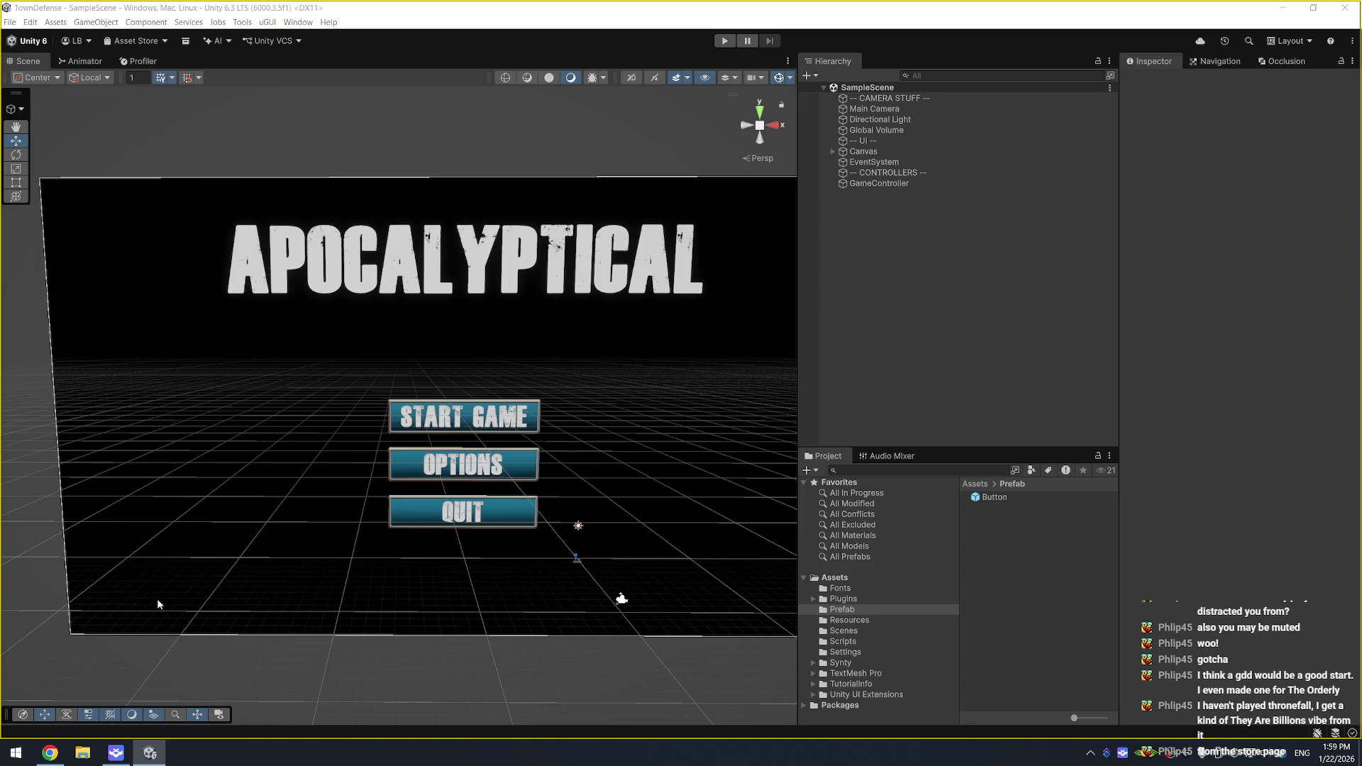
mouse_move(51, 754)
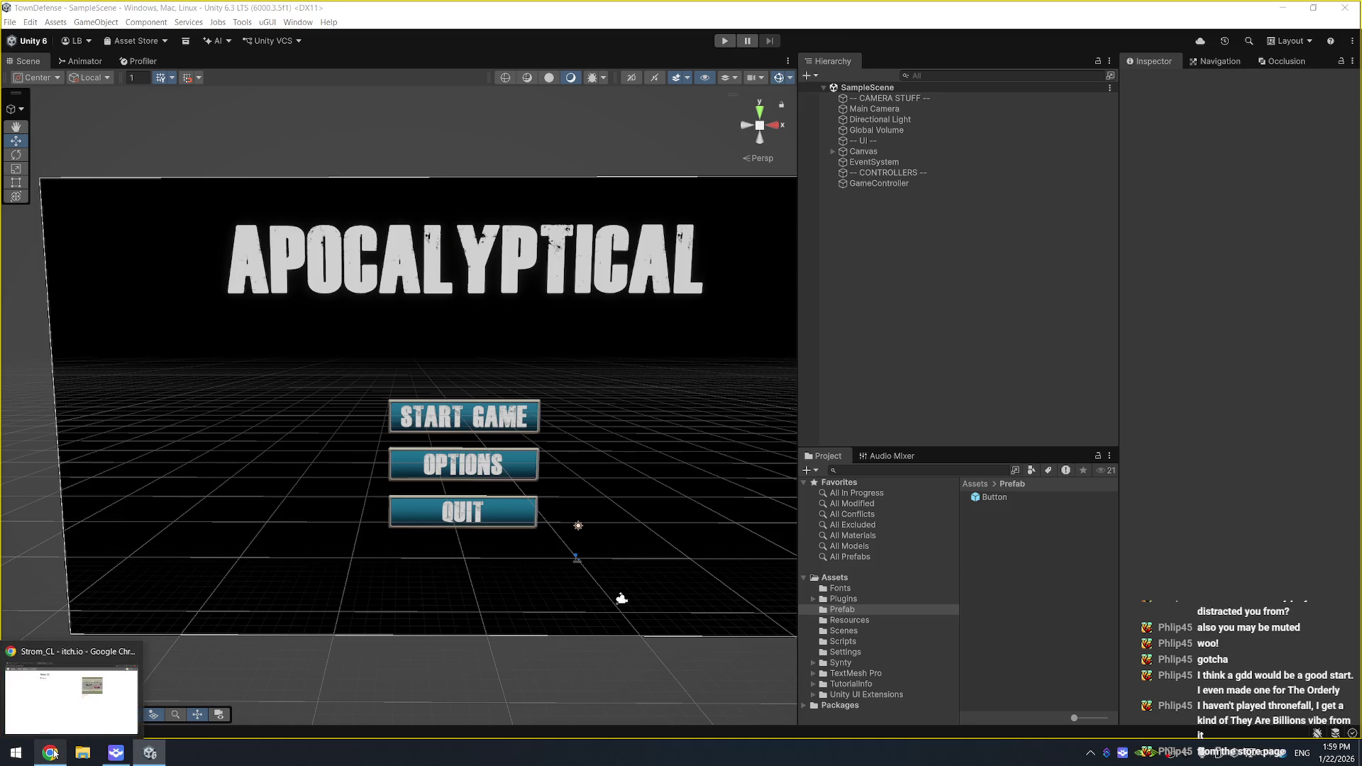
Step: Launch Steam and open the They Are Billions store page via a 'they are' store search
click(14, 756)
text(steam)
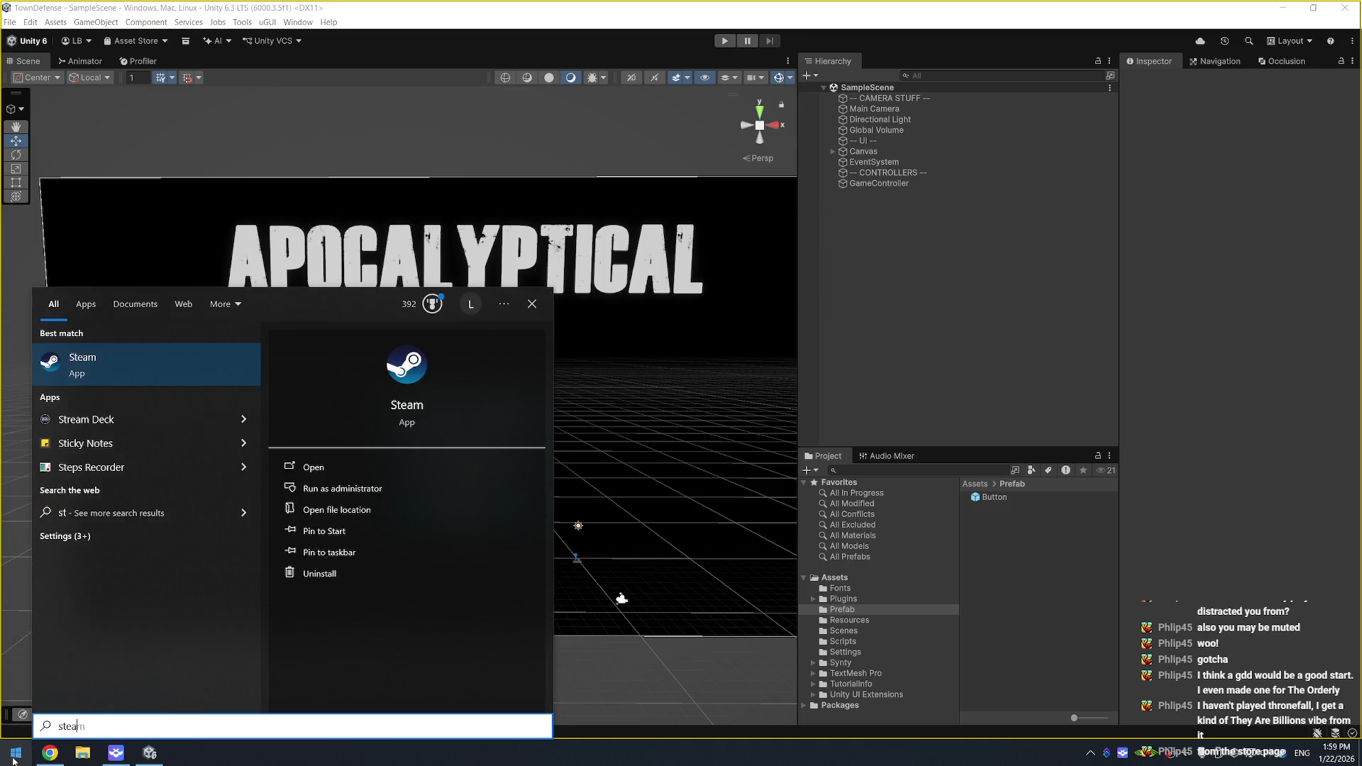
key(Return)
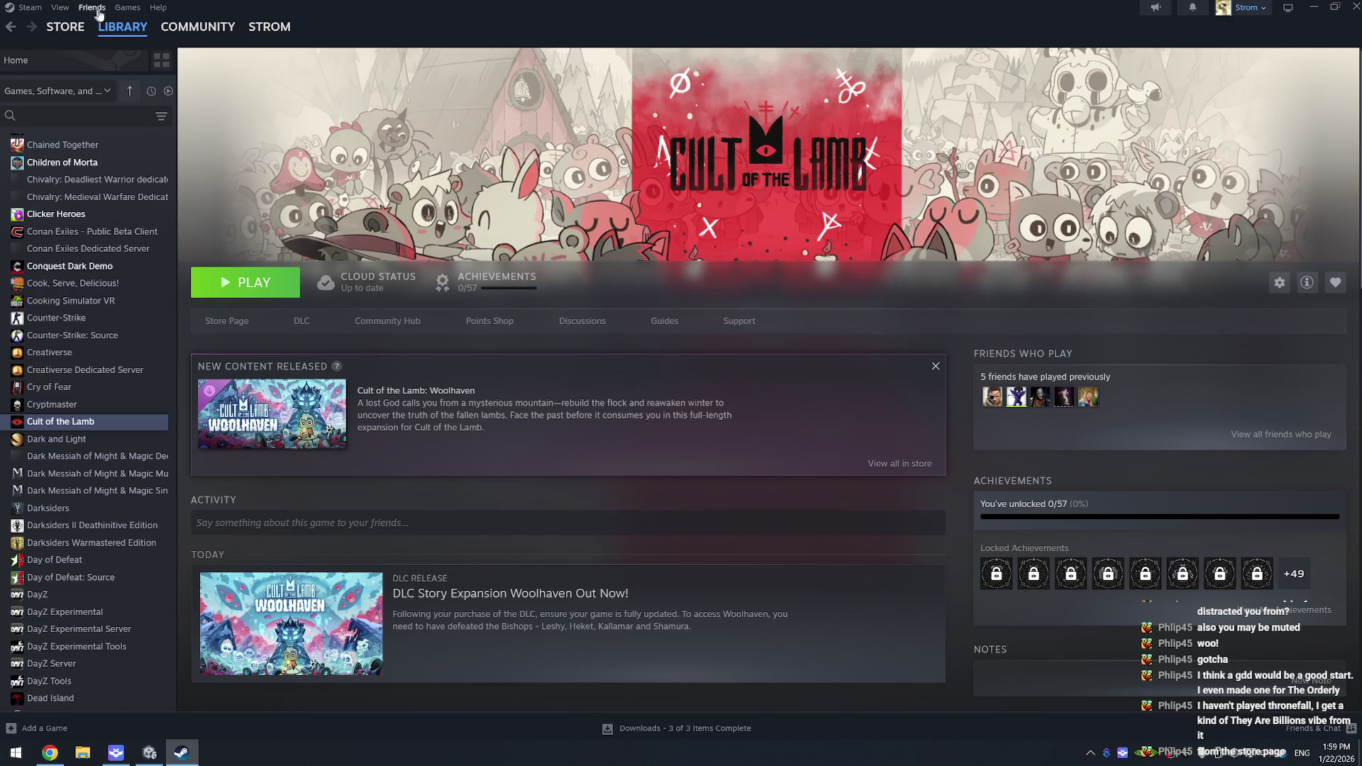
click(128, 27)
click(65, 26)
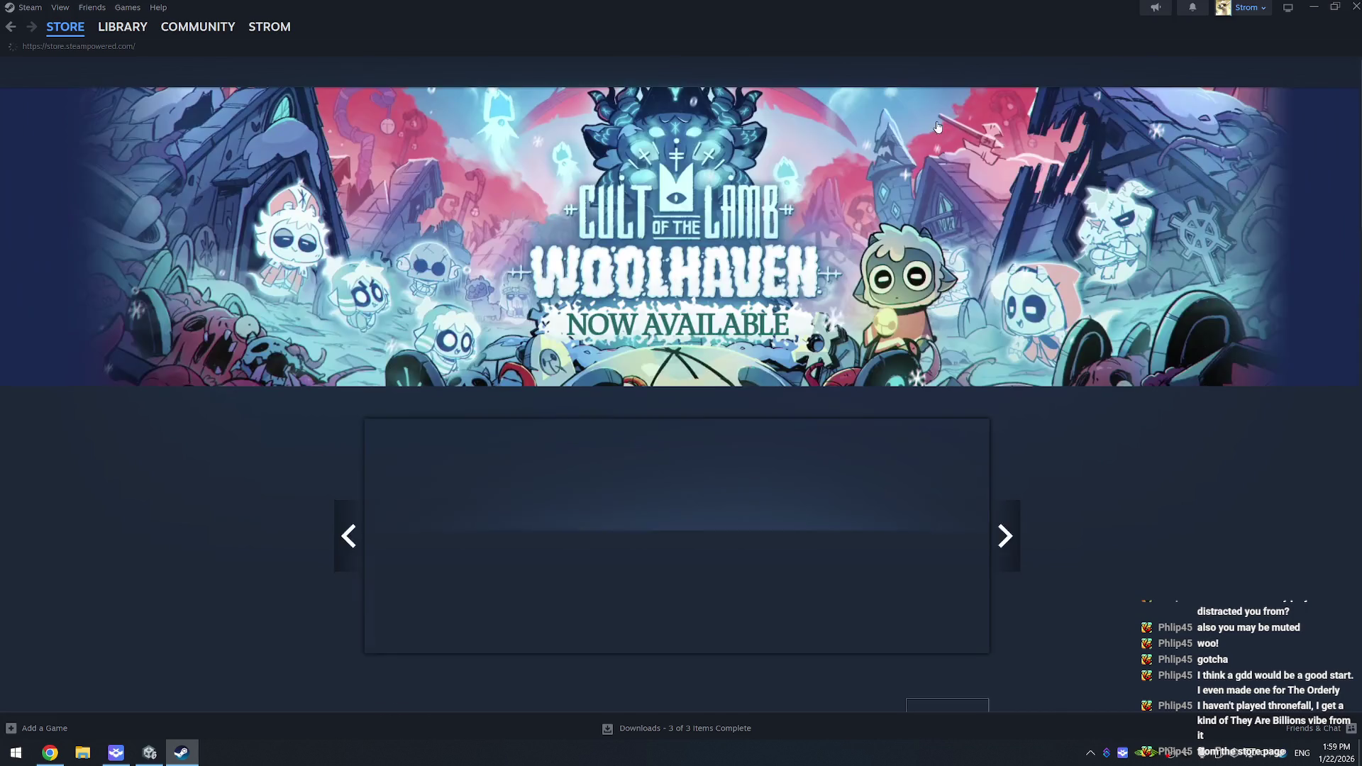
click(850, 72)
text(th)
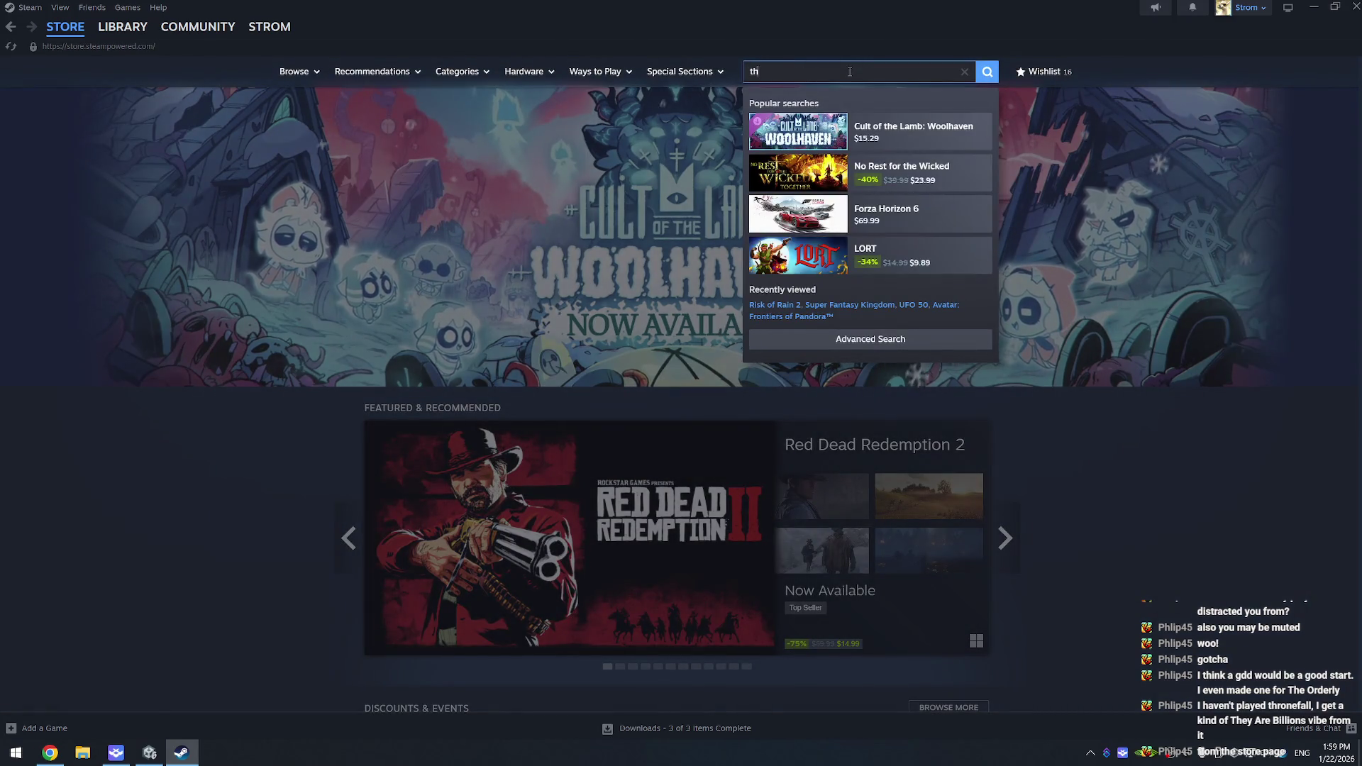
text(ey are)
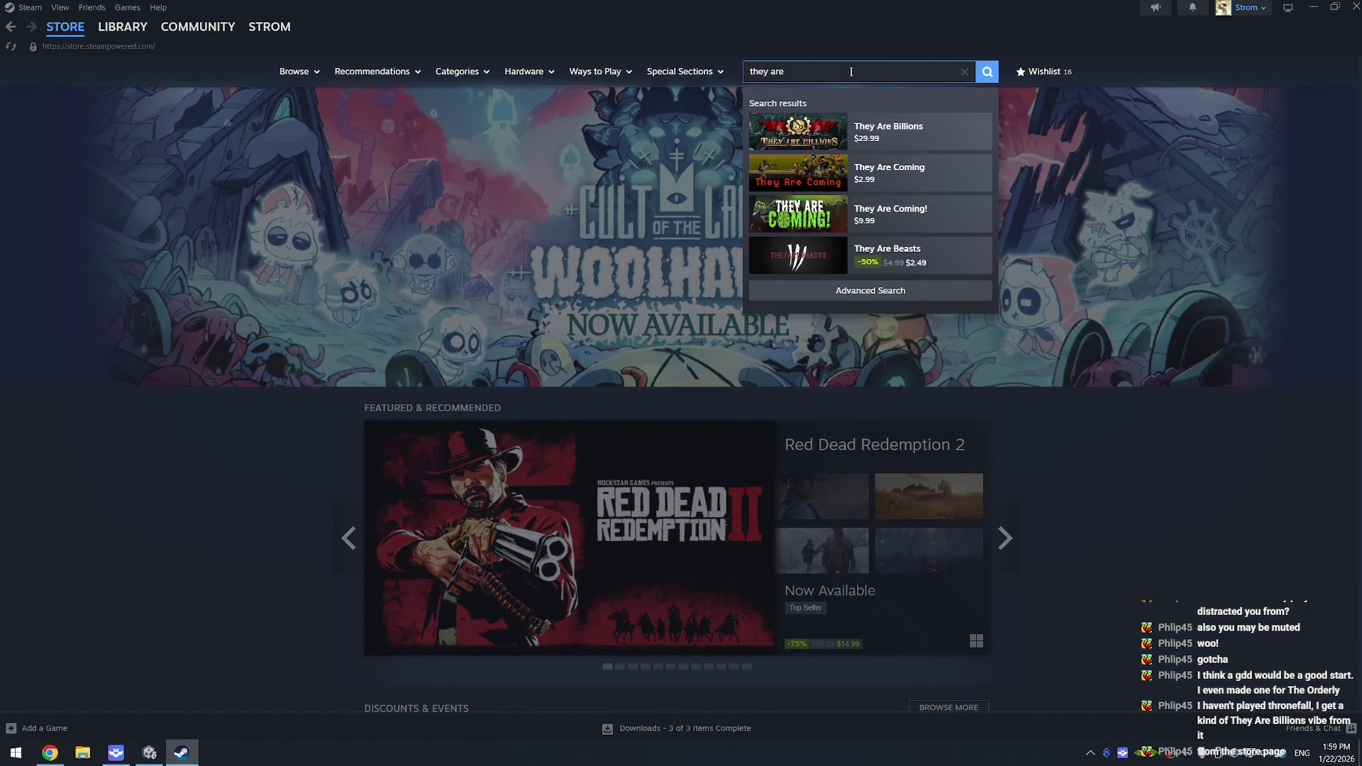
click(918, 146)
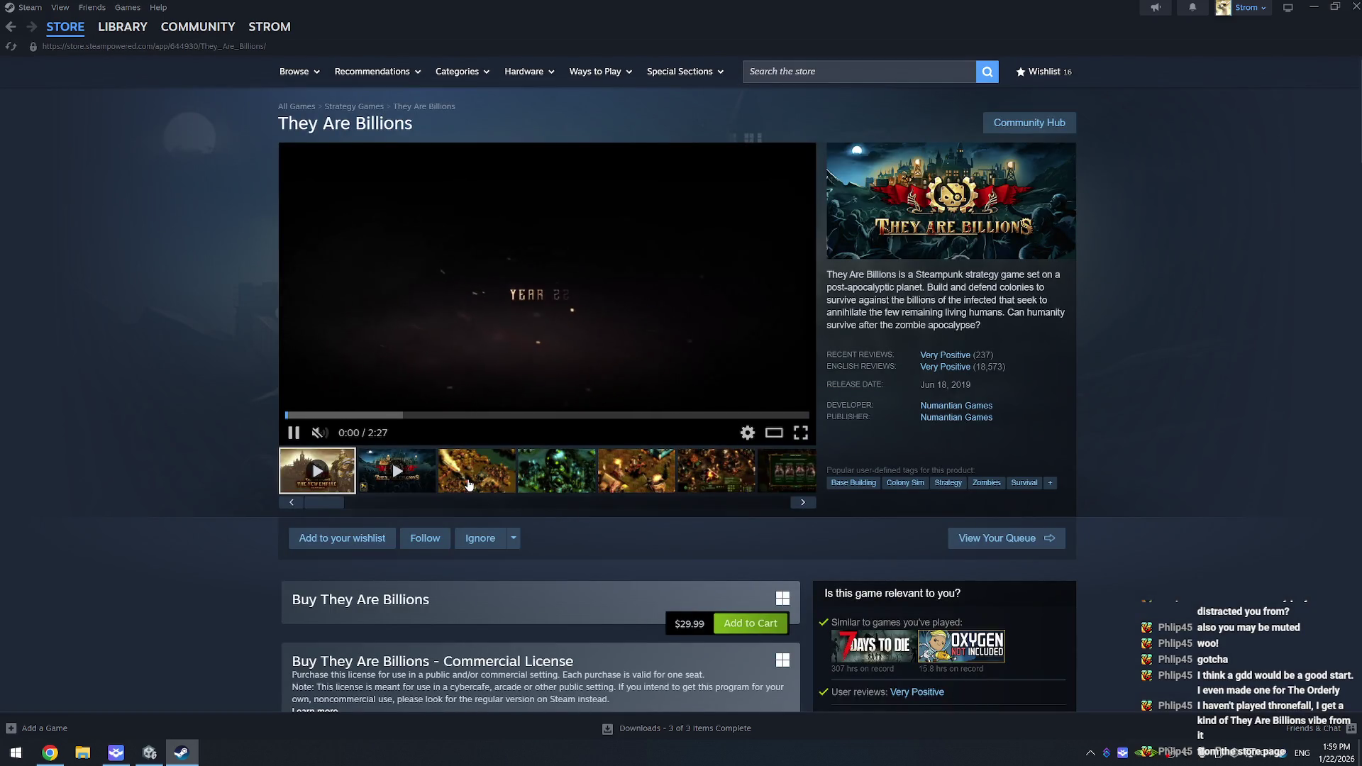
Step: View the third, fourth, fifth and seventh They Are Billions screenshots and scroll the media strip back
click(482, 477)
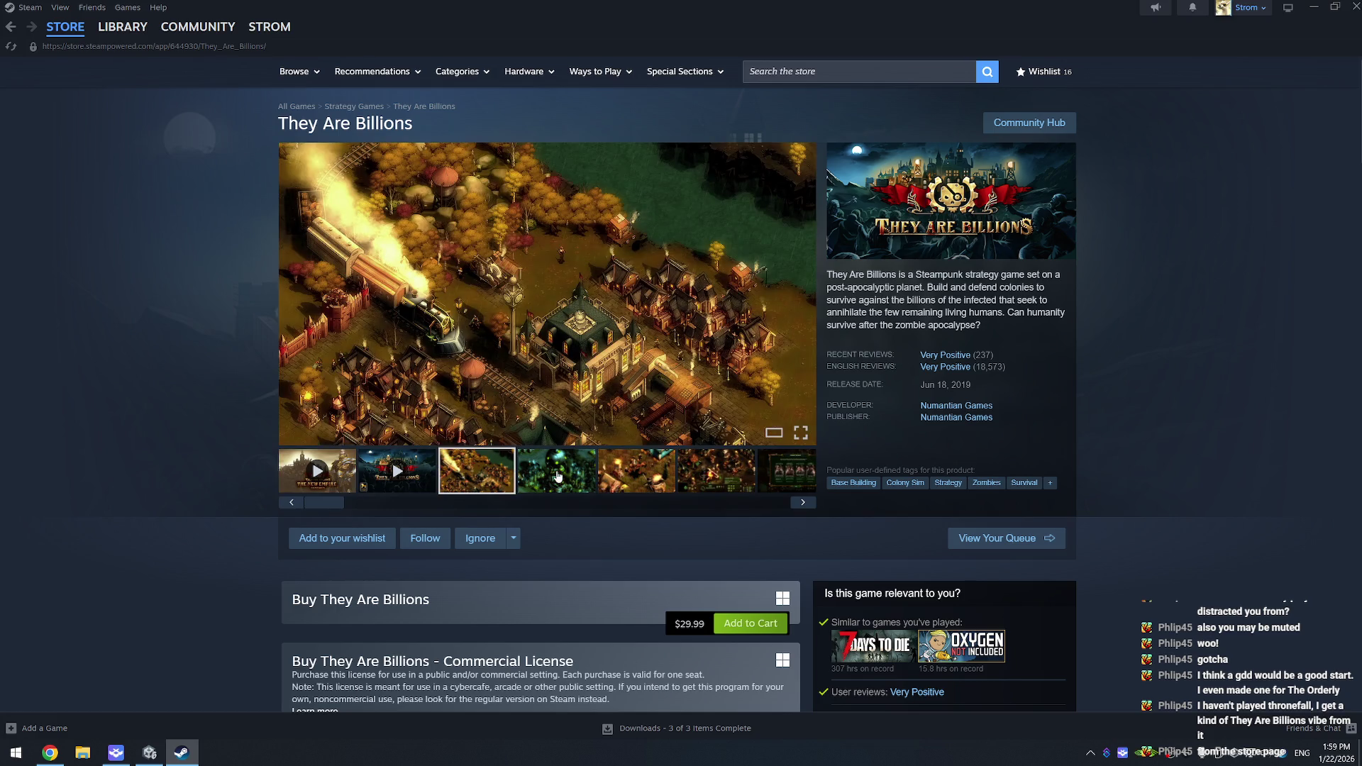
click(564, 479)
click(612, 482)
click(774, 479)
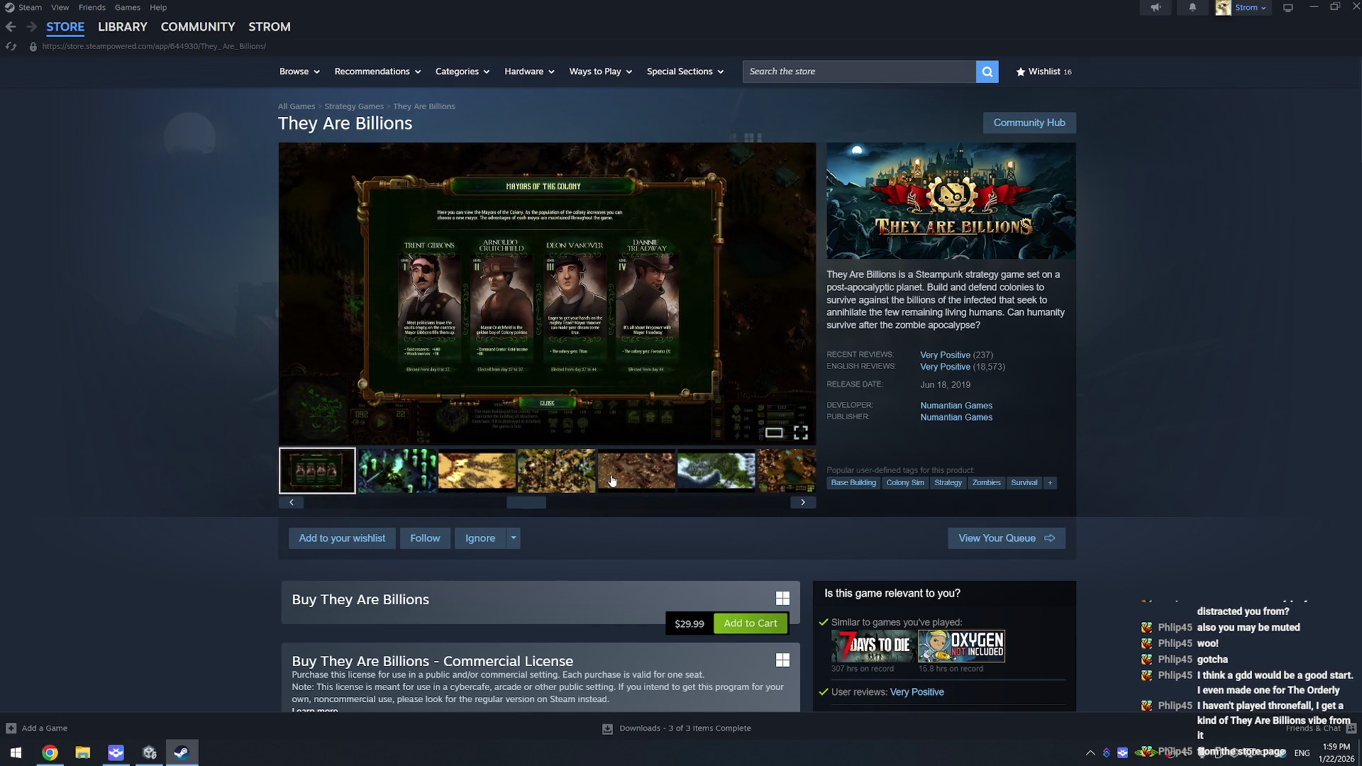
scroll(610, 513, down, 2)
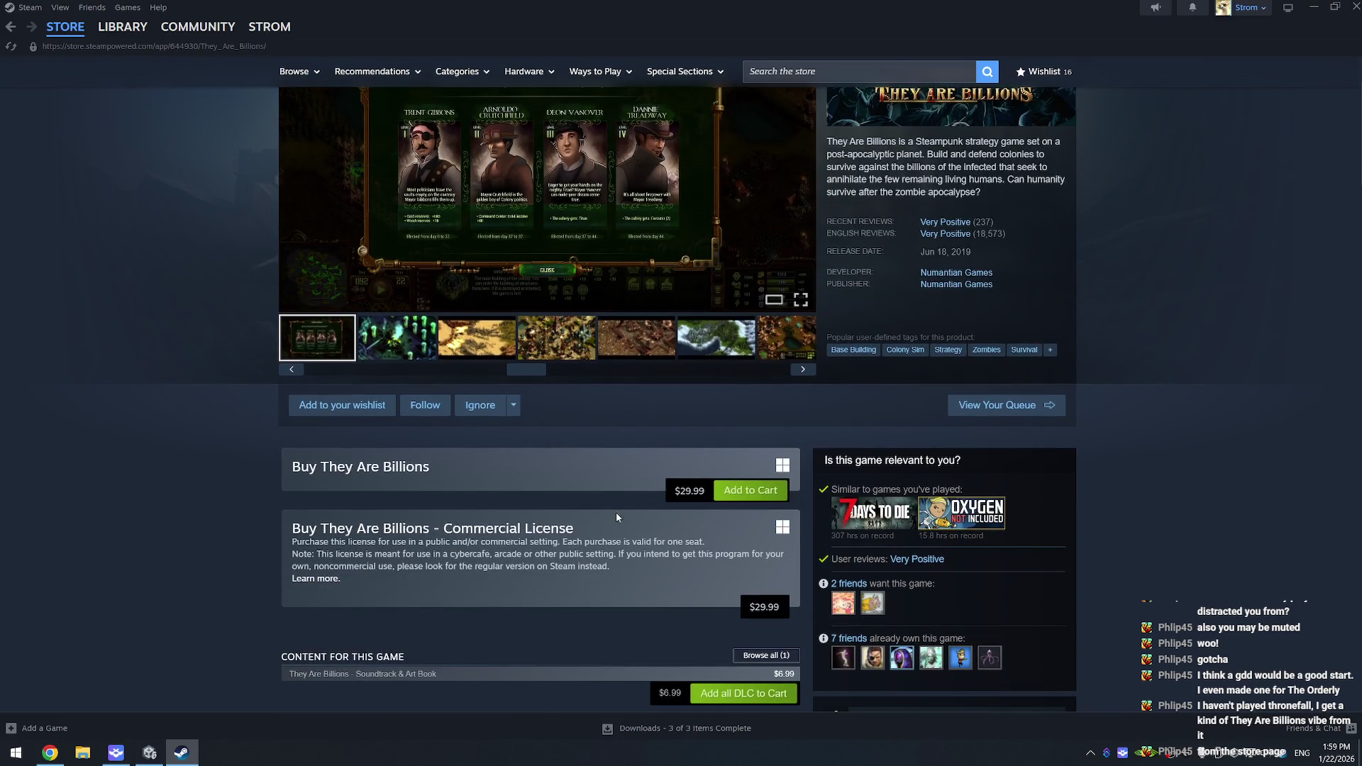
scroll(627, 466, up, 1)
drag(522, 437, 320, 441)
Step: Open the 7 Days to Die store page and scroll through its purchase options and announcements
click(876, 585)
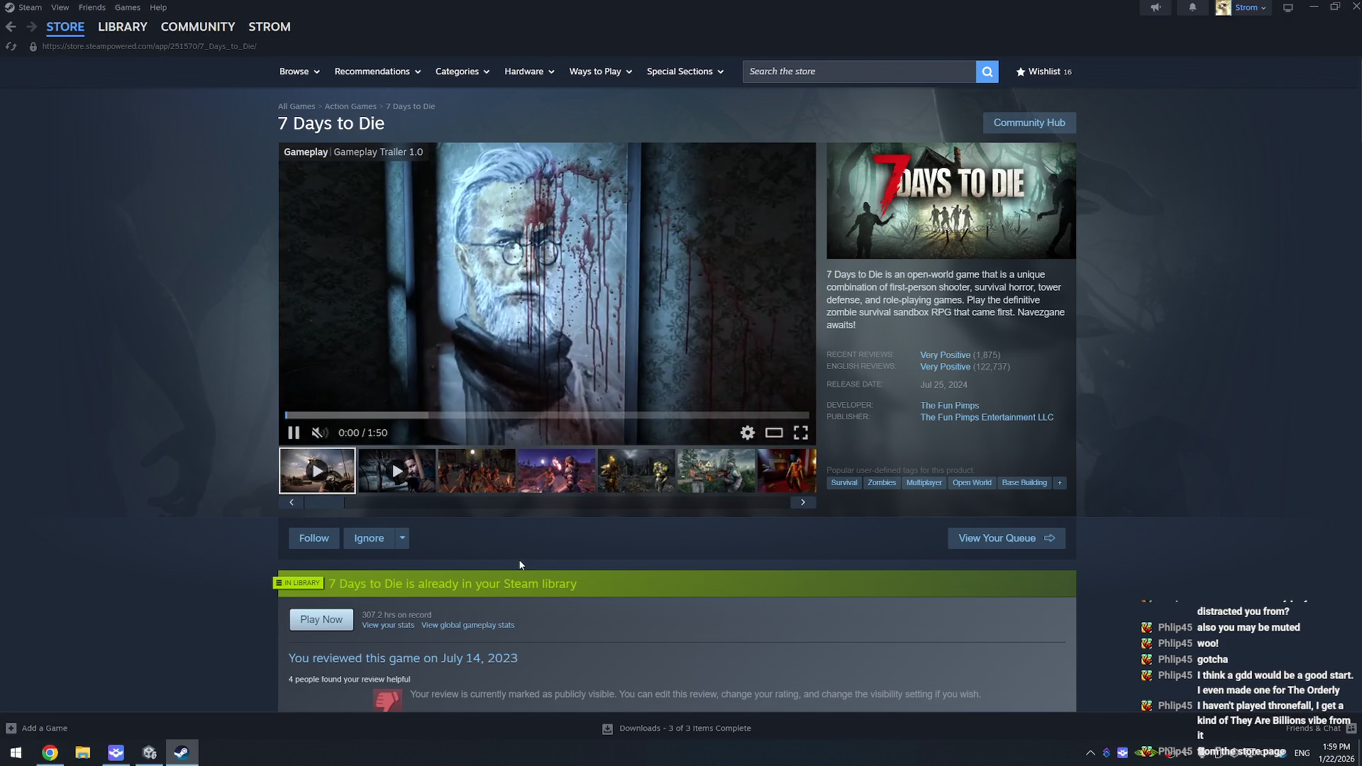
scroll(522, 564, down, 6)
scroll(526, 576, down, 4)
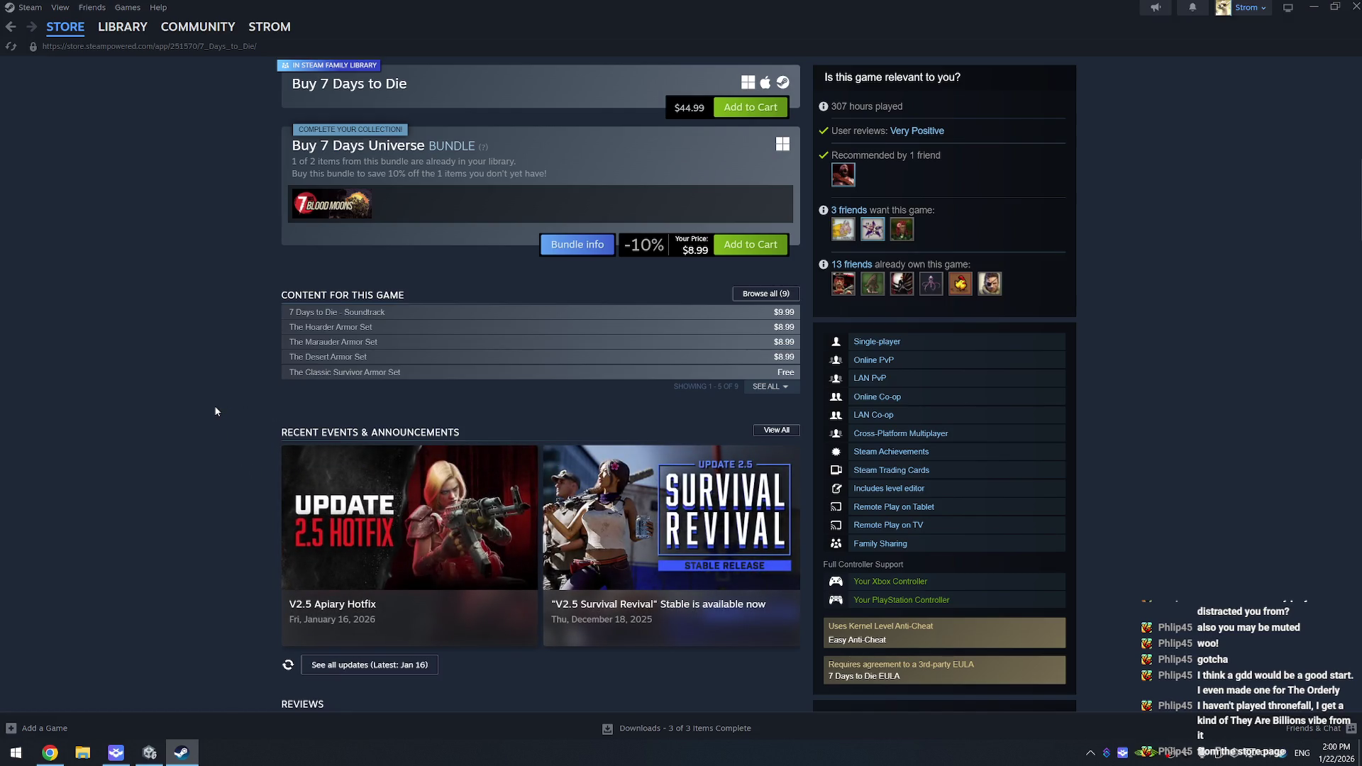
scroll(211, 396, up, 10)
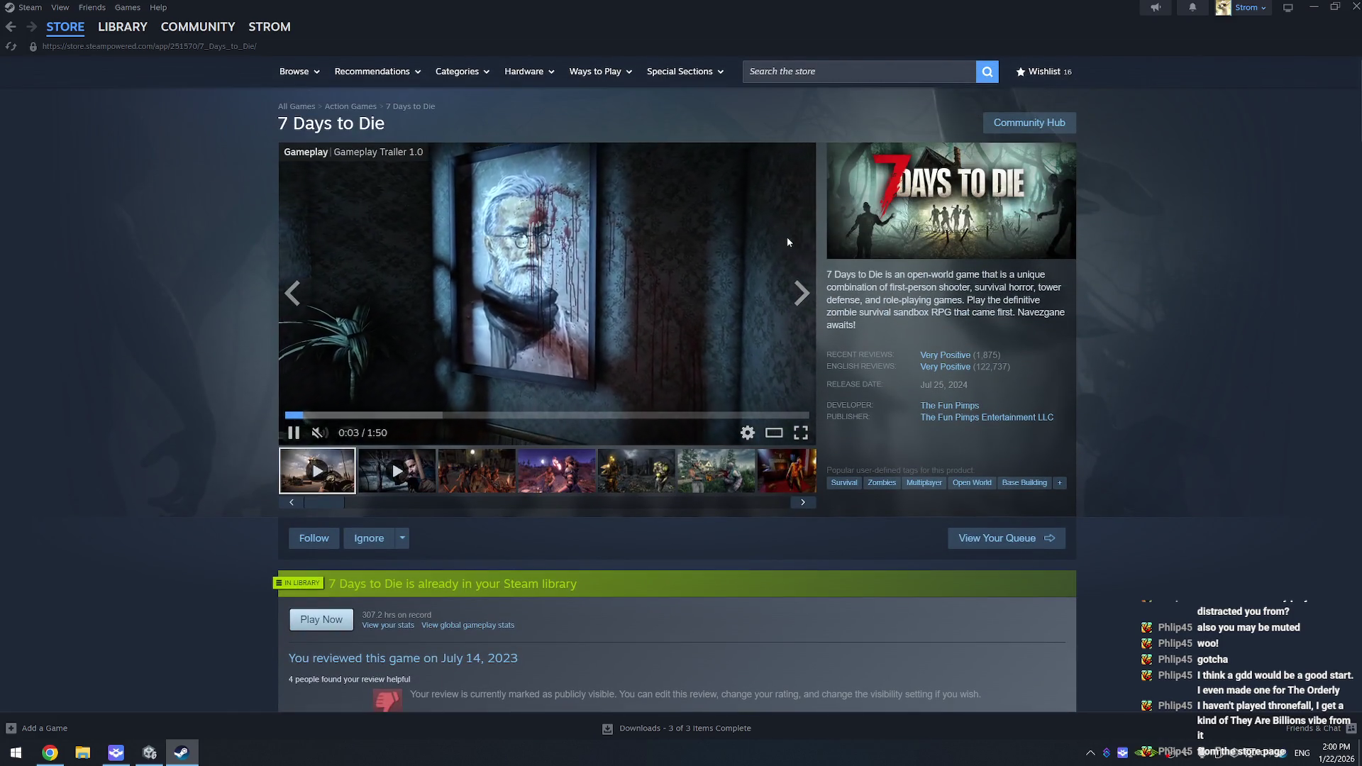
Step: Go back through the They Are Billions page to the Steam store front
mouse_move(945, 375)
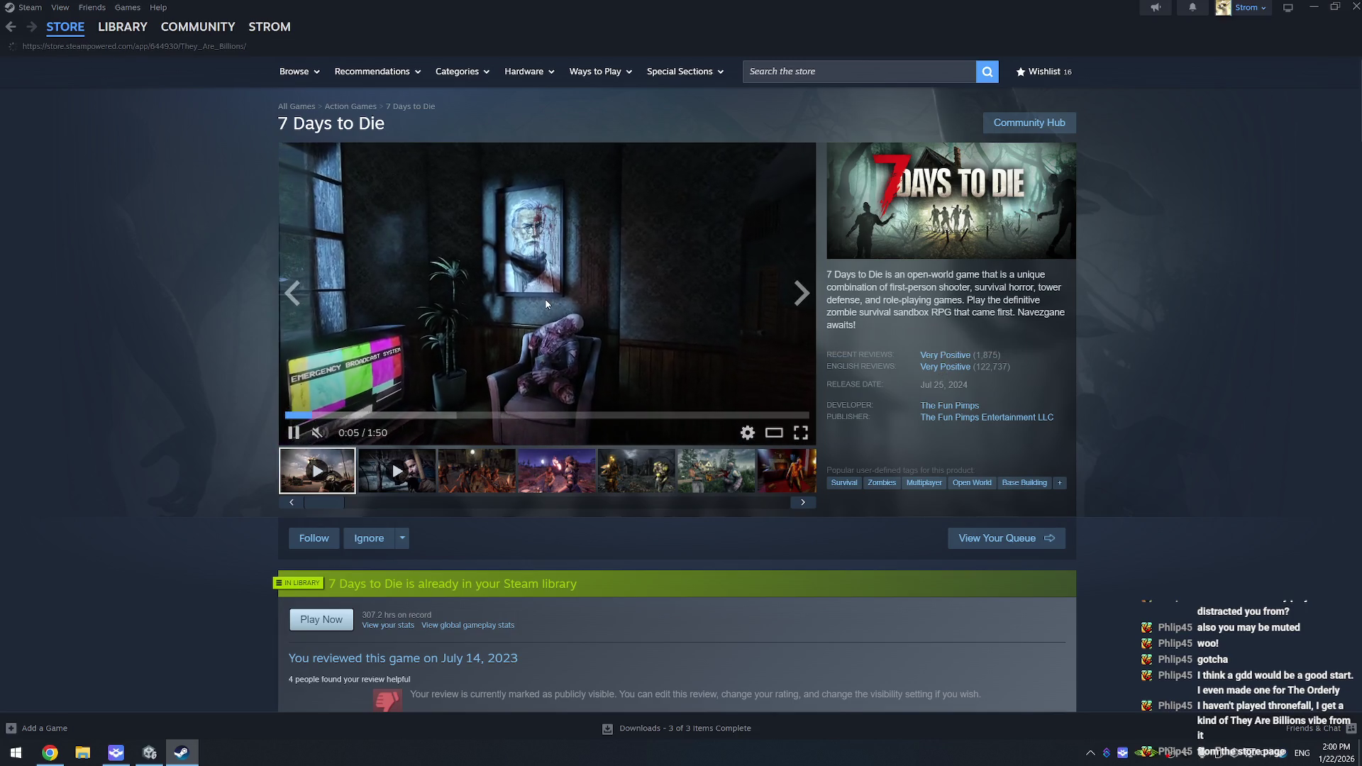
key(alt+Left)
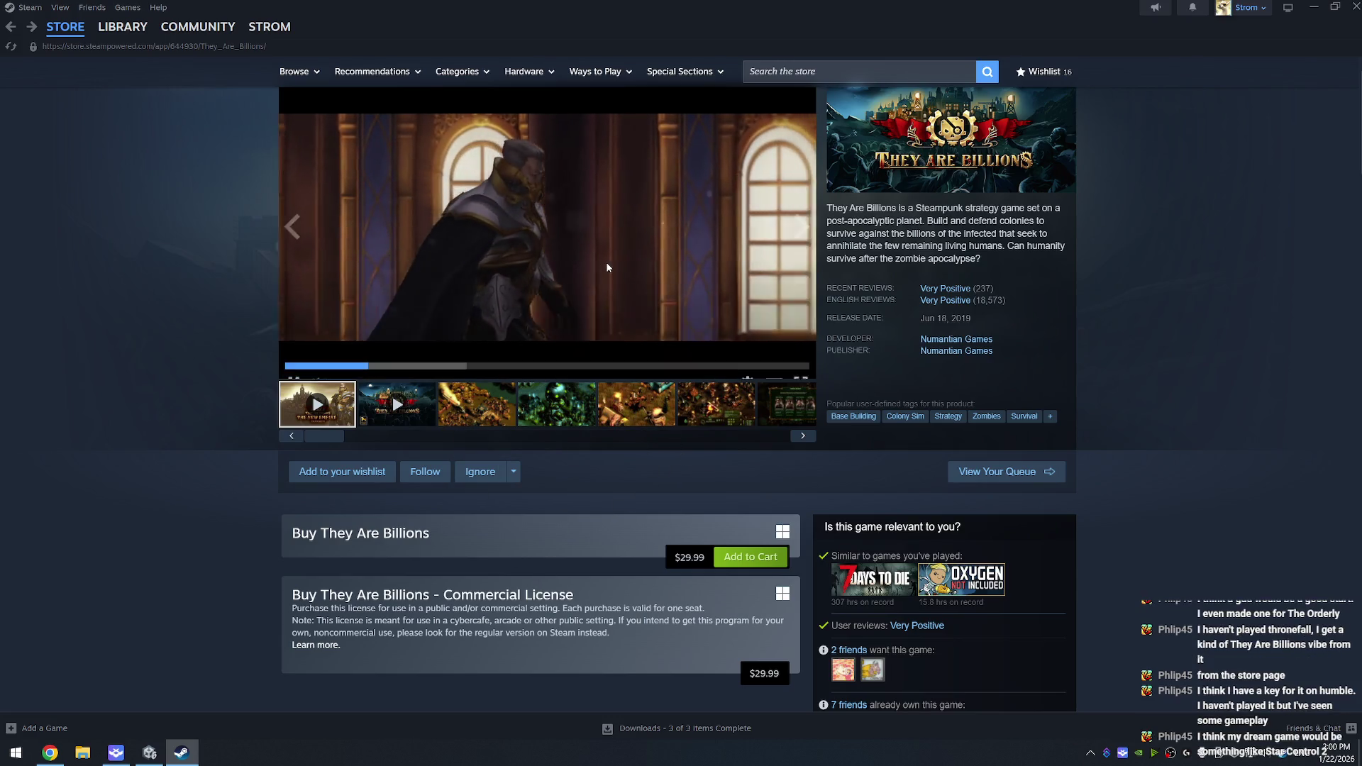
scroll(607, 267, up, 1)
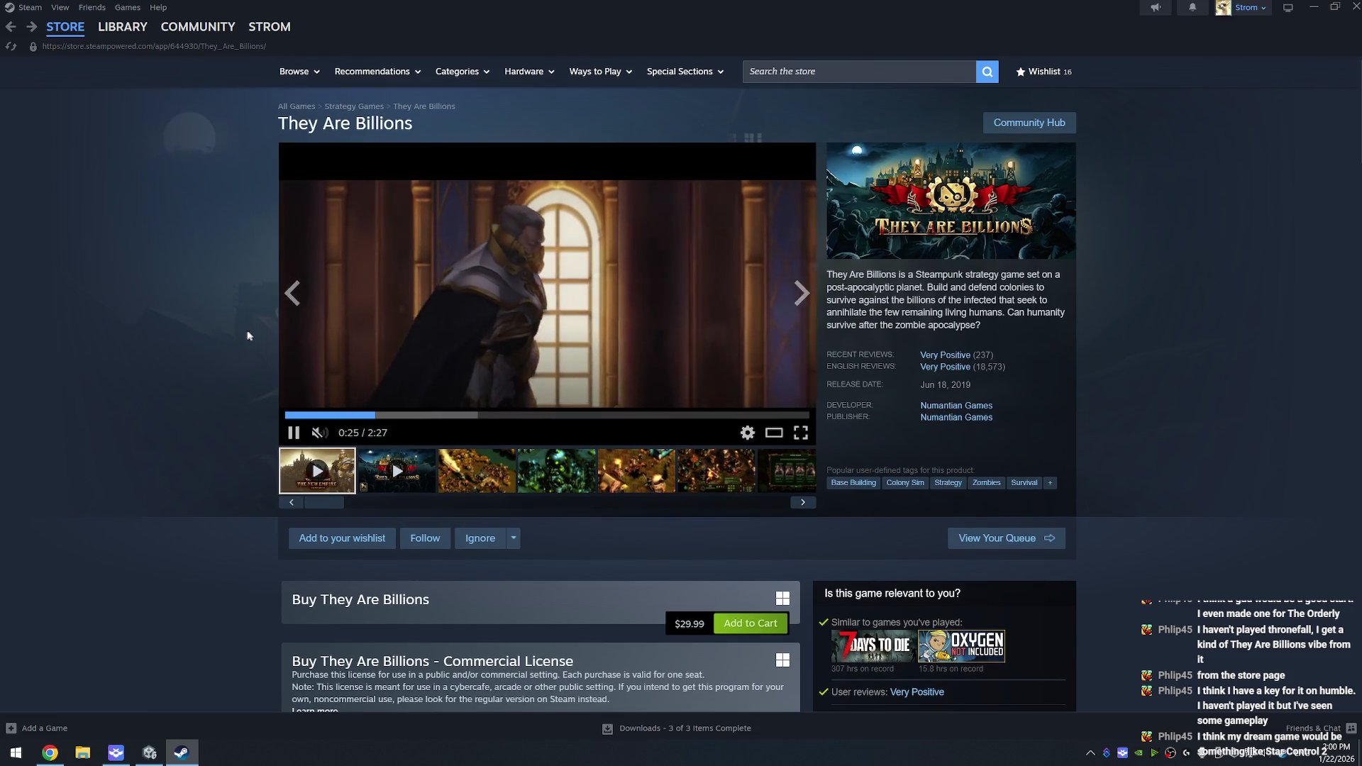
key(alt+Left)
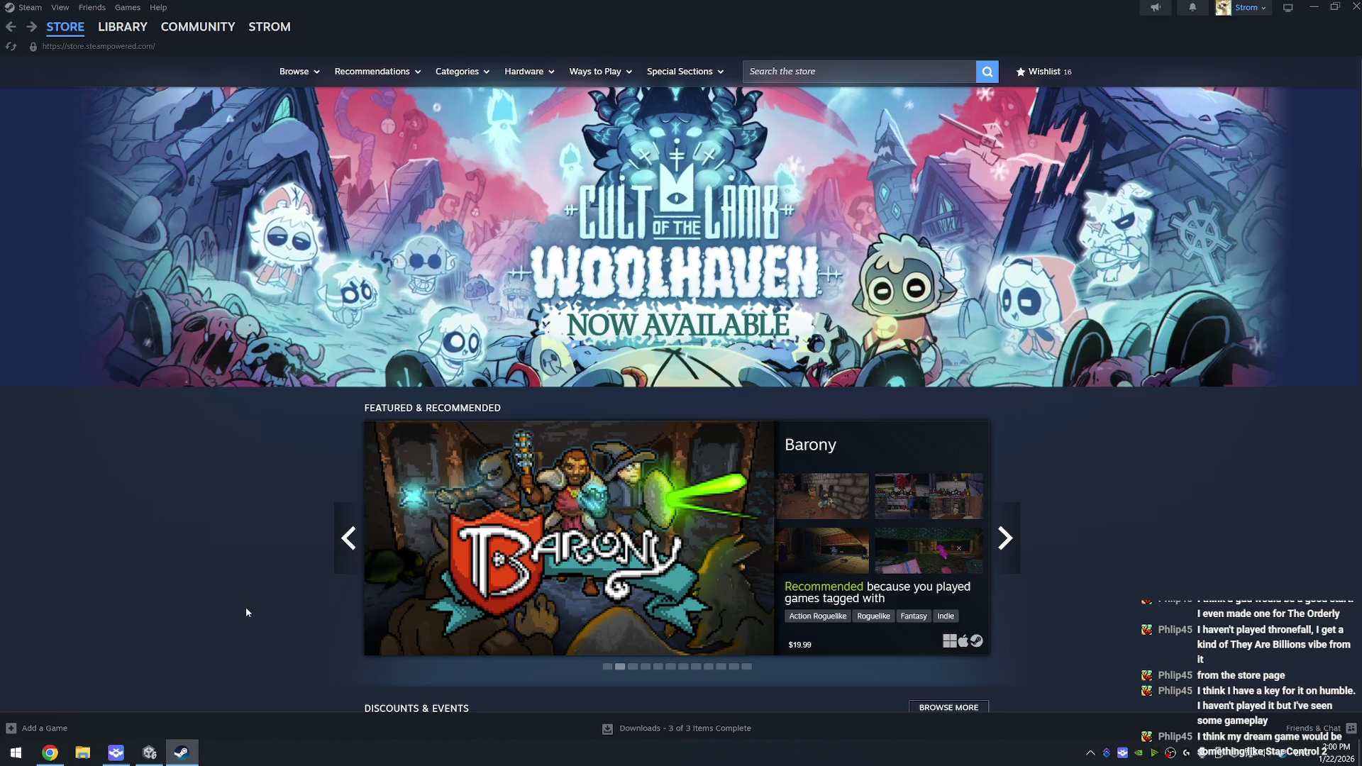
Step: Search 'star control', open the Star Control I and II page and view its fifth screenshot
click(837, 71)
text(s)
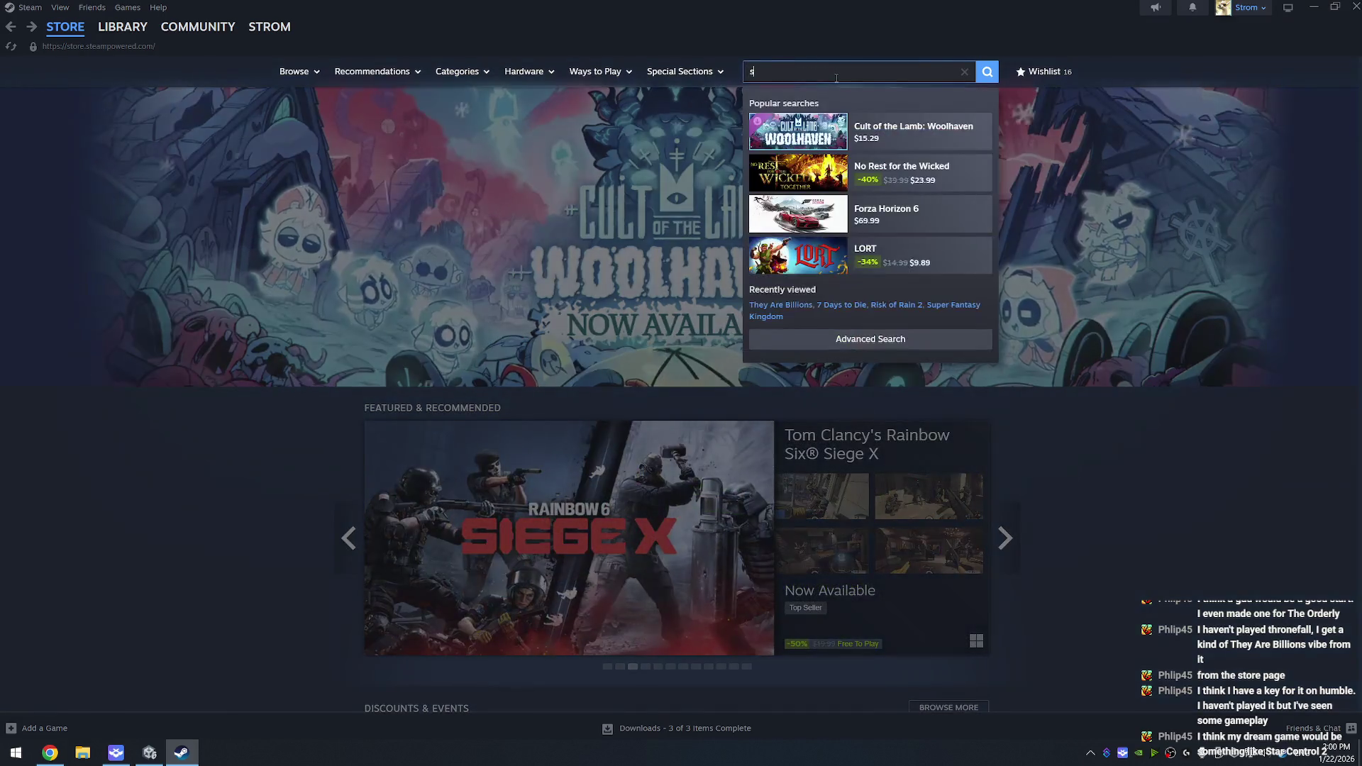
text(tar control)
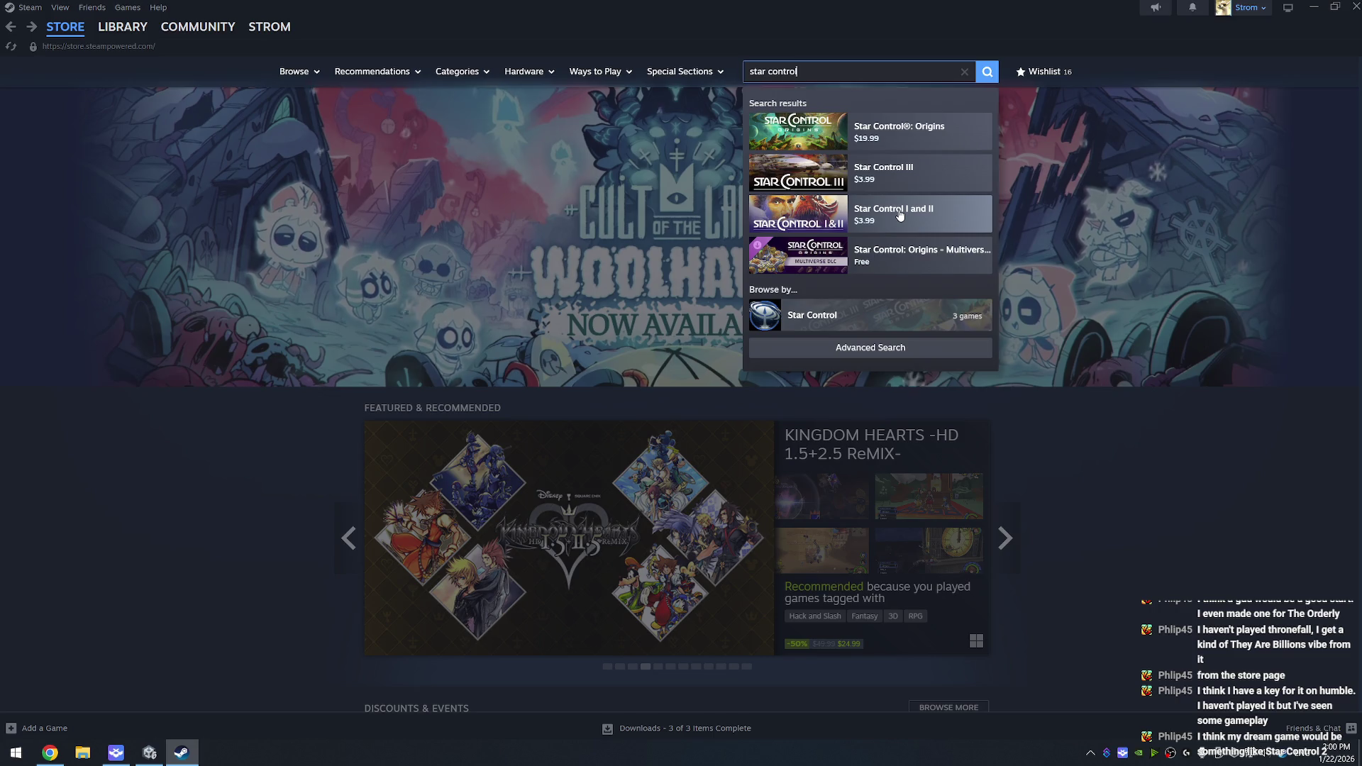
click(918, 215)
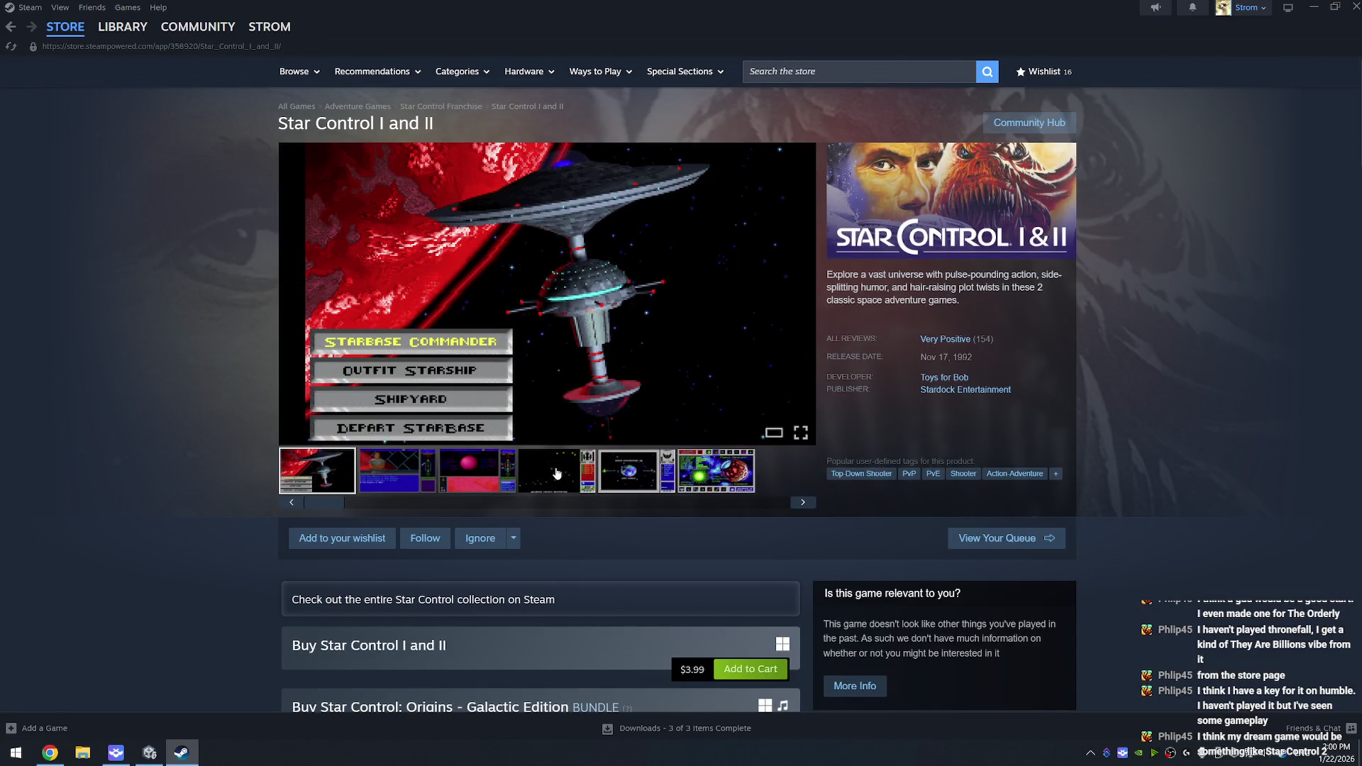
click(613, 471)
Step: Browse the Star Control I and II screenshots, from the Mycon Podship to the Sigma Cassiopeiae planet
click(716, 470)
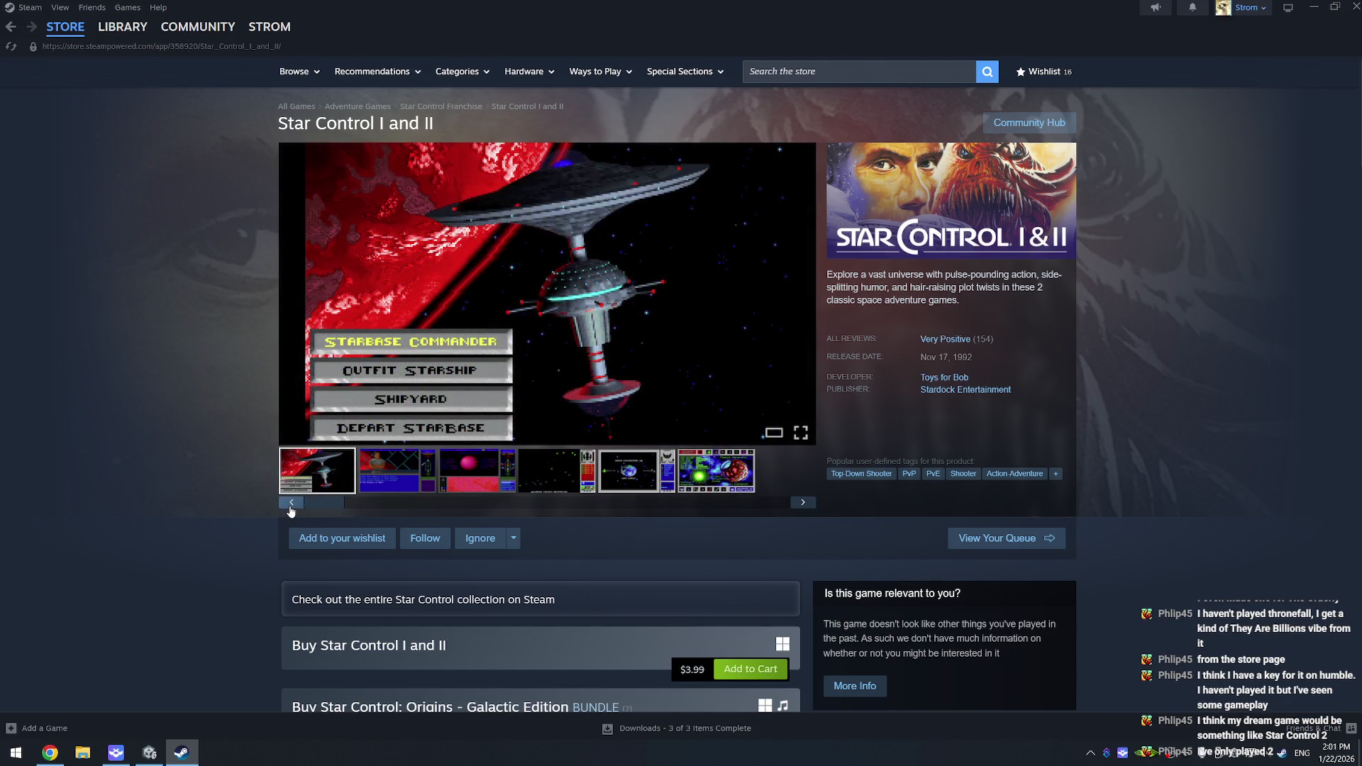
click(291, 508)
click(291, 508)
click(291, 508)
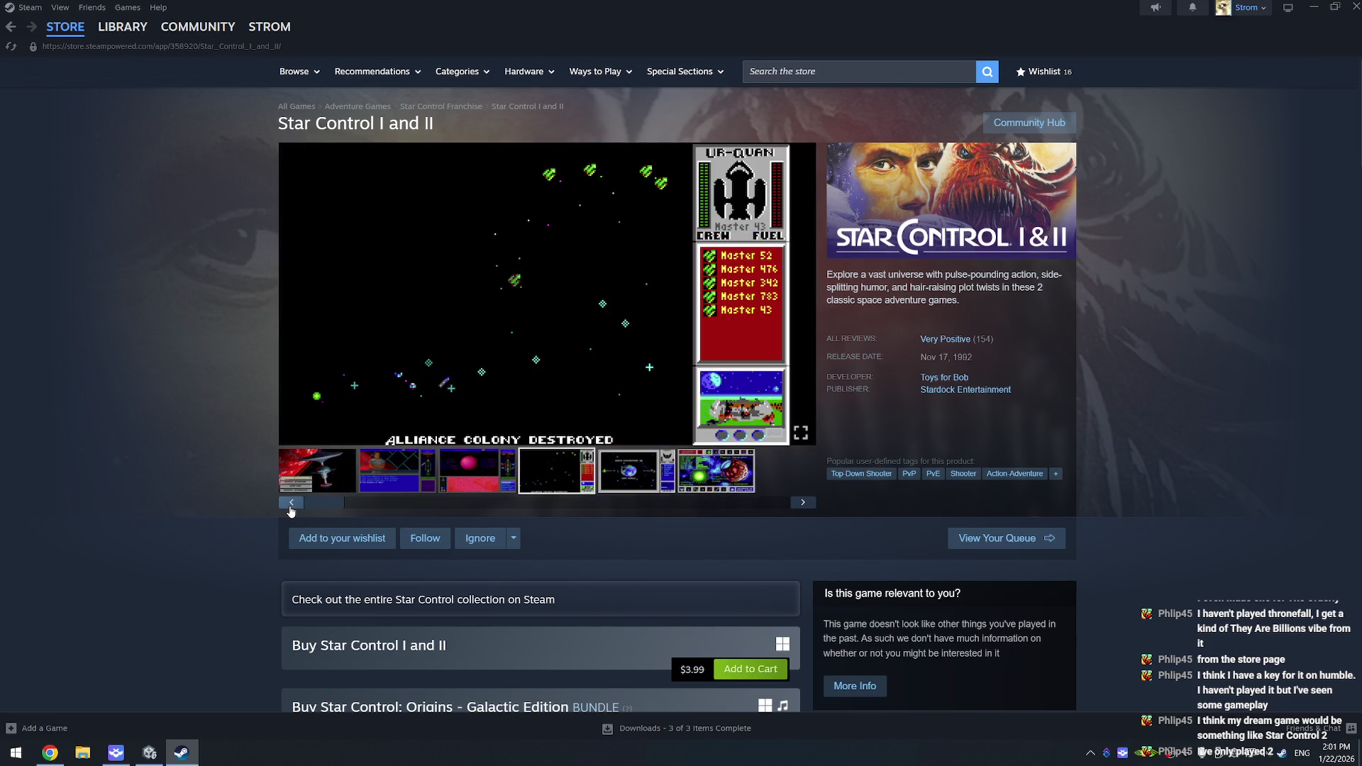
click(291, 507)
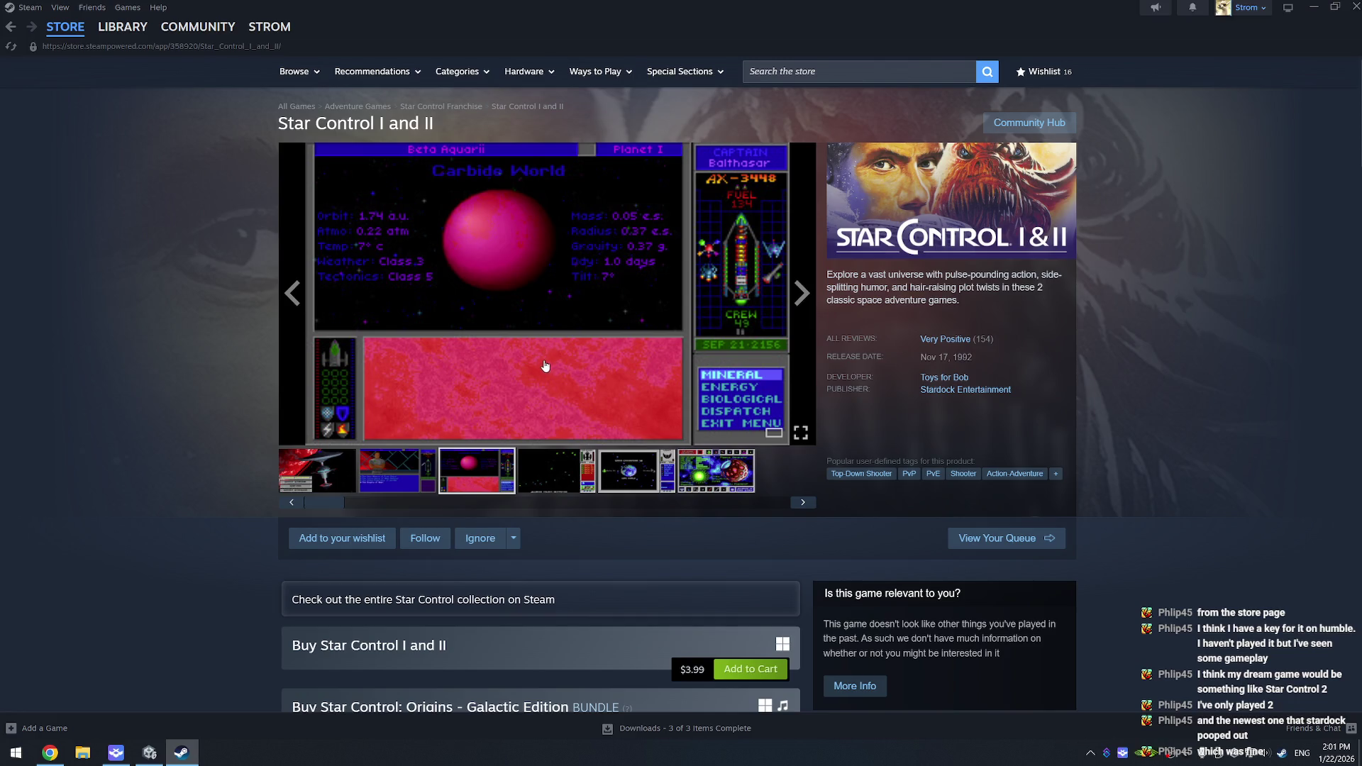
click(298, 506)
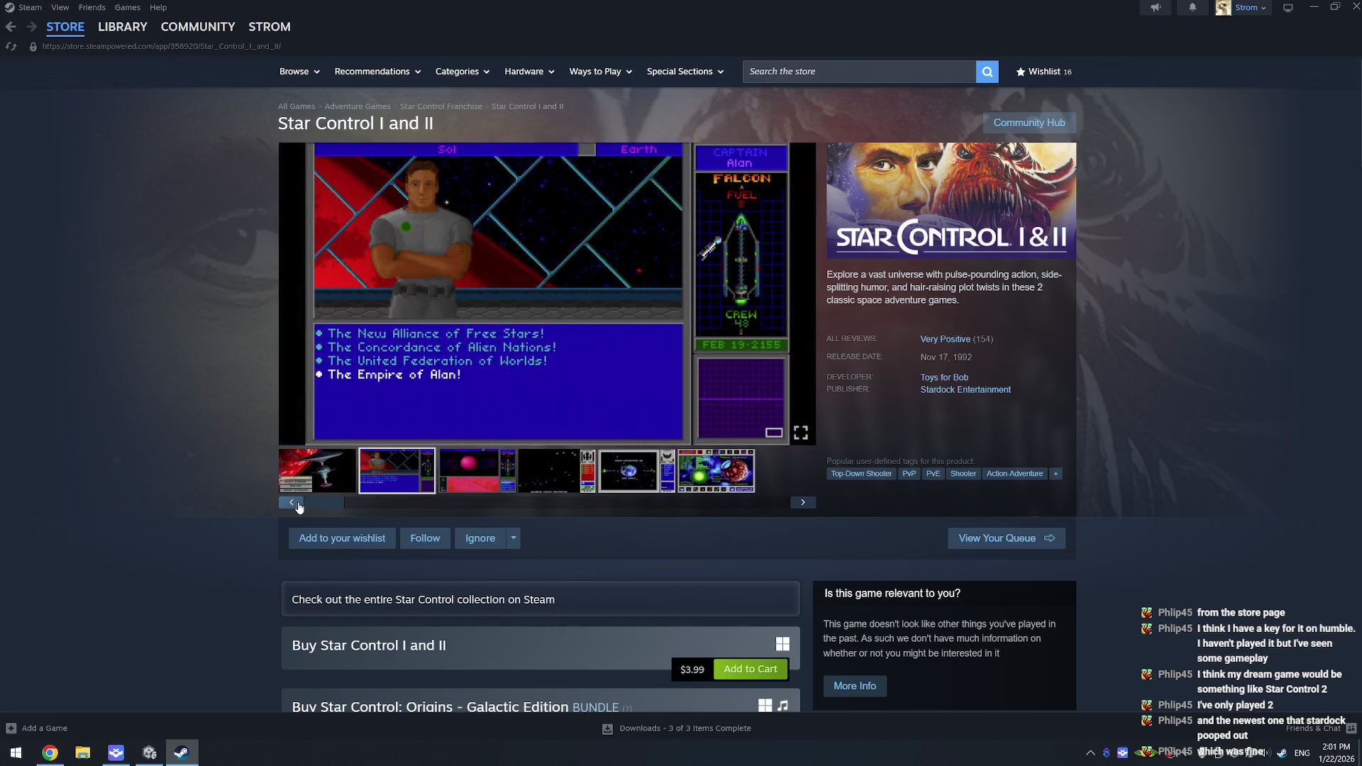
click(299, 506)
click(298, 505)
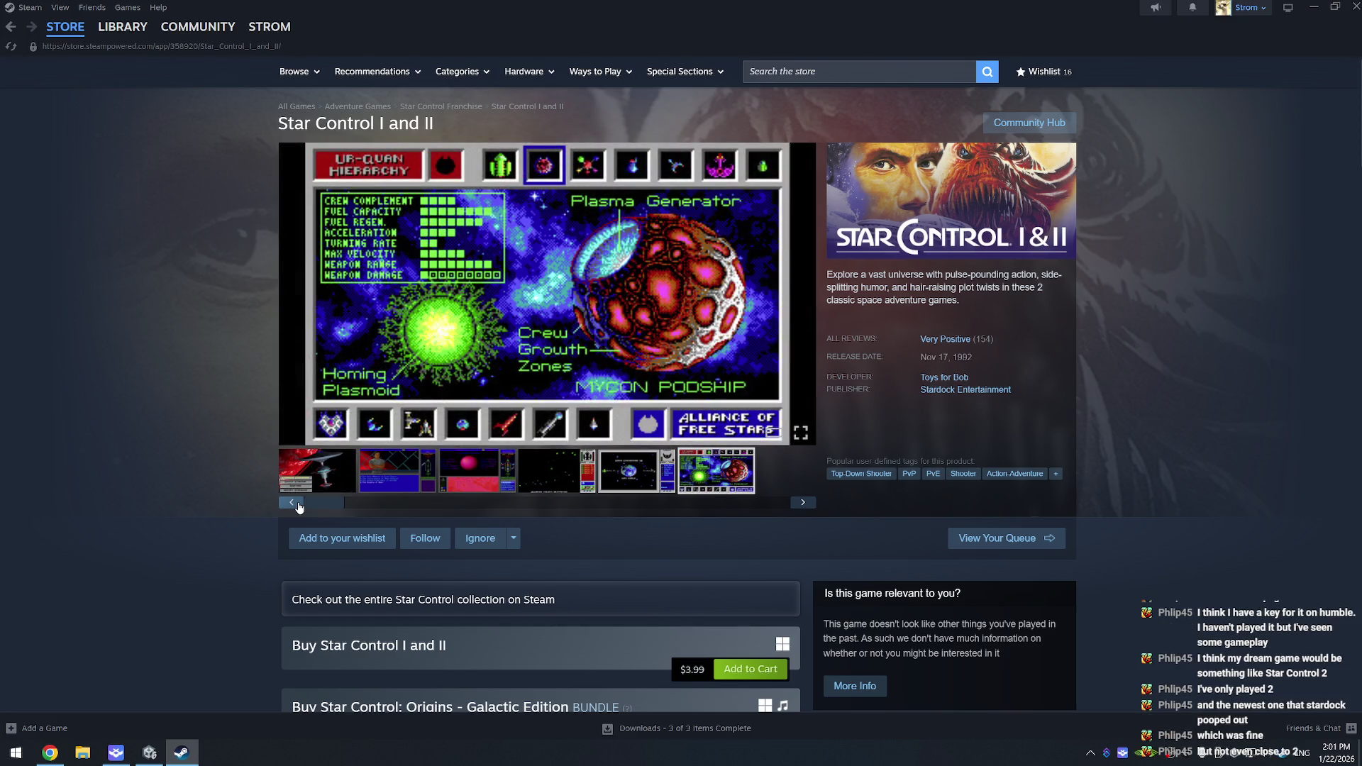
click(299, 506)
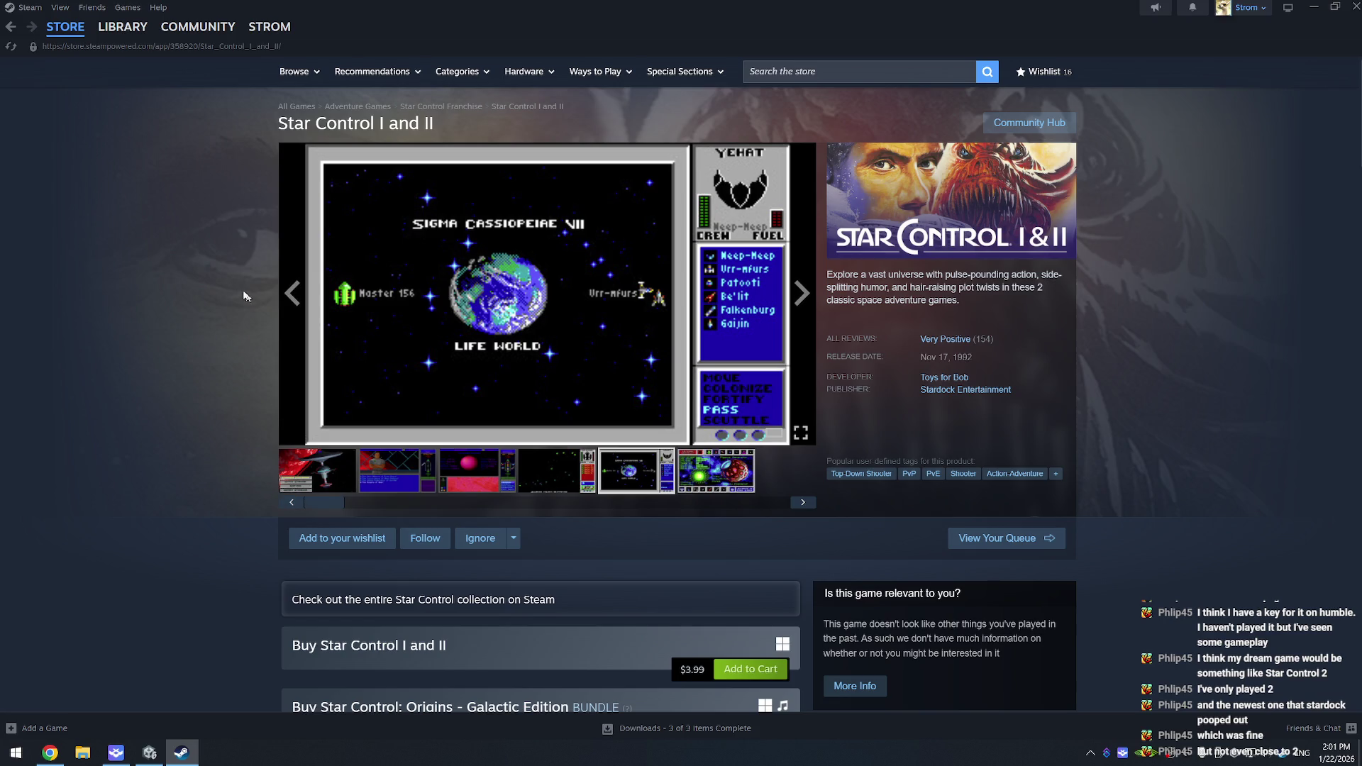
Step: Scroll through the game's description and details, then return to the store front
scroll(234, 276, down, 2)
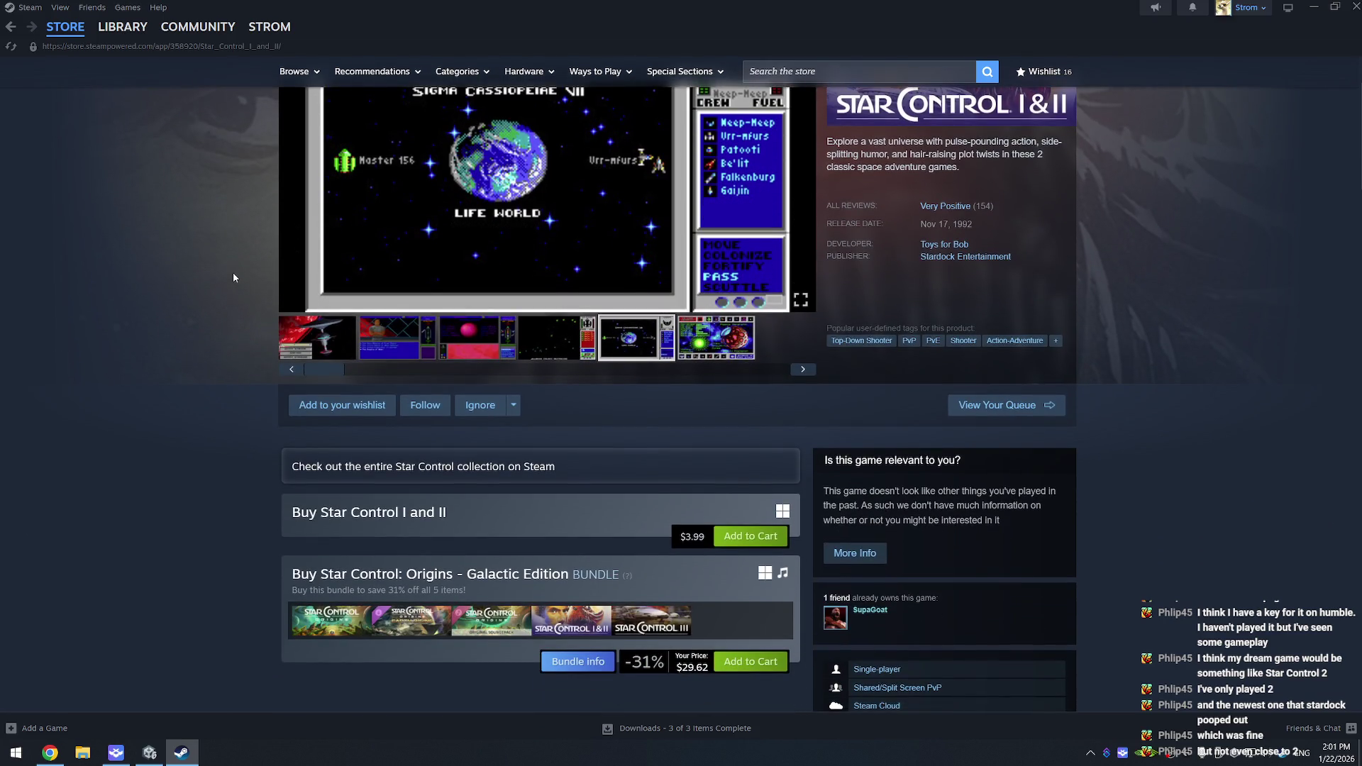
scroll(216, 312, down, 2)
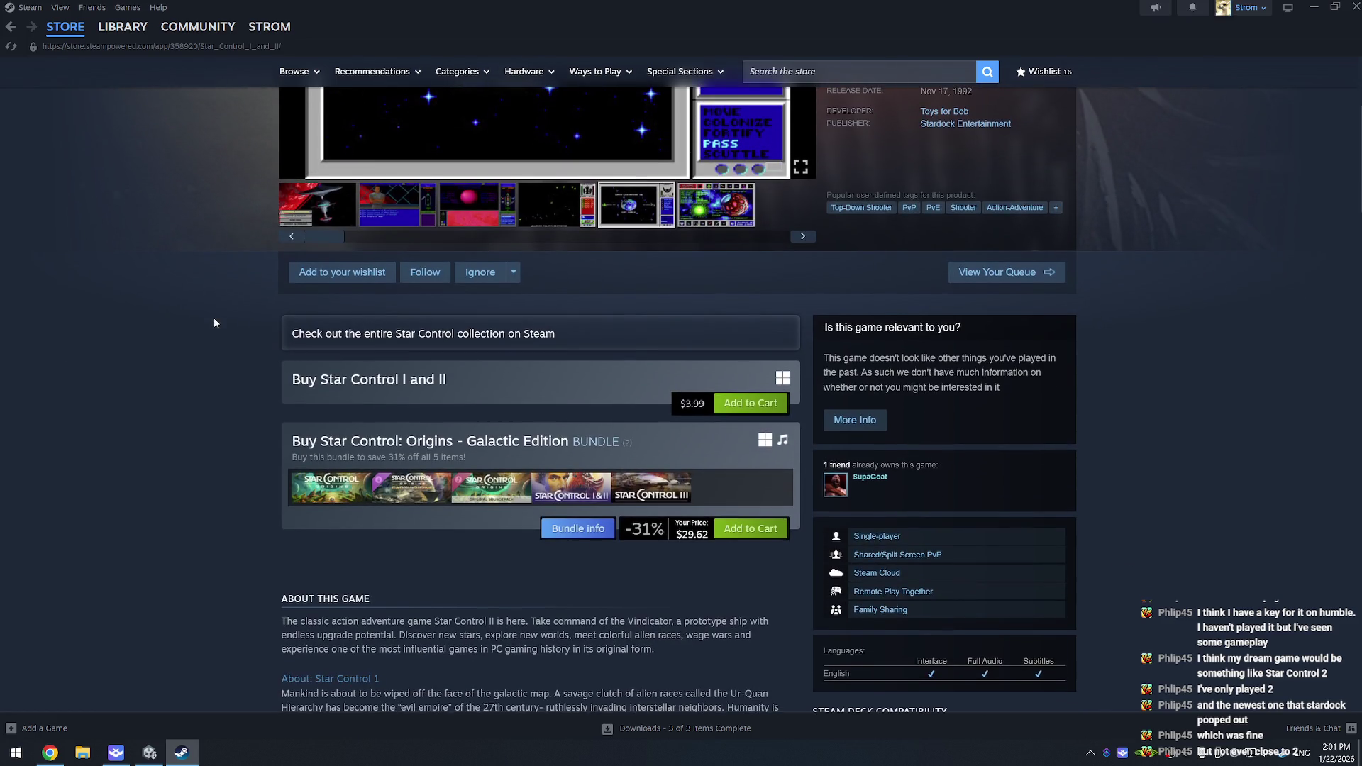
scroll(225, 325, down, 3)
scroll(238, 314, down, 4)
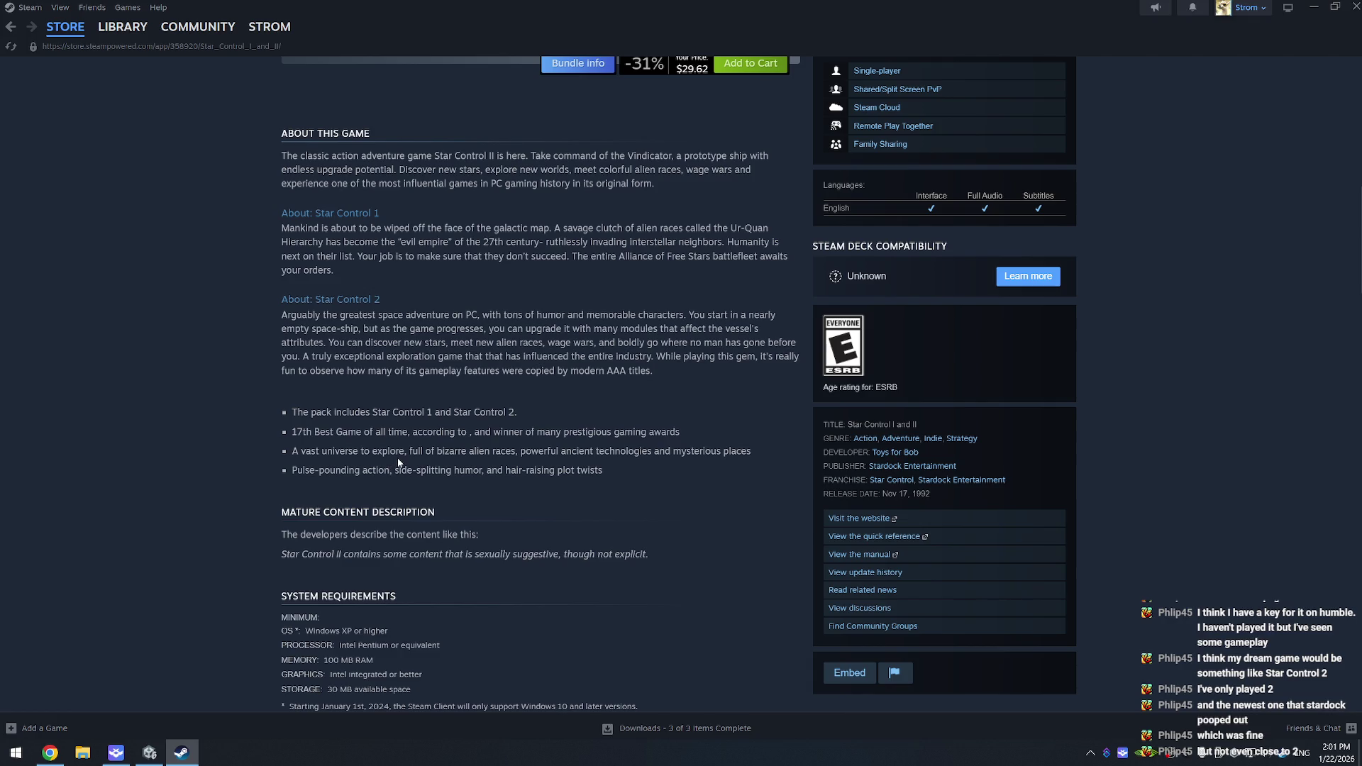
scroll(249, 323, up, 10)
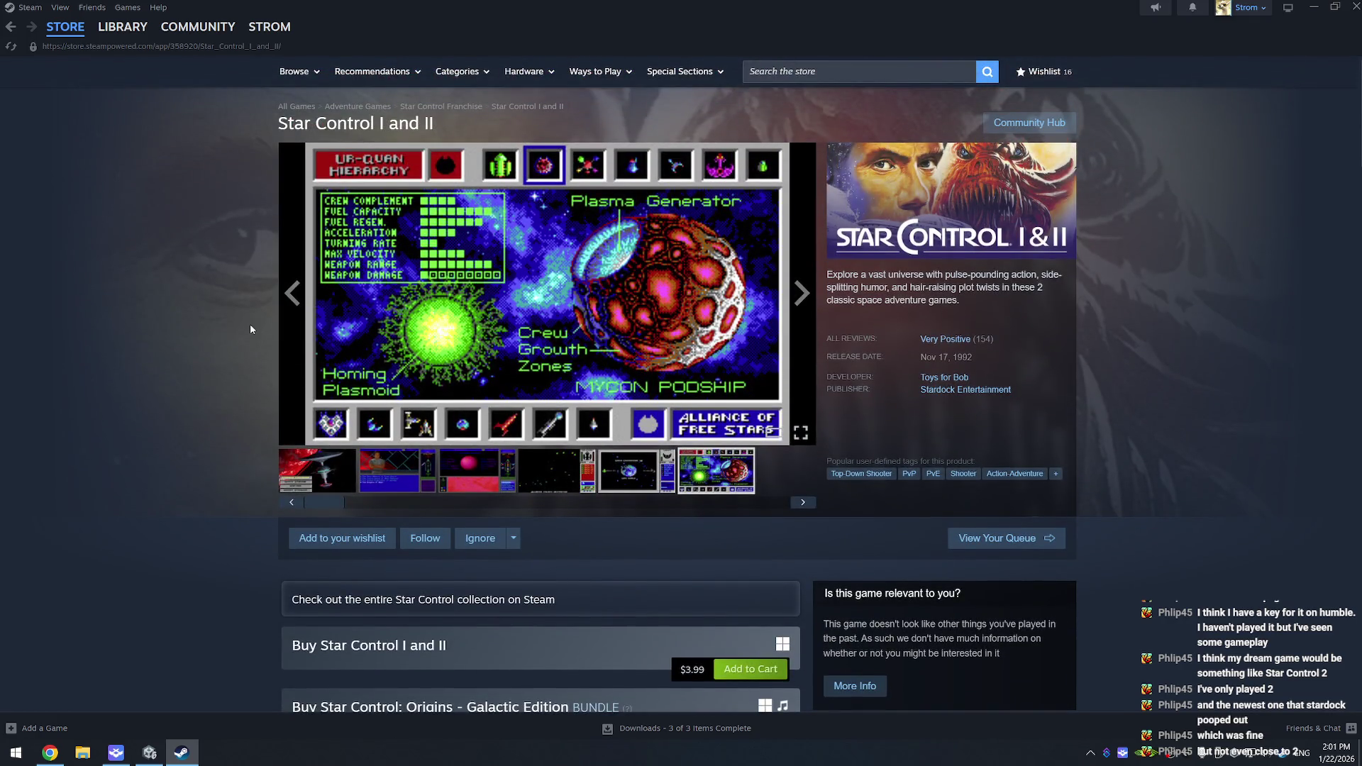
key(alt+Left)
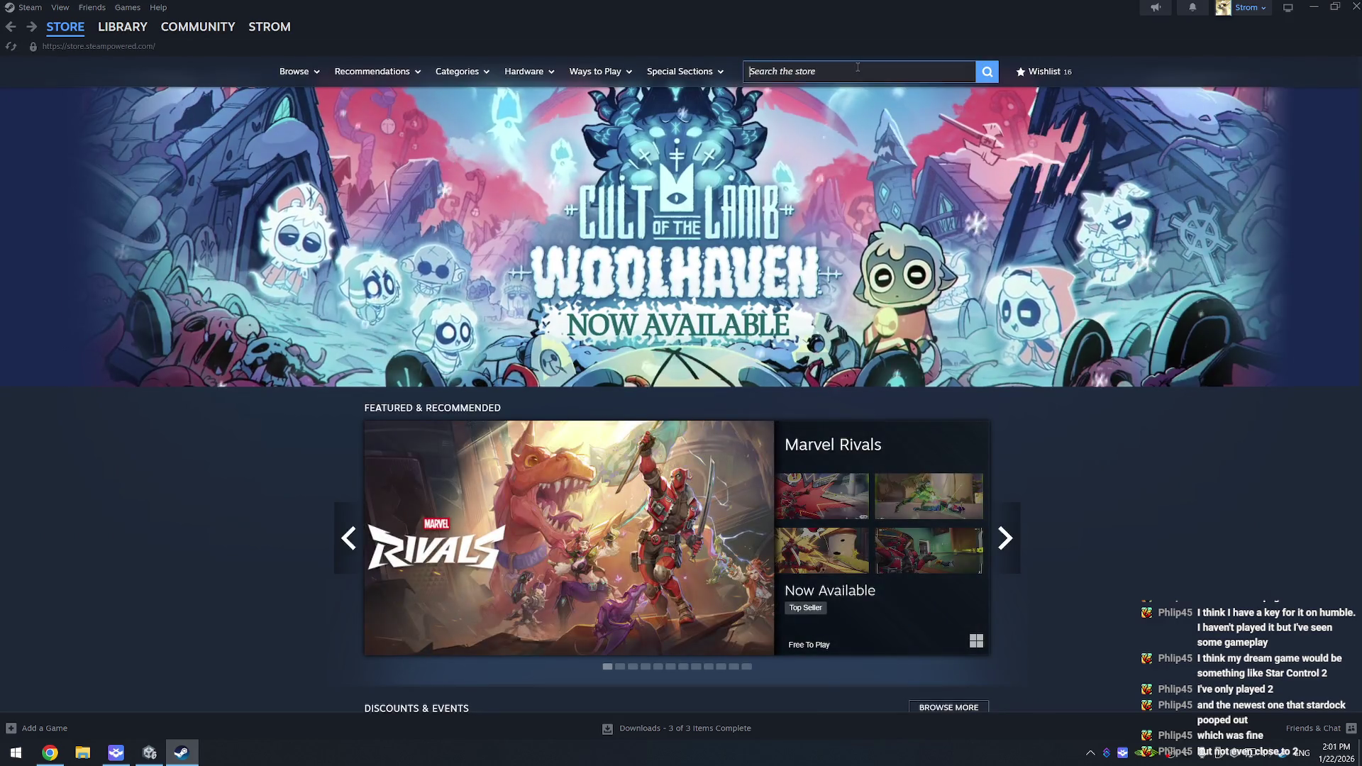
Step: Search 'star control' again and open the Star Control: Origins store page
click(857, 71)
text(sta5)
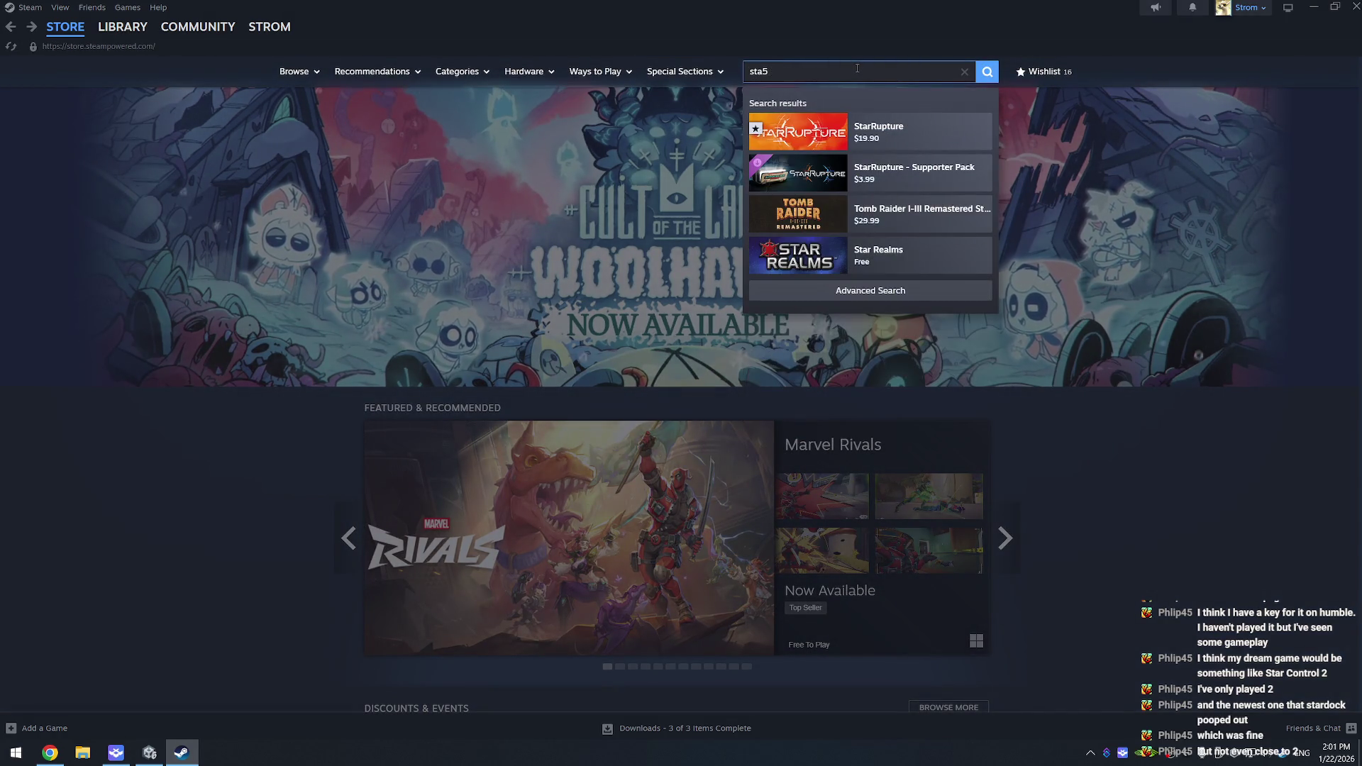
key(BackSpace)
text(r control)
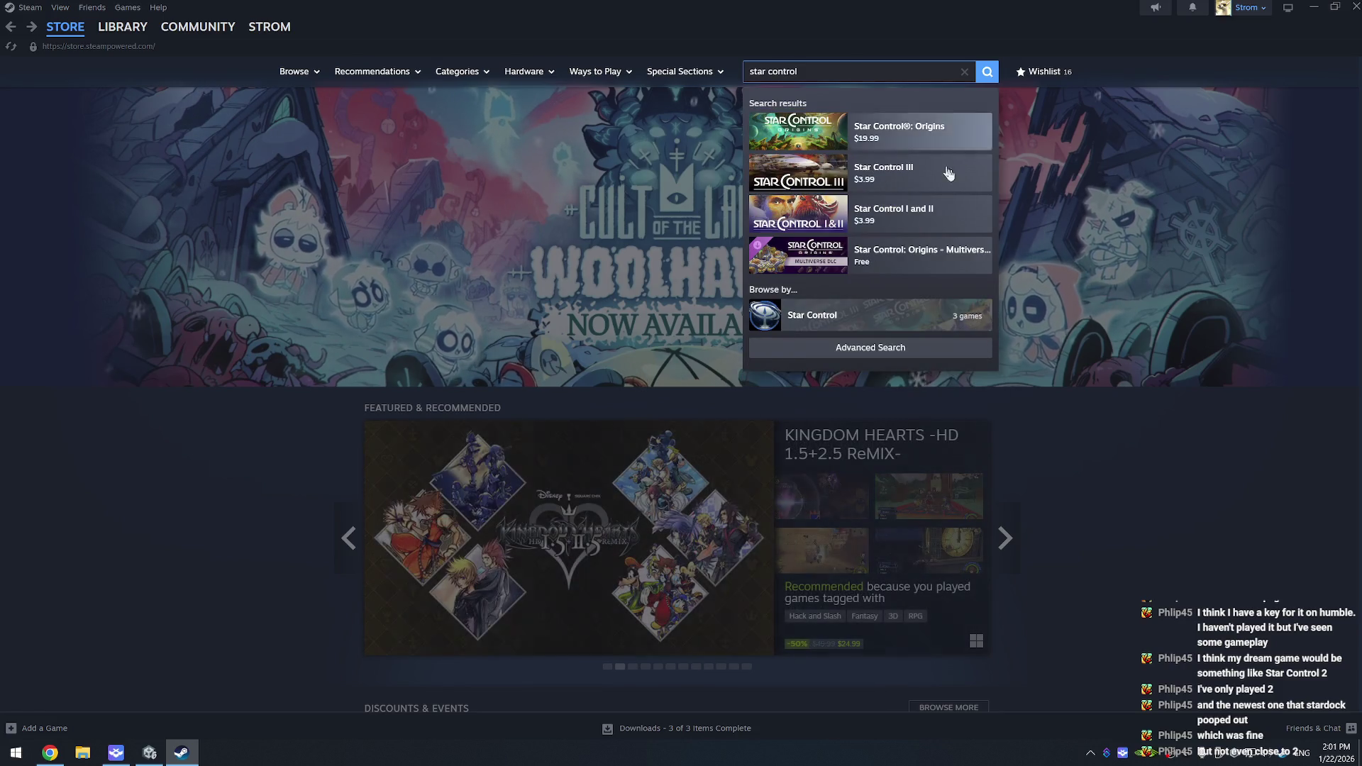
click(916, 138)
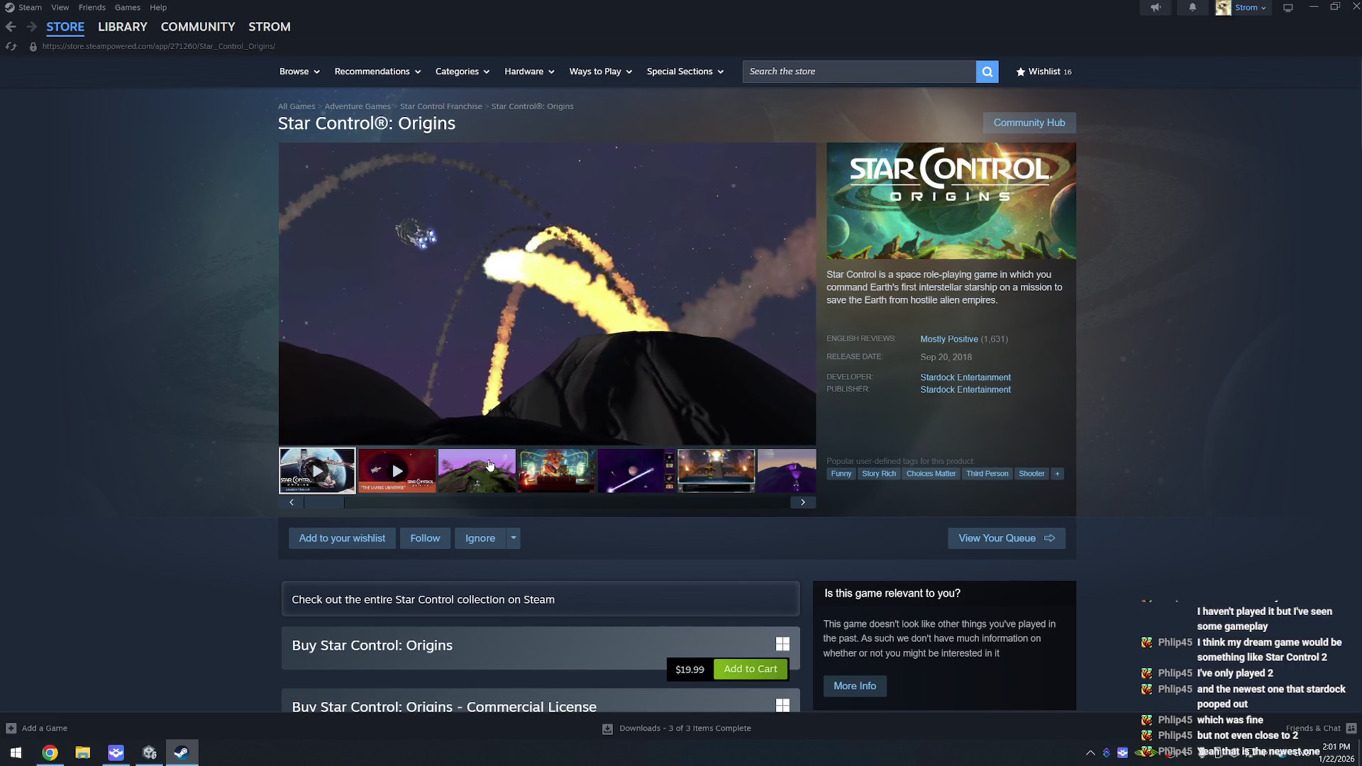
Step: View the purple hillside, alien throne-room, red hyperspace, rocky landscape and ship-design screenshots
click(488, 475)
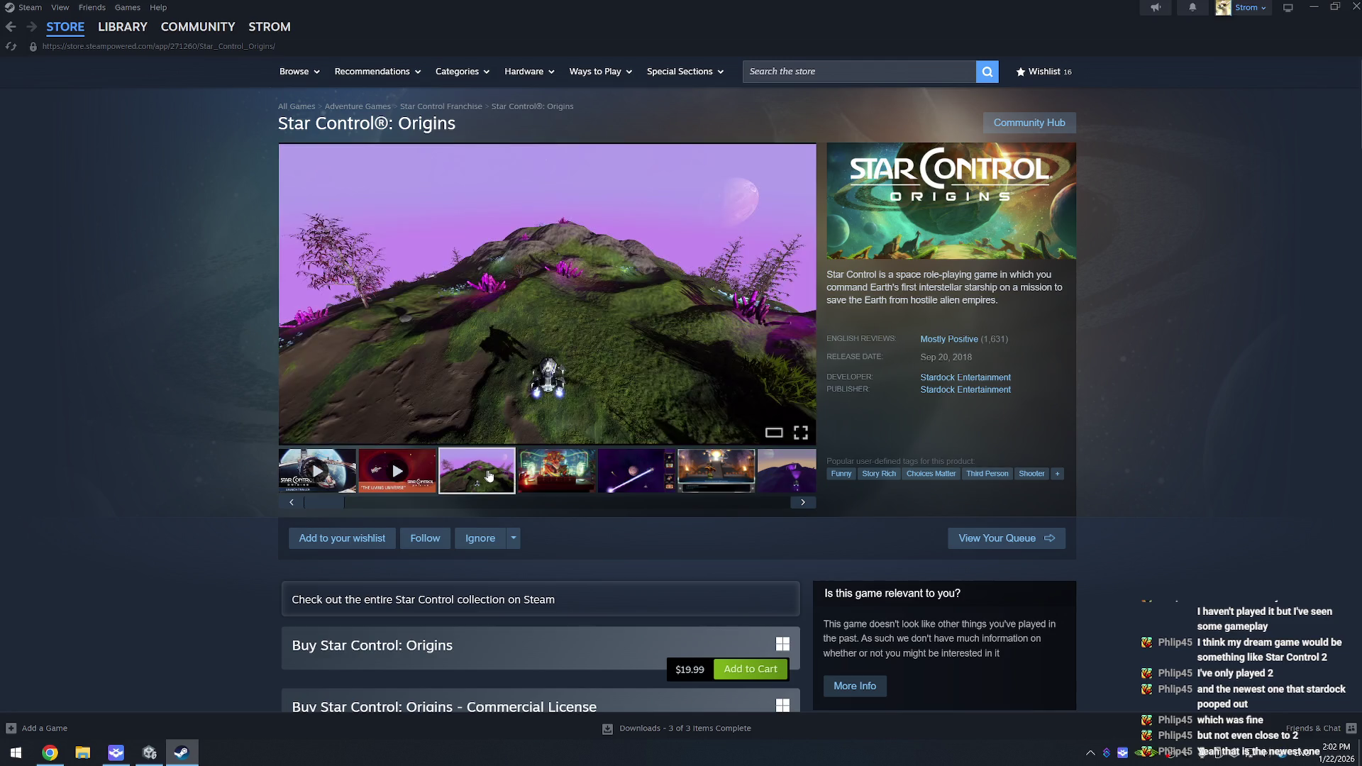
click(559, 477)
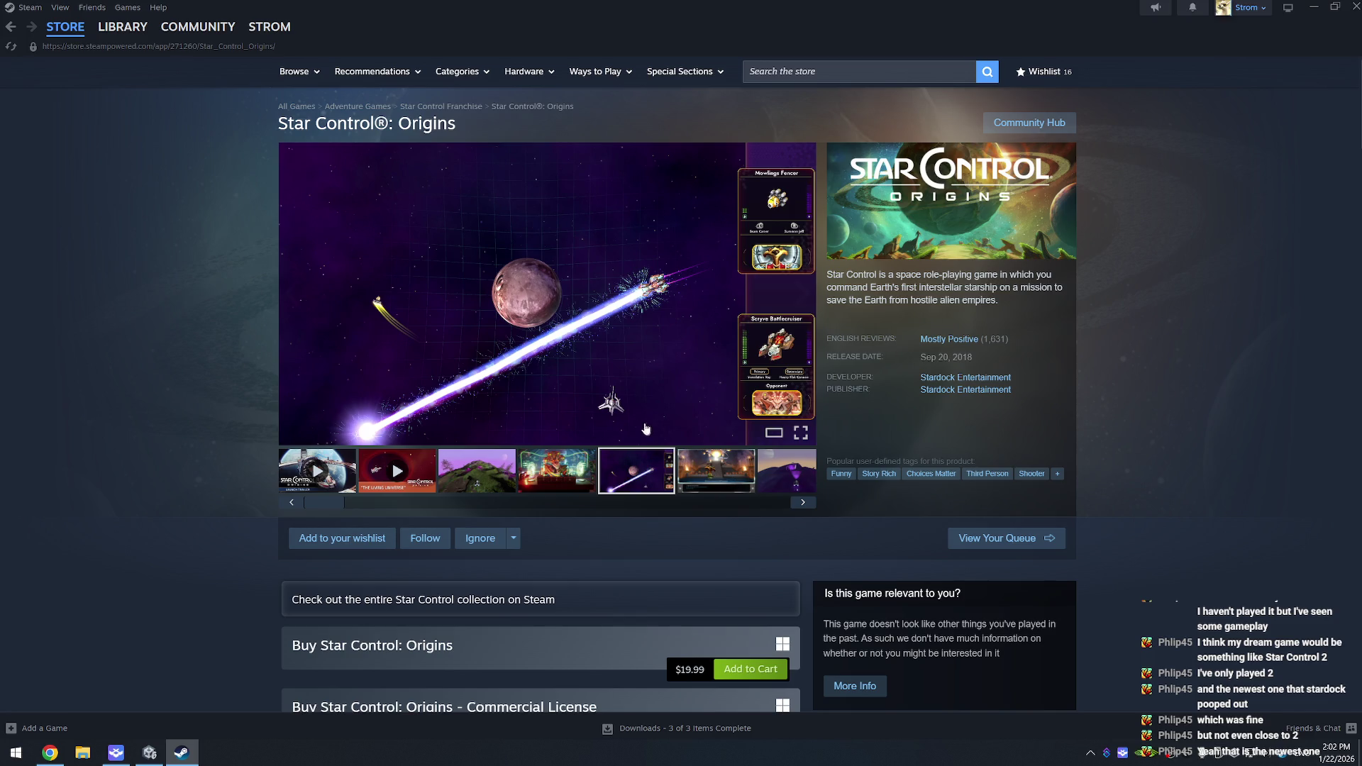
click(739, 477)
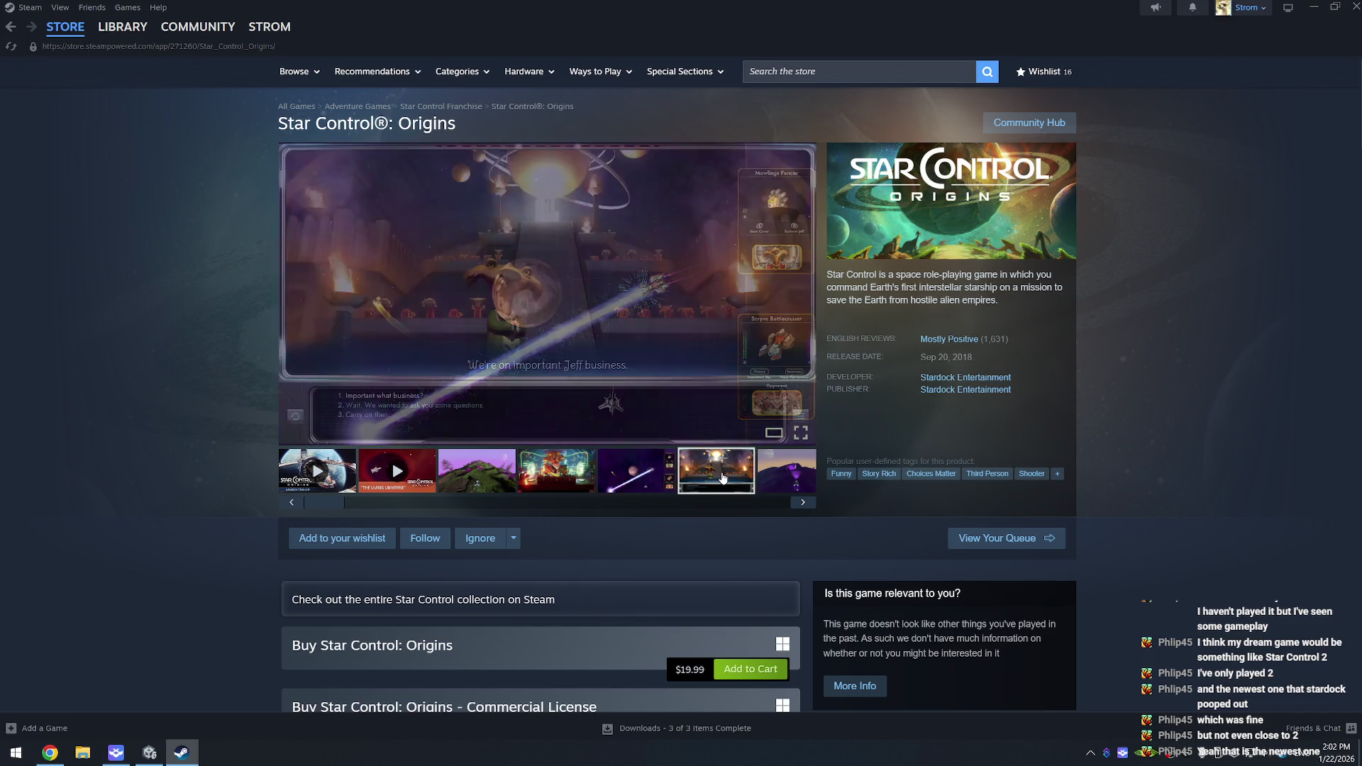
click(783, 478)
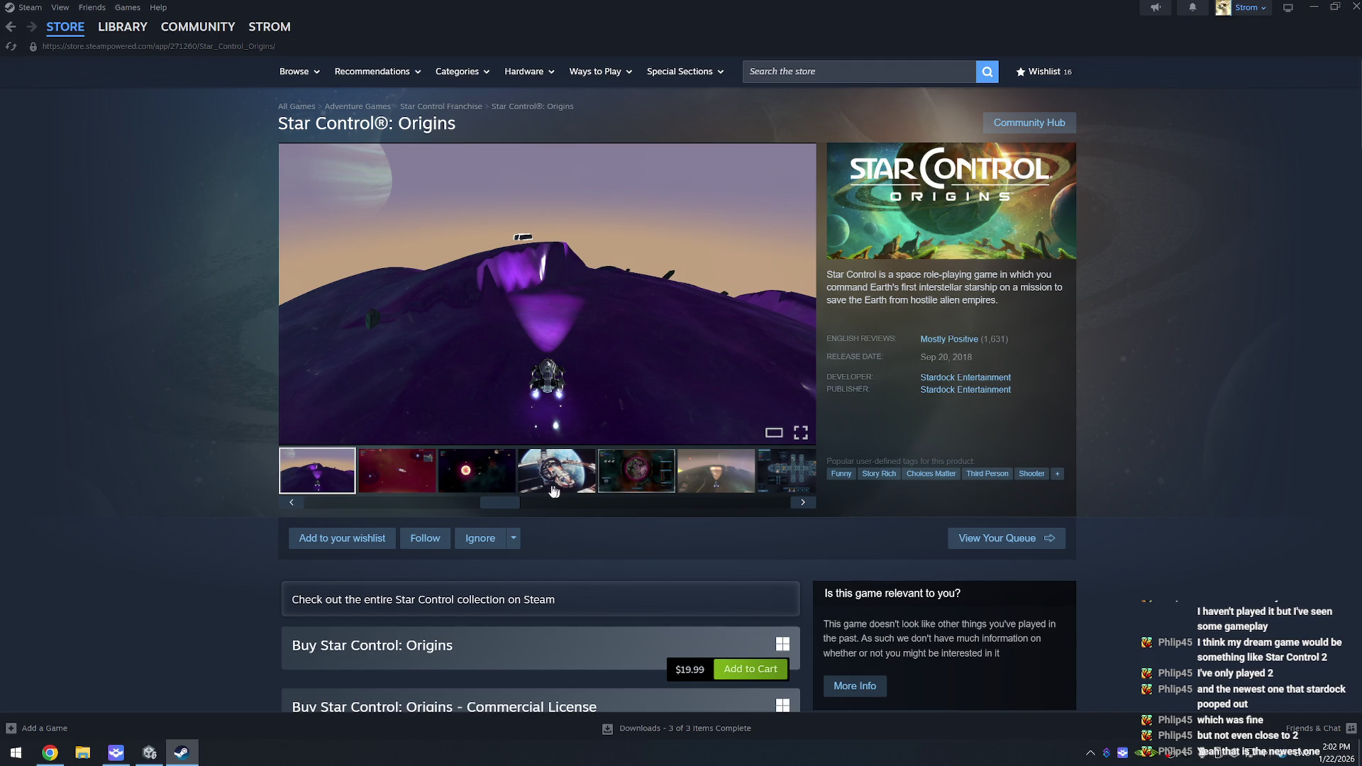
click(418, 483)
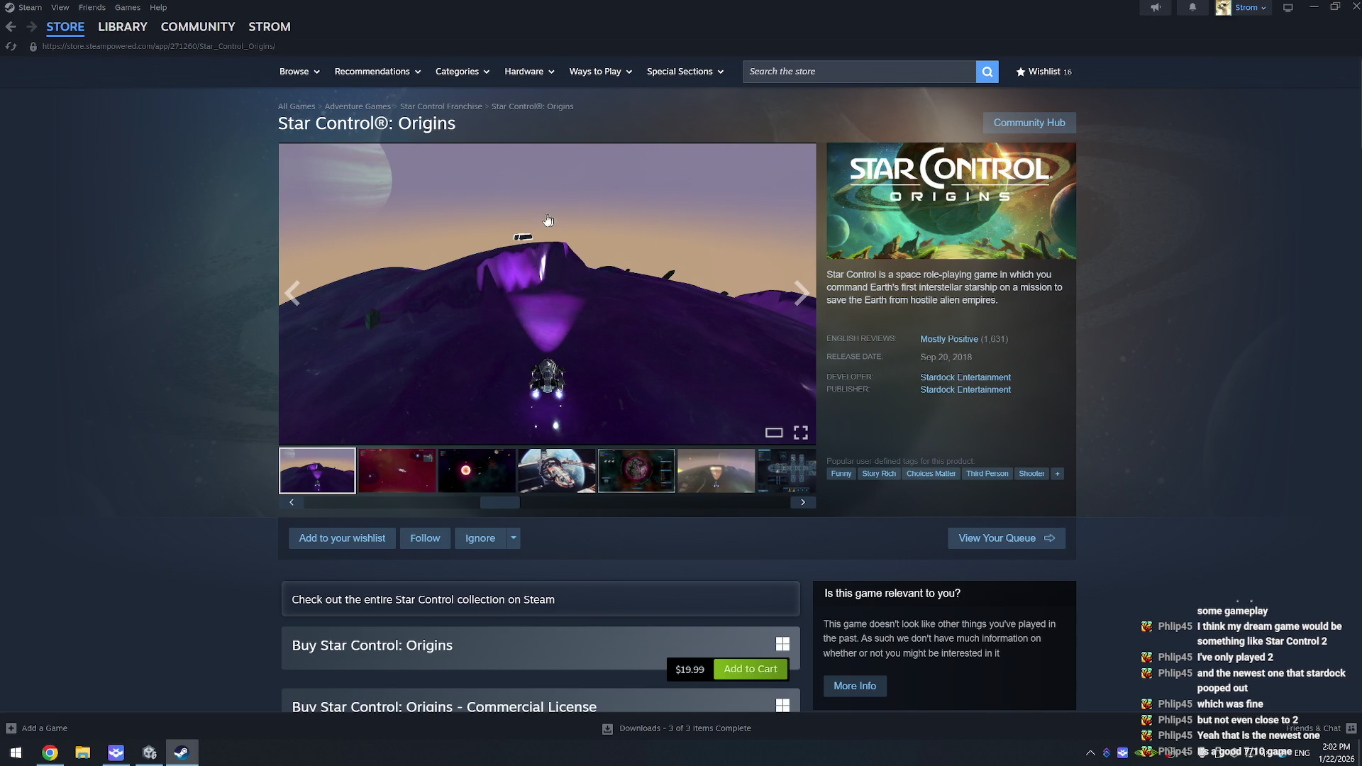
click(557, 466)
click(708, 472)
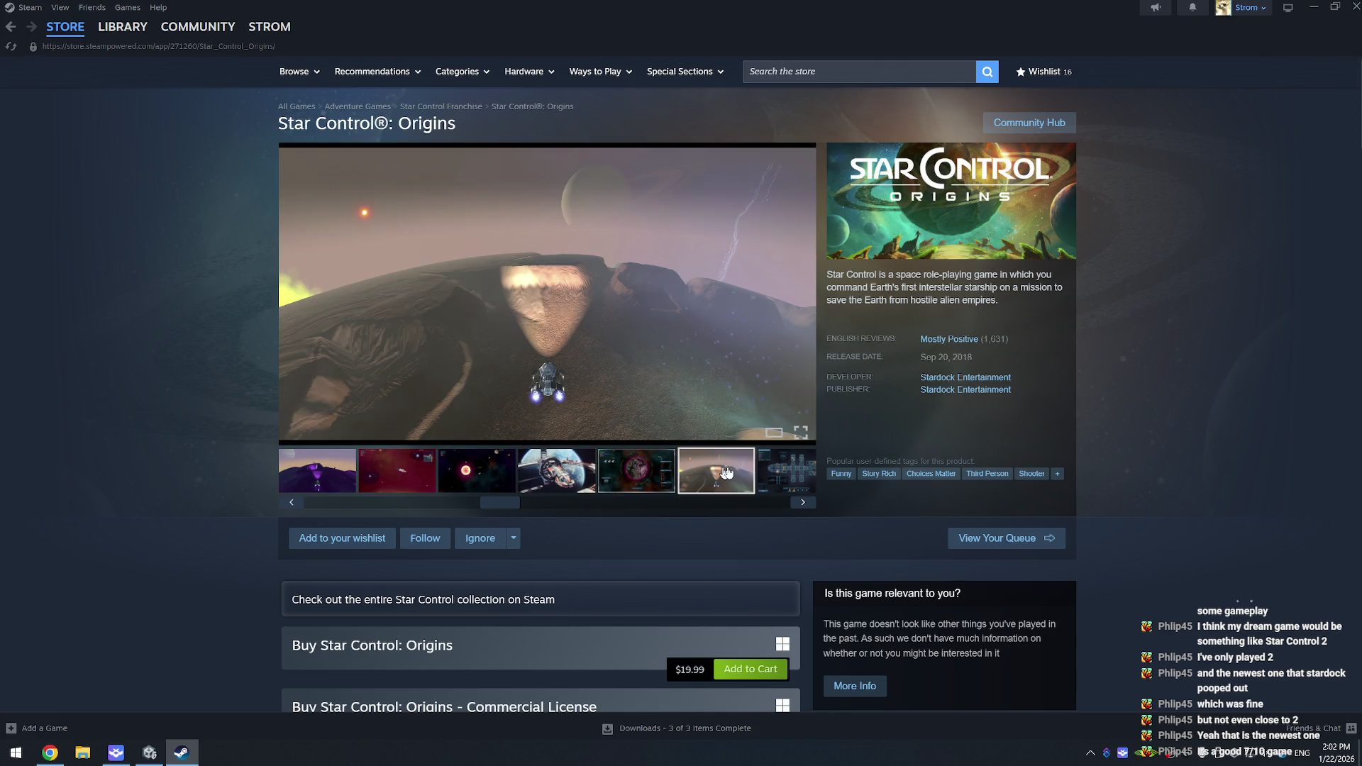
click(772, 471)
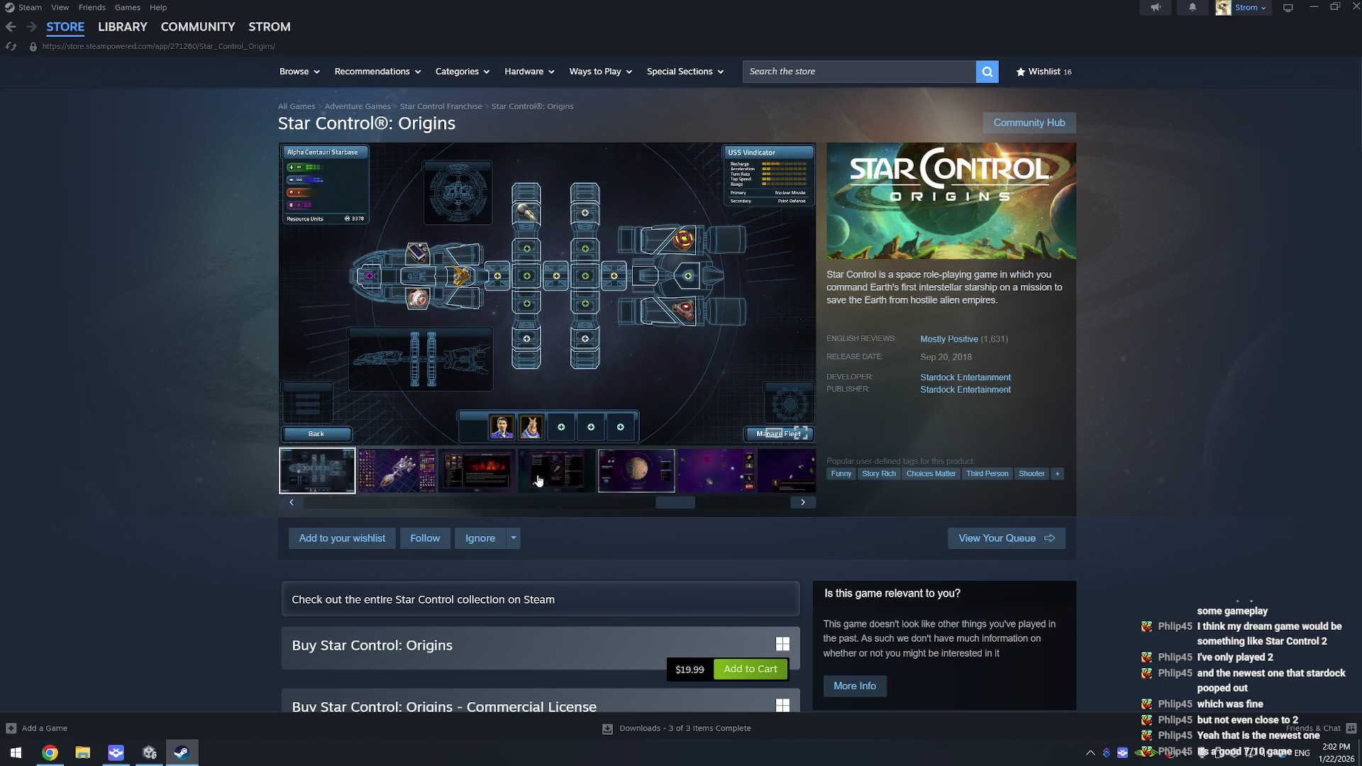
Step: View the Faction of Eight database, planet scan, space battle, dialogue and green planet screenshots
click(460, 472)
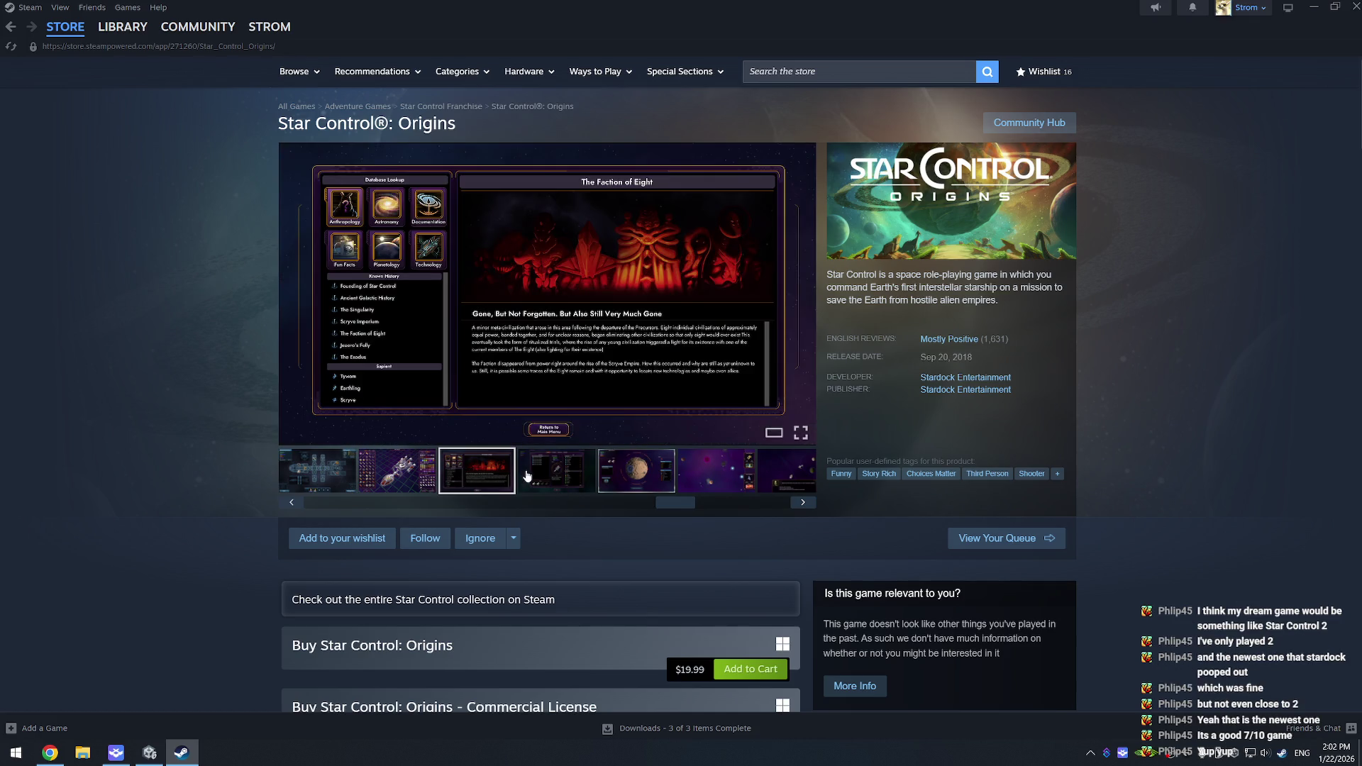
click(620, 474)
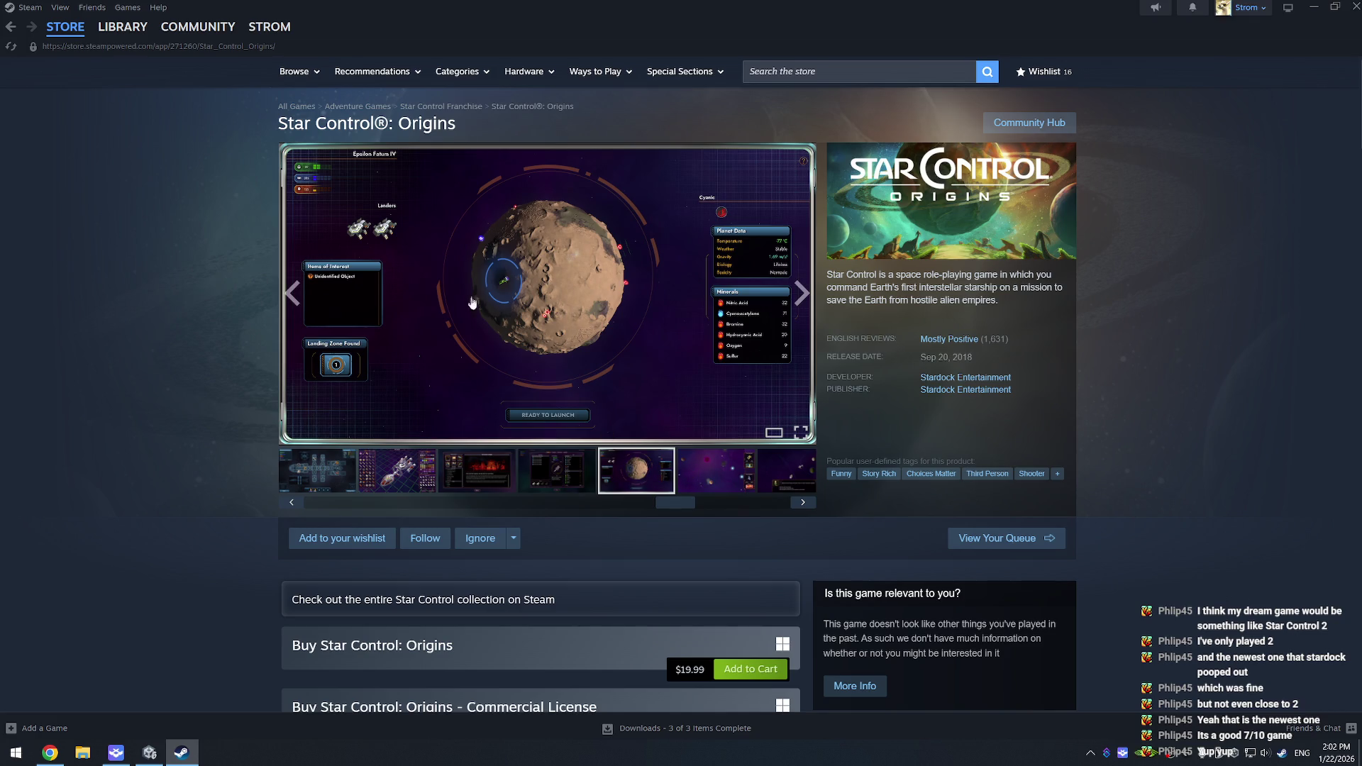
click(706, 486)
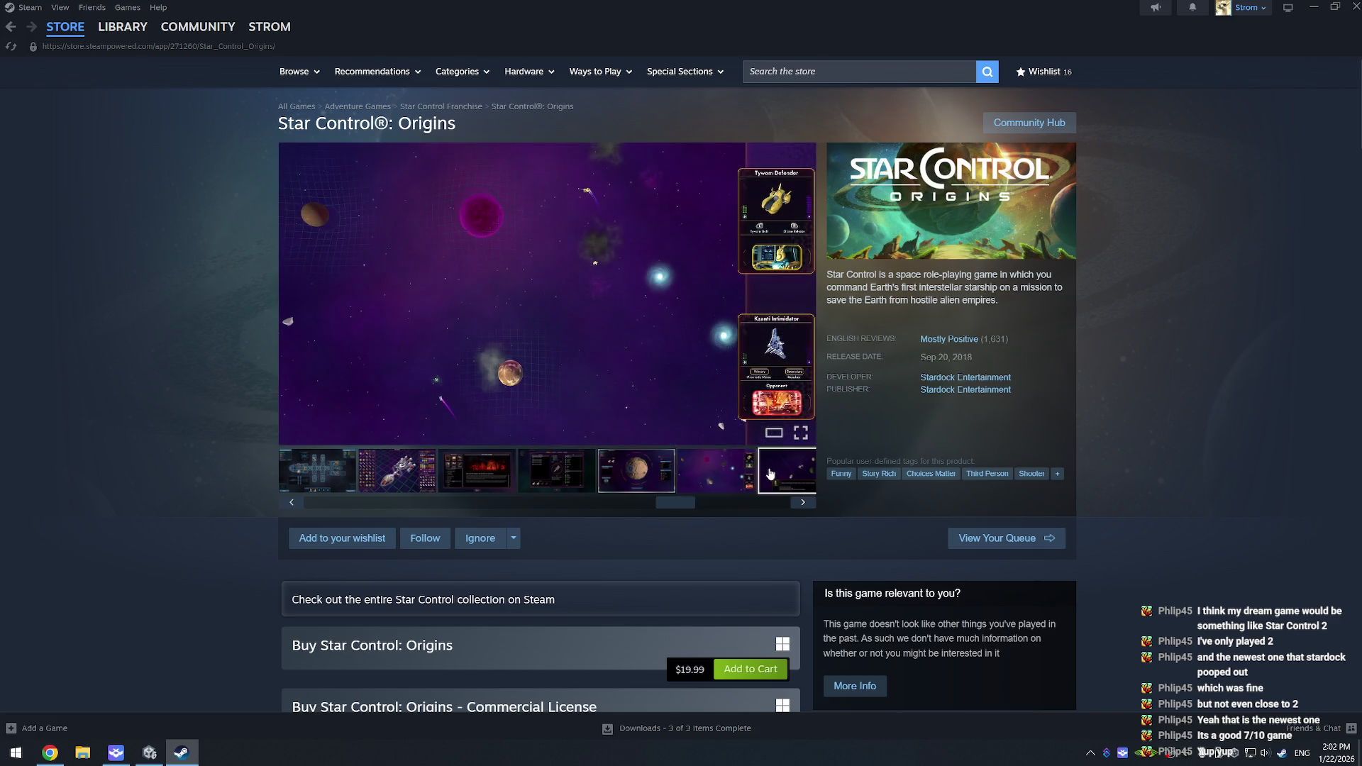
click(770, 473)
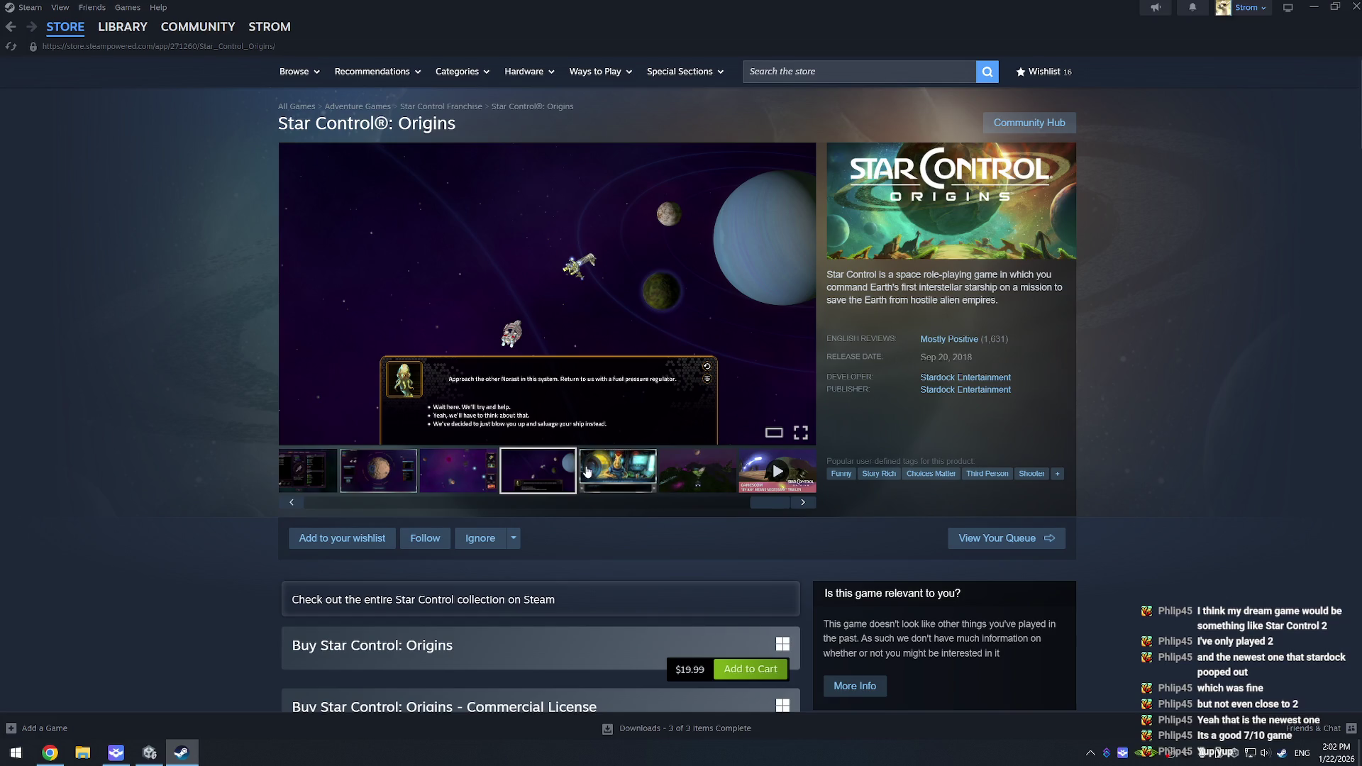
click(586, 471)
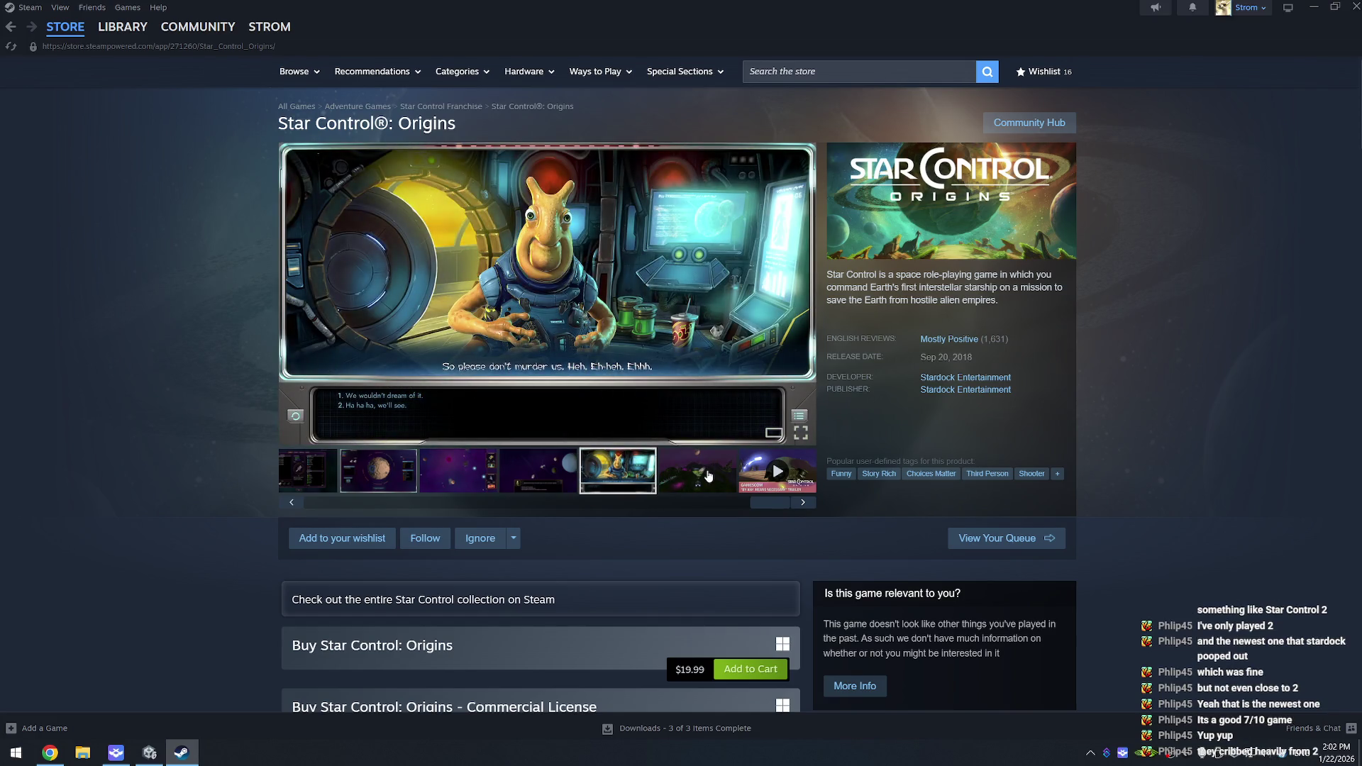
click(702, 479)
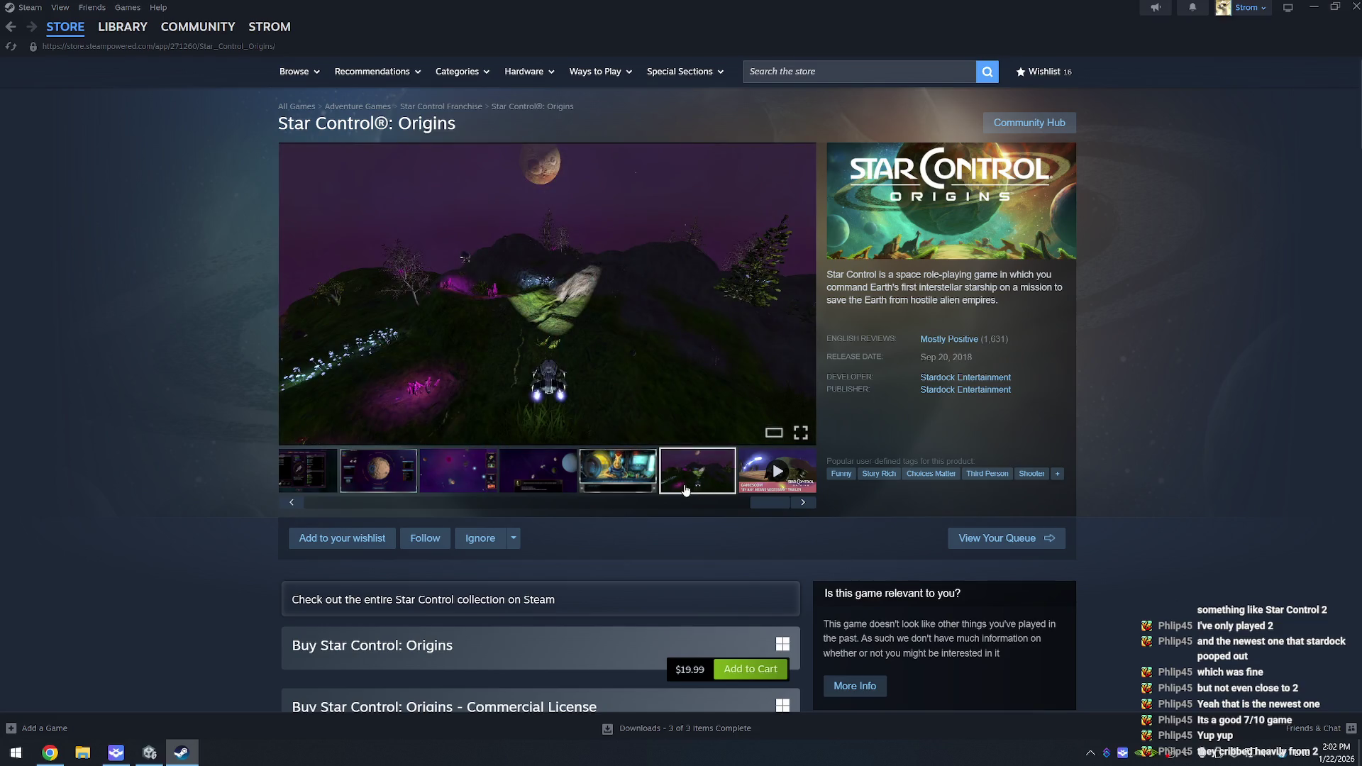
Step: Play the Gamescom trailer, then switch to the launch trailer
click(761, 480)
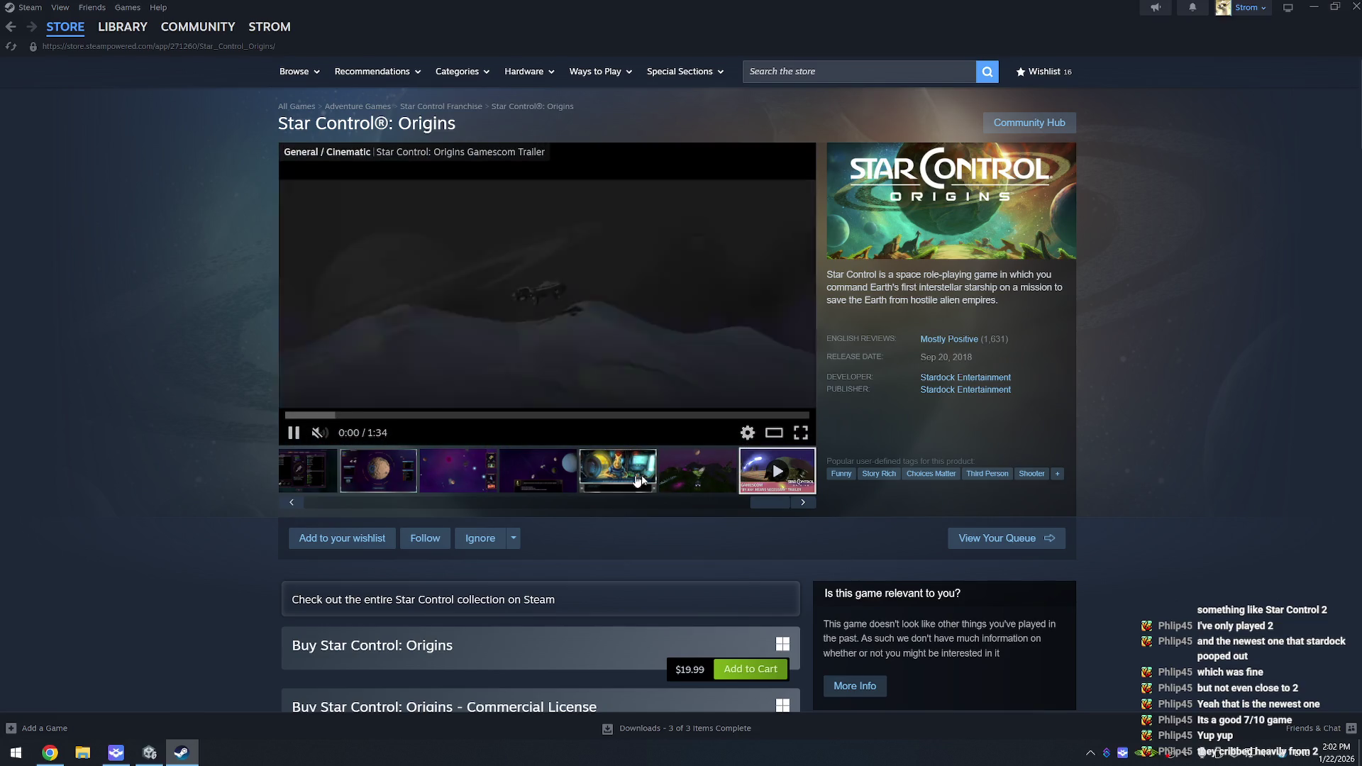
click(314, 508)
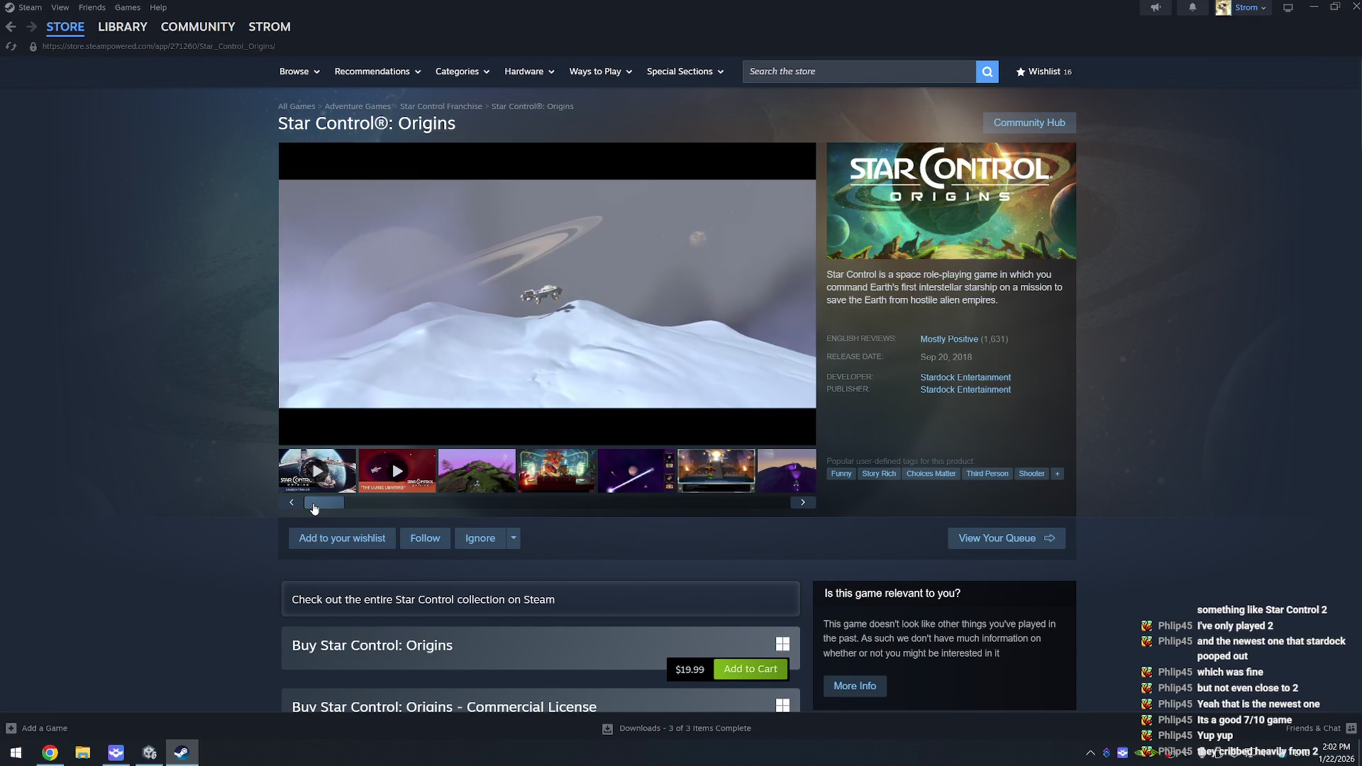
click(312, 481)
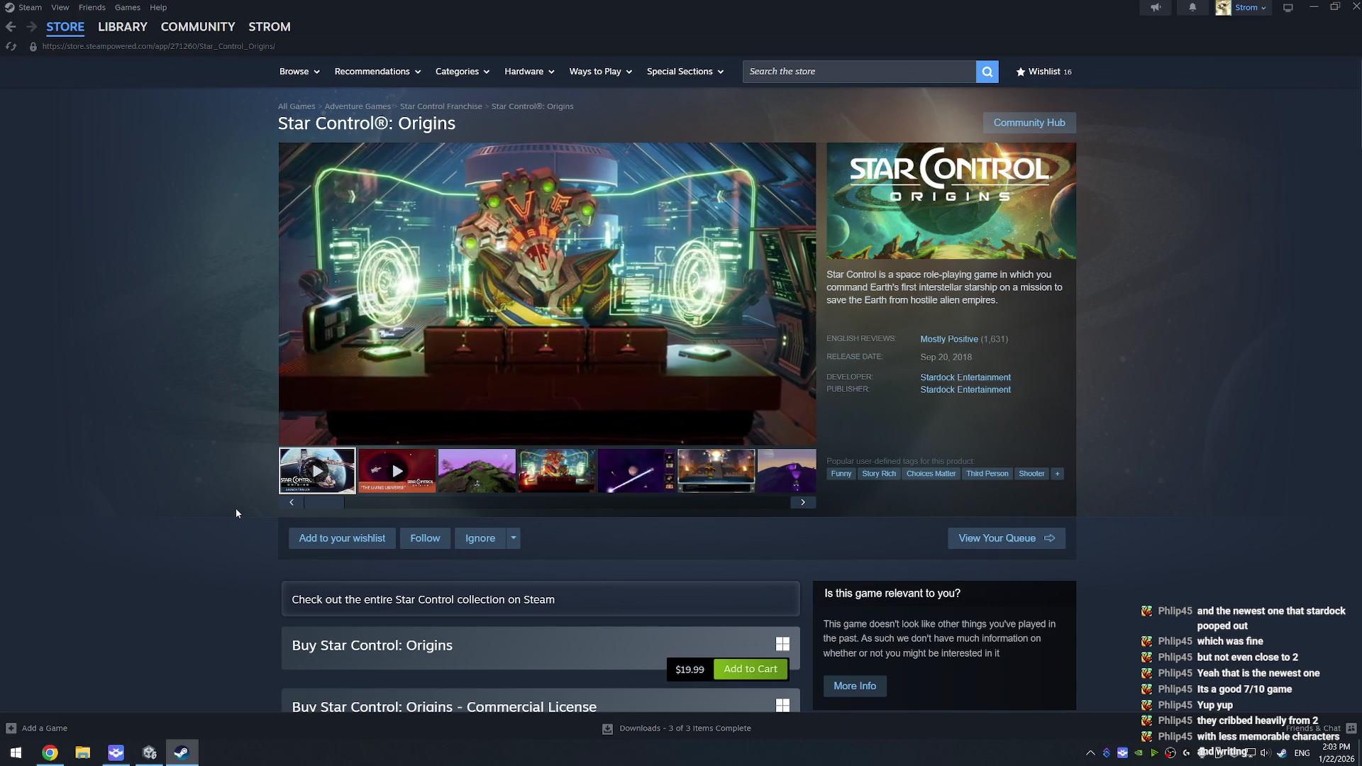
Step: Play the Star Control: Origins launch trailer at lower volume and pause it at 1:00
mouse_move(527, 266)
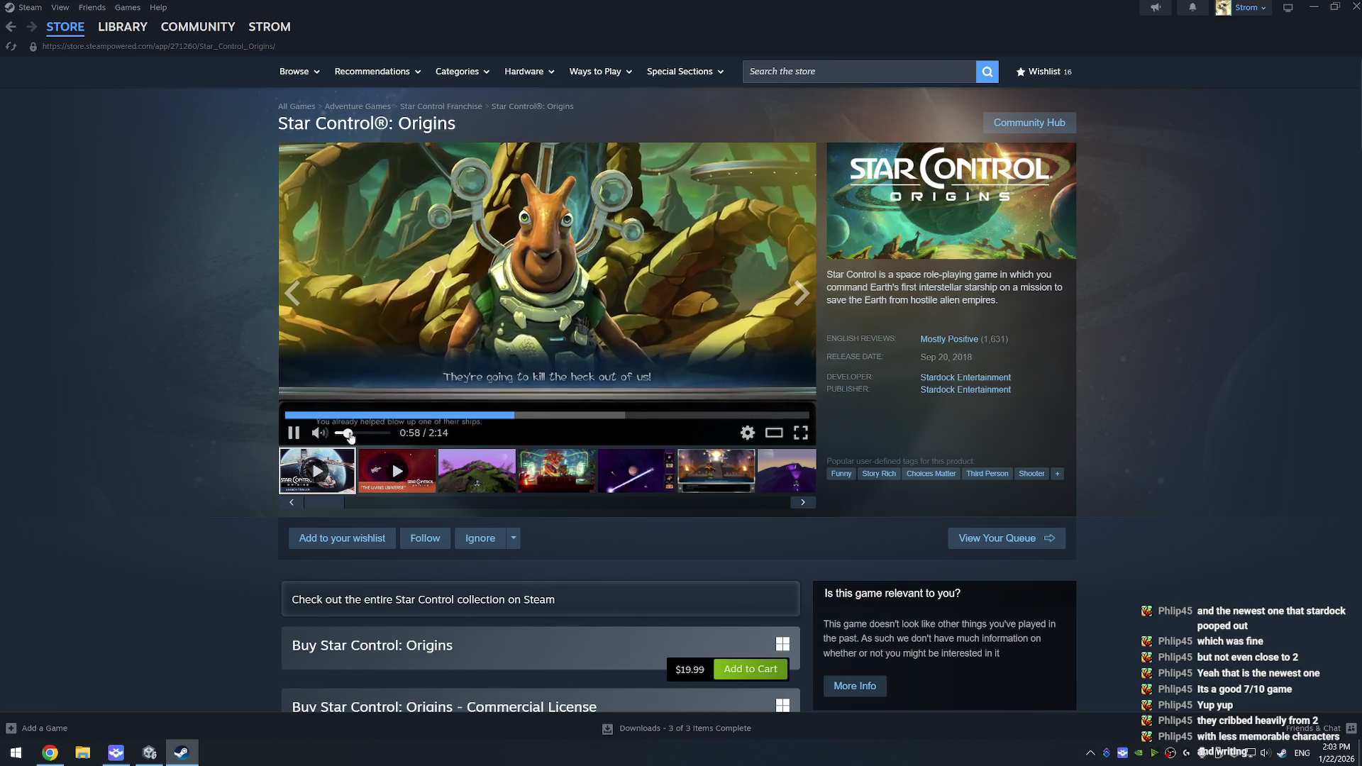
click(348, 433)
click(292, 433)
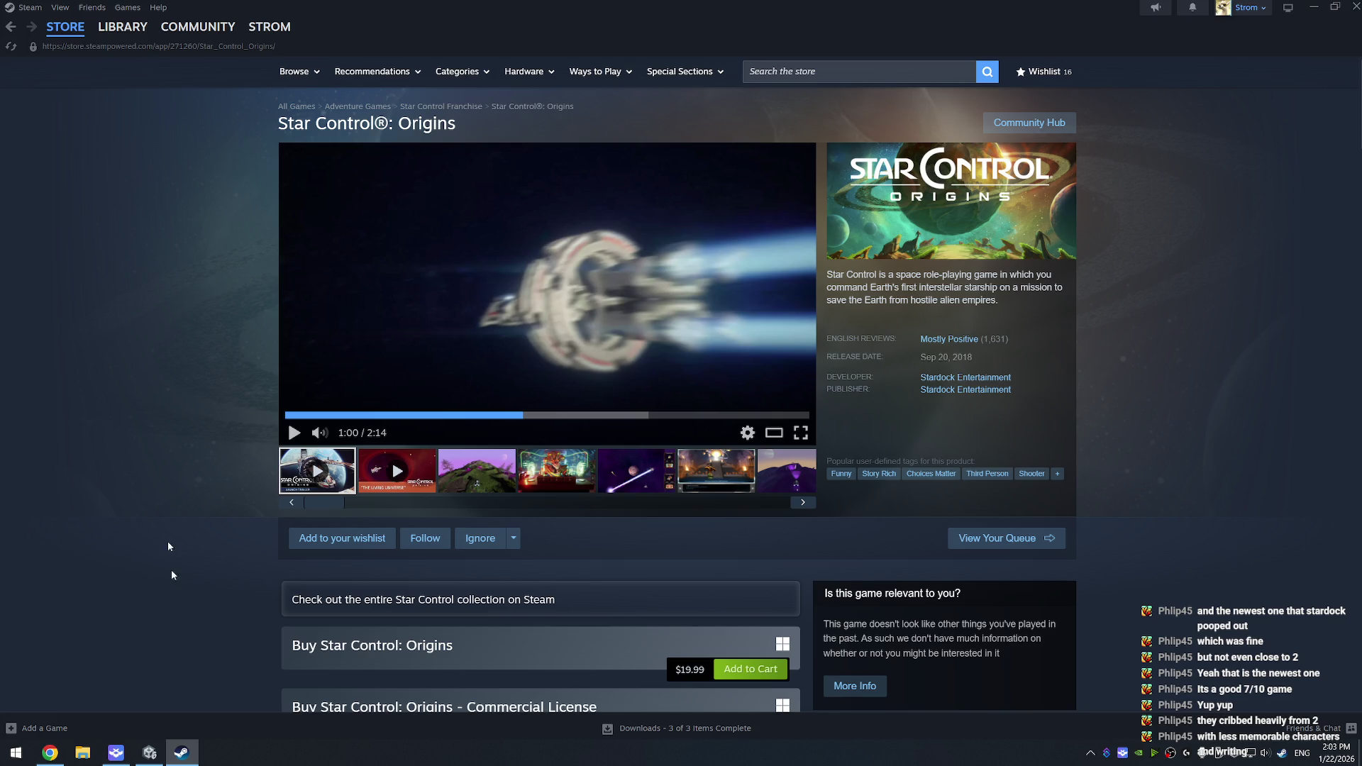
Step: Open the PTT button editor on Deckboard's Wide Board and try a dark green #38761D background
mouse_move(119, 753)
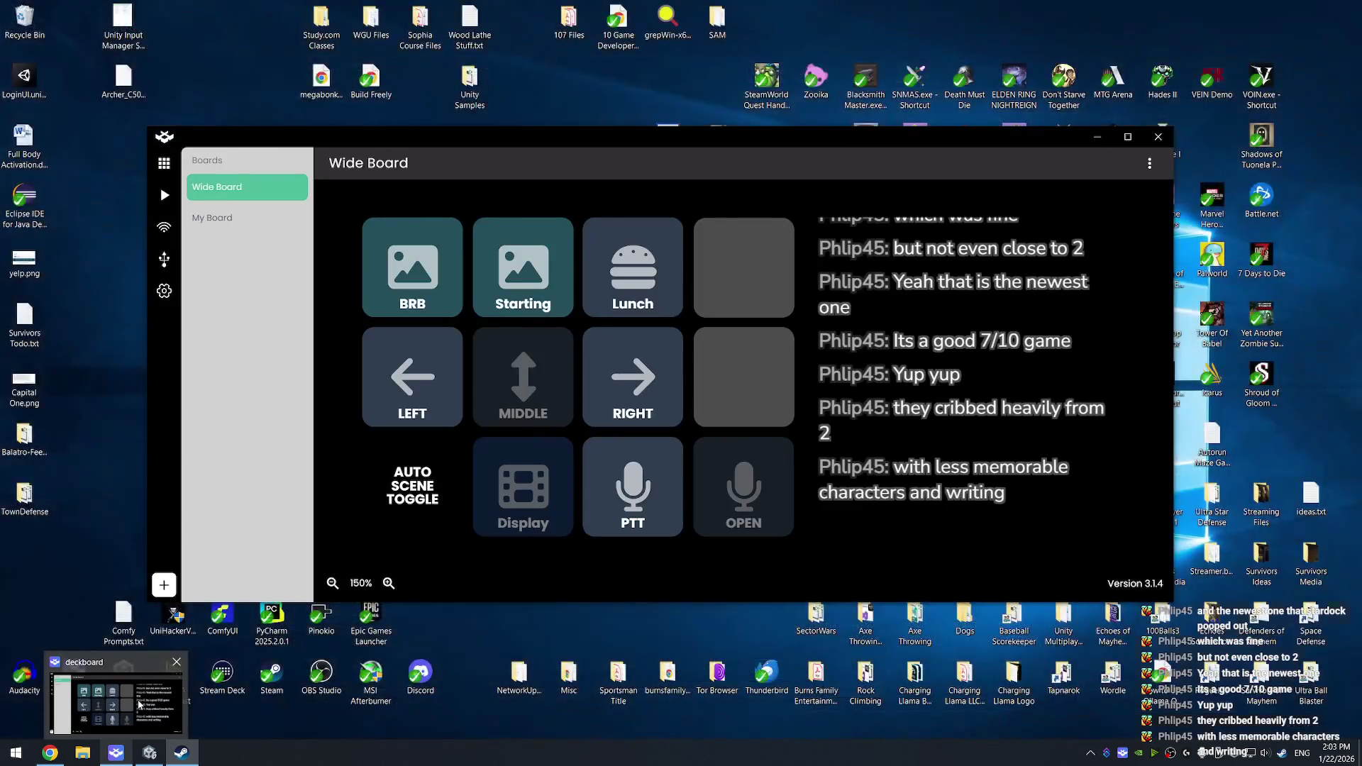
click(138, 704)
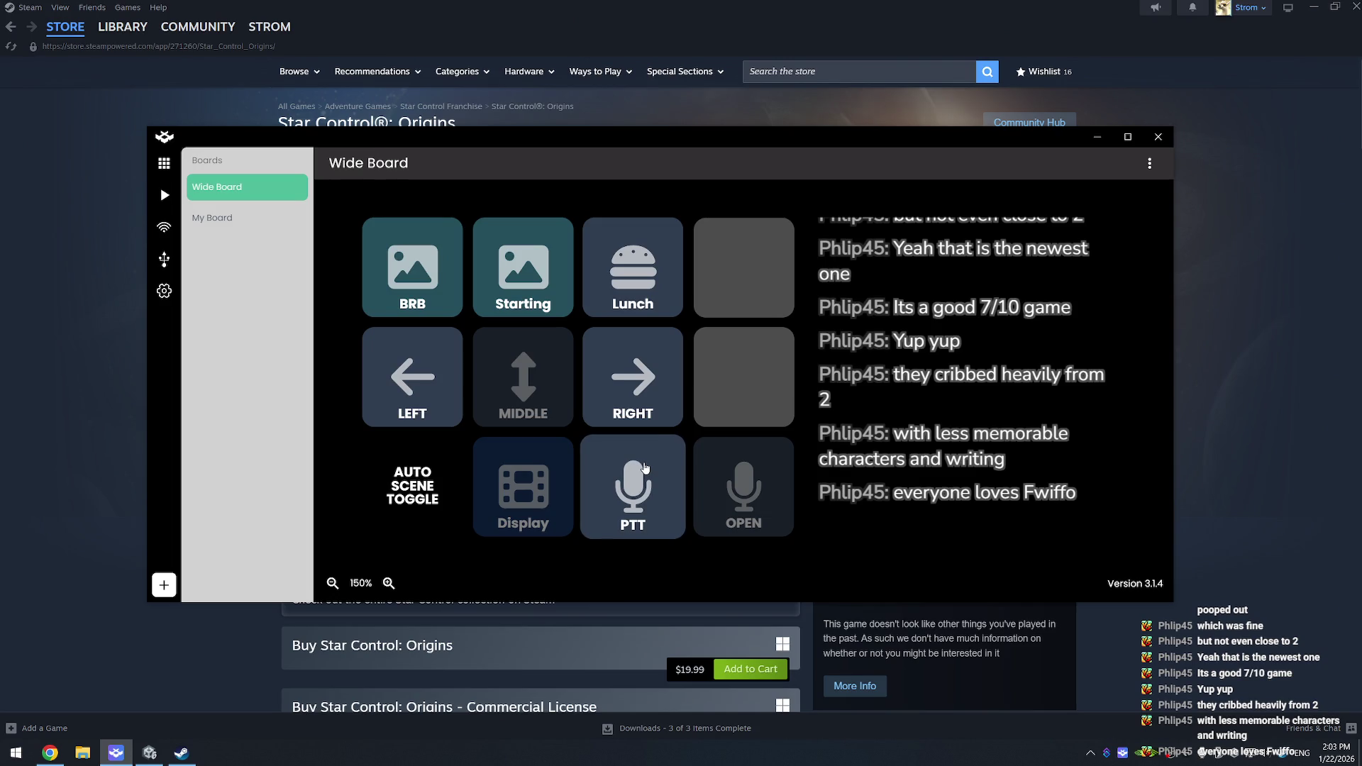
right_click(645, 468)
click(632, 454)
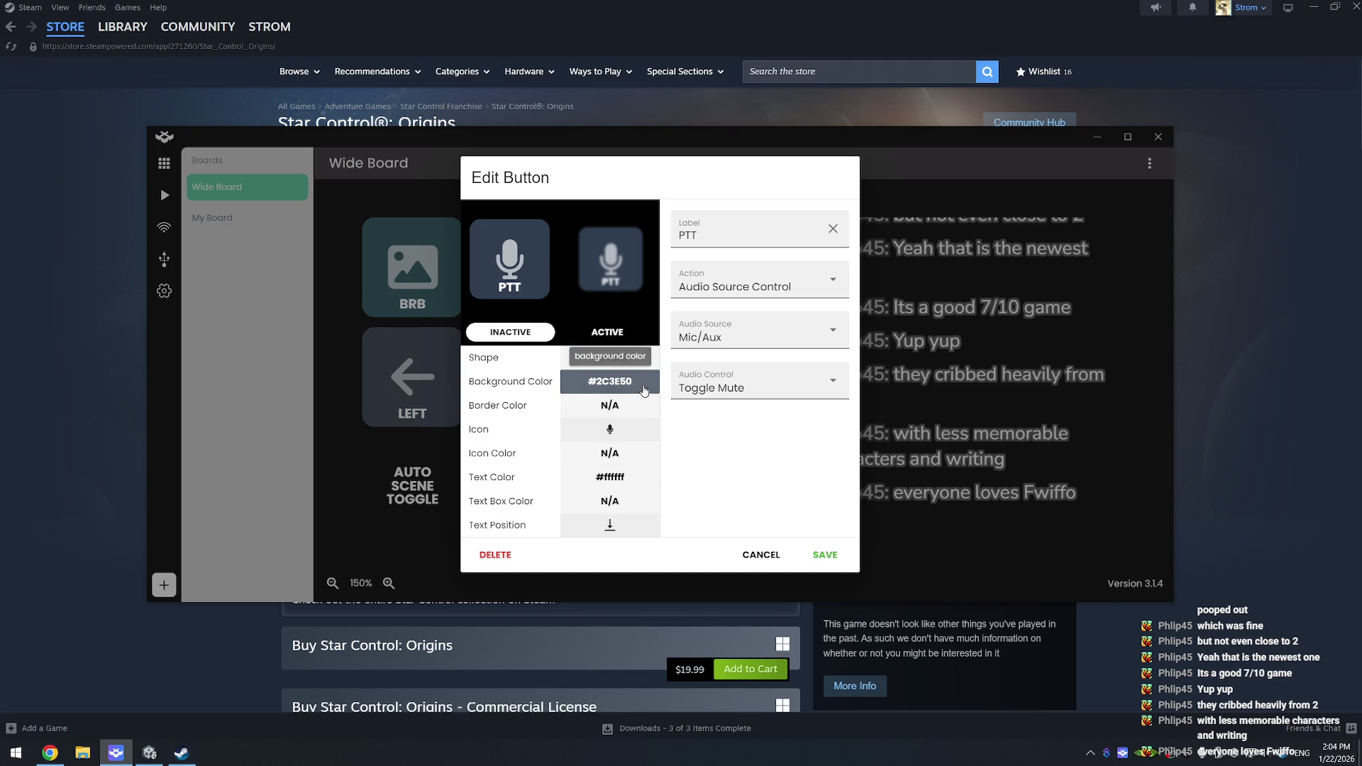
click(609, 381)
click(647, 476)
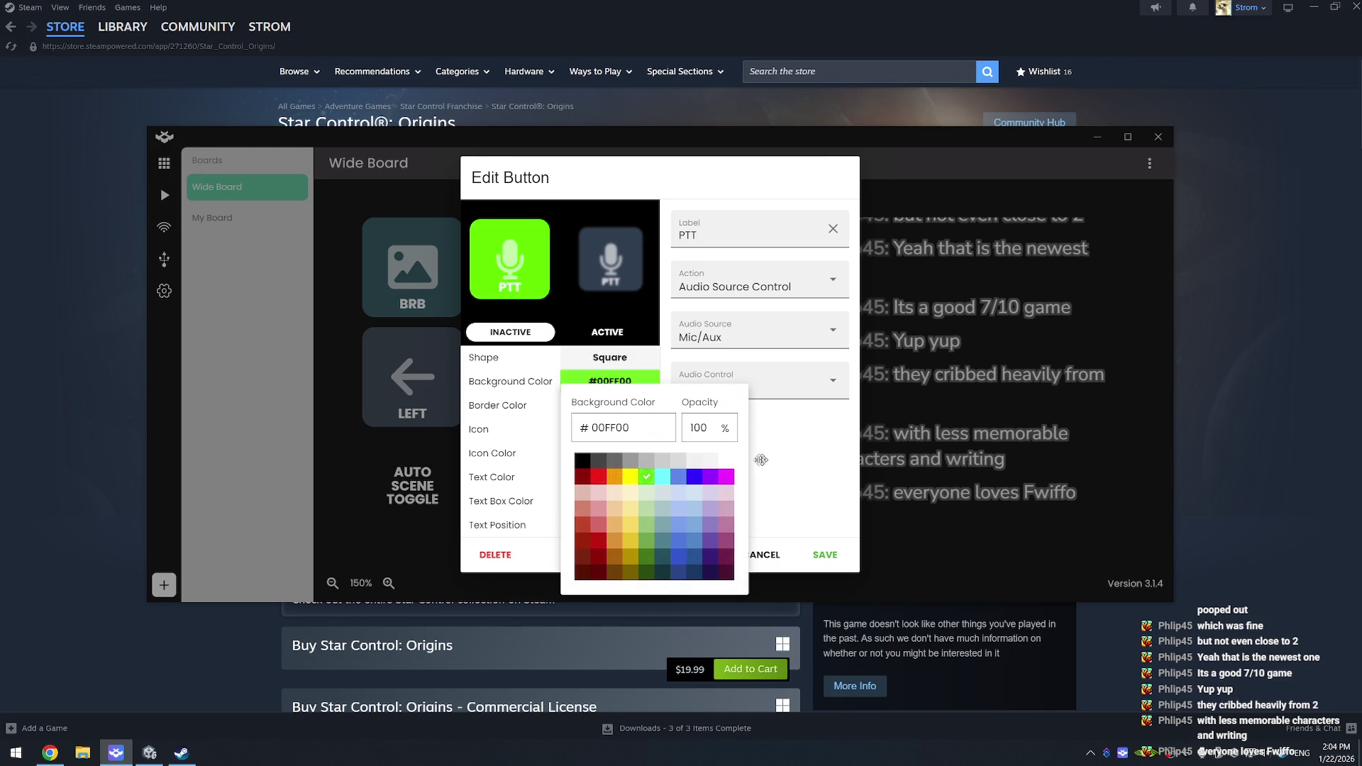
click(647, 527)
click(647, 541)
click(645, 559)
click(784, 494)
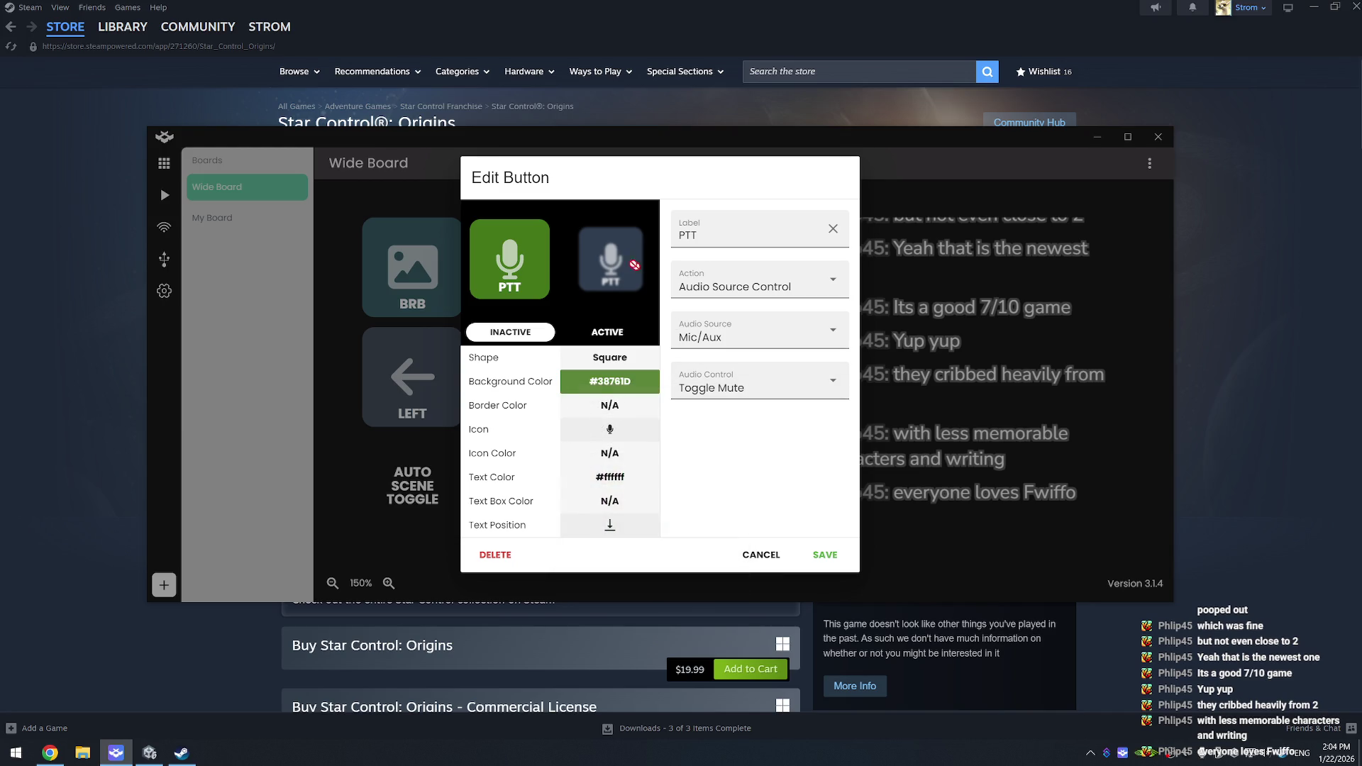
Step: Set the PTT button's inactive background to dark red #990000
click(608, 332)
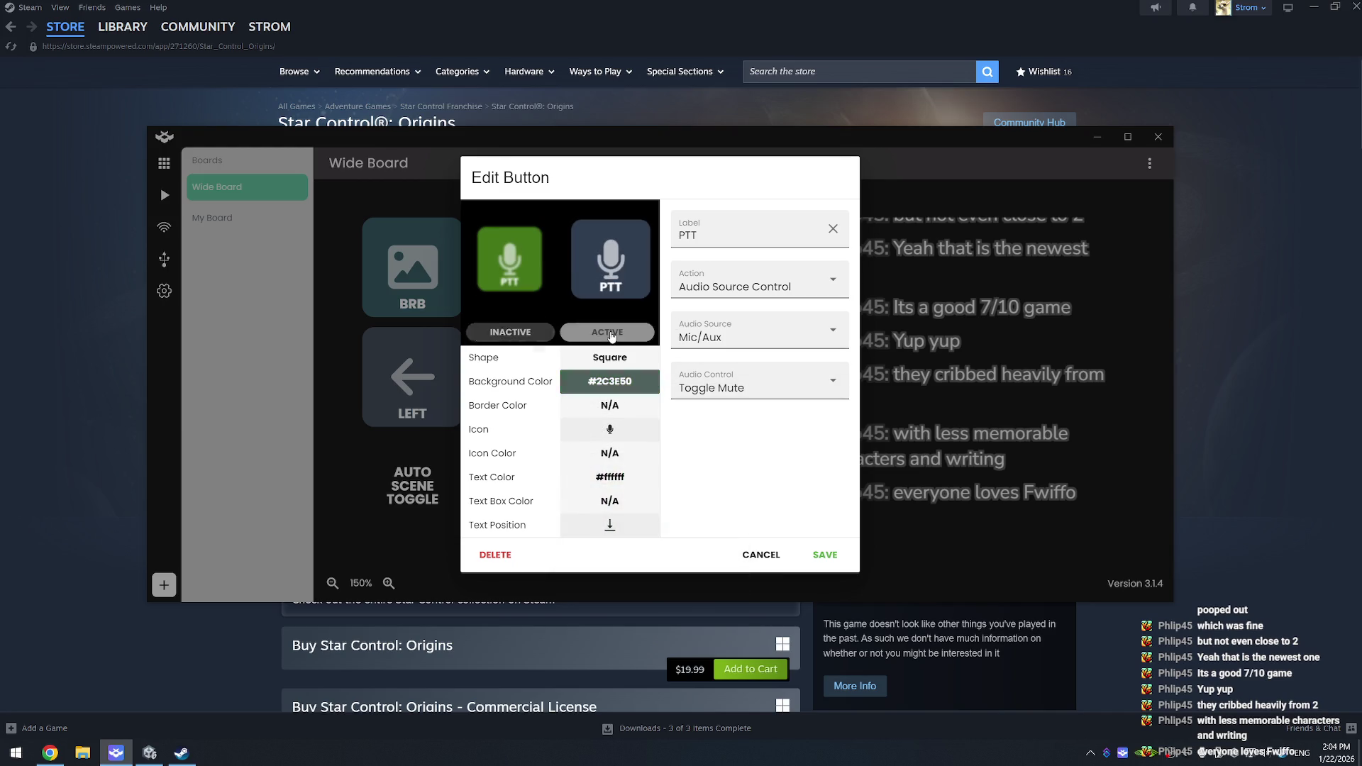
click(510, 330)
click(527, 296)
double_click(647, 392)
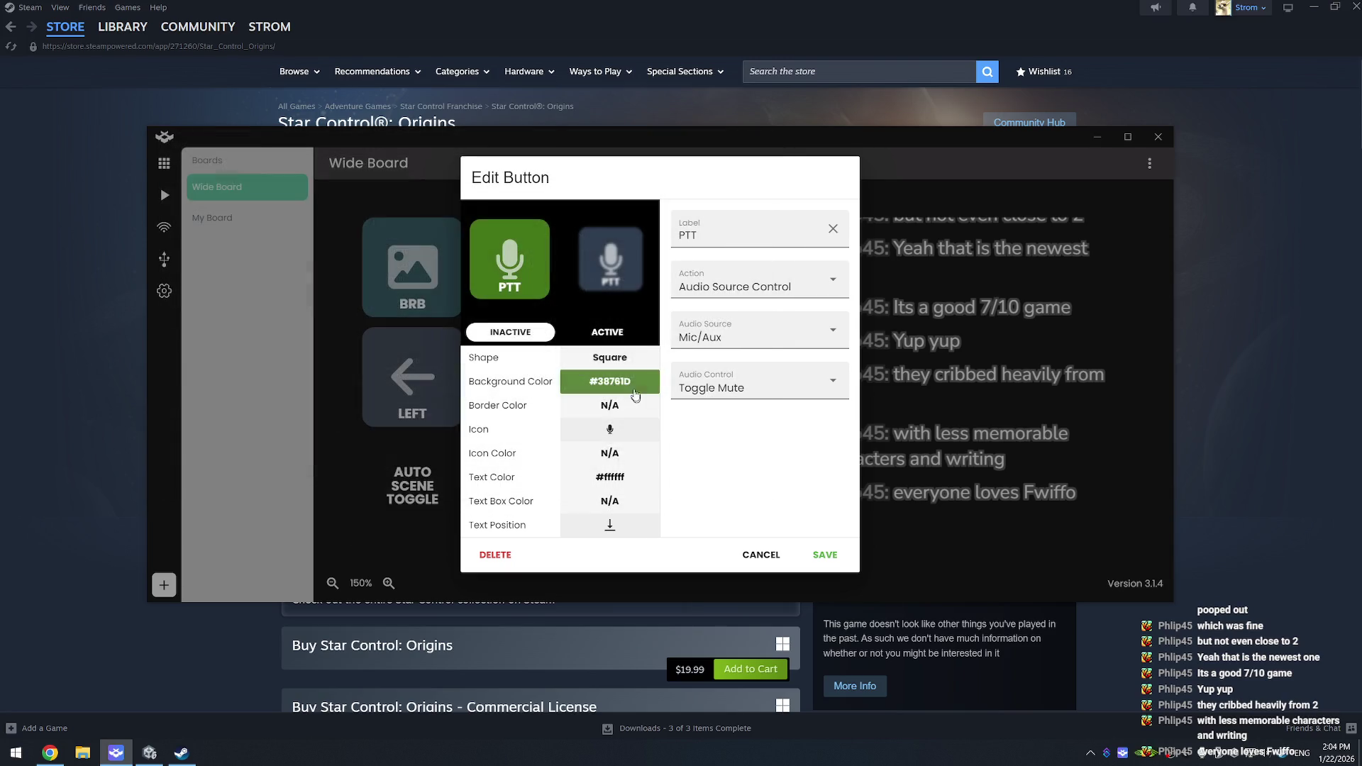
click(634, 384)
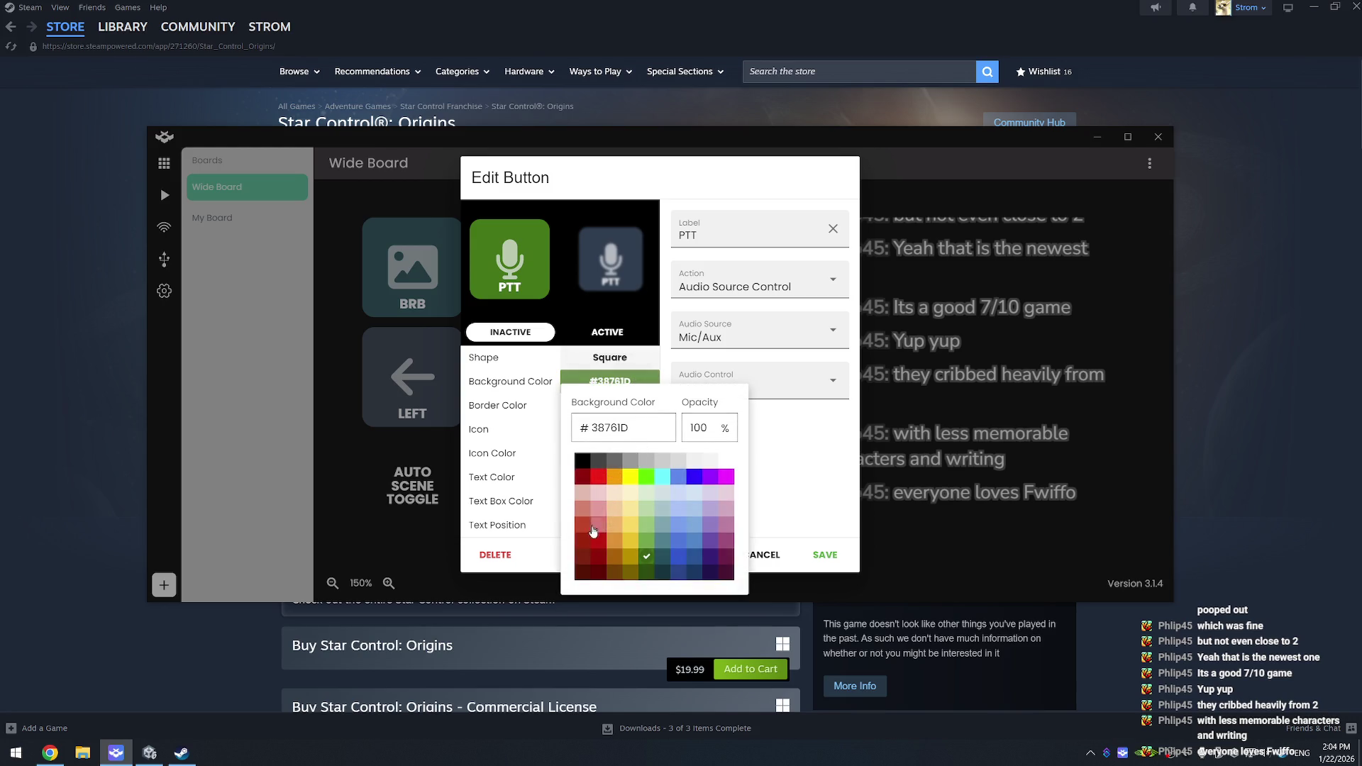
click(599, 559)
click(776, 473)
Step: Give the PTT button a dark green #38761D active background and save it
click(607, 332)
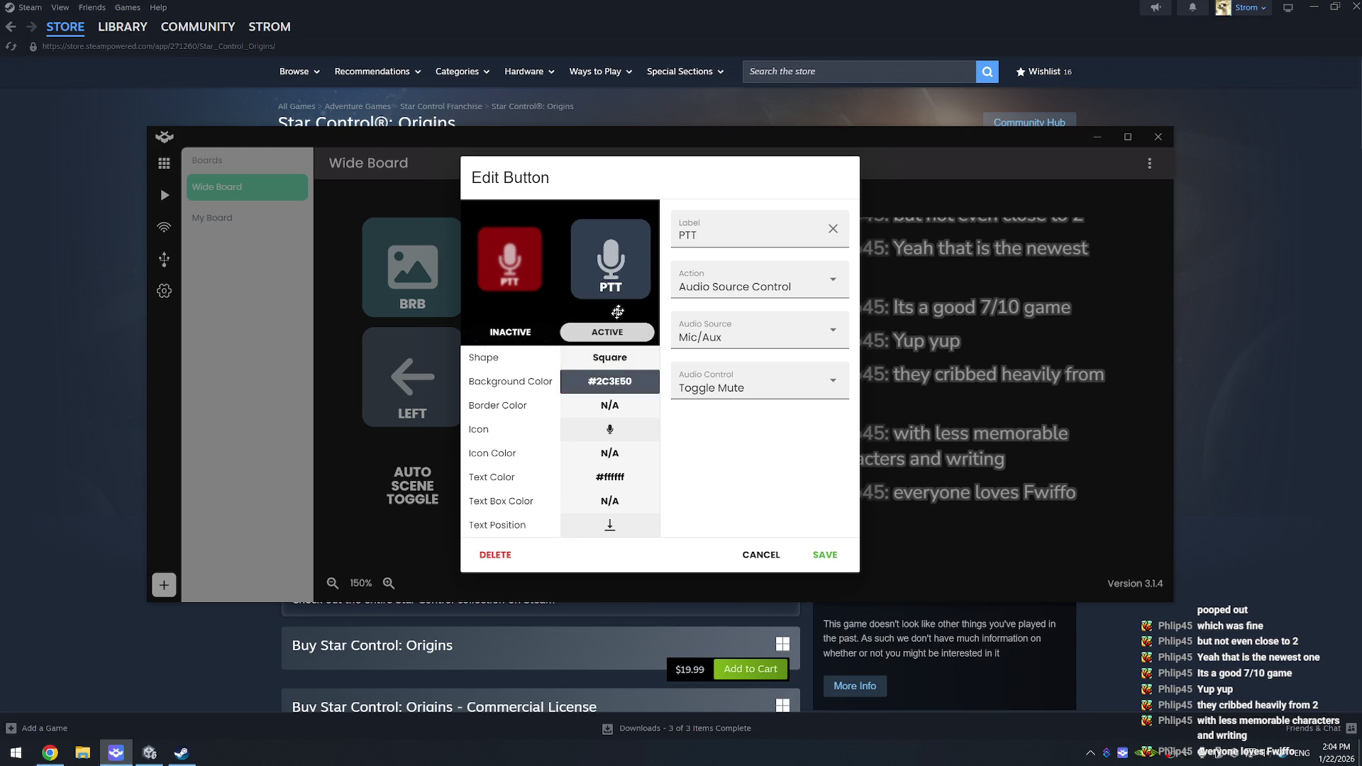
click(609, 429)
key(Escape)
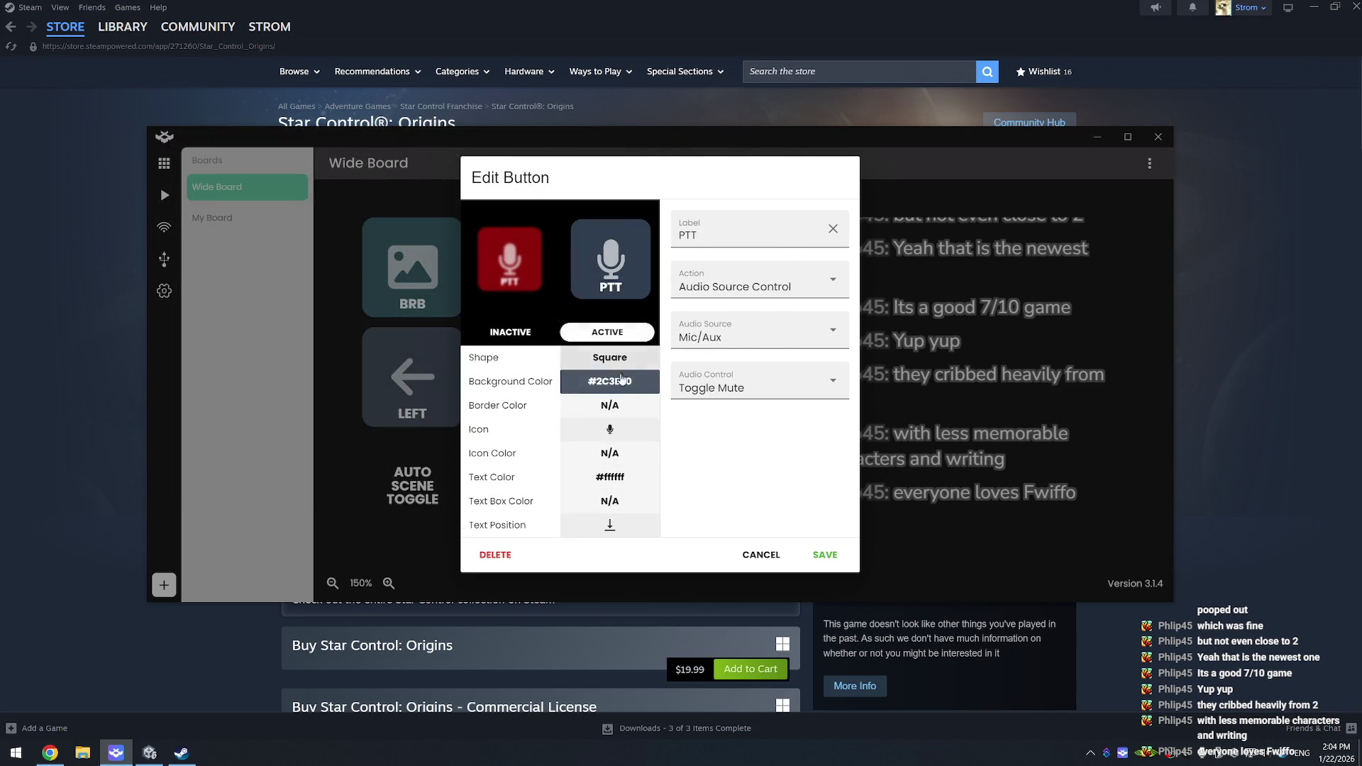
click(610, 381)
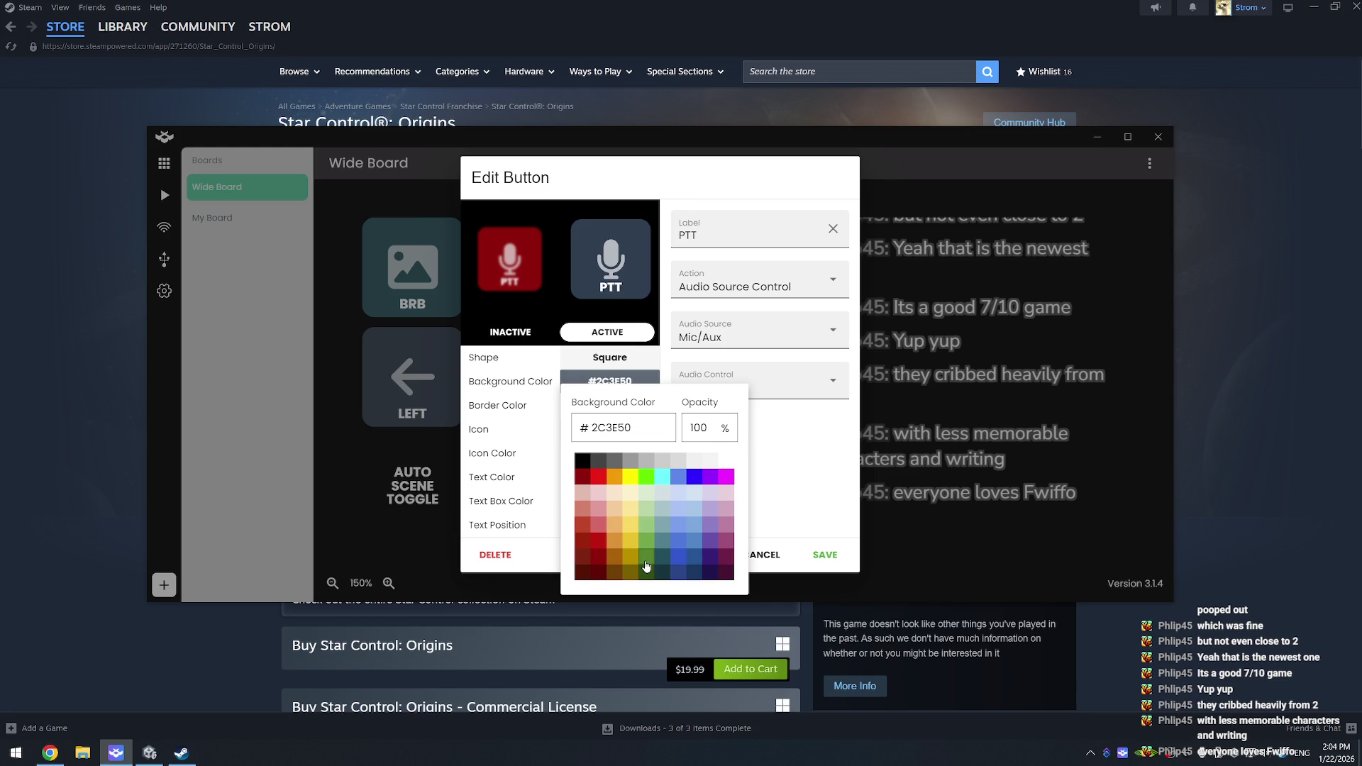
click(647, 562)
click(776, 468)
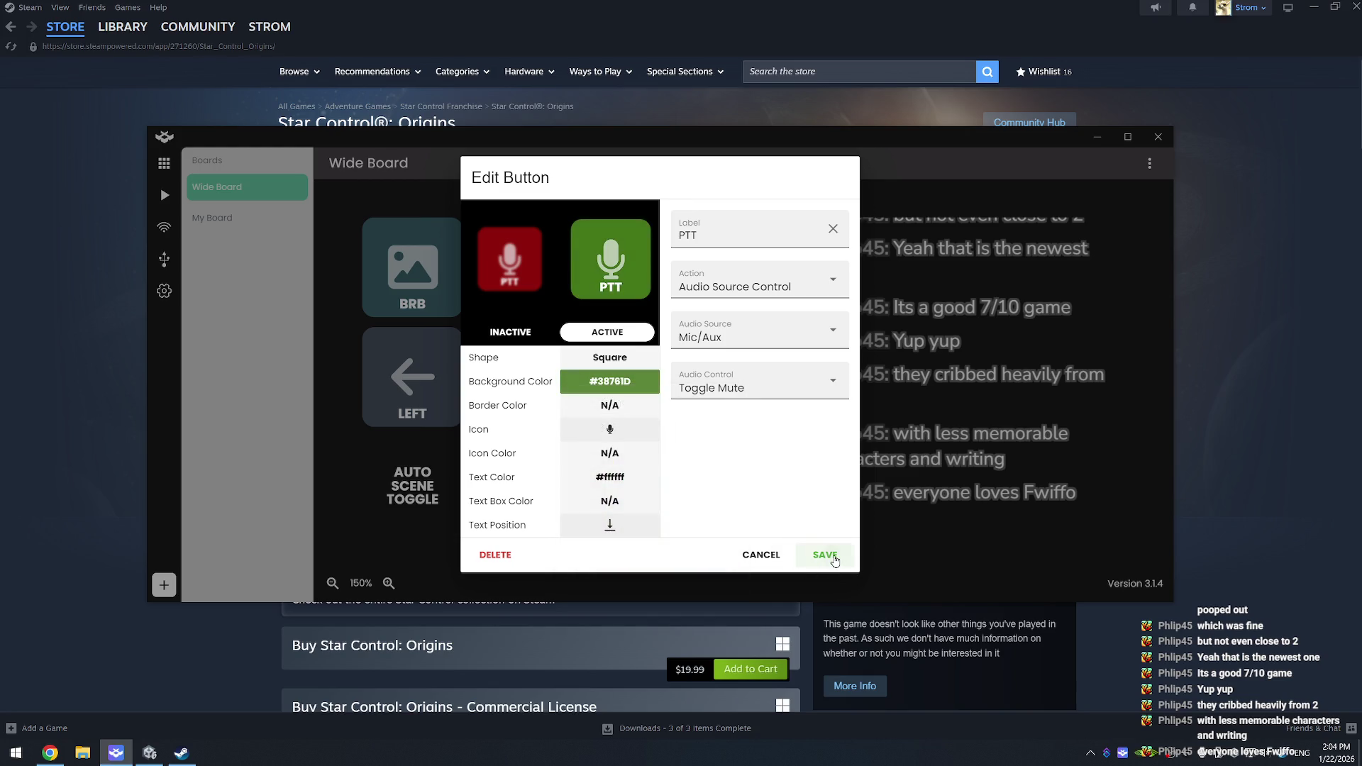
click(824, 555)
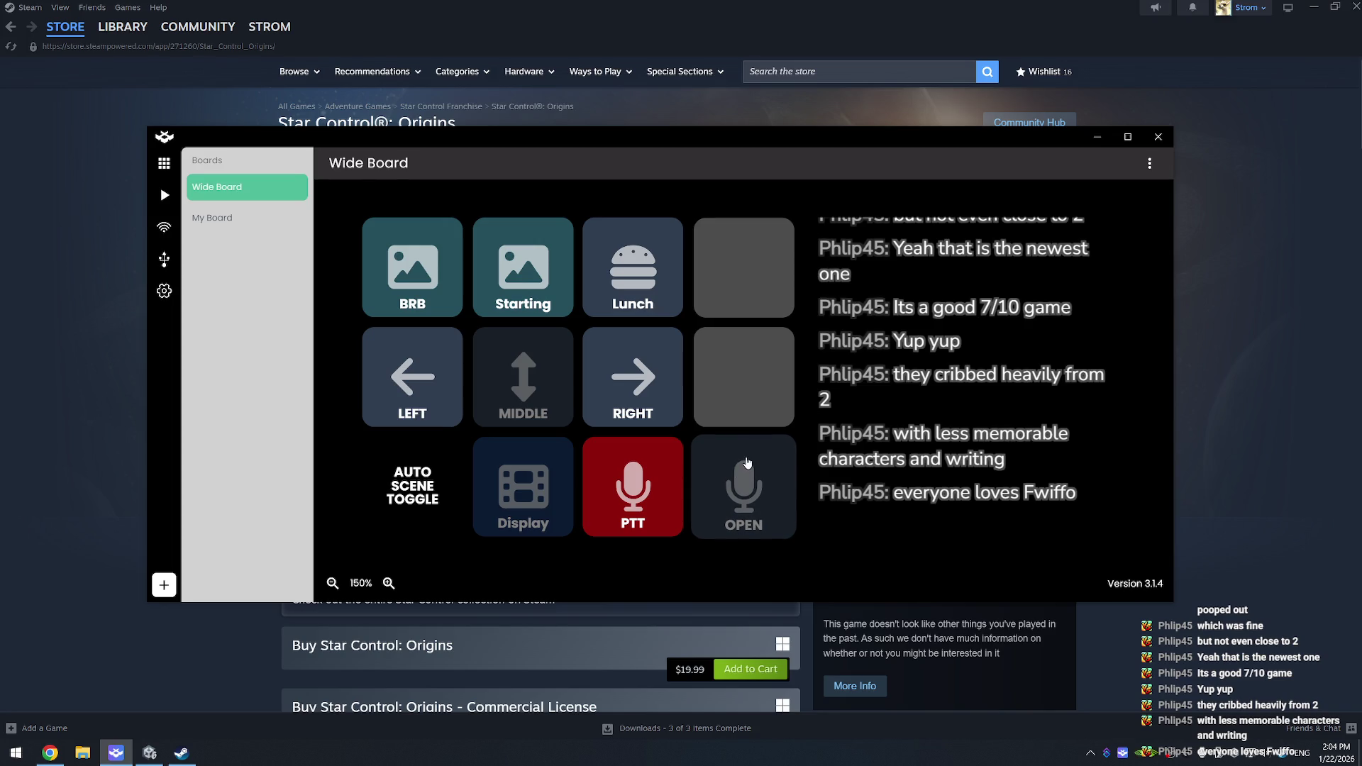
Step: Edit the OPEN button and set its inactive background to dark red #990000
right_click(747, 463)
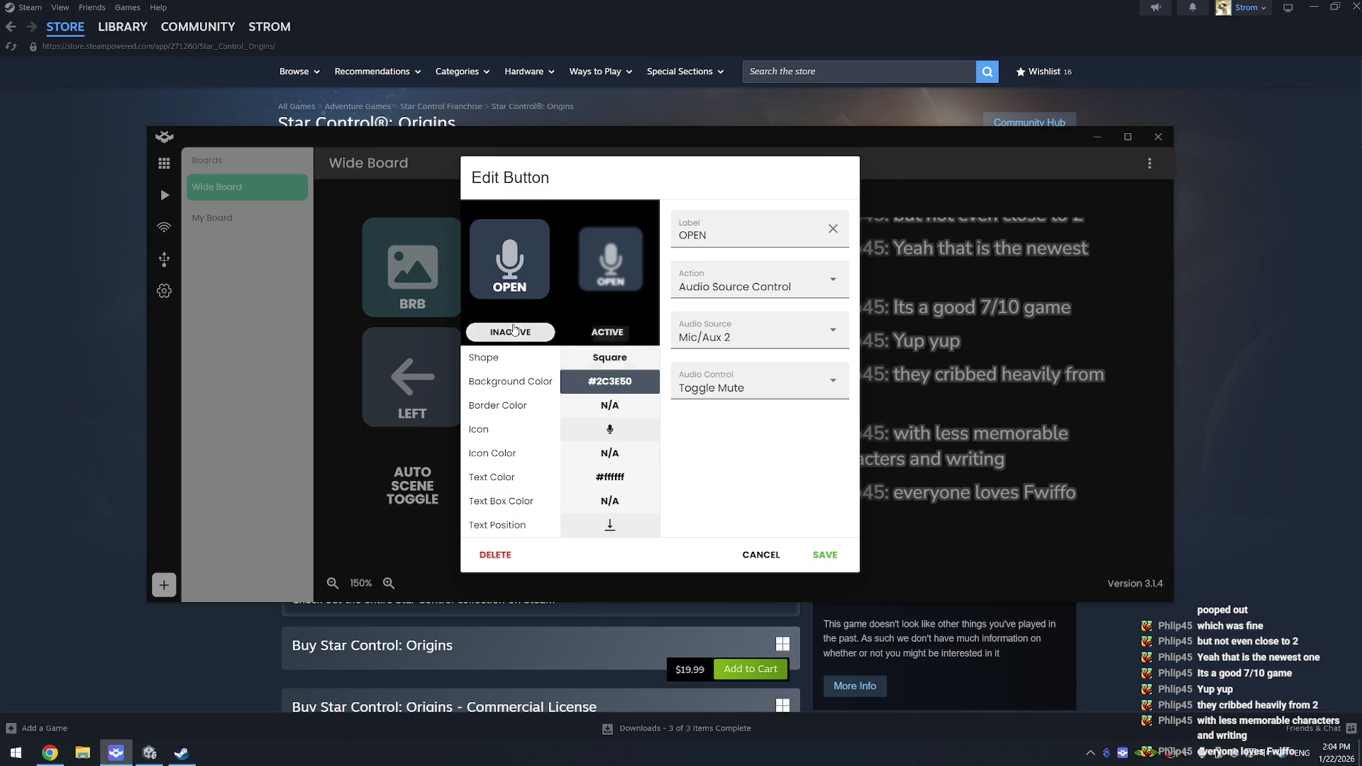
click(610, 381)
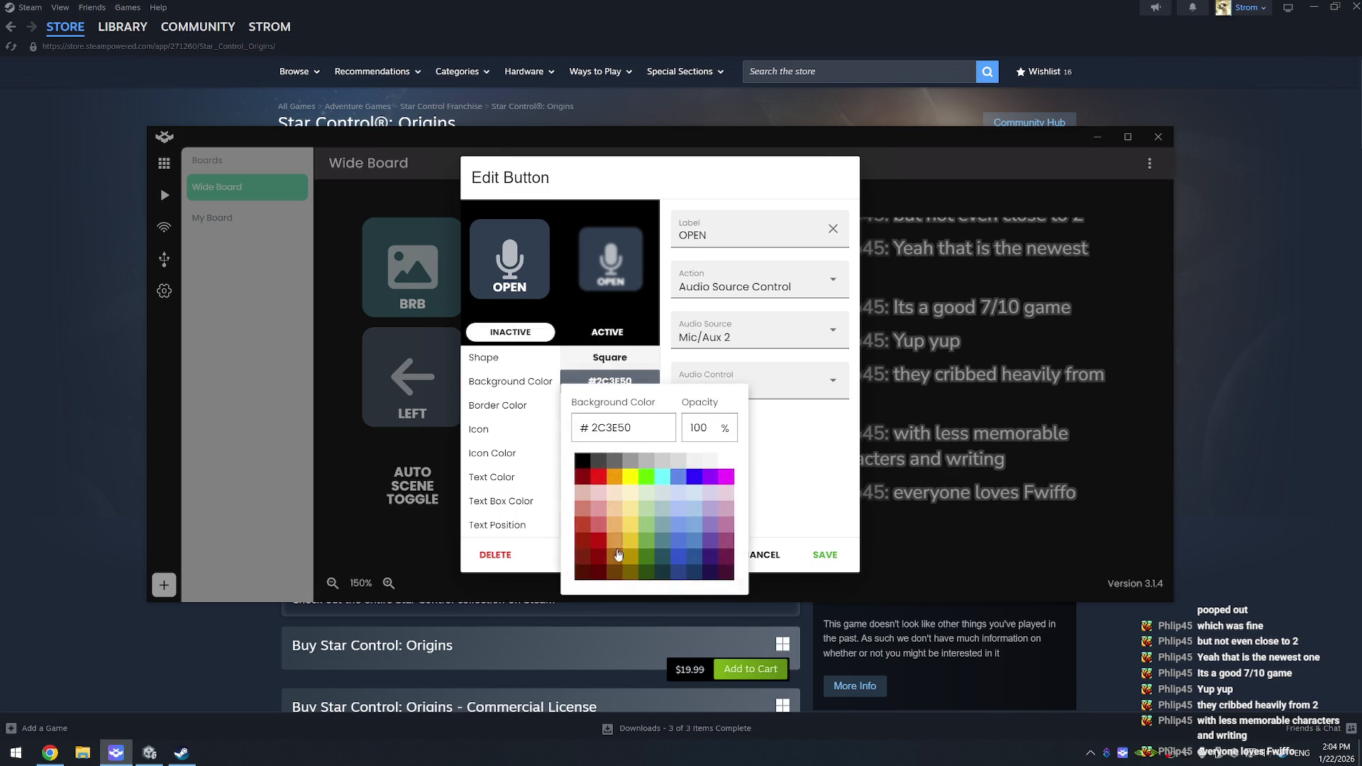
click(599, 556)
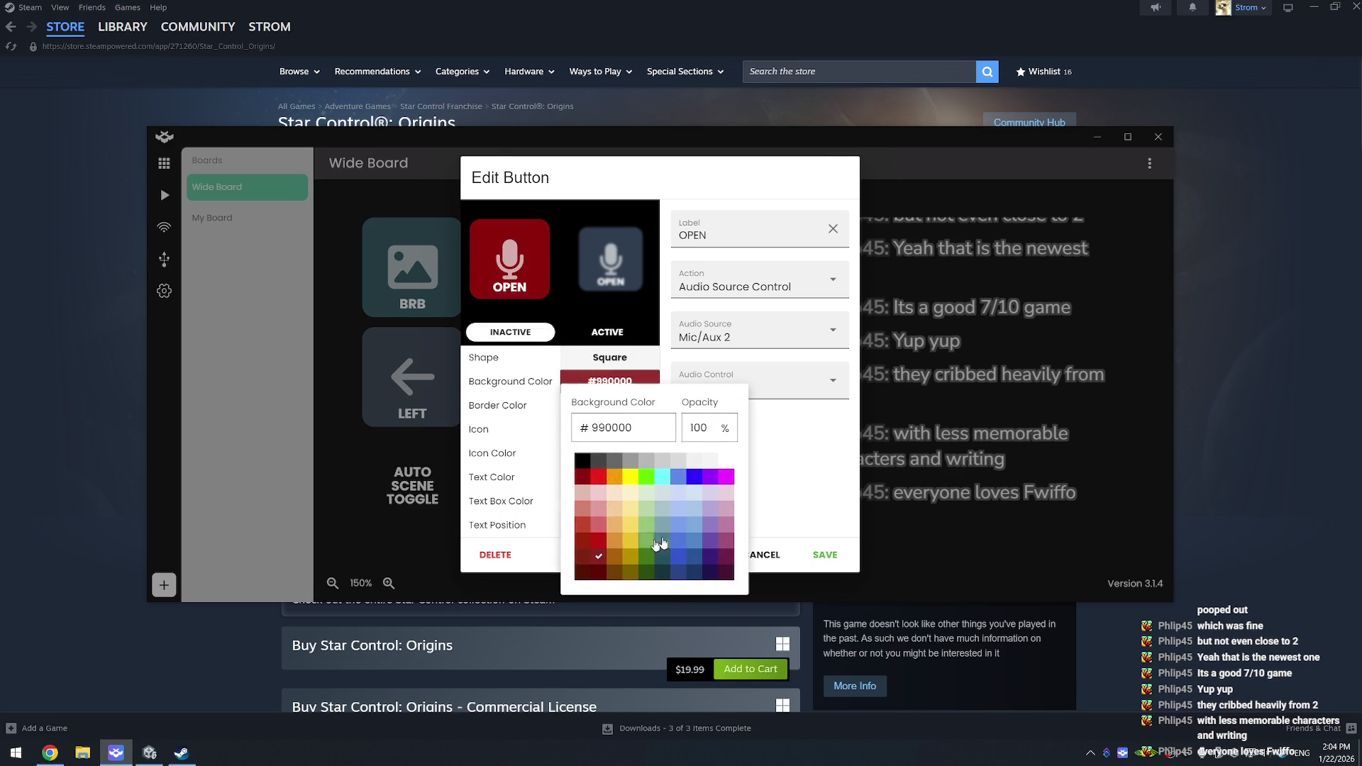
click(768, 481)
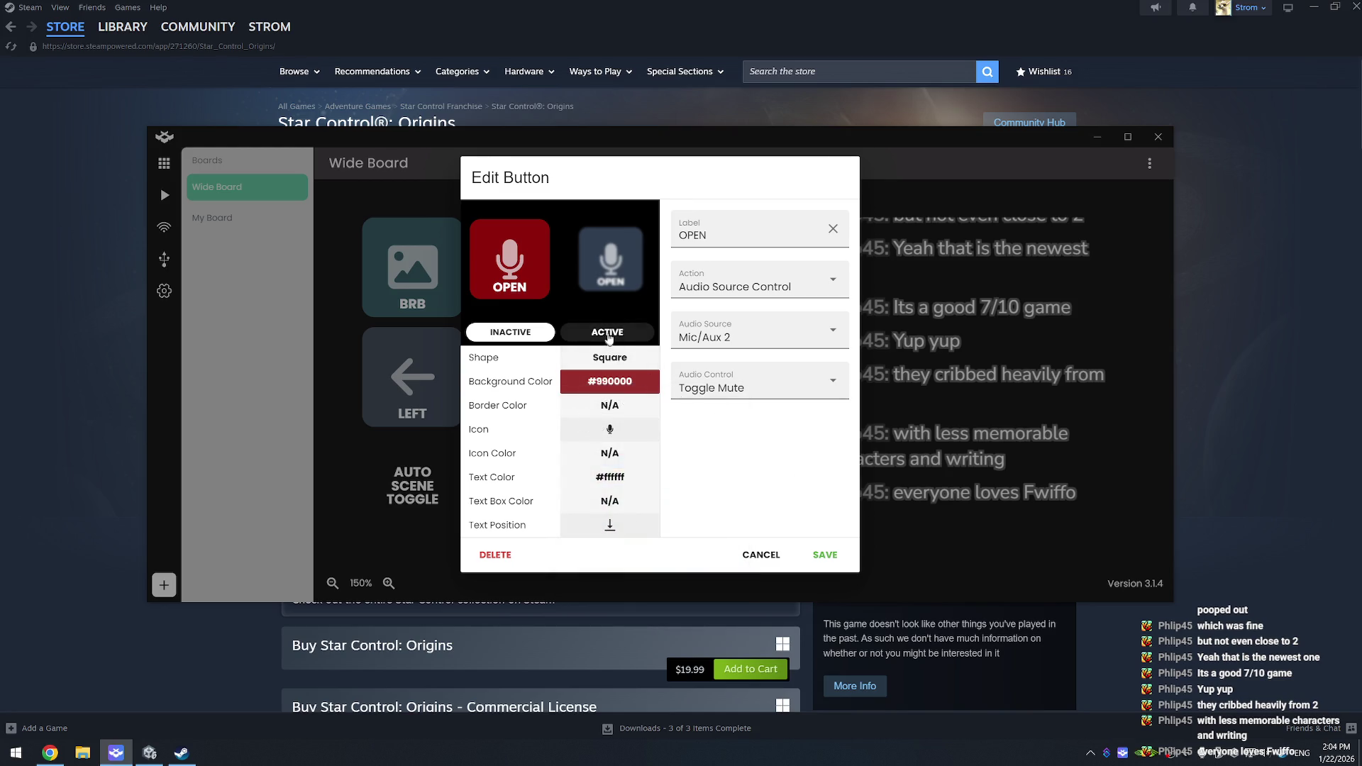
Step: Set the OPEN button's active background to dark green #38761D and save it
click(607, 332)
click(630, 383)
click(646, 556)
click(770, 480)
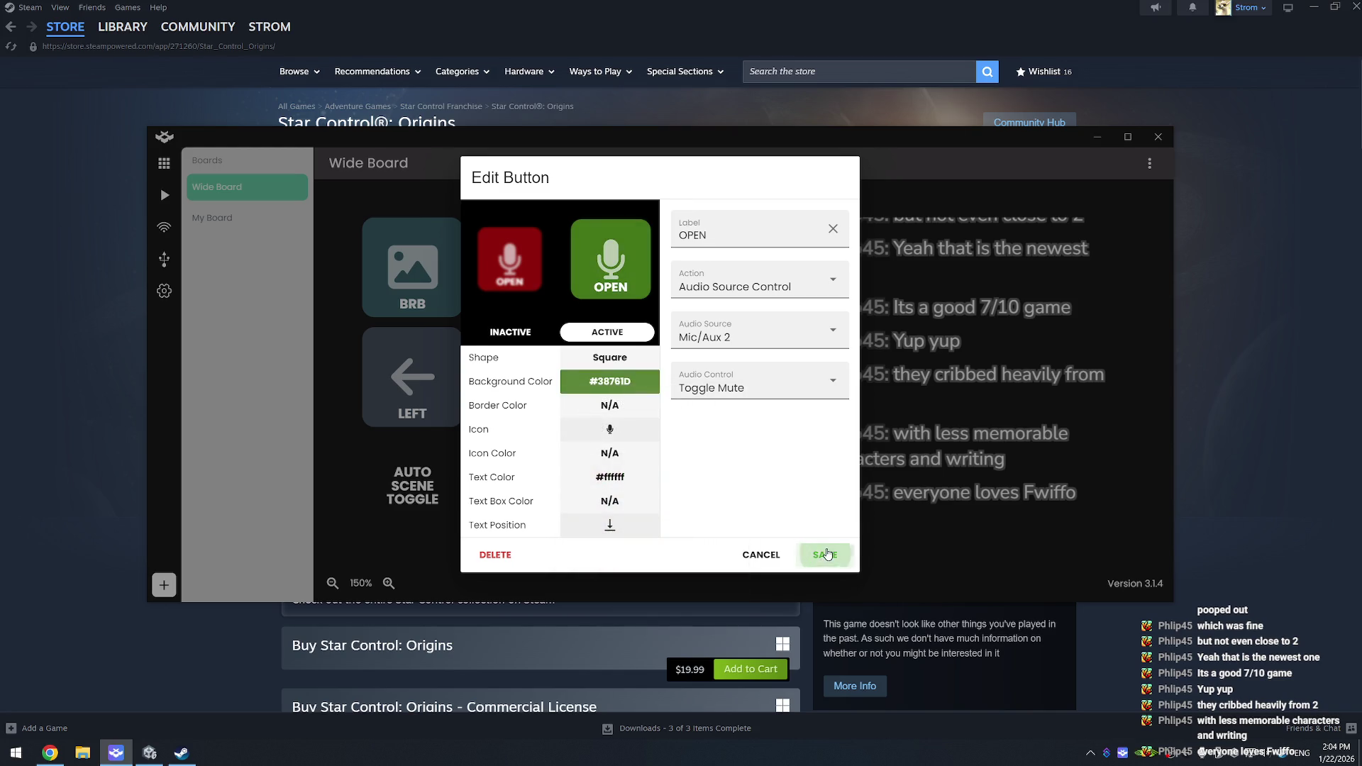
click(825, 555)
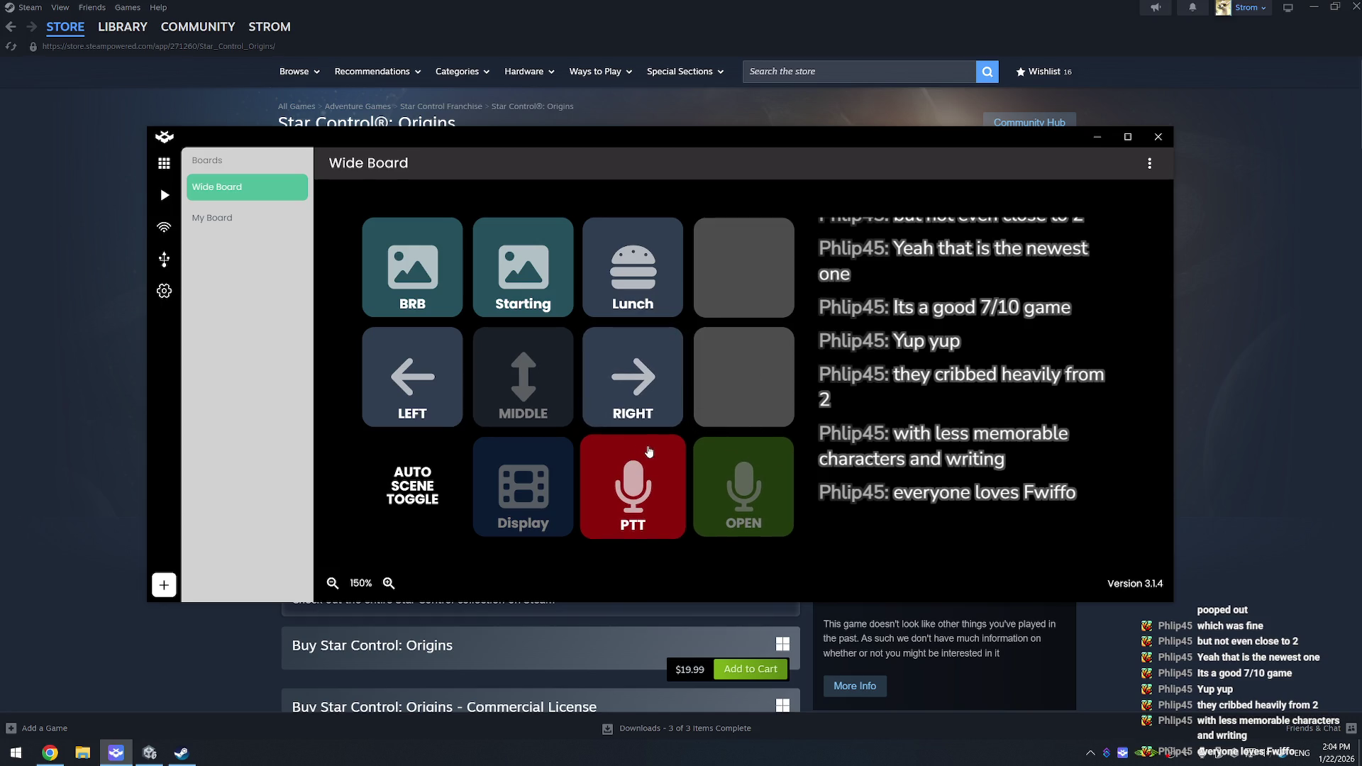
Step: Test the PTT button, then give AUTO SCENE TOGGLE a dark magenta #741B47 background
drag(674, 461, 674, 461)
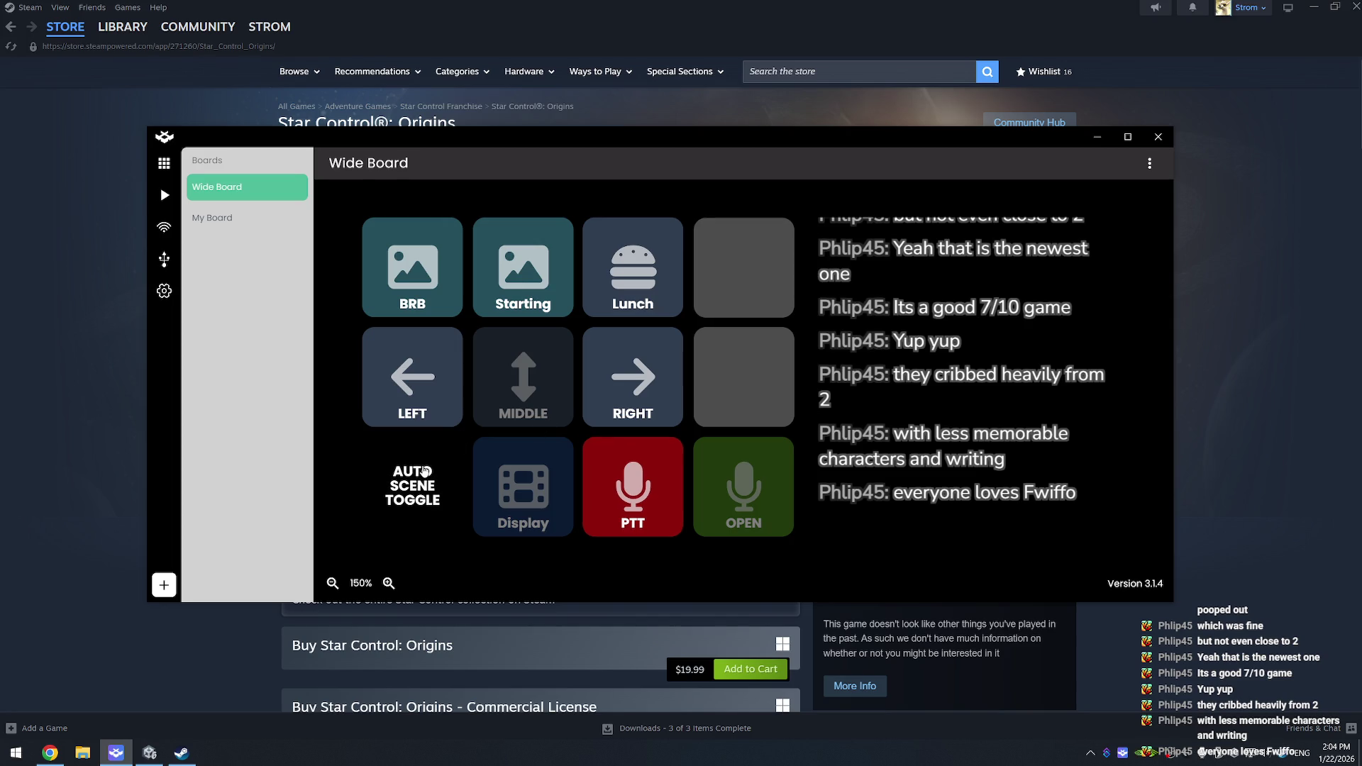
right_click(423, 471)
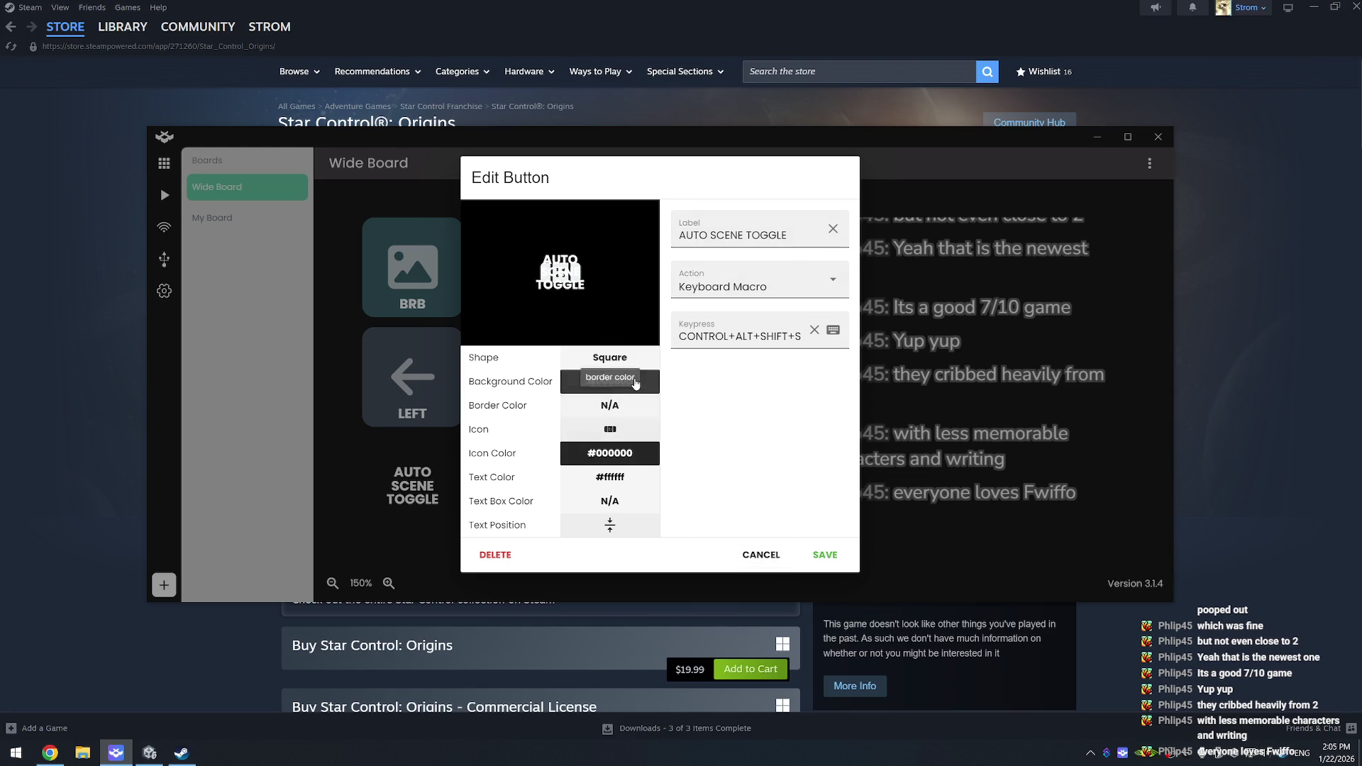
click(645, 380)
click(666, 510)
click(726, 508)
click(726, 525)
click(726, 541)
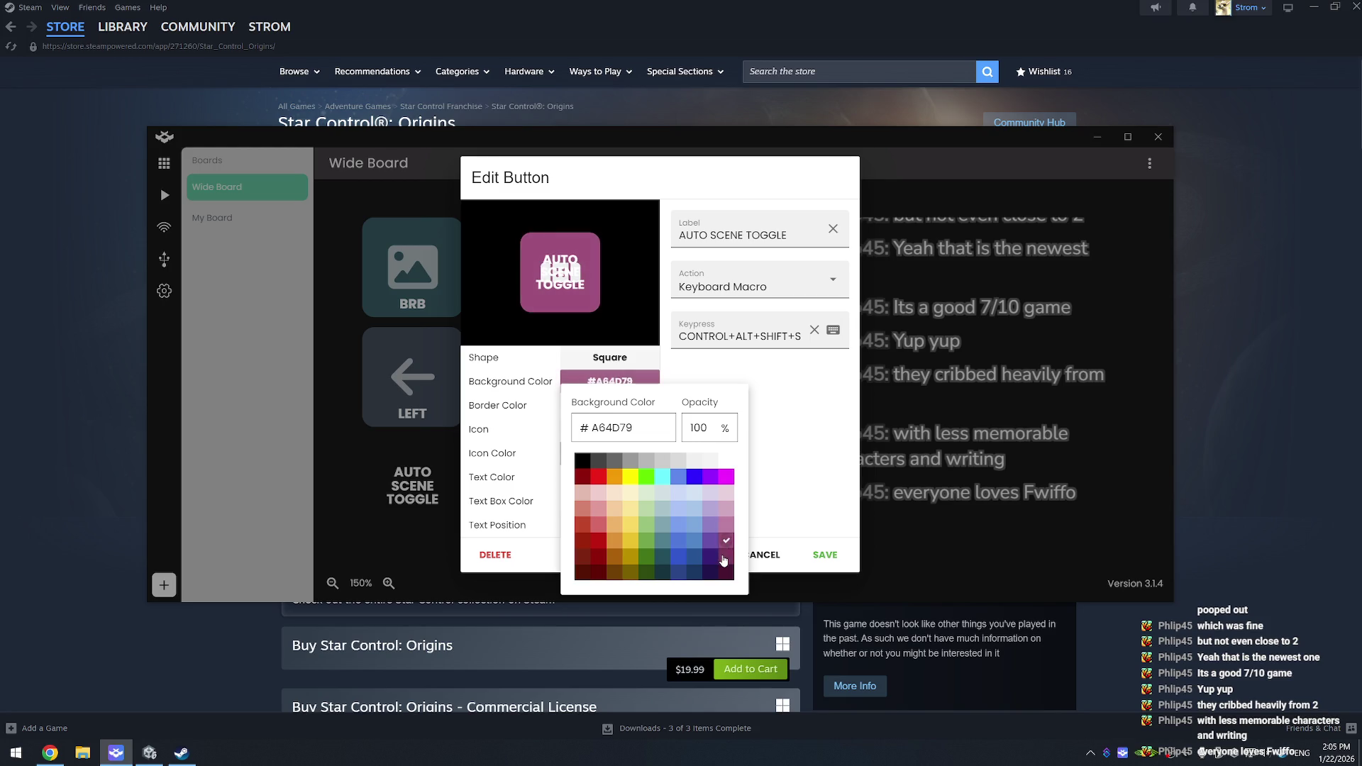
click(724, 558)
click(818, 516)
click(823, 555)
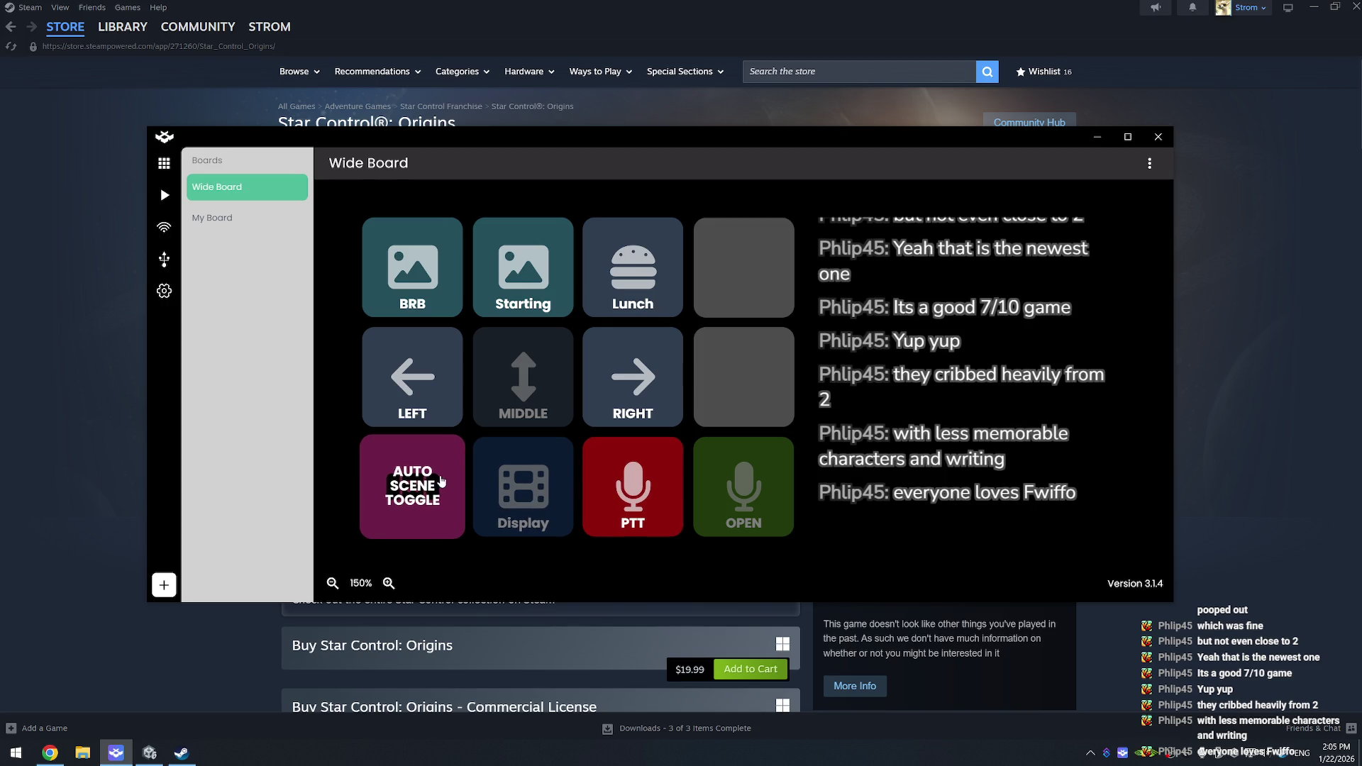
Step: Reset the AUTO SCENE TOGGLE icon, set its icon colour to #741B47, and save
click(446, 468)
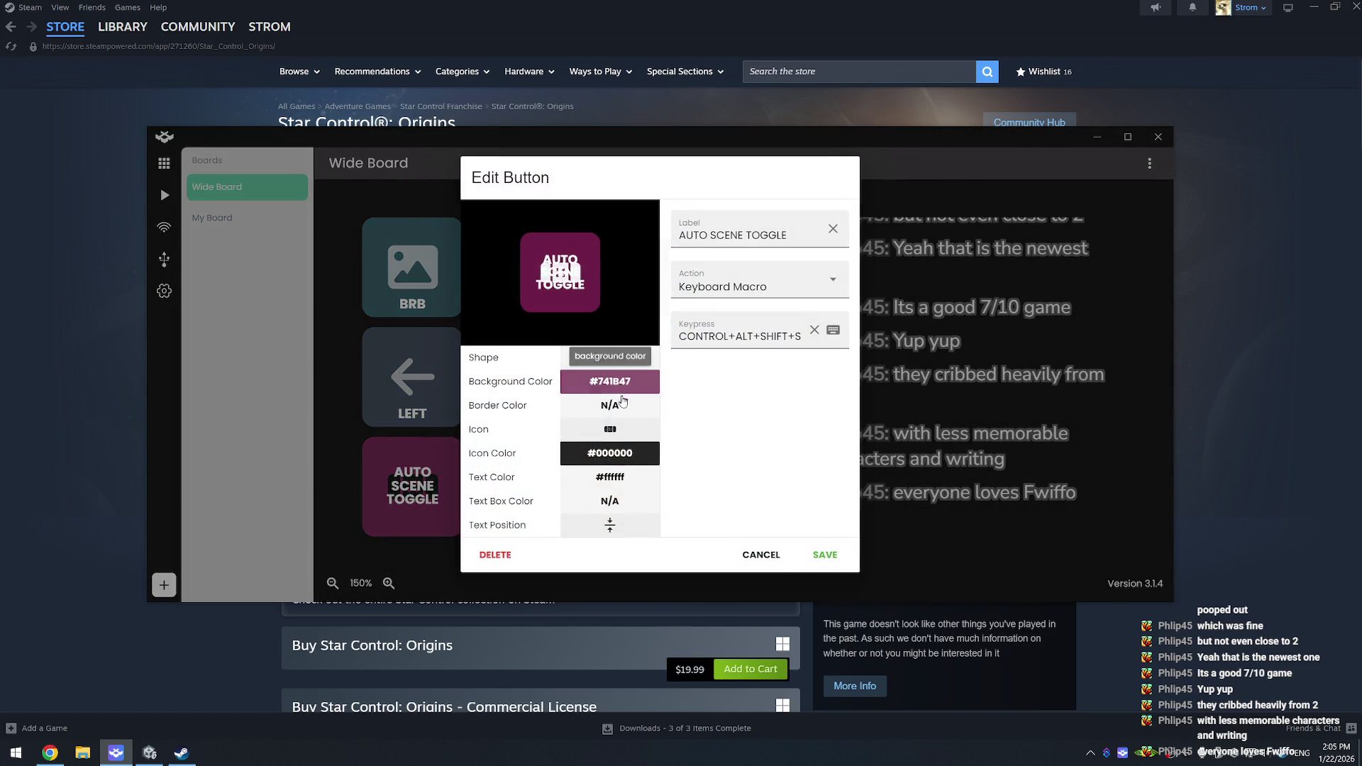
click(611, 430)
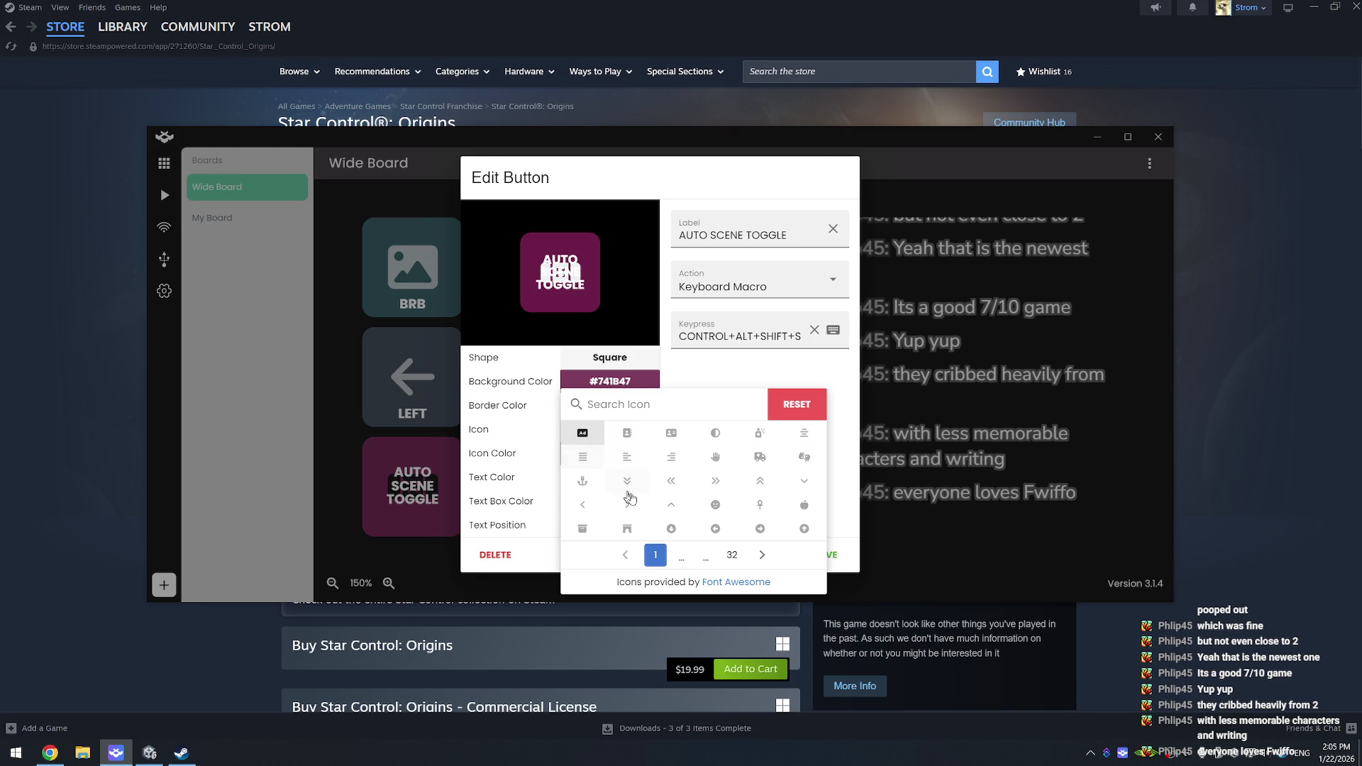
click(797, 404)
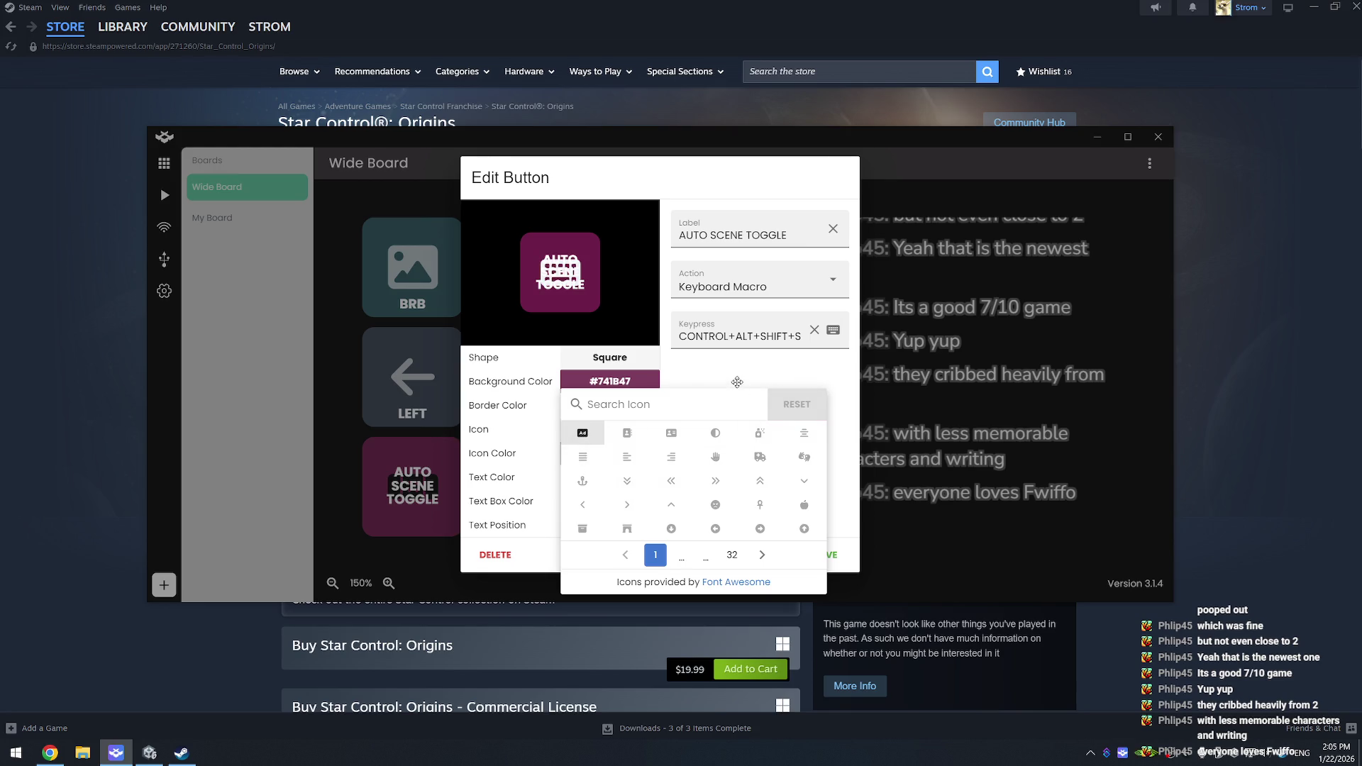
click(758, 366)
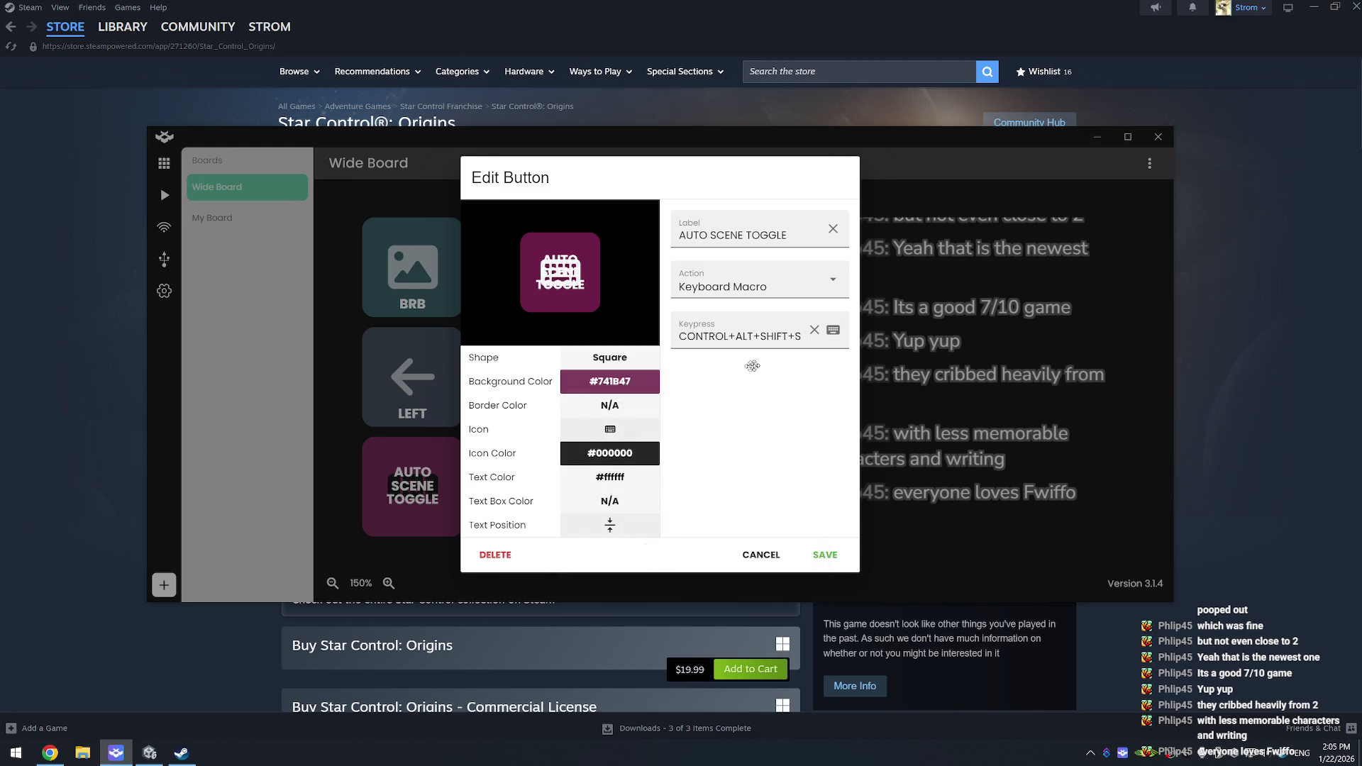
click(608, 453)
click(726, 558)
click(775, 473)
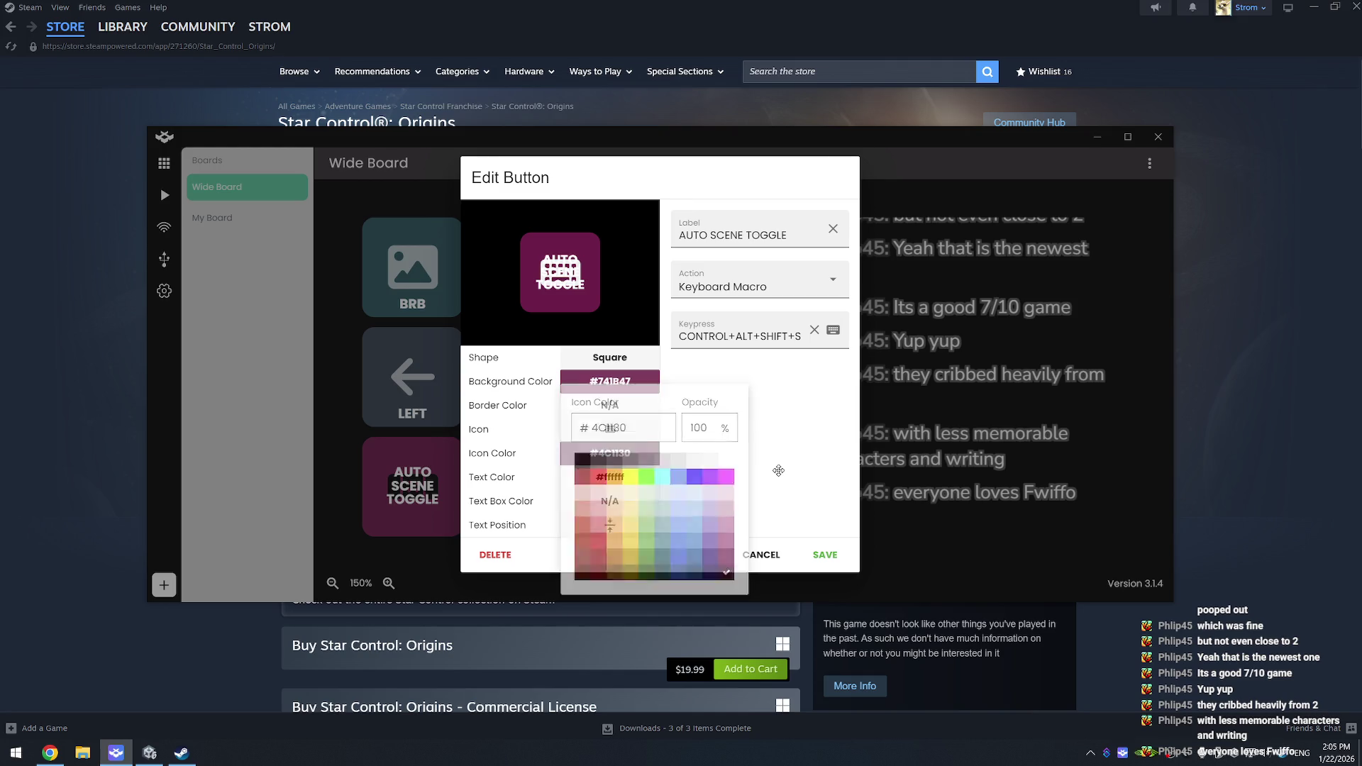
click(824, 555)
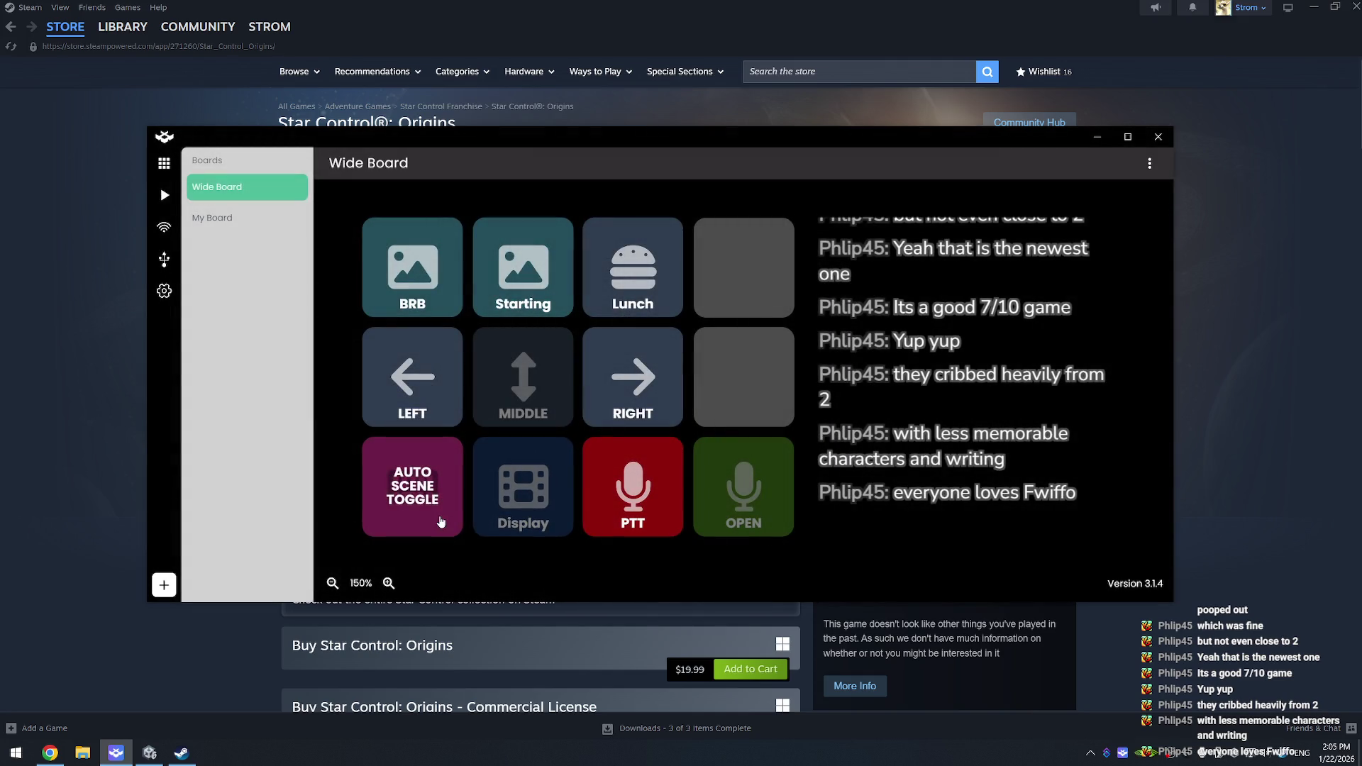
Step: Recheck the AUTO SCENE TOGGLE icon colour, then return to the Steam store page
click(412, 487)
click(609, 454)
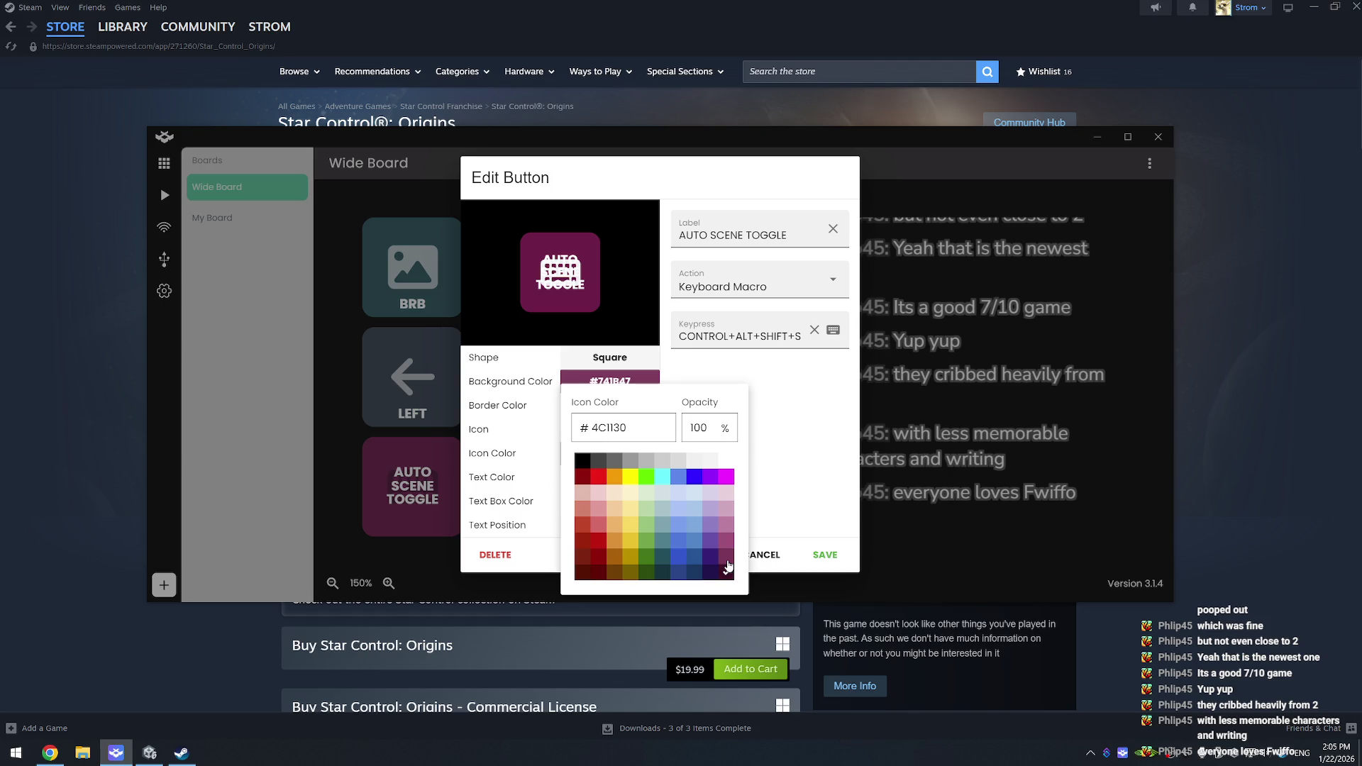
click(766, 526)
click(825, 555)
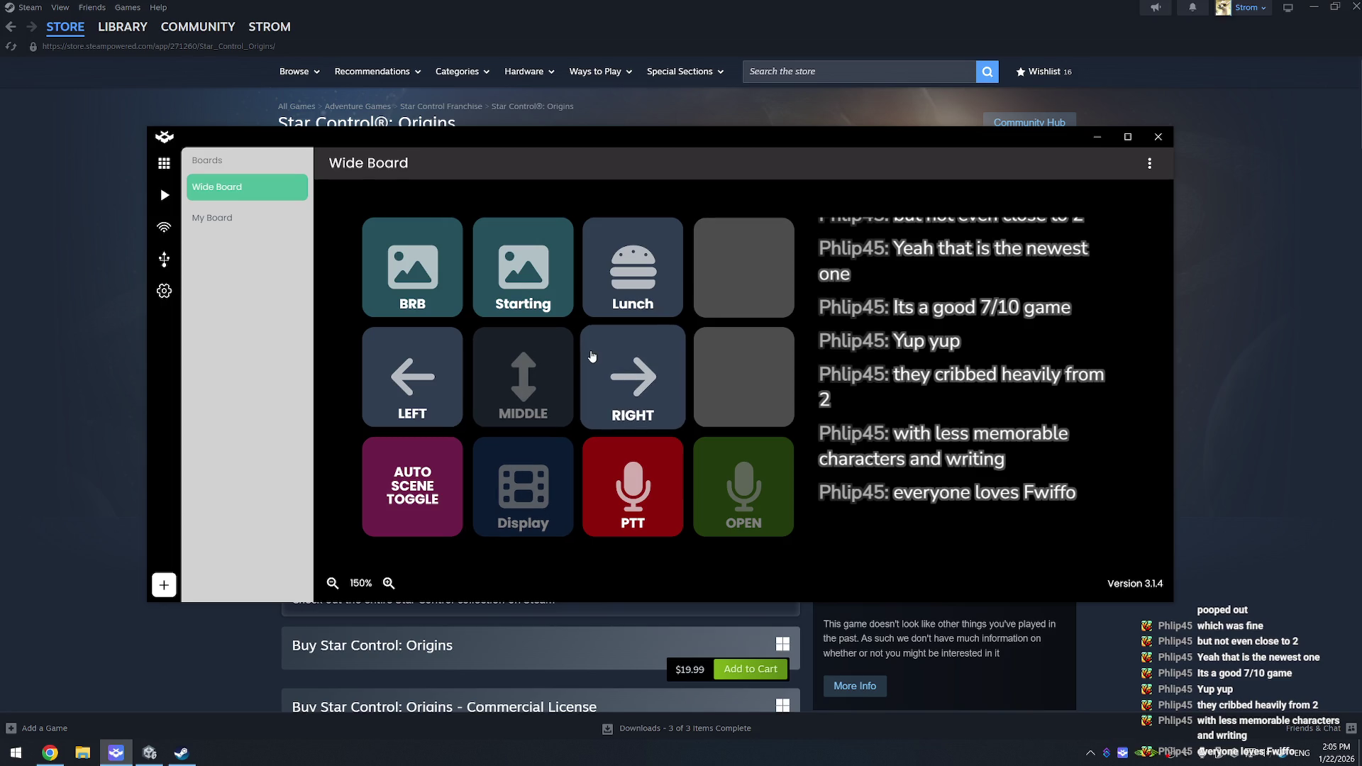
click(1024, 54)
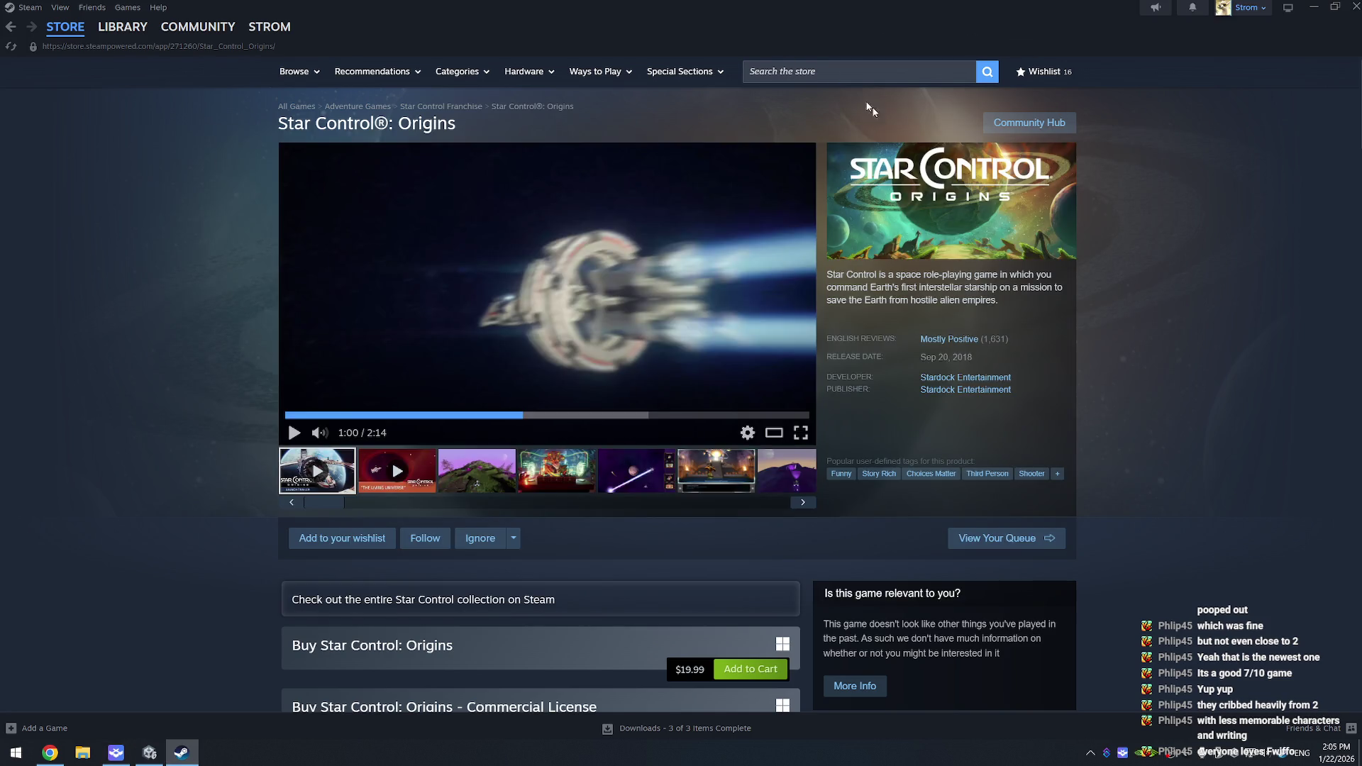
Step: Scroll through the Star Control: Origins page, then return to the Steam store home
scroll(720, 365, down, 5)
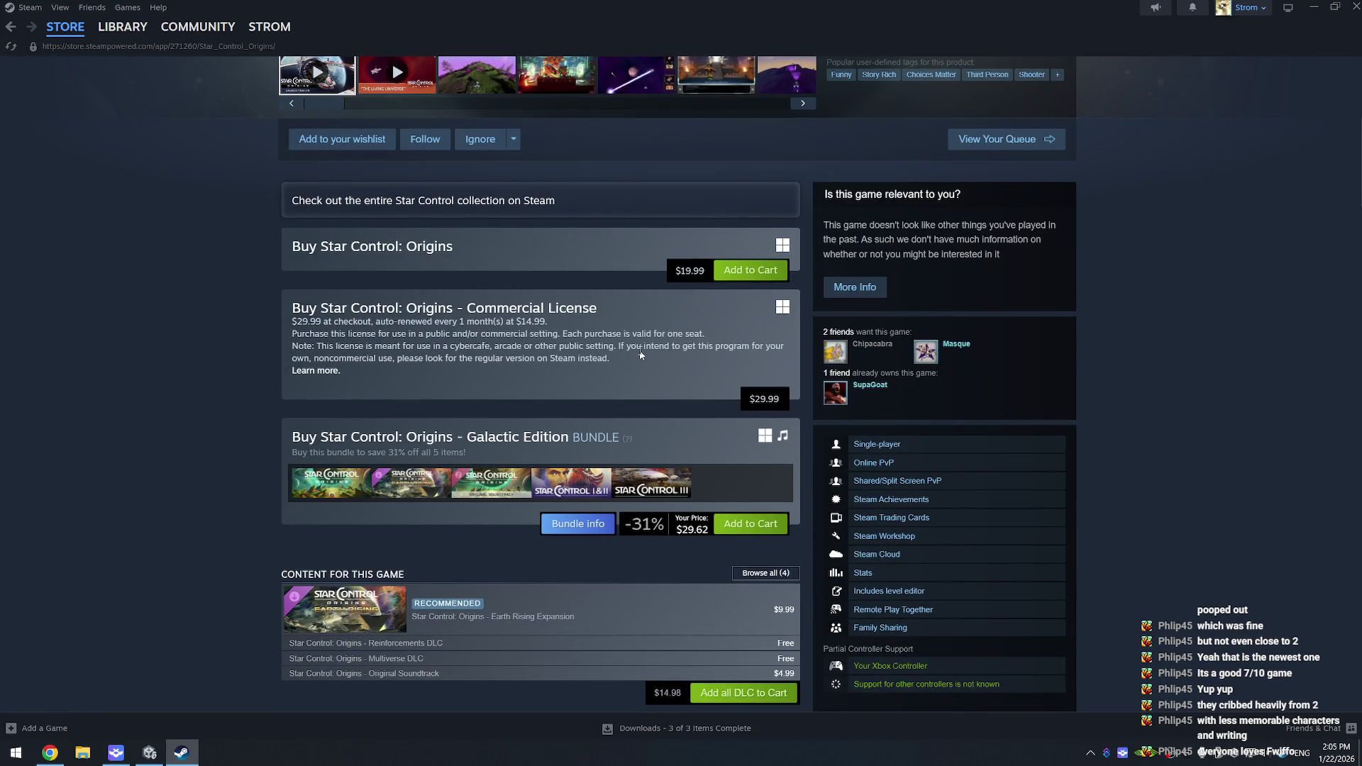
scroll(643, 357, down, 3)
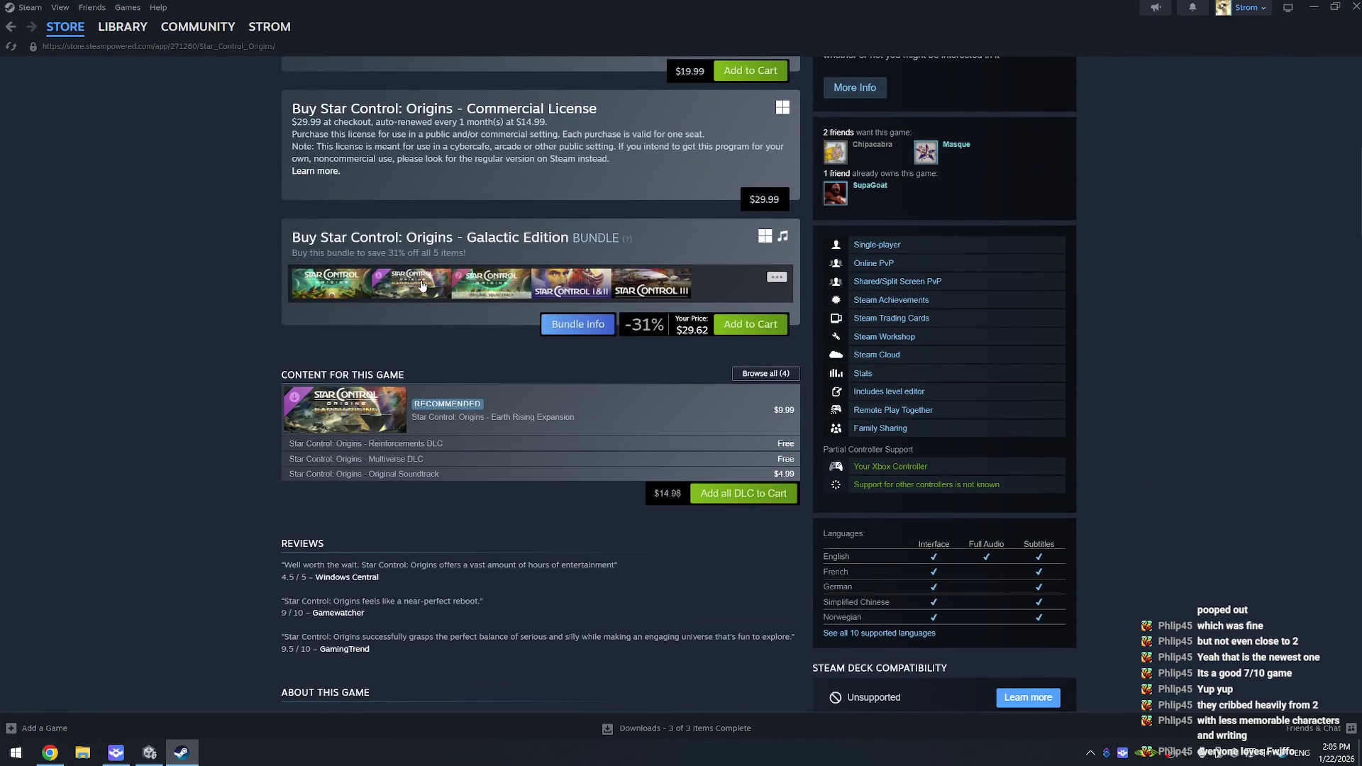
mouse_move(501, 284)
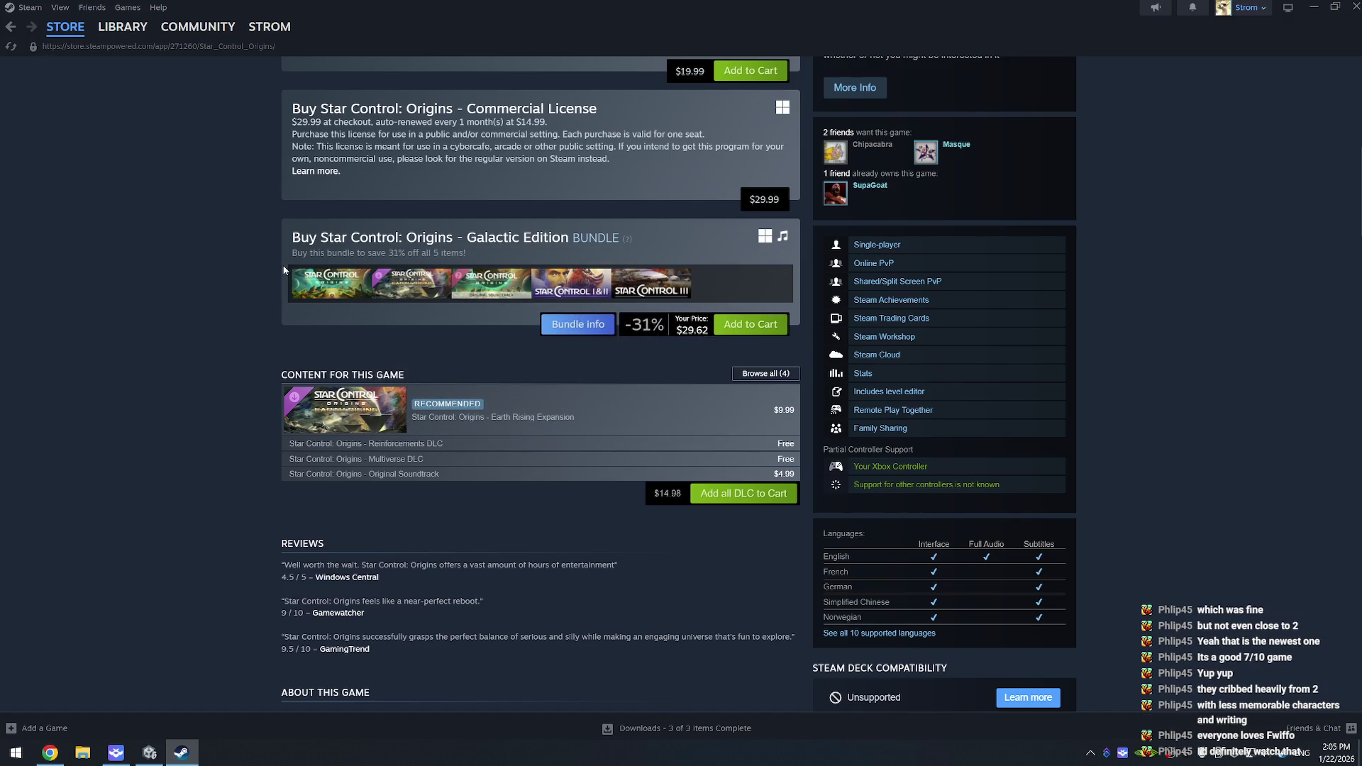
scroll(278, 264, up, 9)
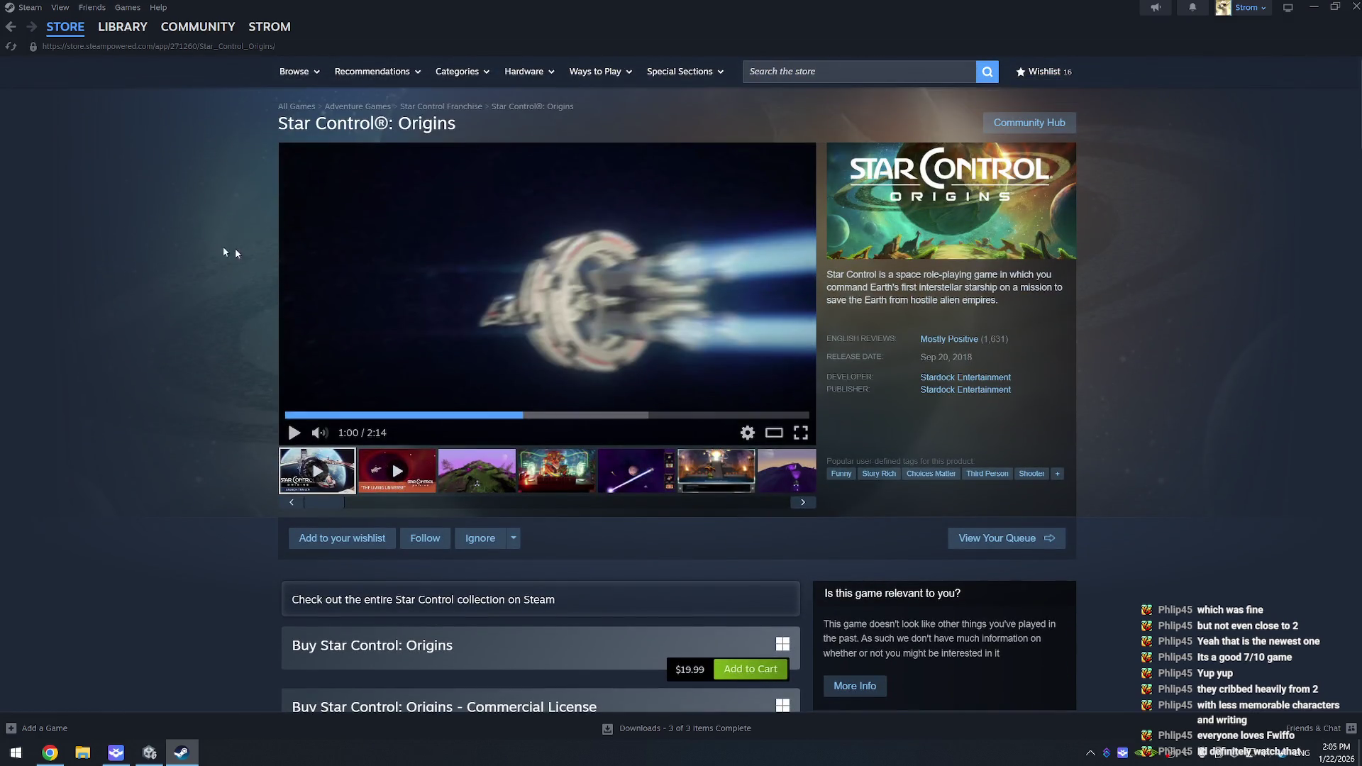
key(alt+Left)
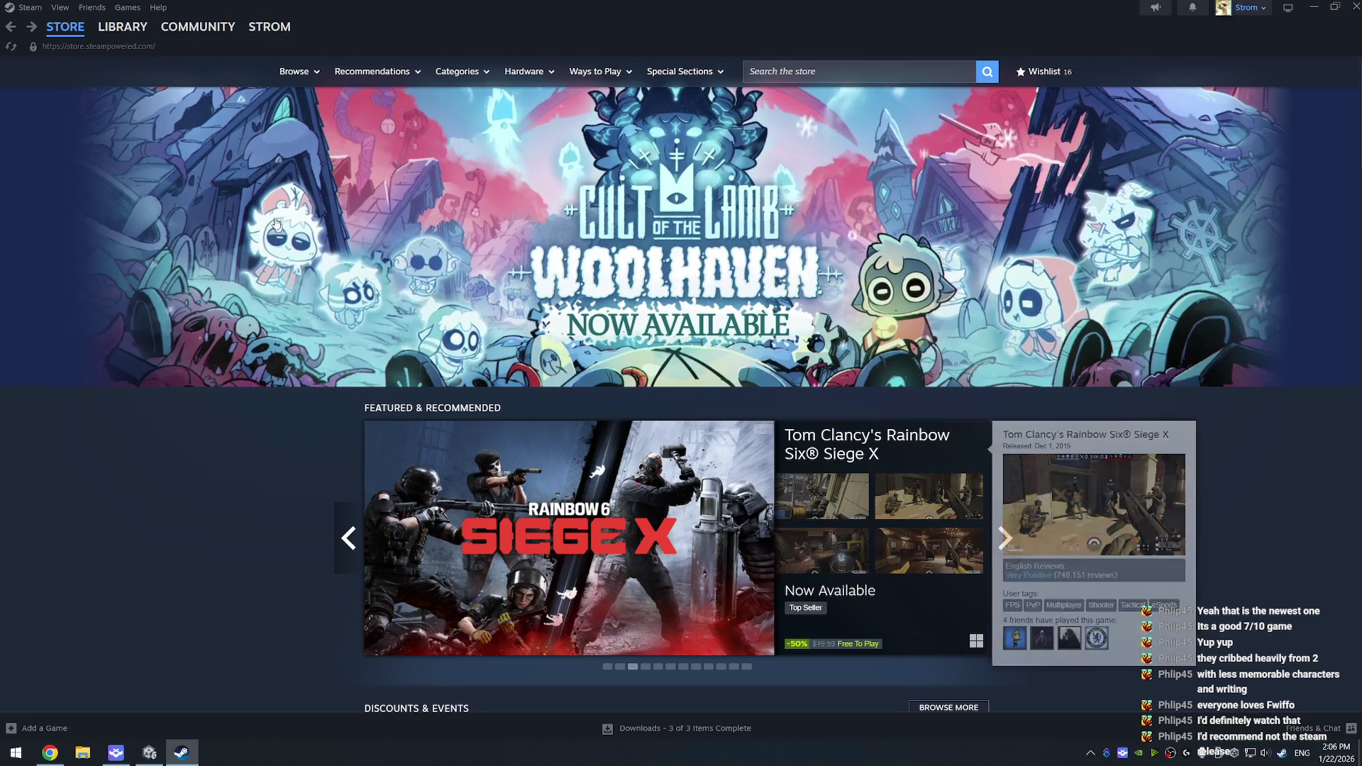
Step: Open the Steam game library, then switch over to Chrome
click(122, 26)
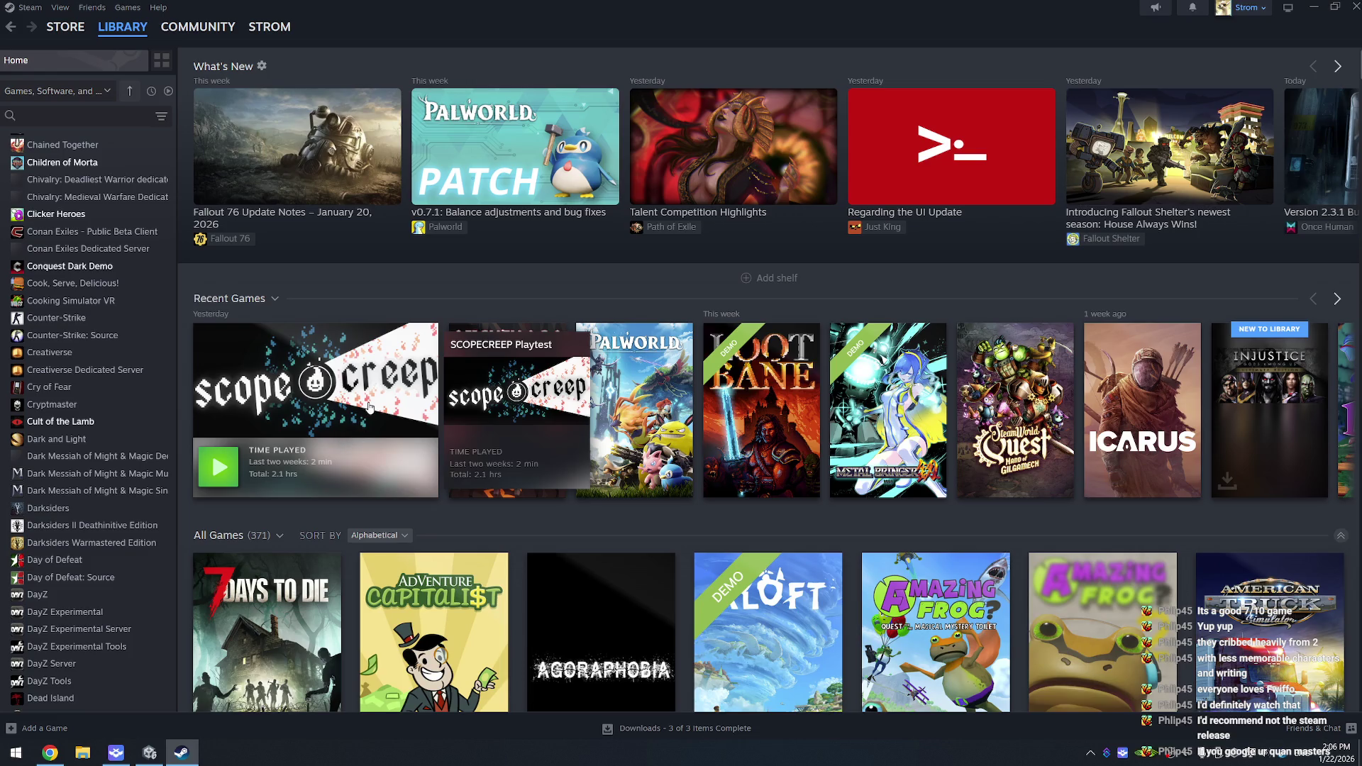
mouse_move(50, 752)
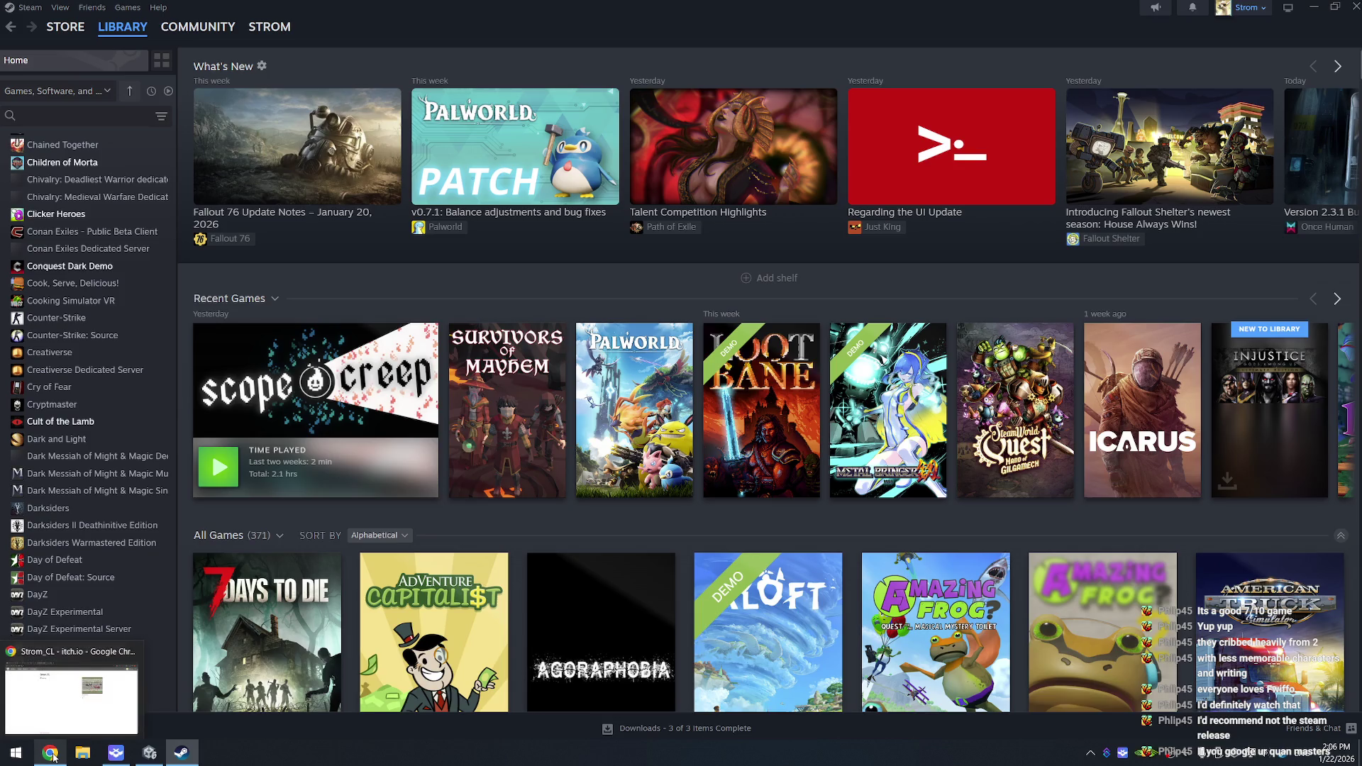
click(63, 725)
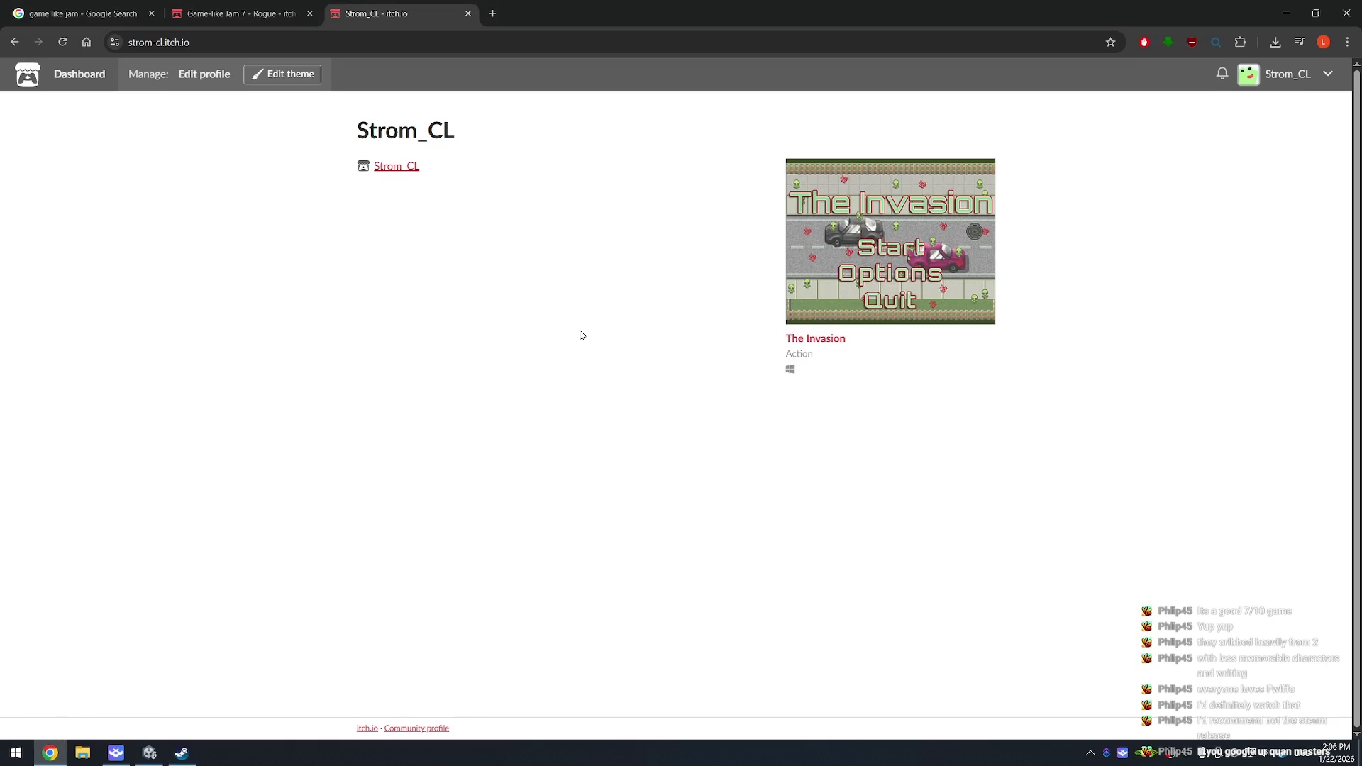
Step: Search 'urquan remaster sc2' in a new tab and open the Reddit Ur-Quan Masters HD thread
key(ctrl+t)
text(urqu)
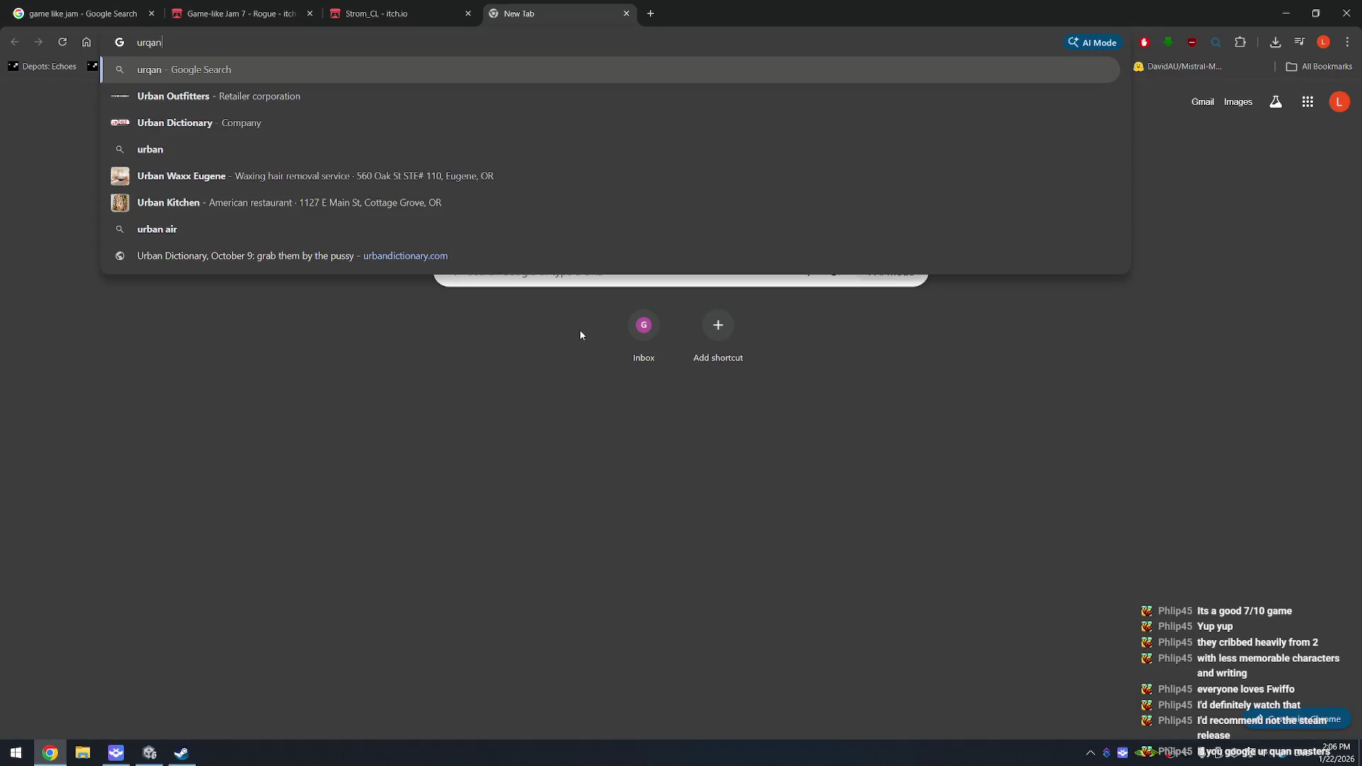
text(an remaster sc2)
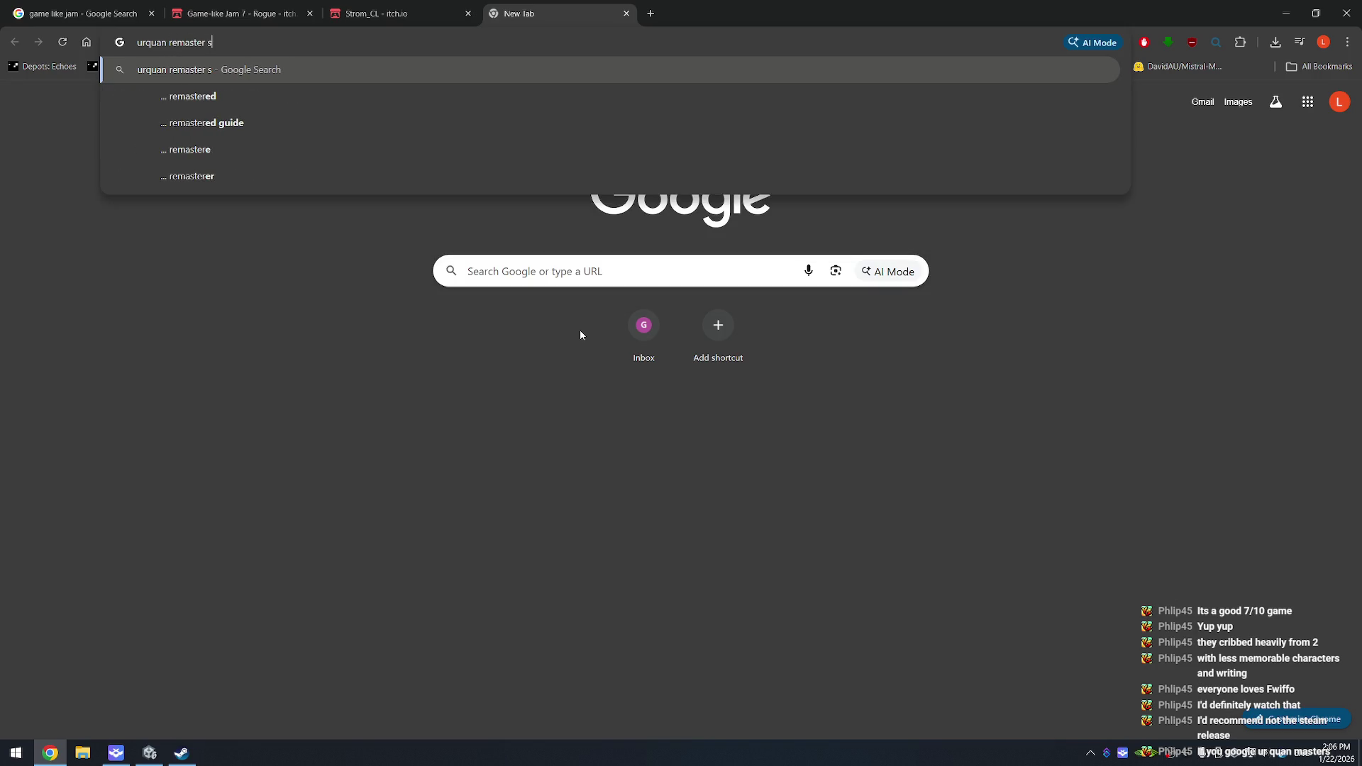
key(Return)
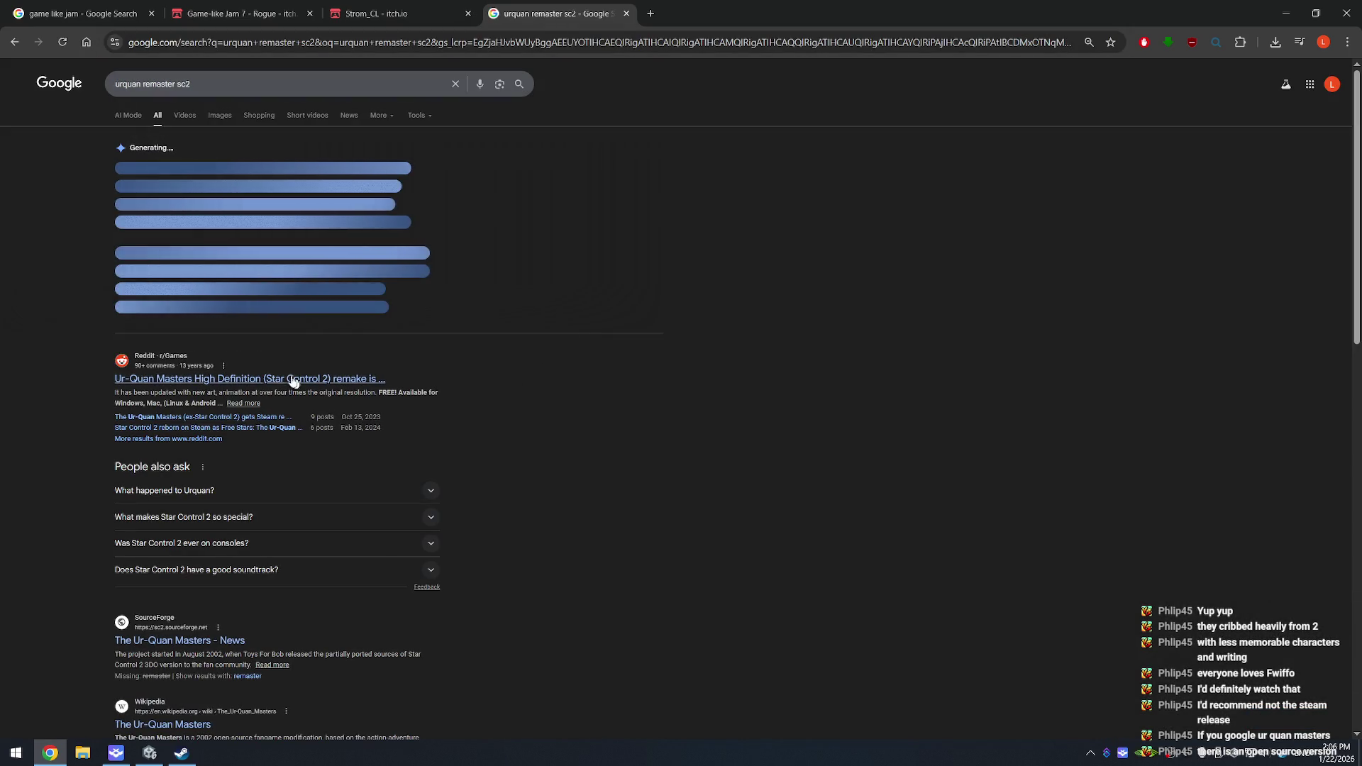
click(332, 376)
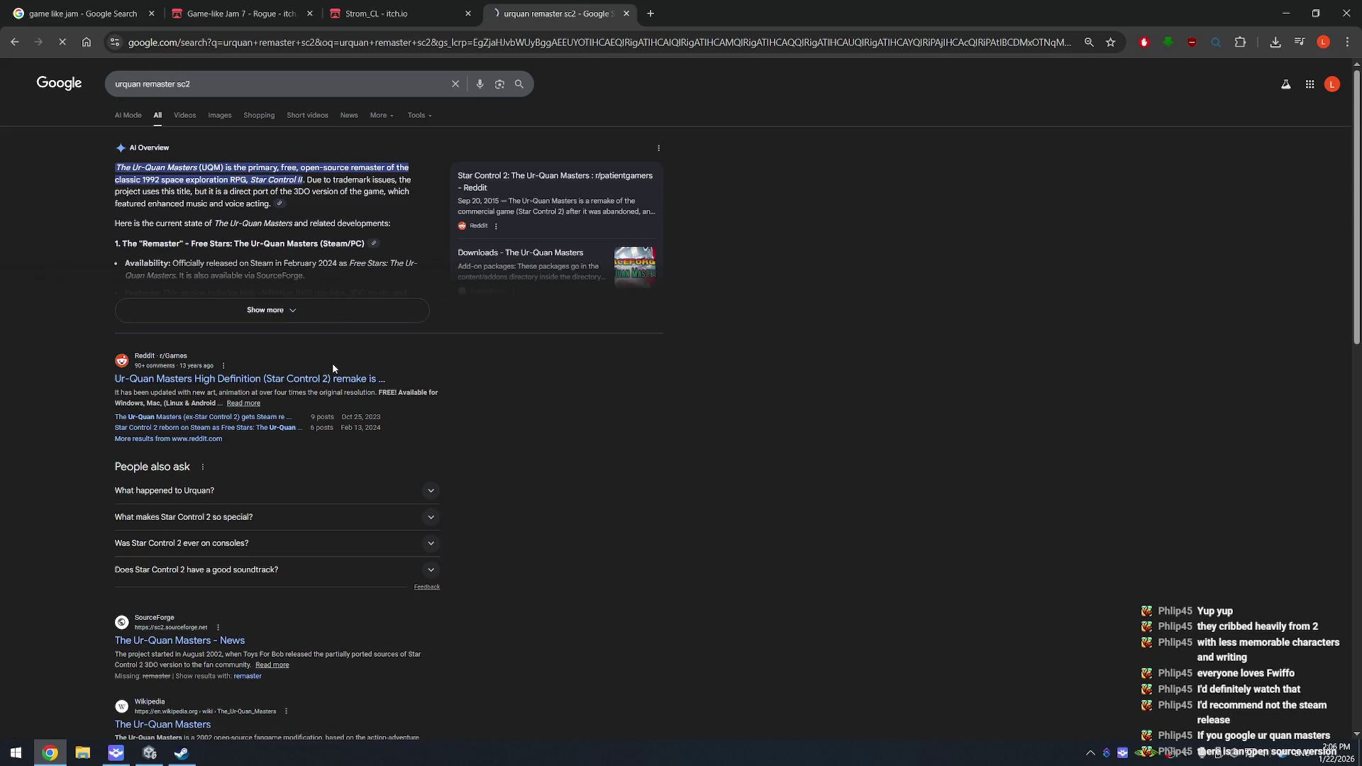
Step: Open the thread's SourceForge link in a new tab and close the Reddit tab
right_click(342, 287)
click(374, 302)
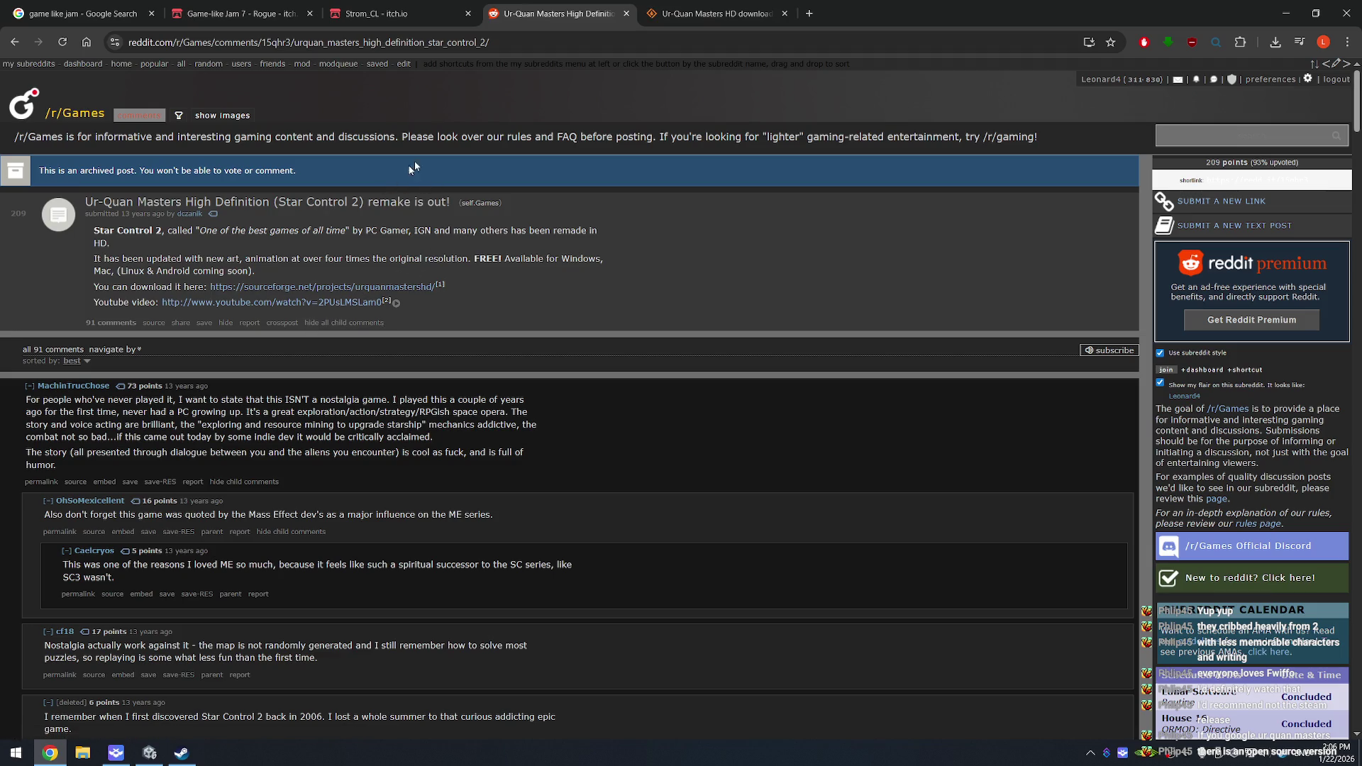
click(625, 14)
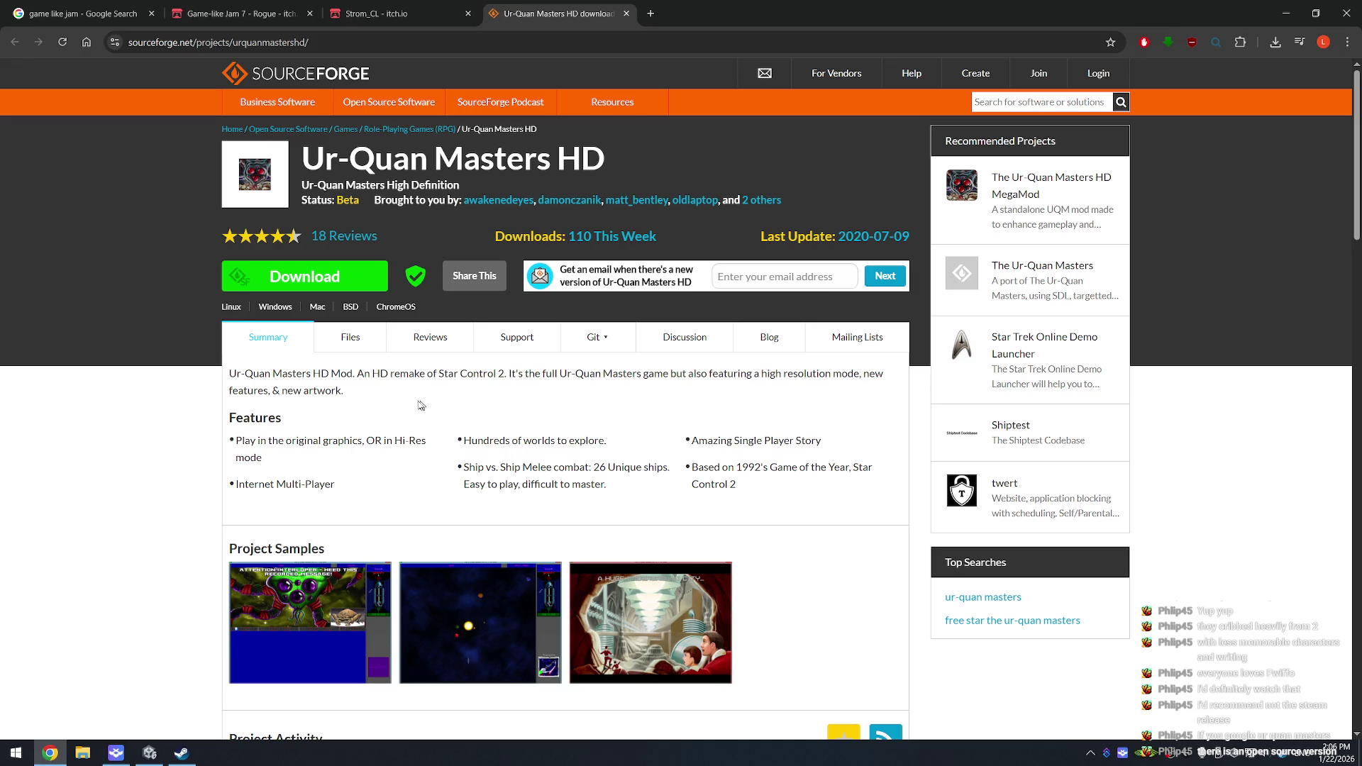
Step: Scroll through the SourceForge Ur-Quan Masters HD page
scroll(417, 397, down, 5)
scroll(406, 343, down, 2)
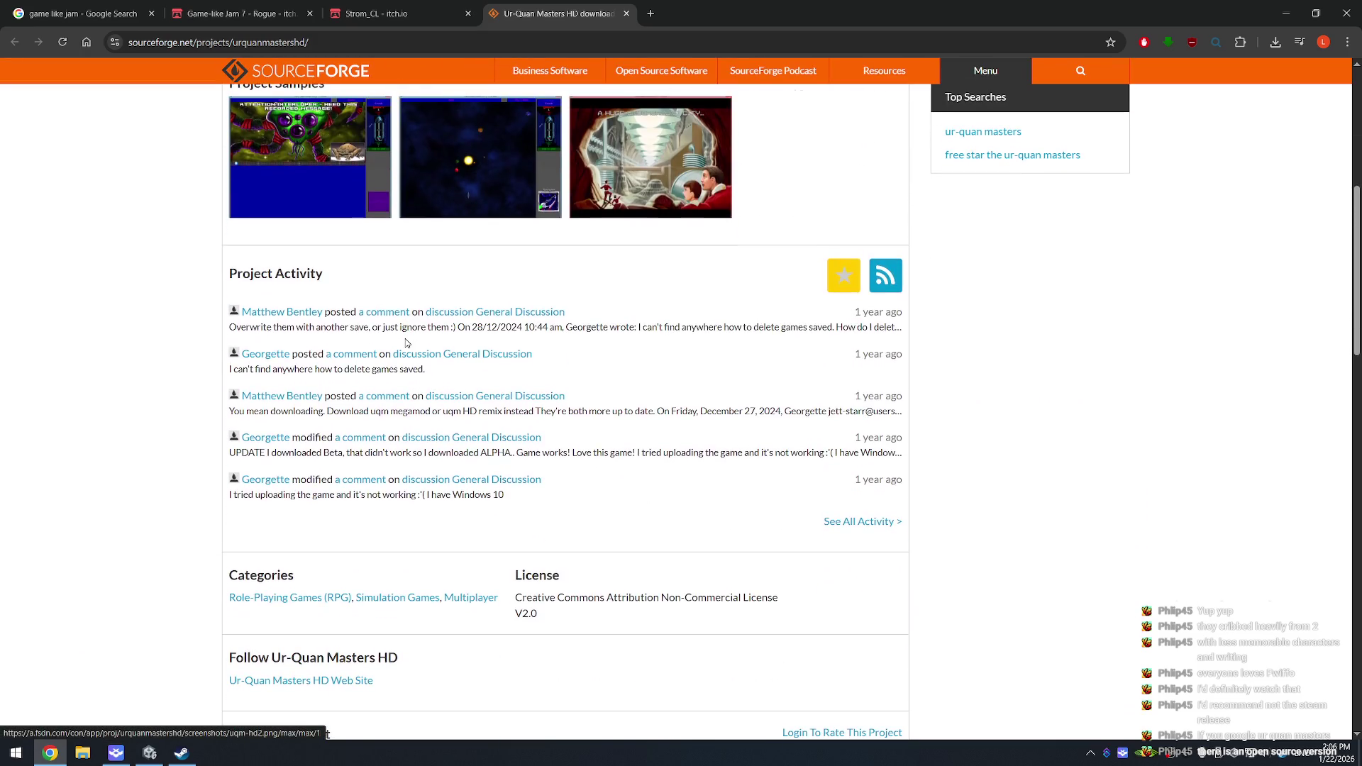
click(419, 5)
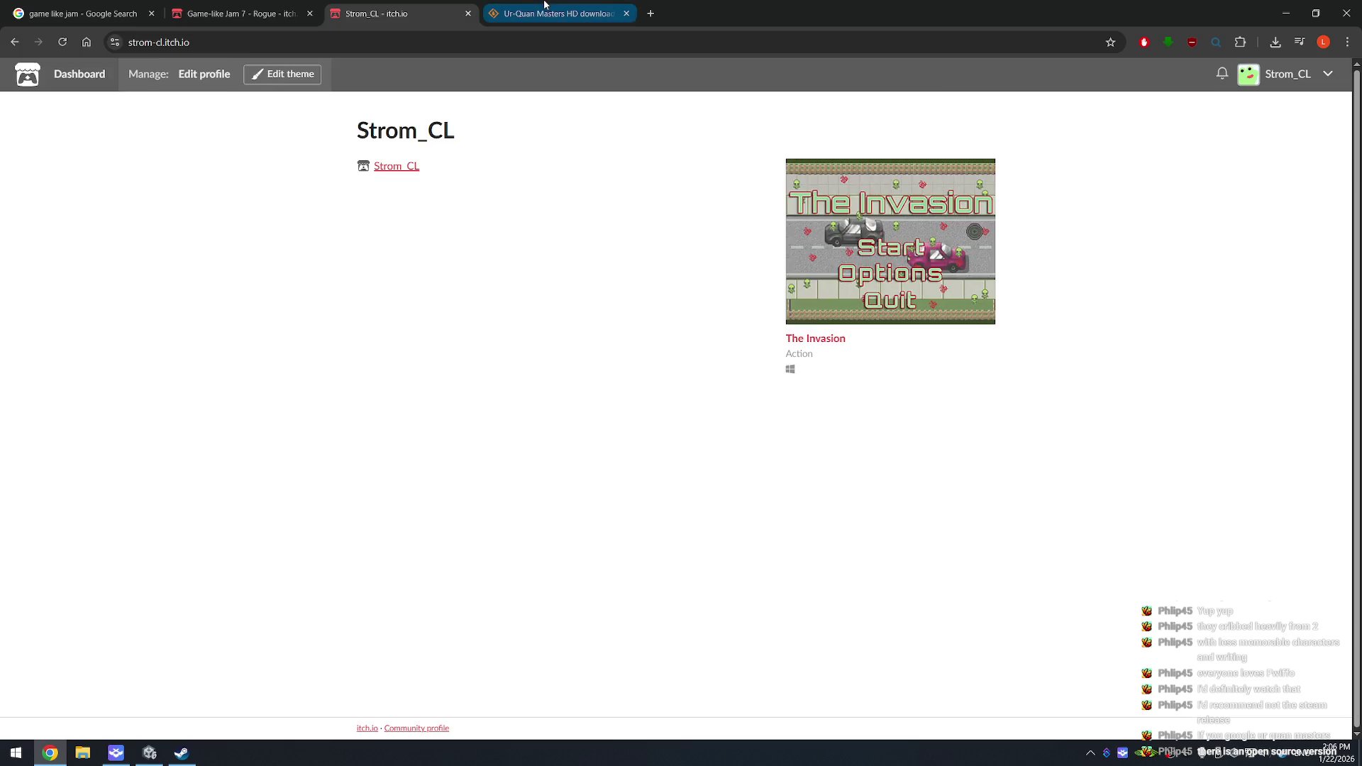
click(545, 5)
scroll(582, 424, up, 5)
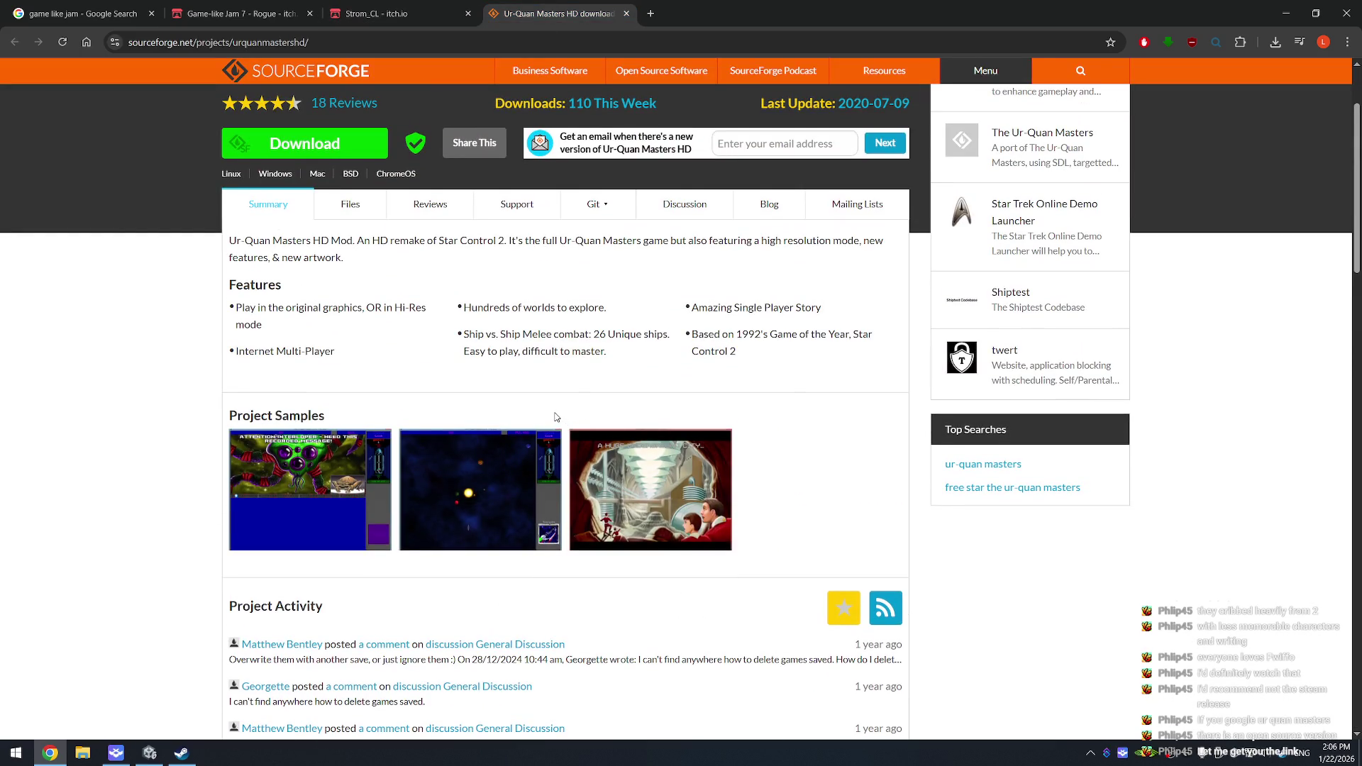
Step: Restore the closed Reddit thread and follow its forum.uqm.stack.nl discussion link
key(ctrl+shift+t)
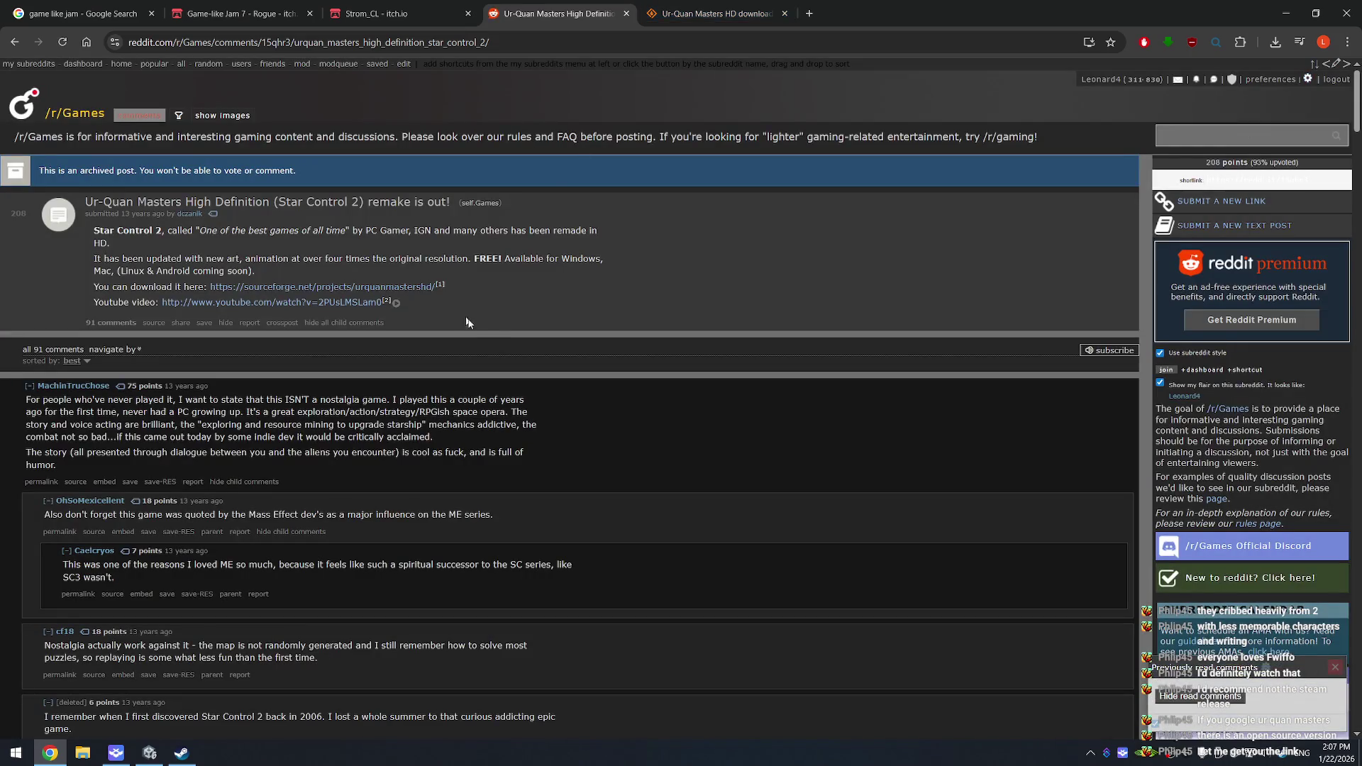
scroll(546, 305, down, 9)
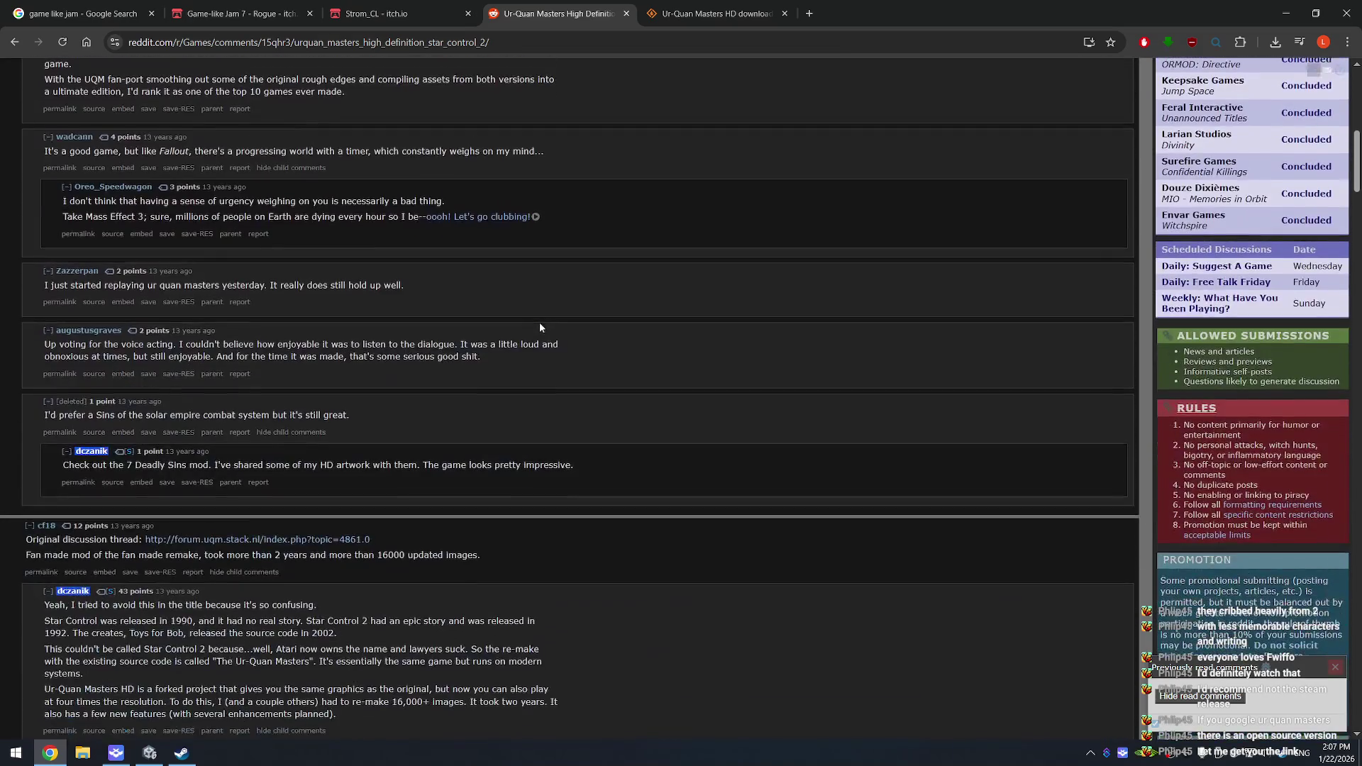
click(225, 543)
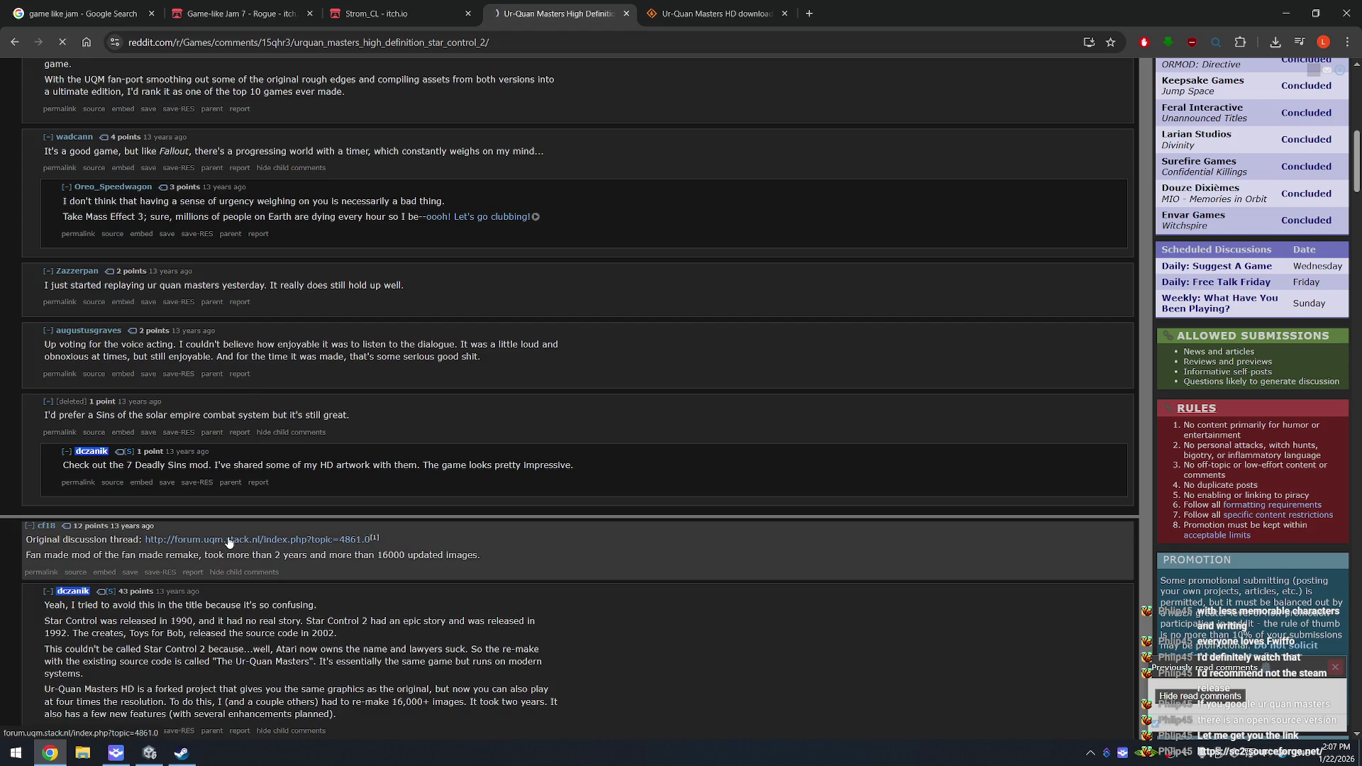
Step: Load sc2.sourceforge.net, close the HD download tab, and browse the Downloads and Info pages
key(ctrl+l)
text(sc2)
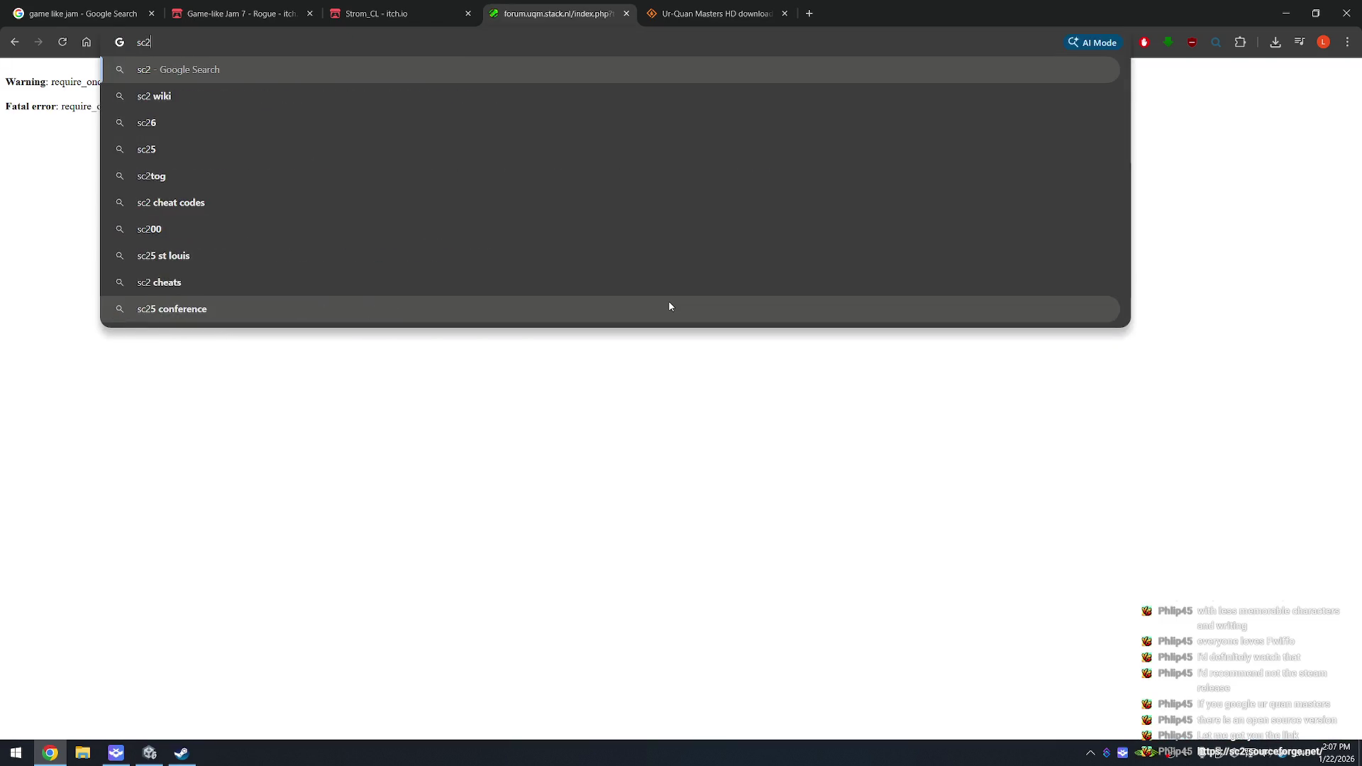
text(.sourceforge.net)
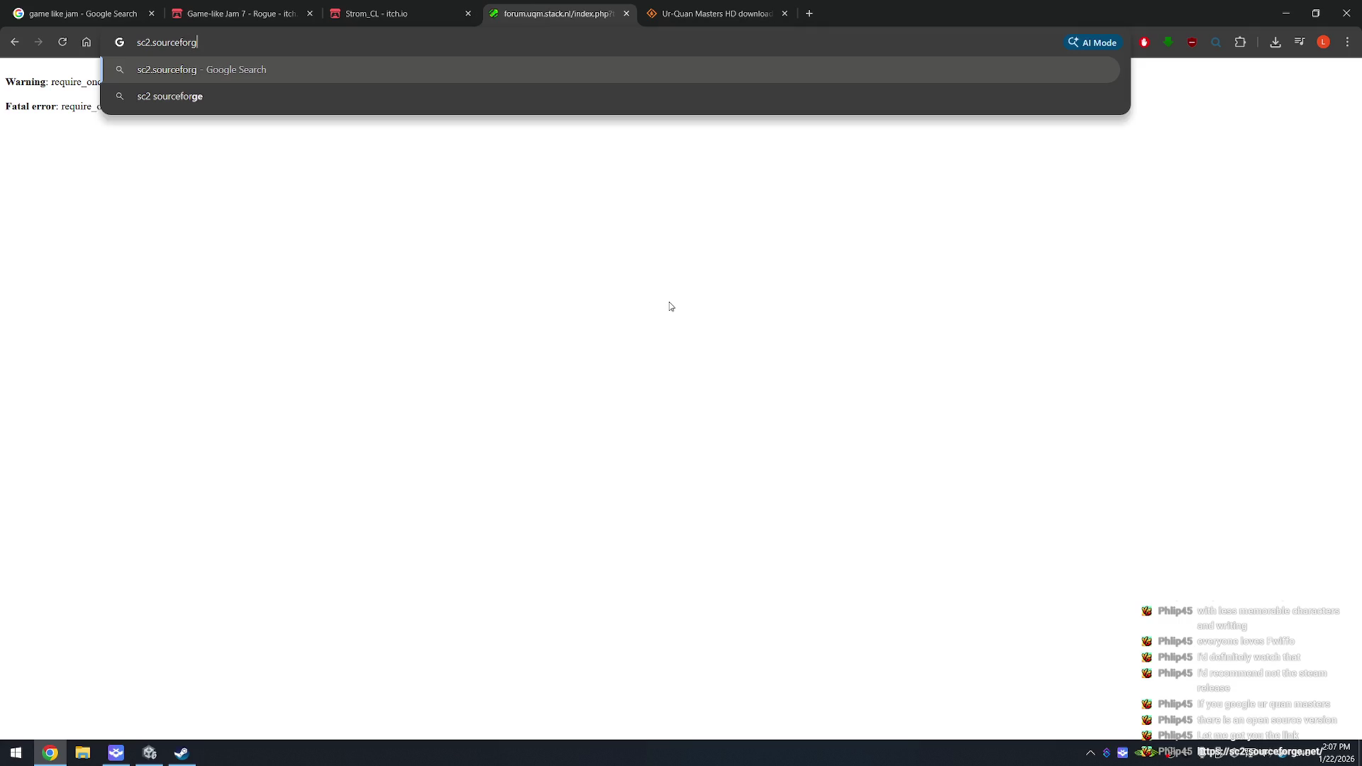
key(Return)
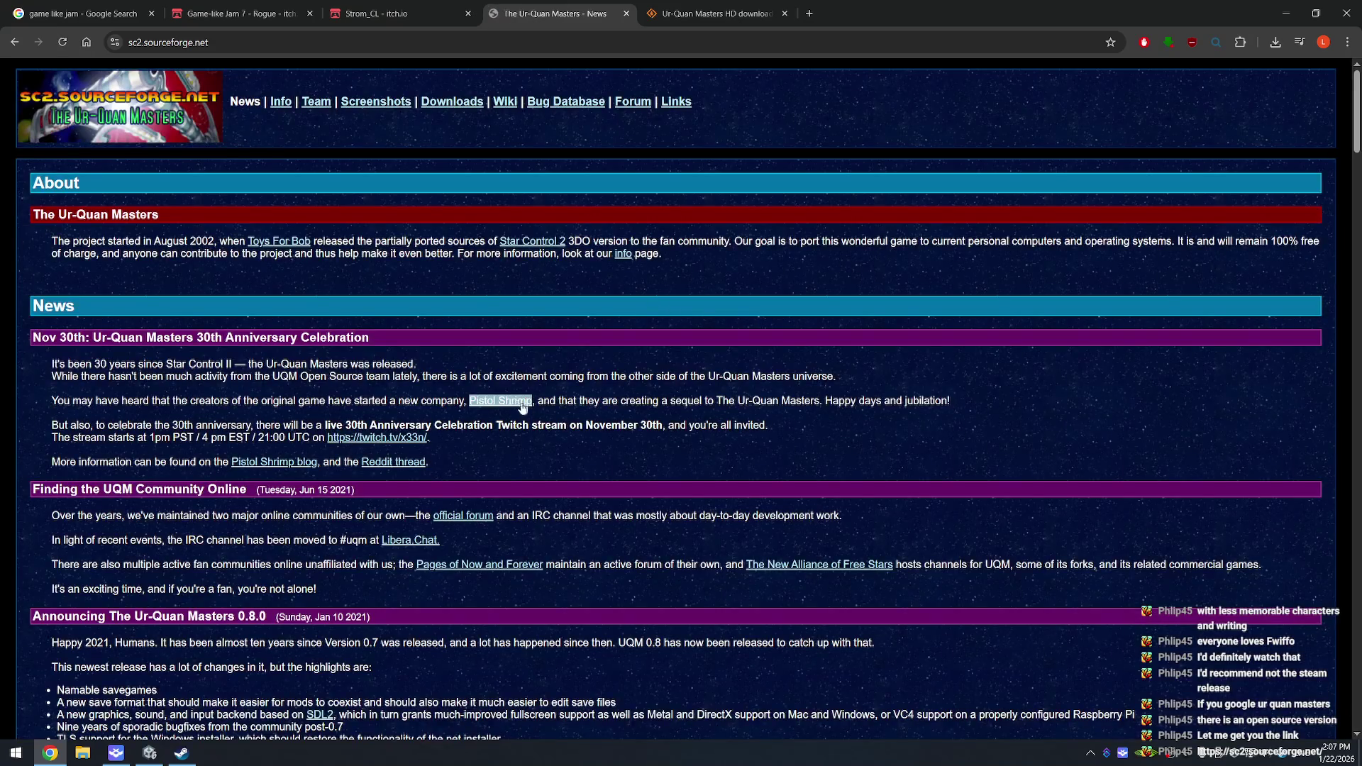
click(785, 15)
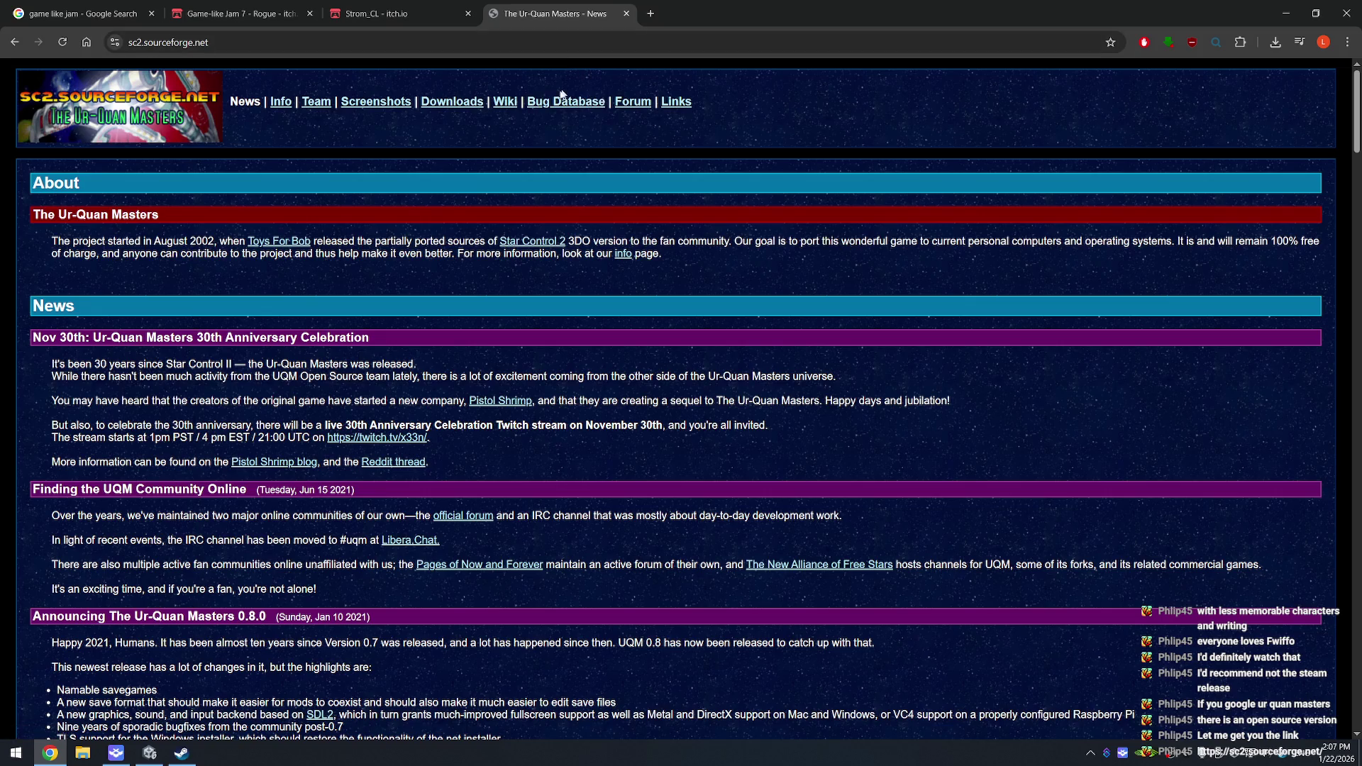
click(464, 104)
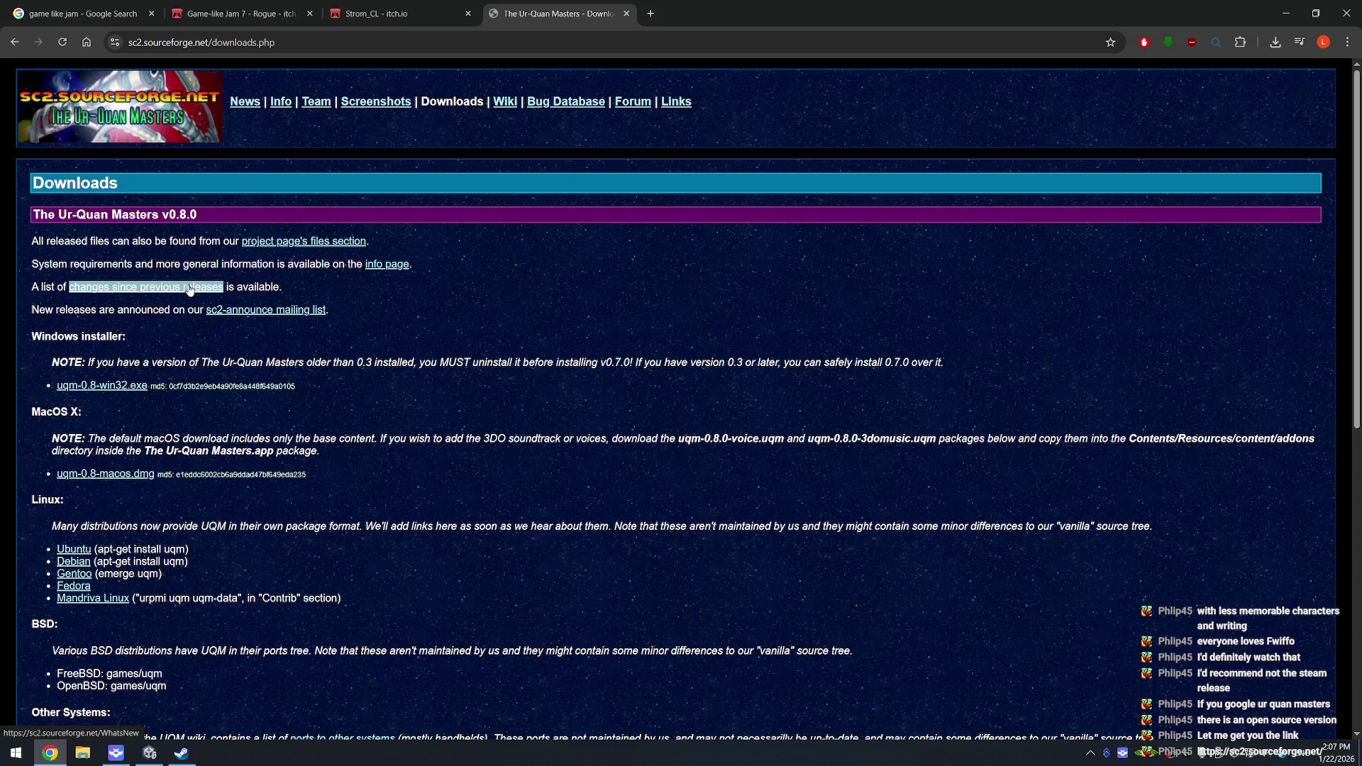
click(281, 101)
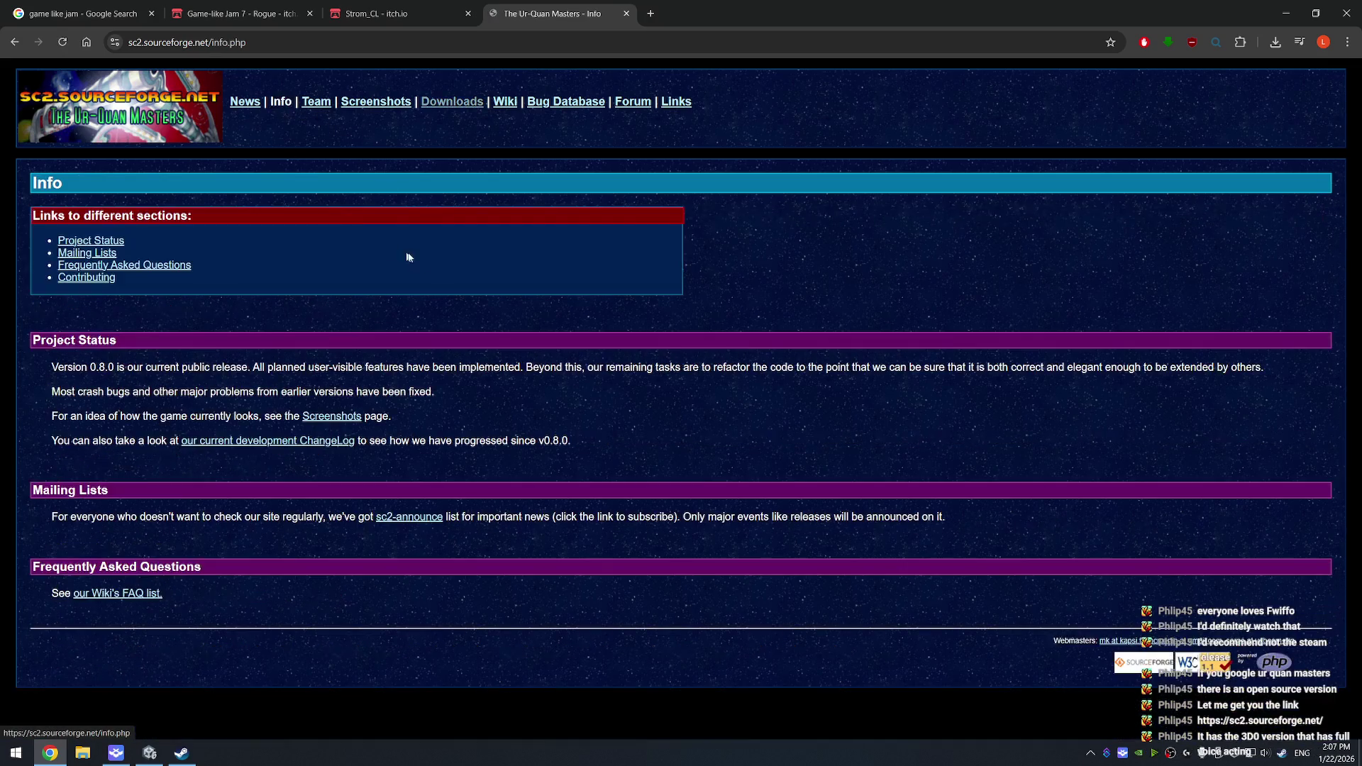
Step: Back out of the broken wiki and FAQ pages and open the current development ChangeLog
click(516, 103)
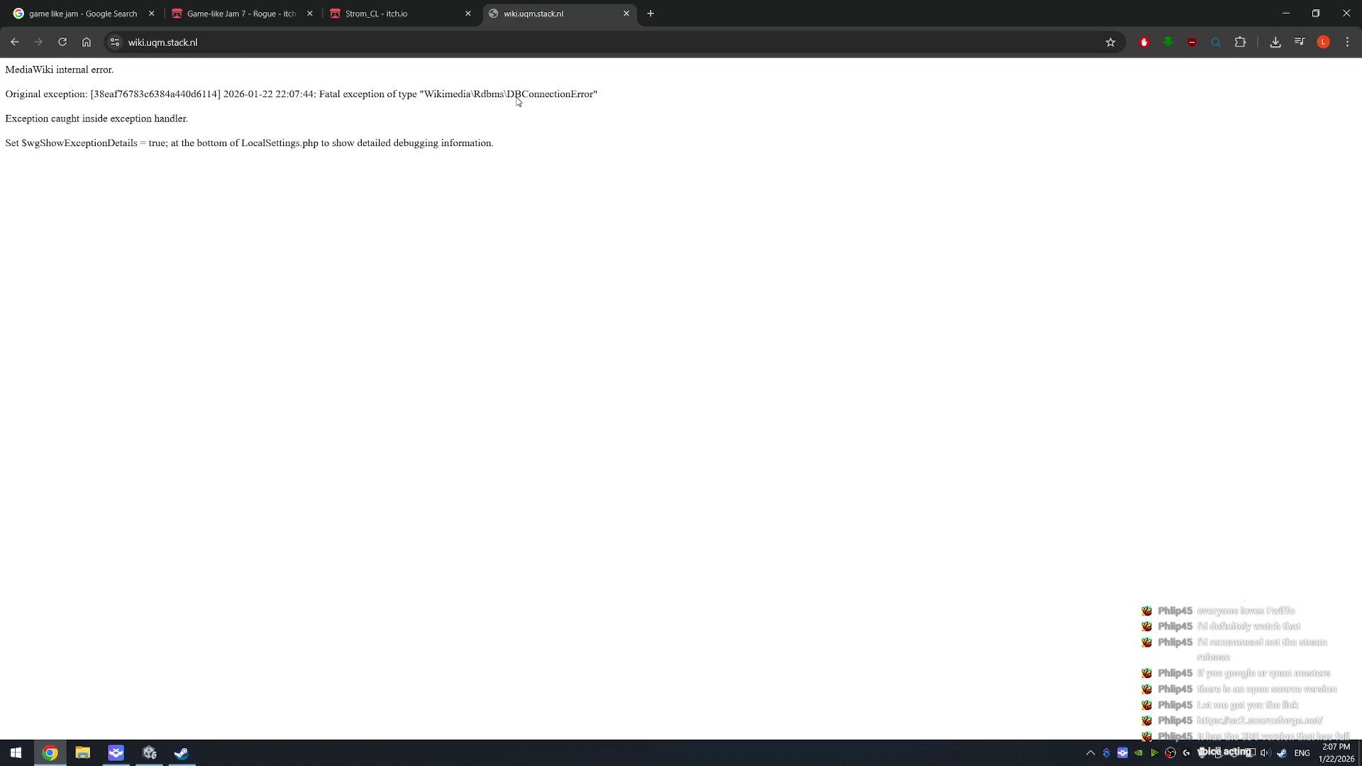
key(alt+Left)
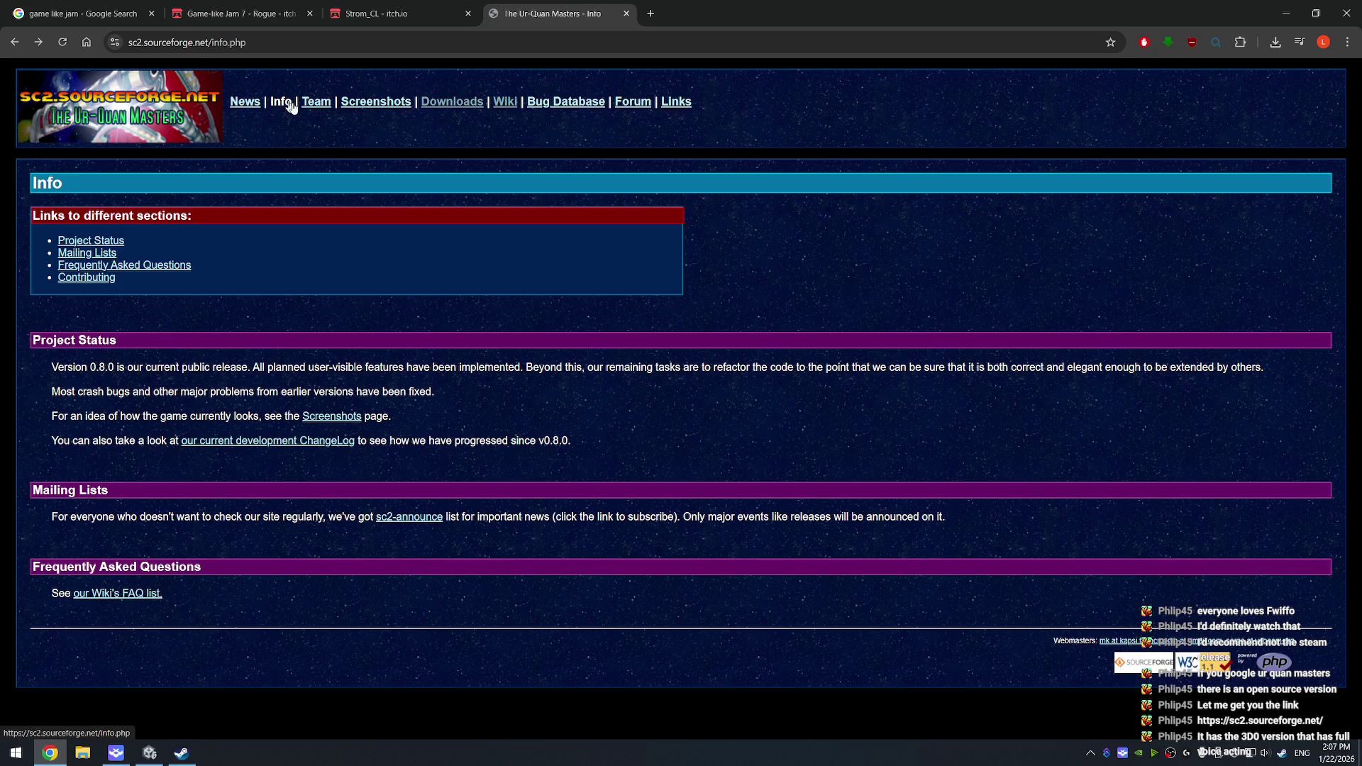
click(145, 266)
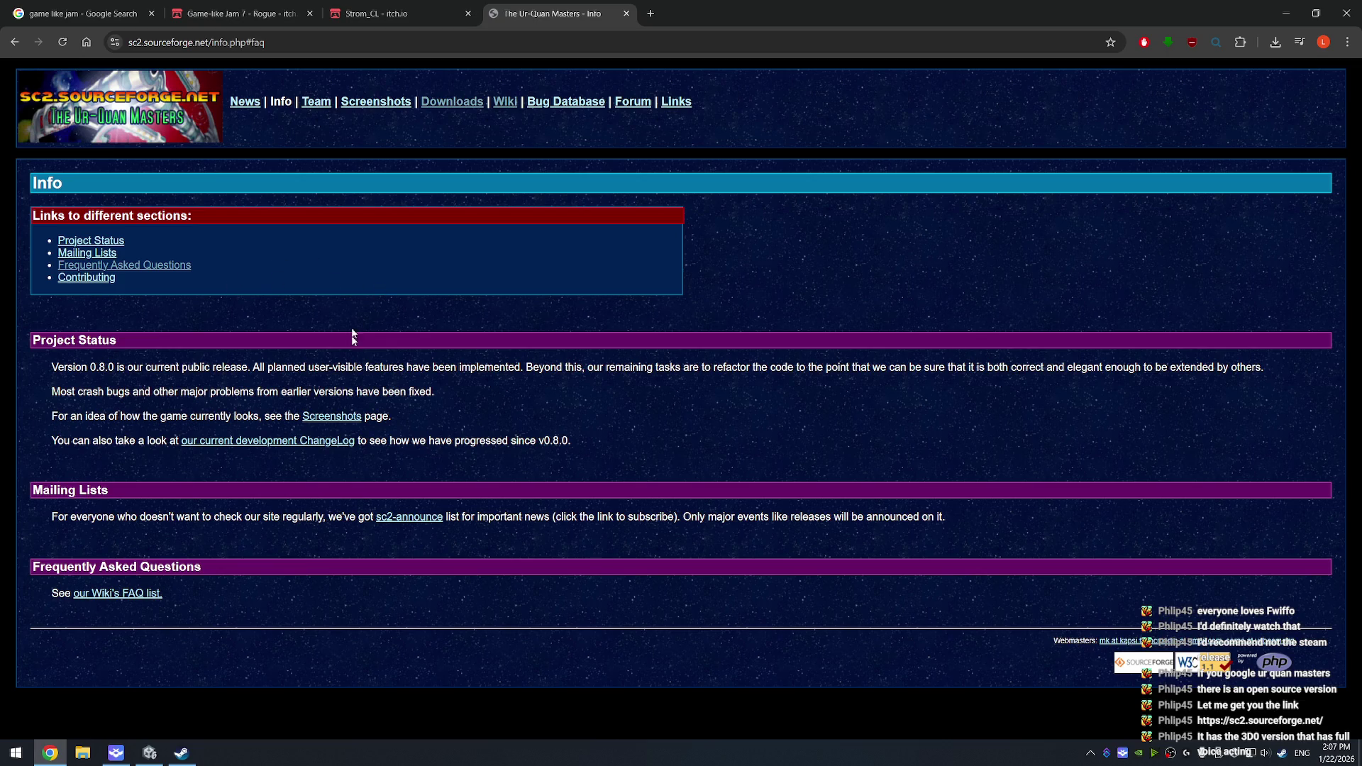
click(117, 593)
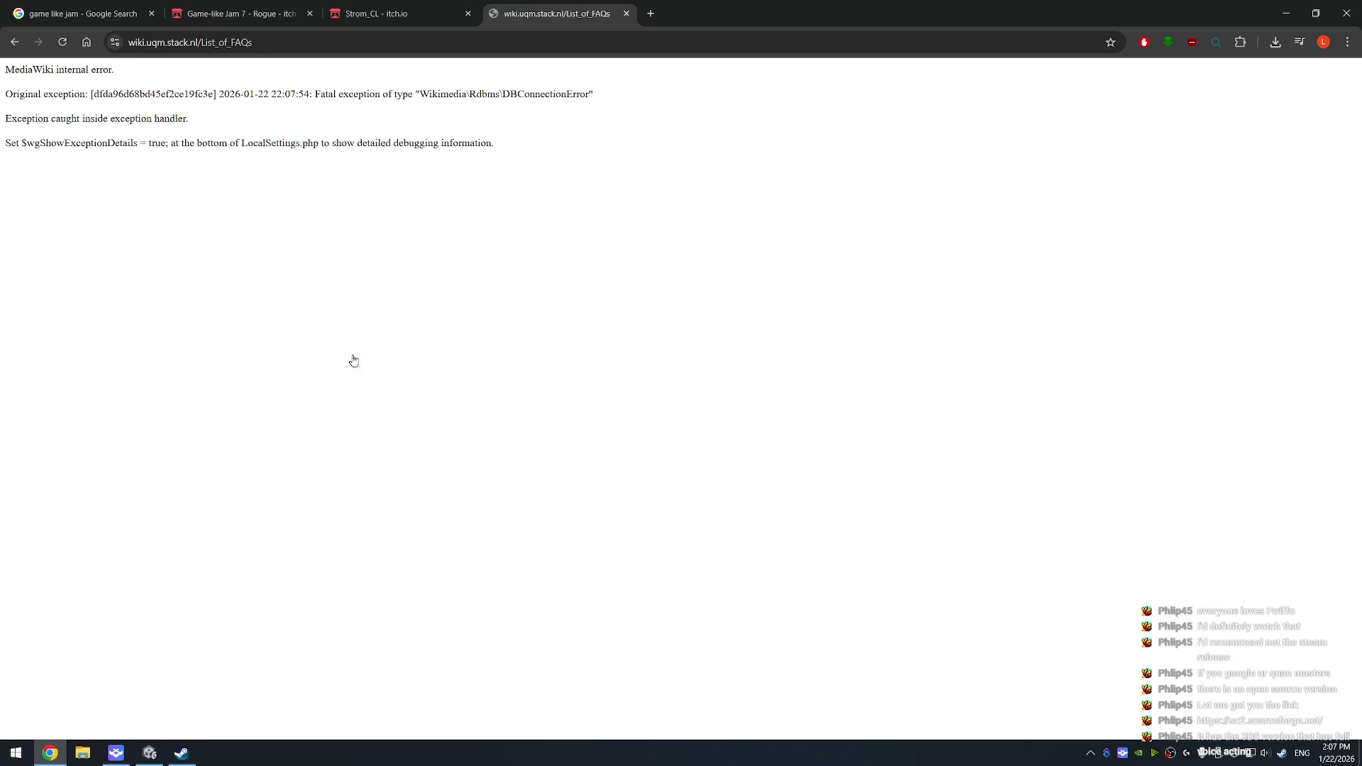
key(alt+Left)
click(314, 443)
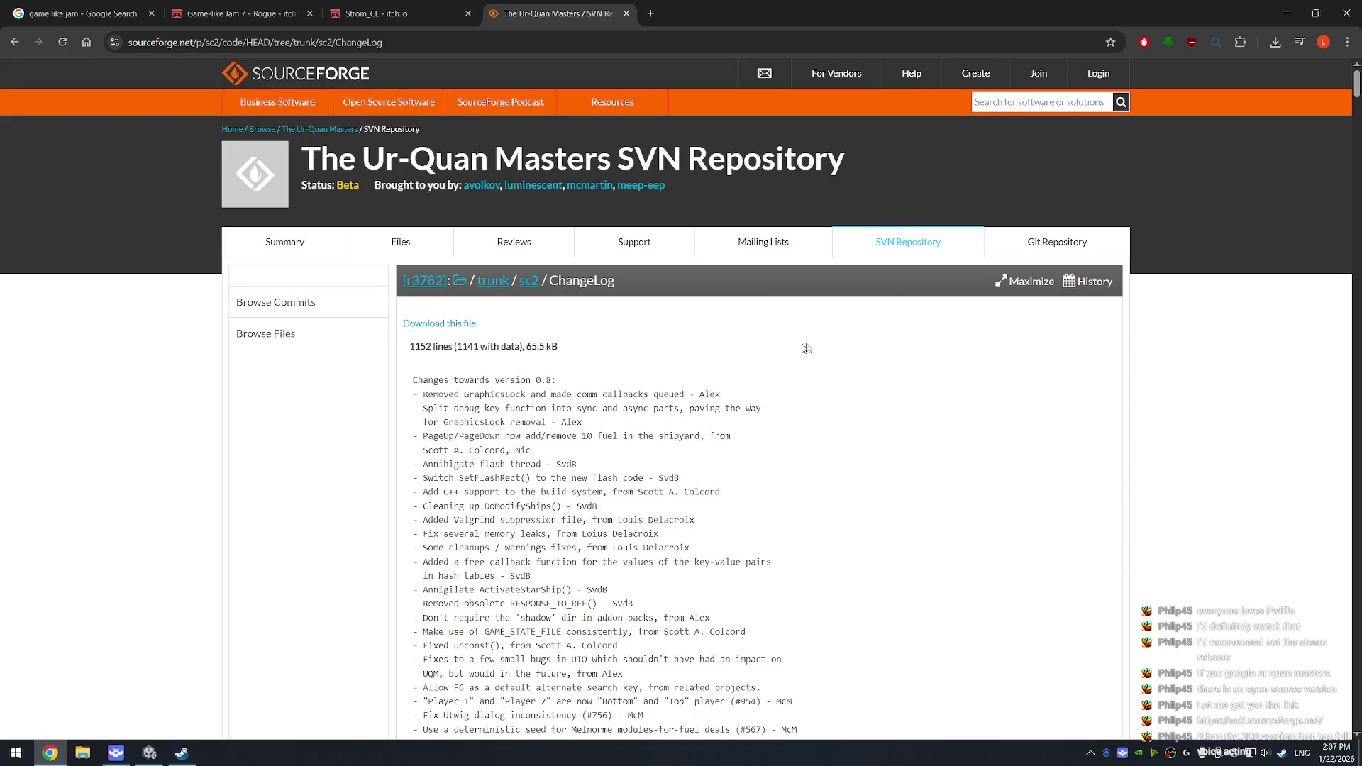
Step: Scroll the ChangeLog, return to the site's Downloads page, and open the SourceForge files section
scroll(852, 346, down, 3)
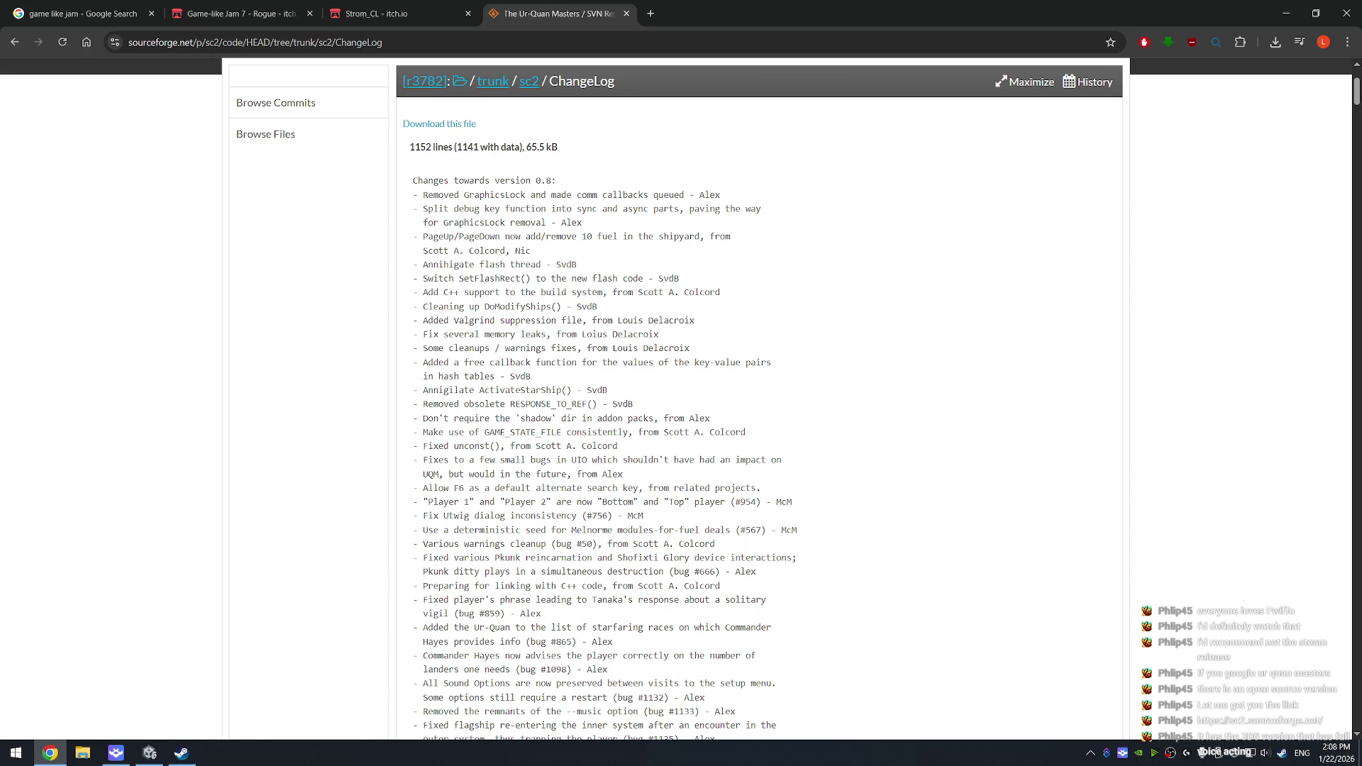
scroll(720, 422, down, 6)
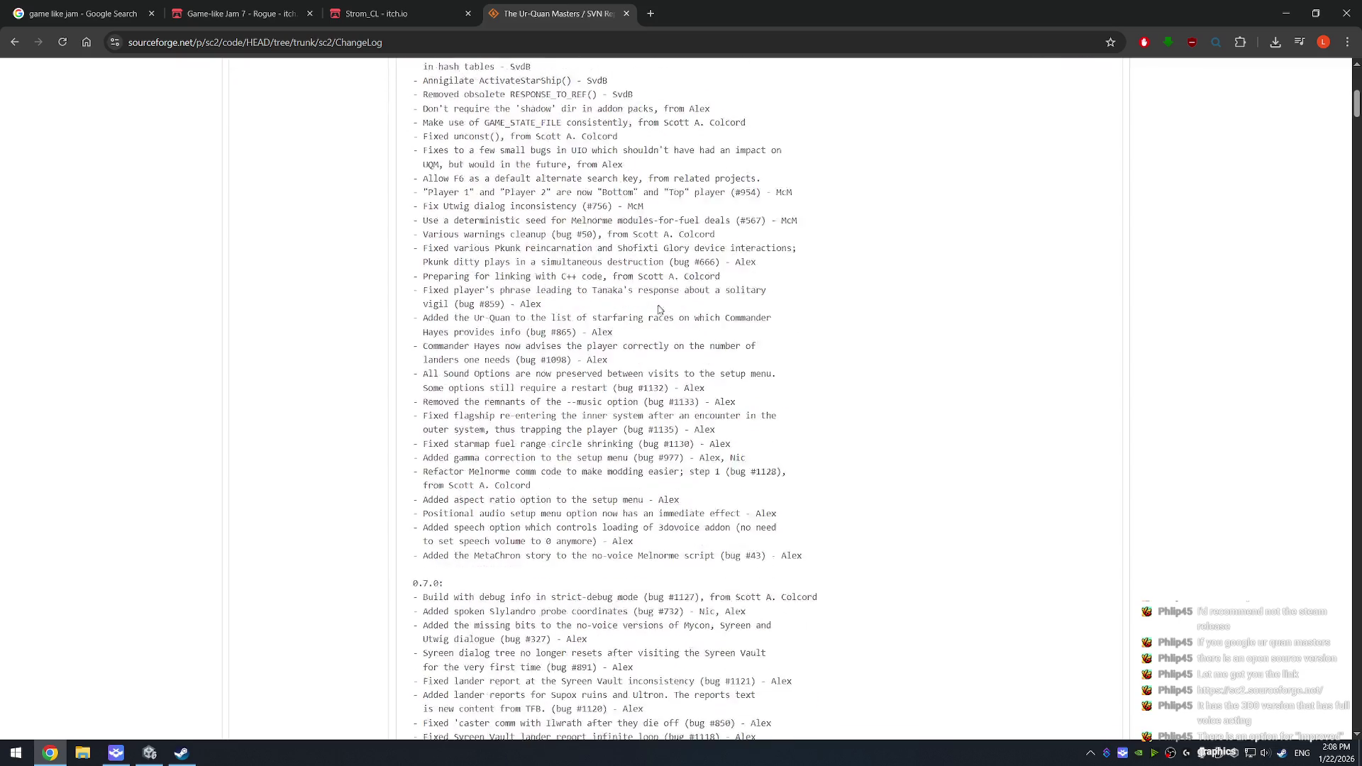
click(404, 16)
click(564, 14)
key(alt+Left)
click(446, 103)
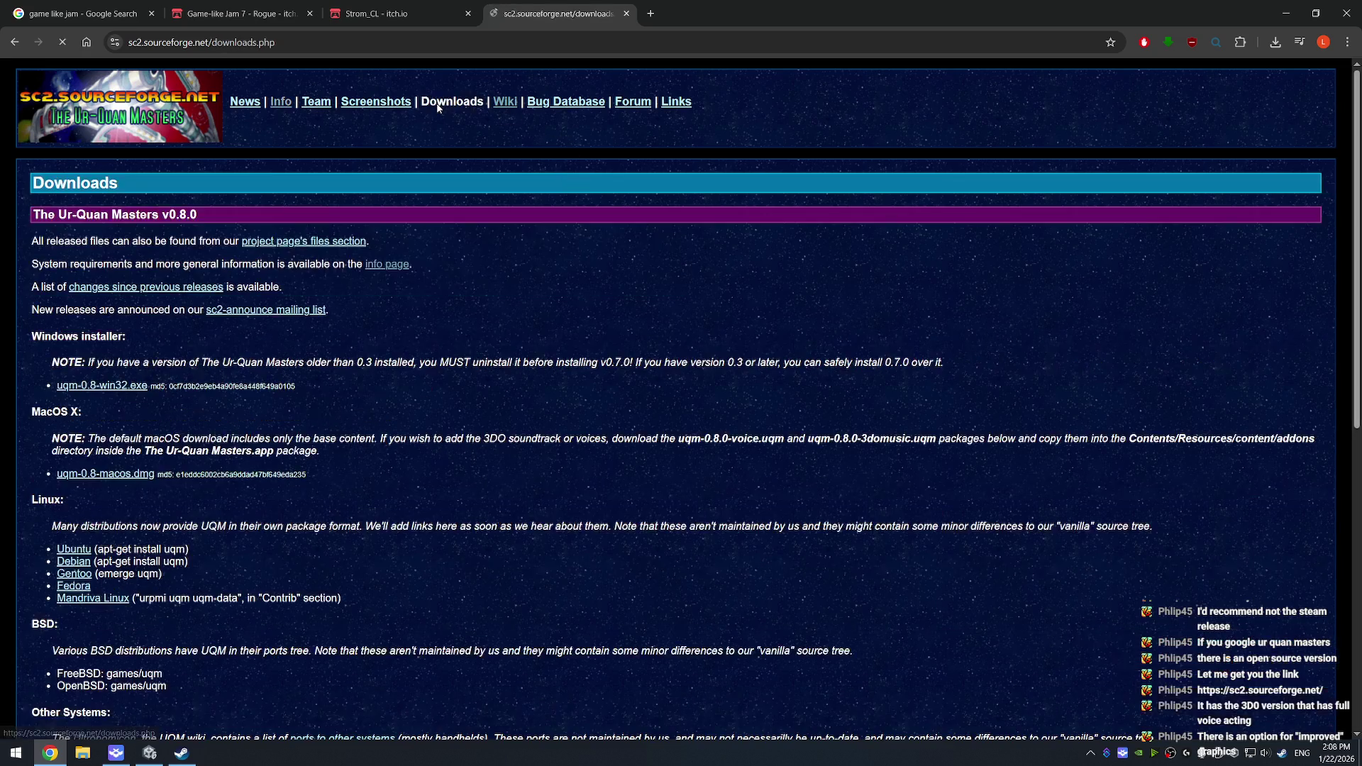
click(294, 242)
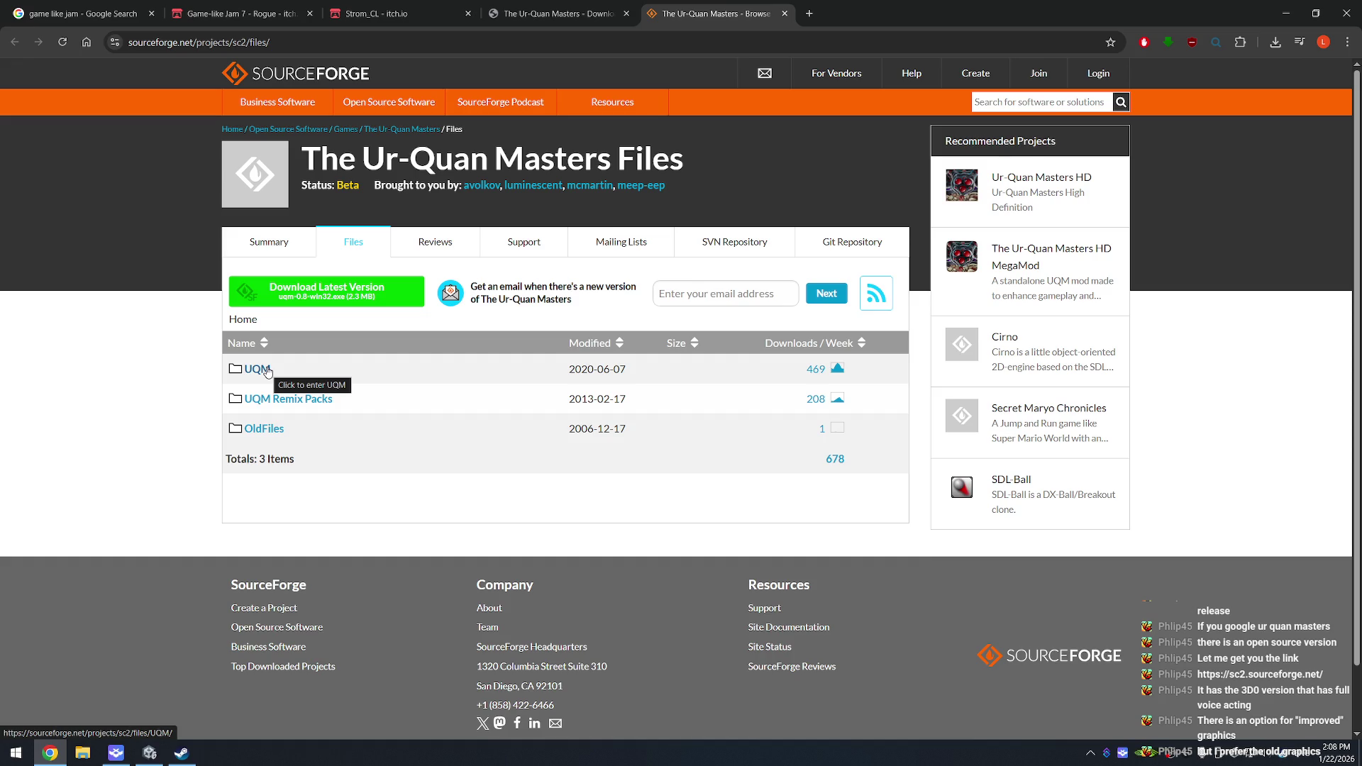
Step: Download uqm-0.8-win32.exe from UQM > 0.8, keeping the unverified file, and close the tab
click(267, 371)
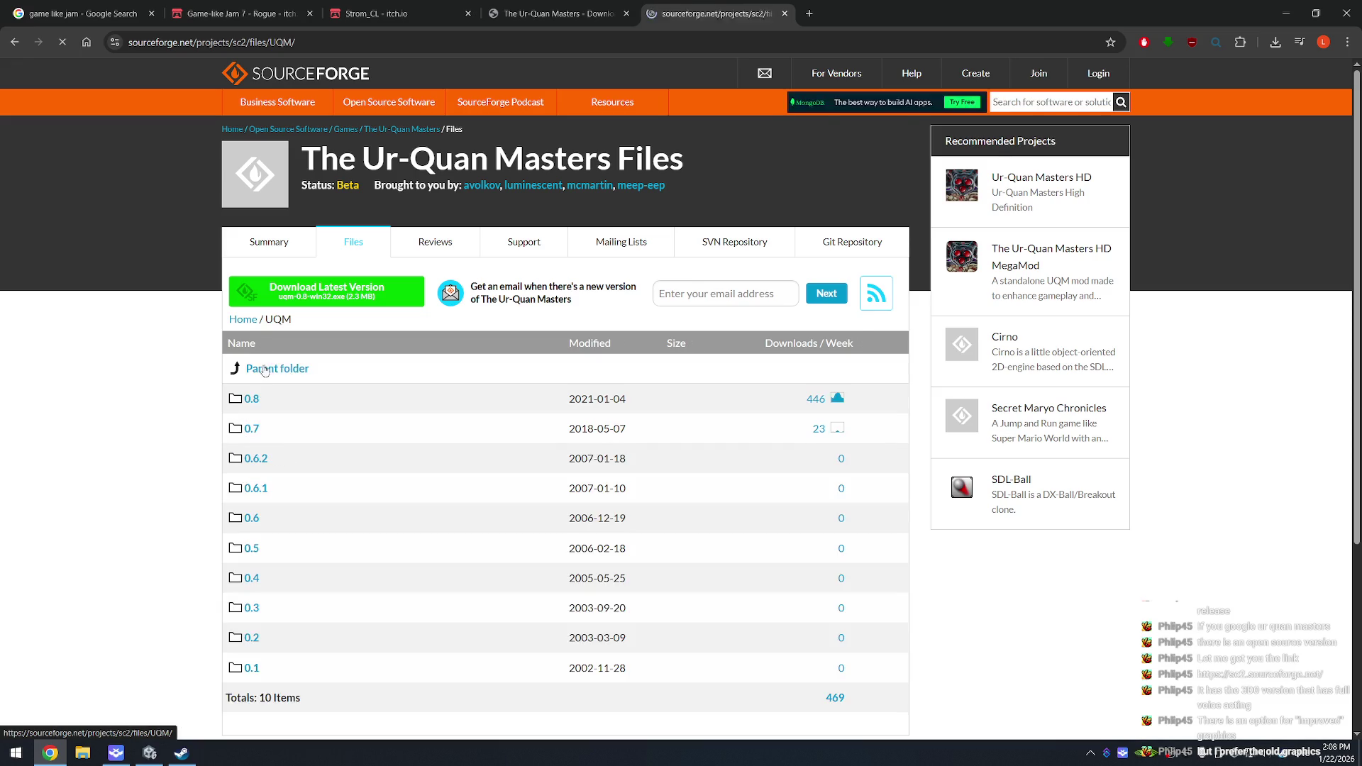
click(252, 399)
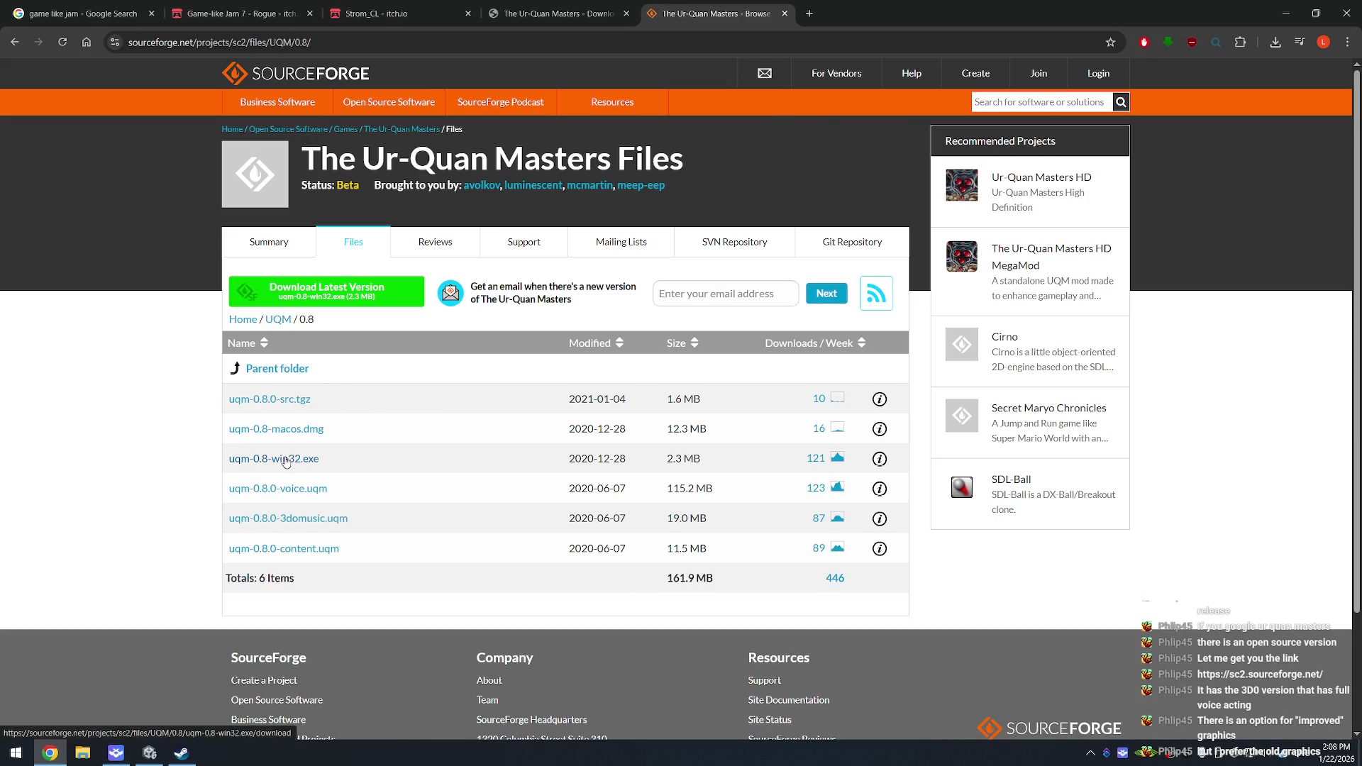
click(288, 459)
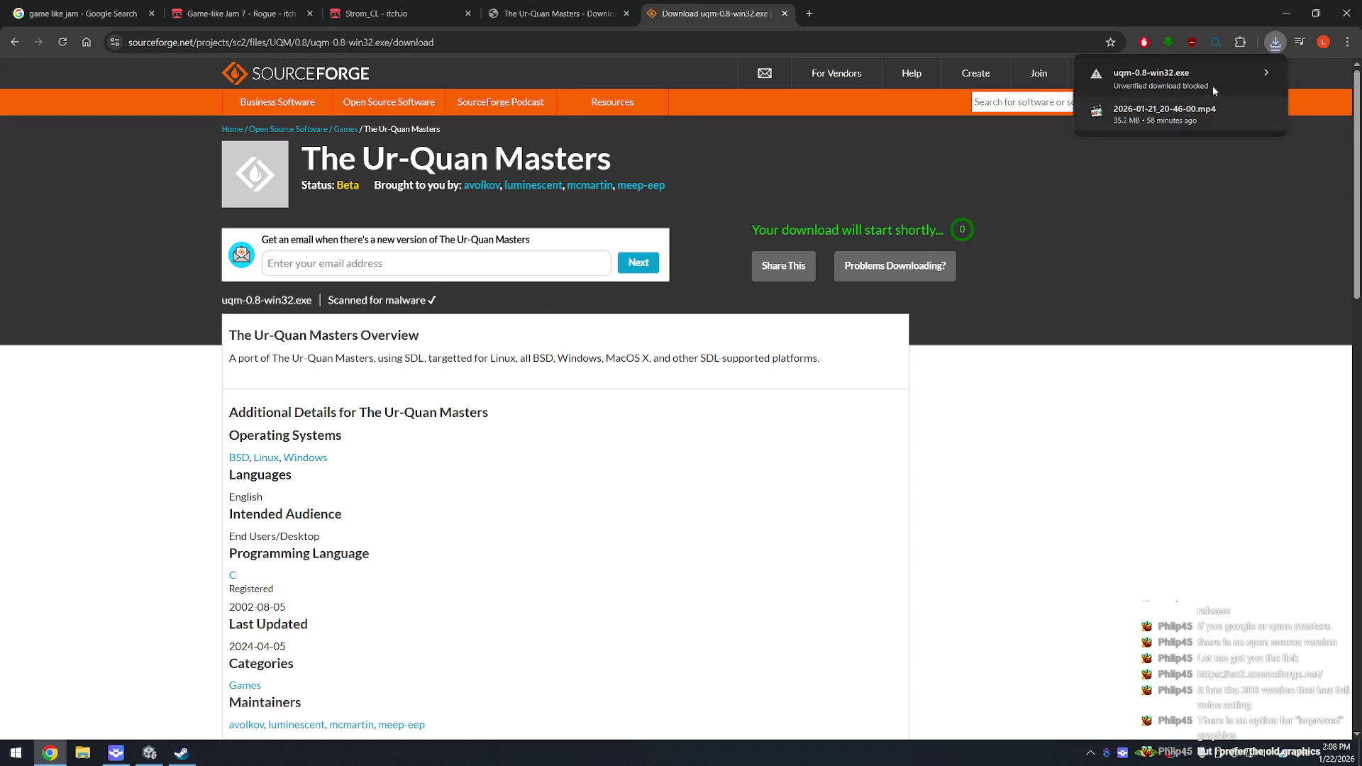
click(1267, 78)
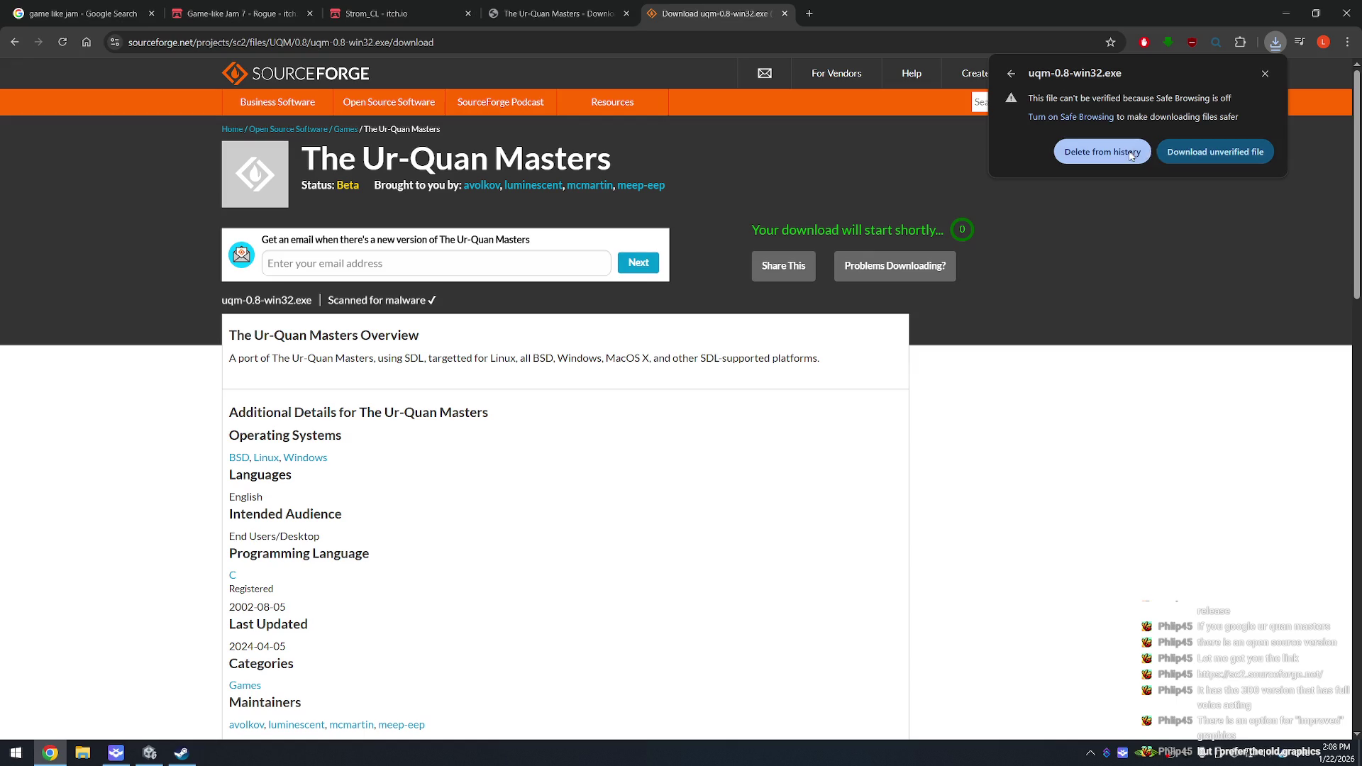
click(1209, 155)
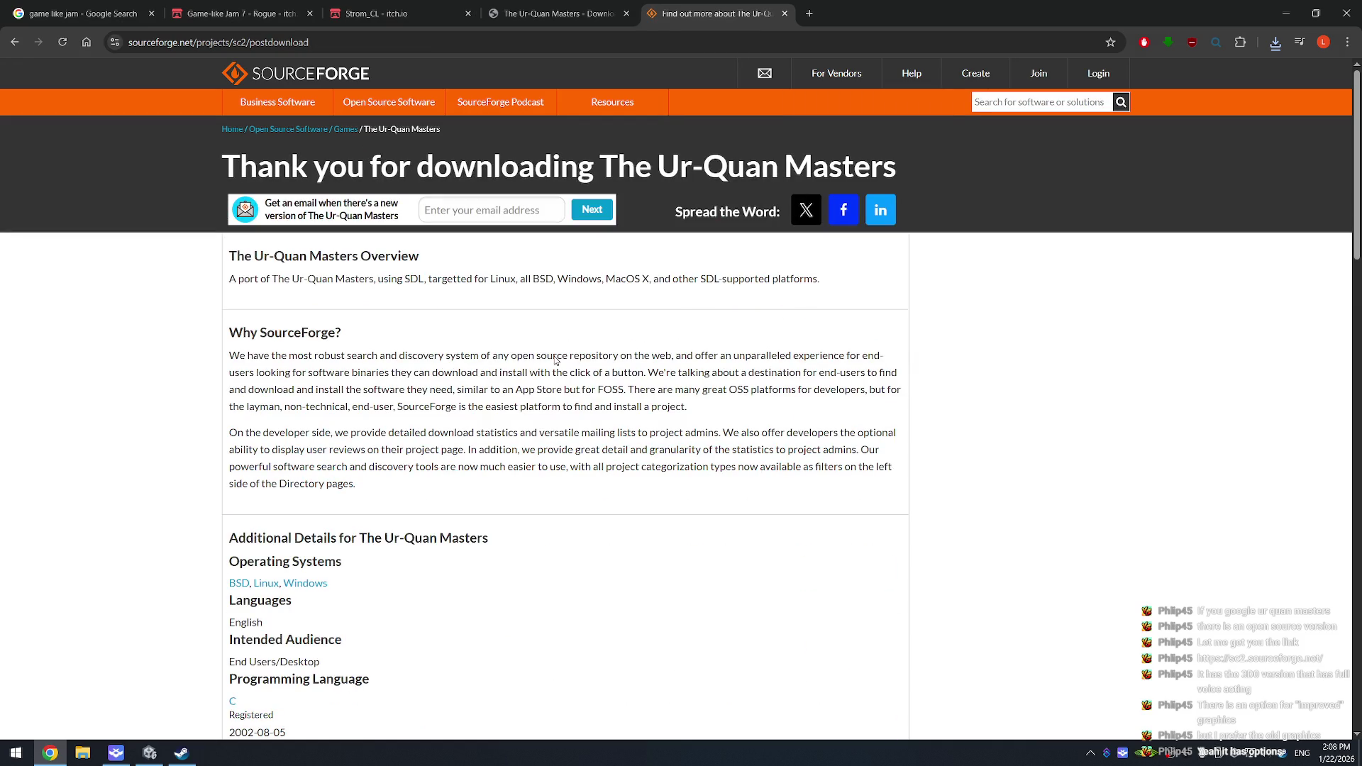
click(784, 14)
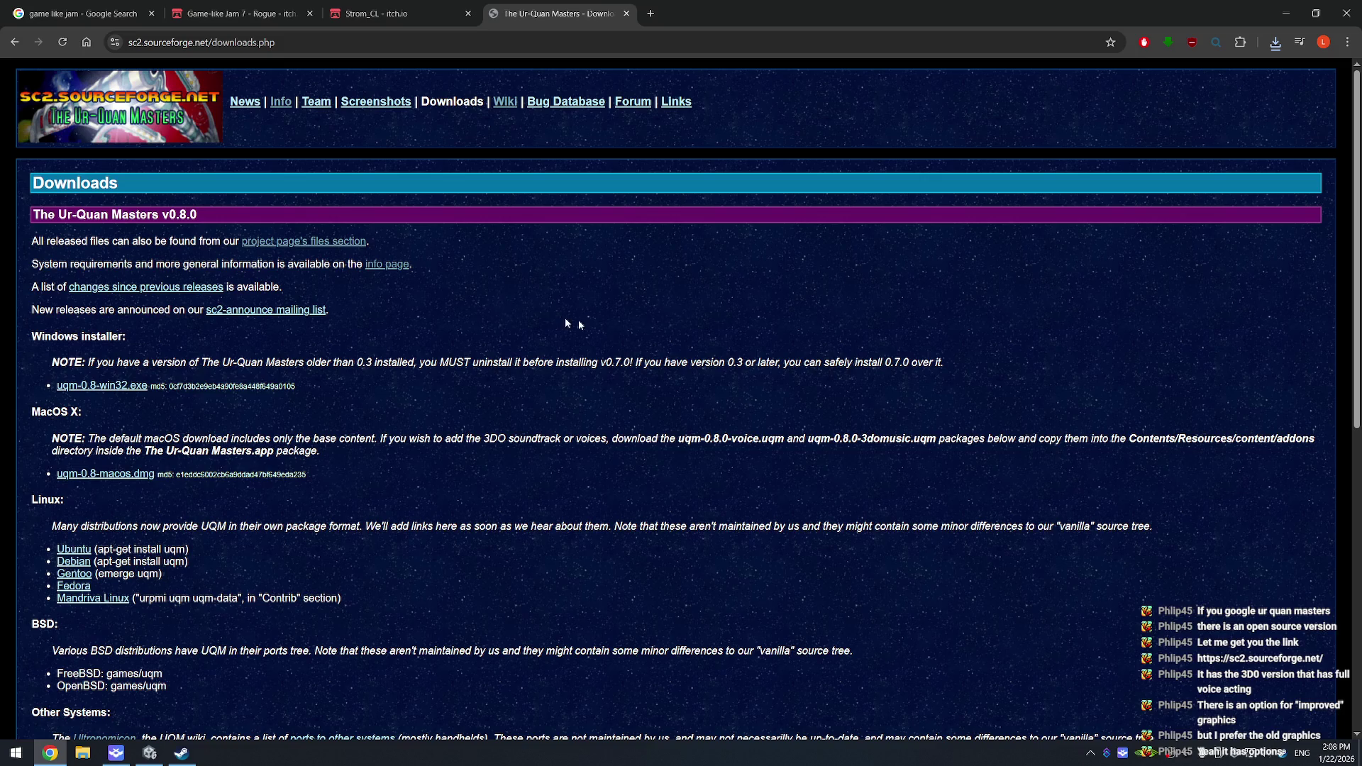
Step: Browse the uqm-0.8.0 content, voice, 3domusic and remix disc downloads, then return to the Unity editor
scroll(603, 333, down, 5)
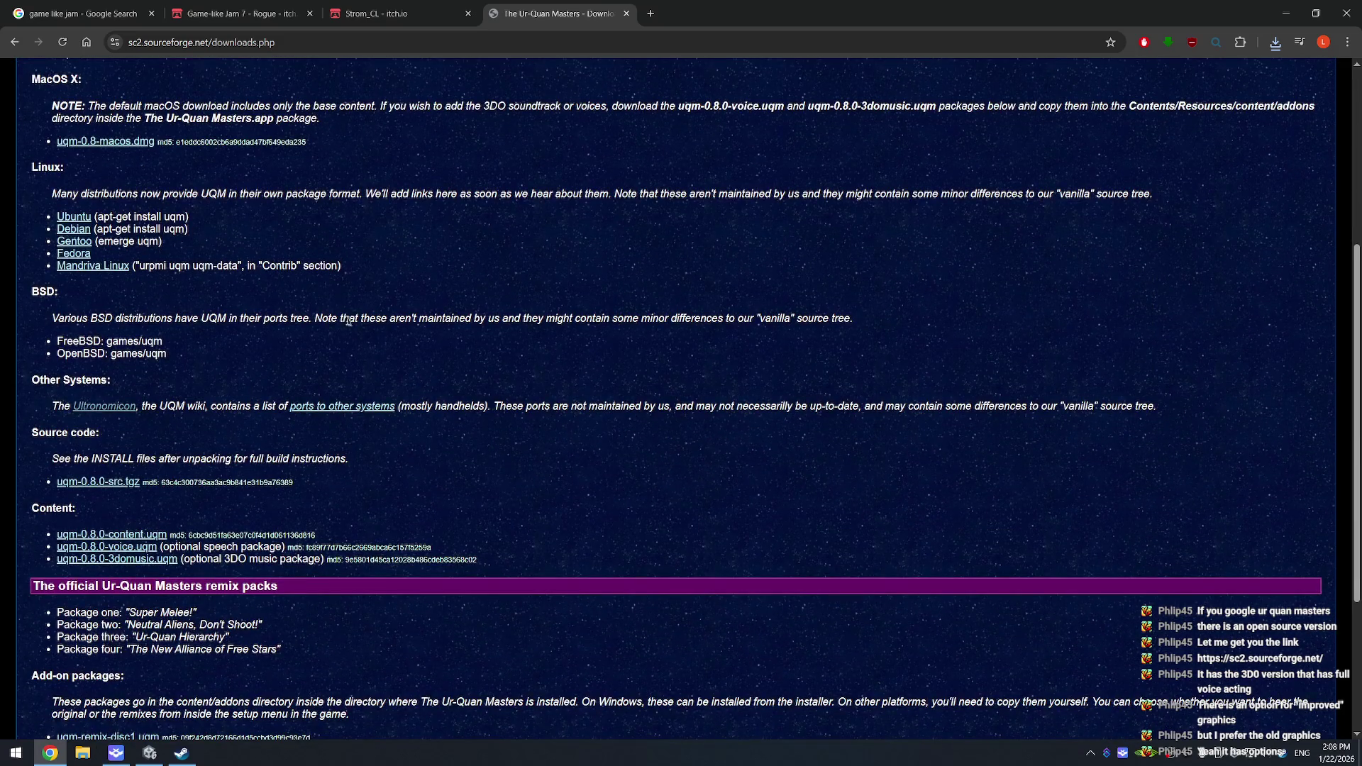
scroll(503, 281, down, 3)
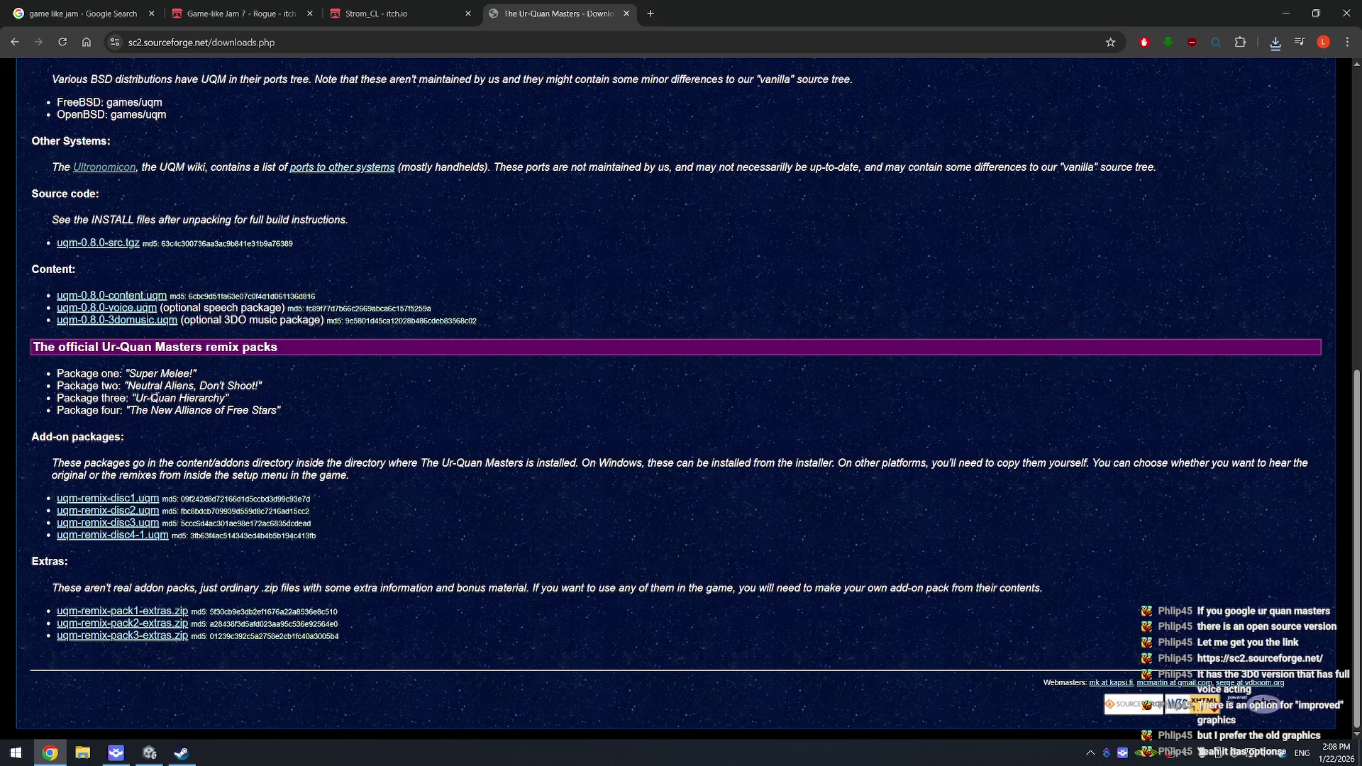
click(128, 497)
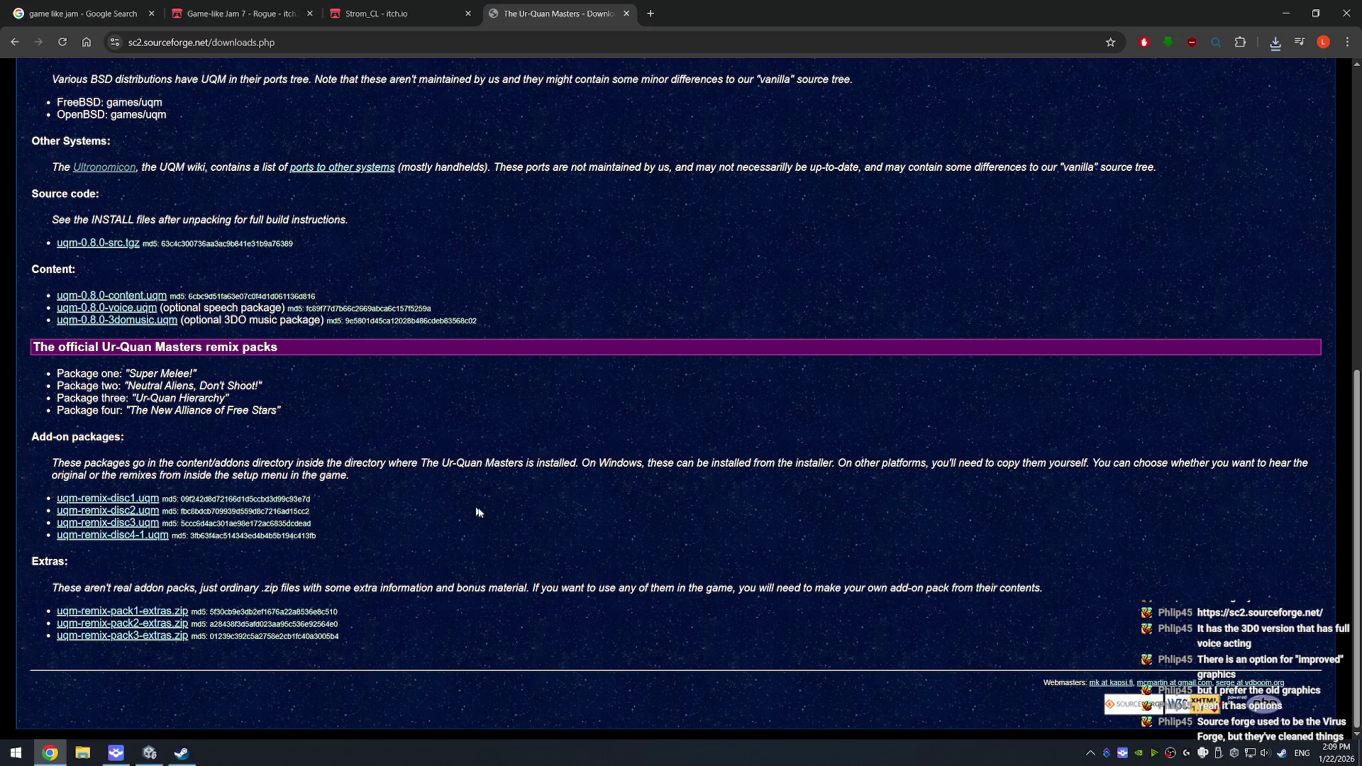
scroll(469, 525, up, 1)
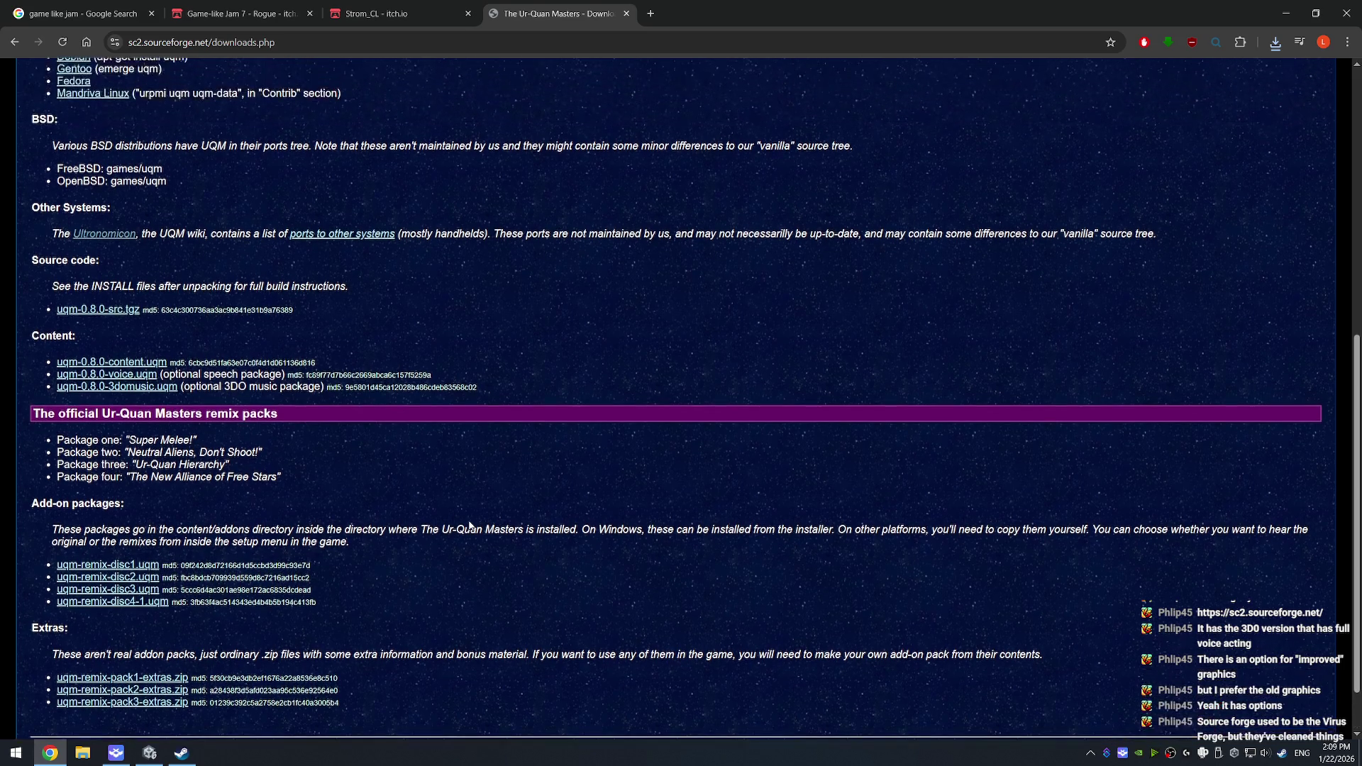
scroll(469, 525, up, 7)
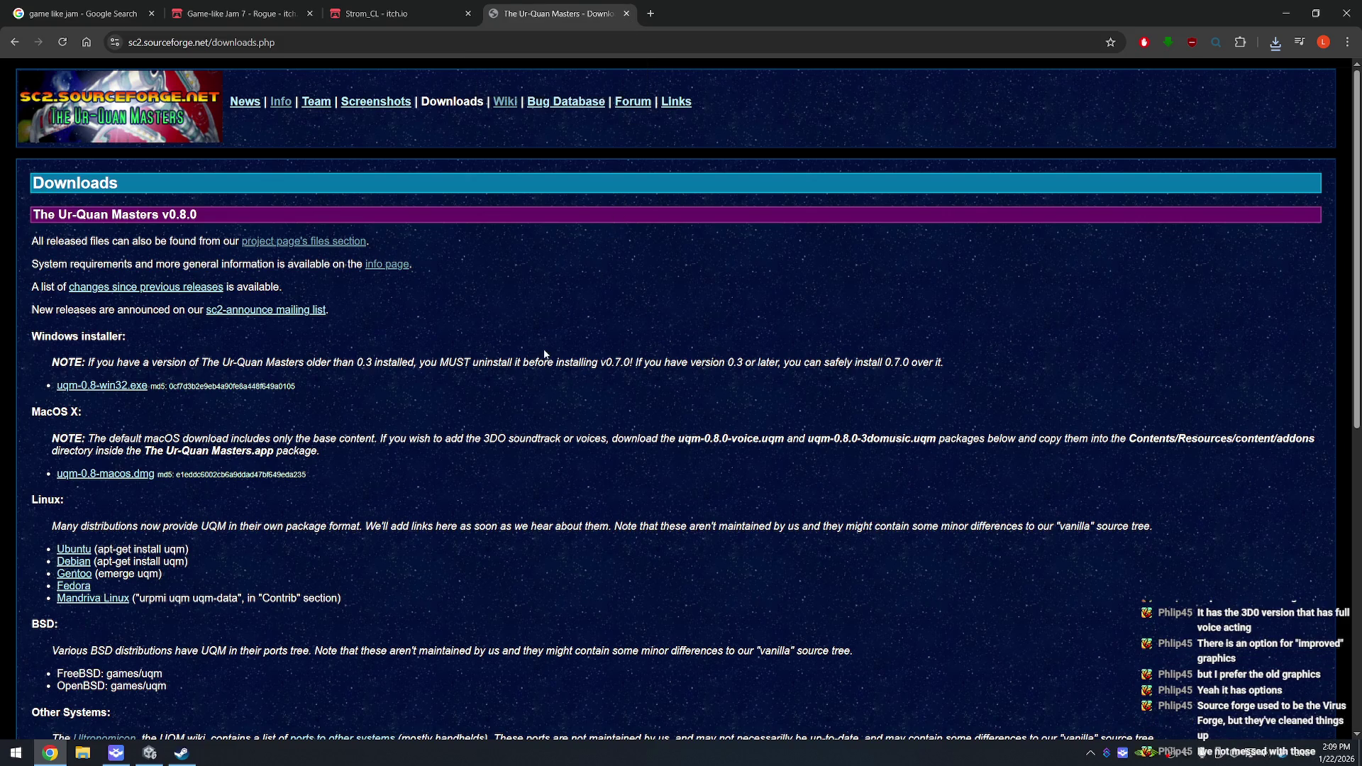
scroll(501, 376, down, 8)
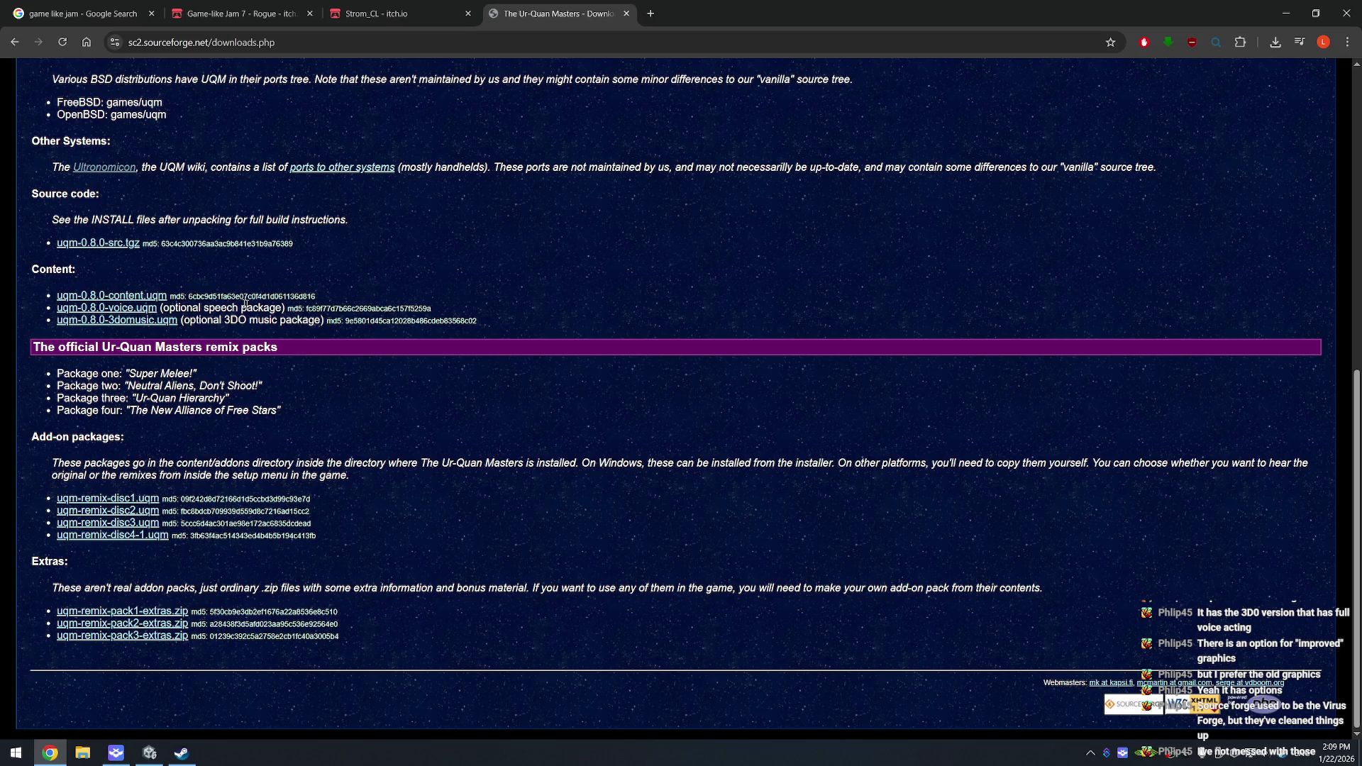
click(111, 298)
click(153, 751)
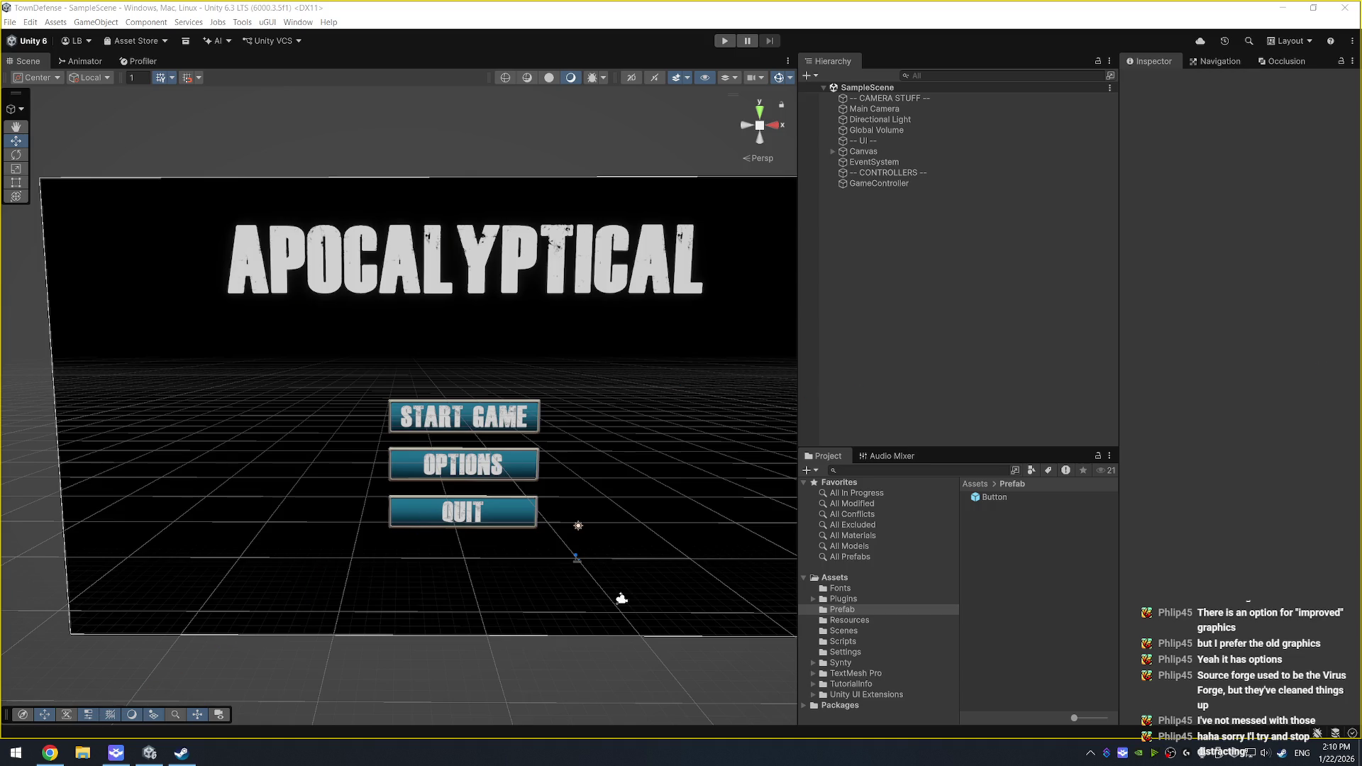
key(super+d)
key(super+d)
key(super)
text(remote)
key(Escape)
key(super)
text(remote)
key(Return)
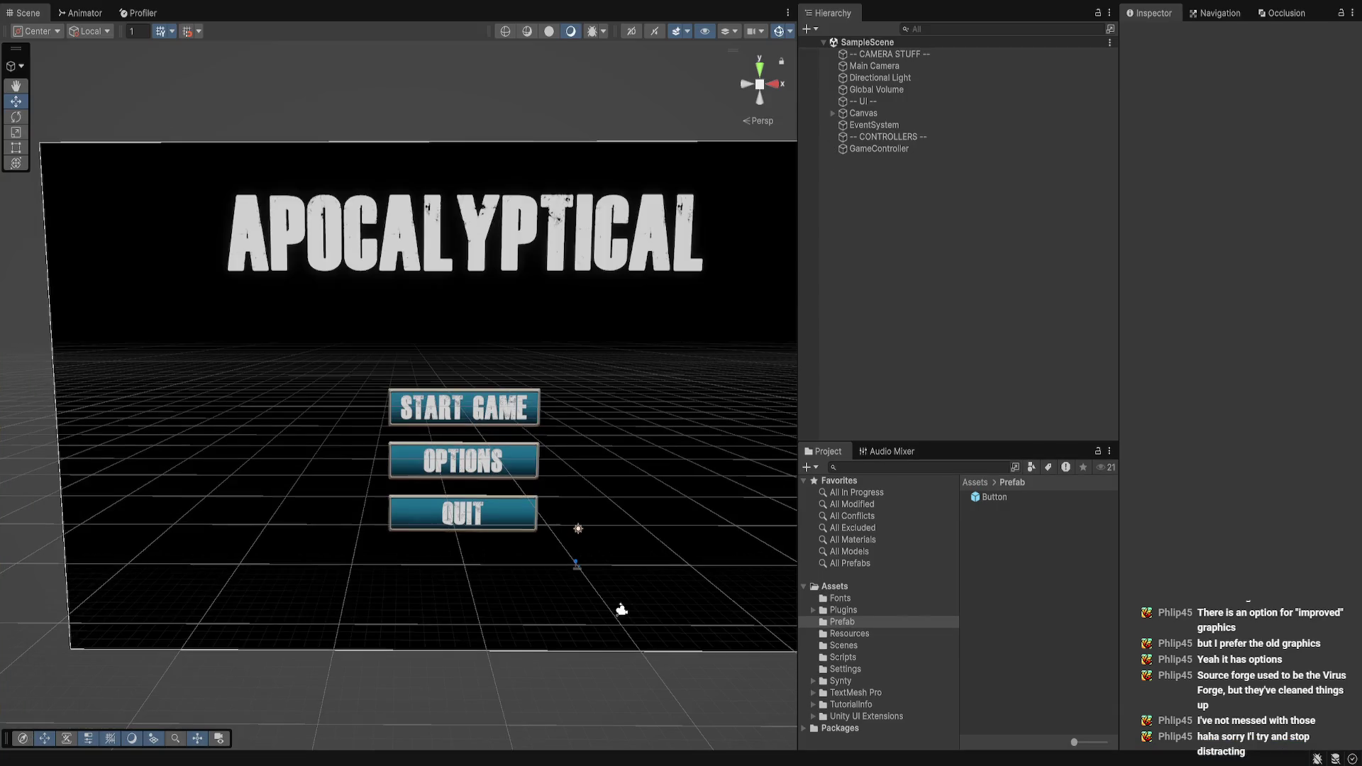
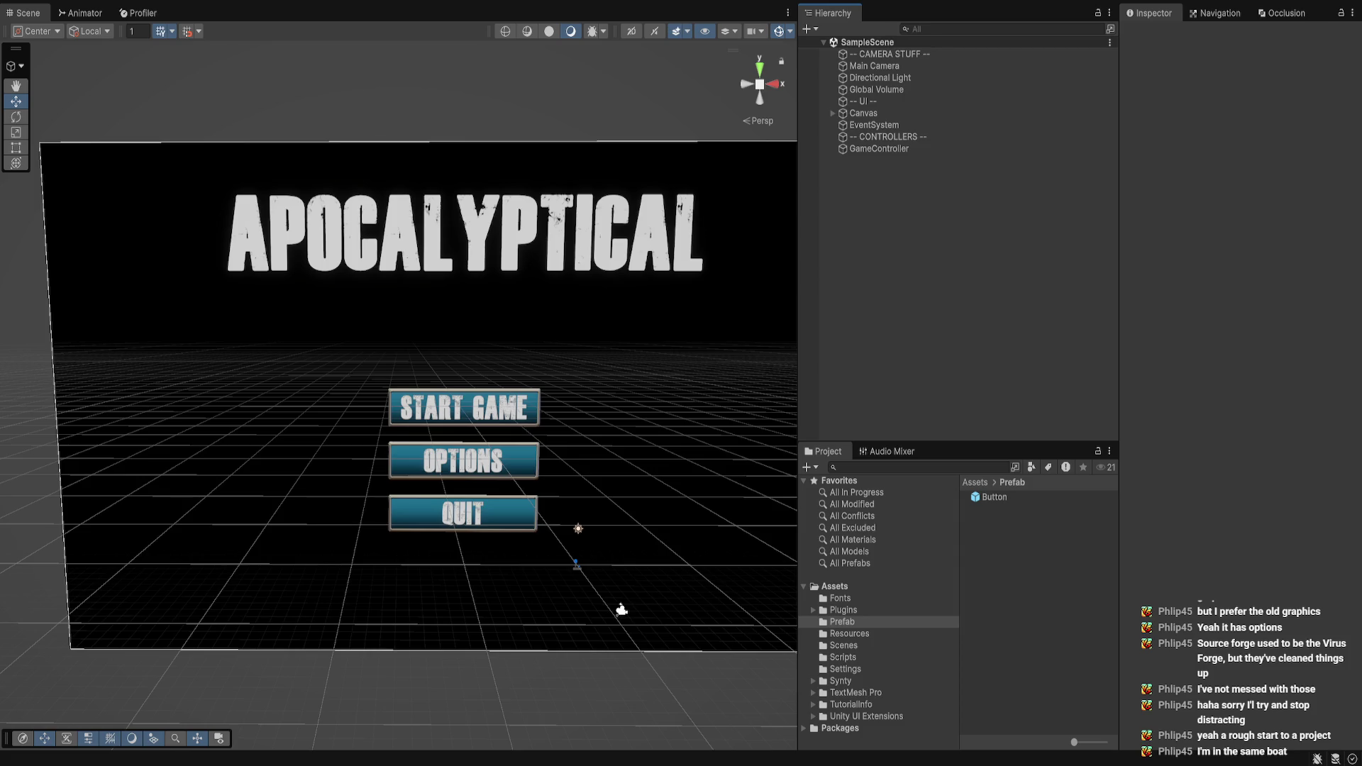
Step: Select the menu's Background Image while assets import, then bring up the taskbar context menu
click(465, 334)
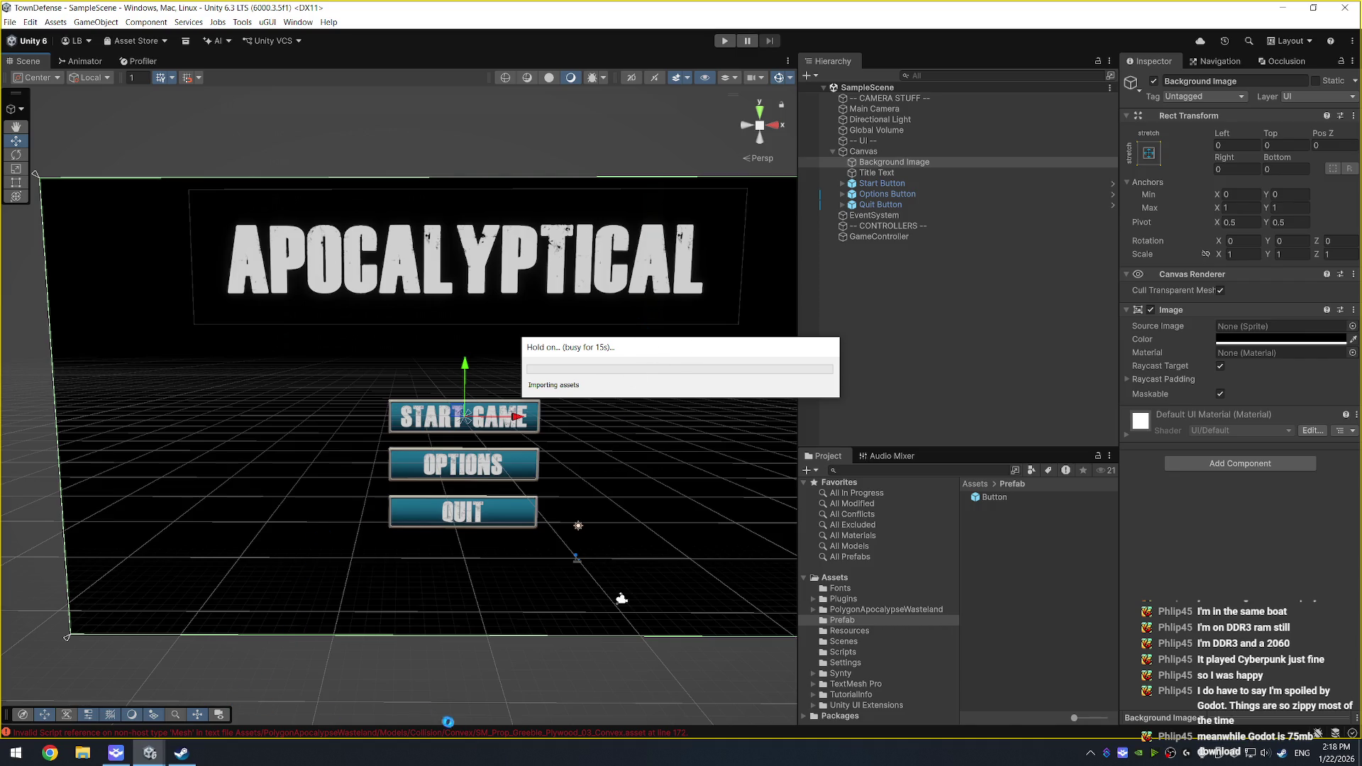
right_click(495, 763)
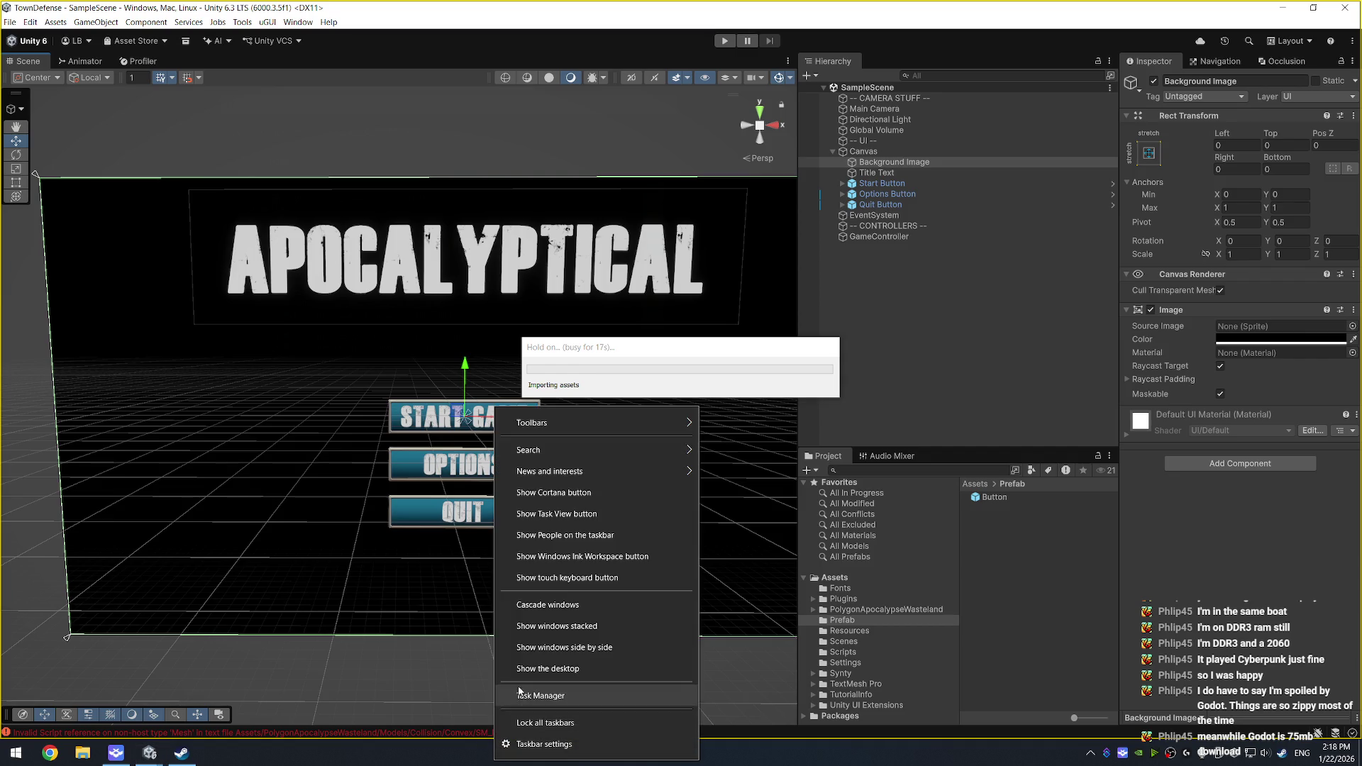
Step: Check memory usage per process in Task Manager, then close it
click(524, 694)
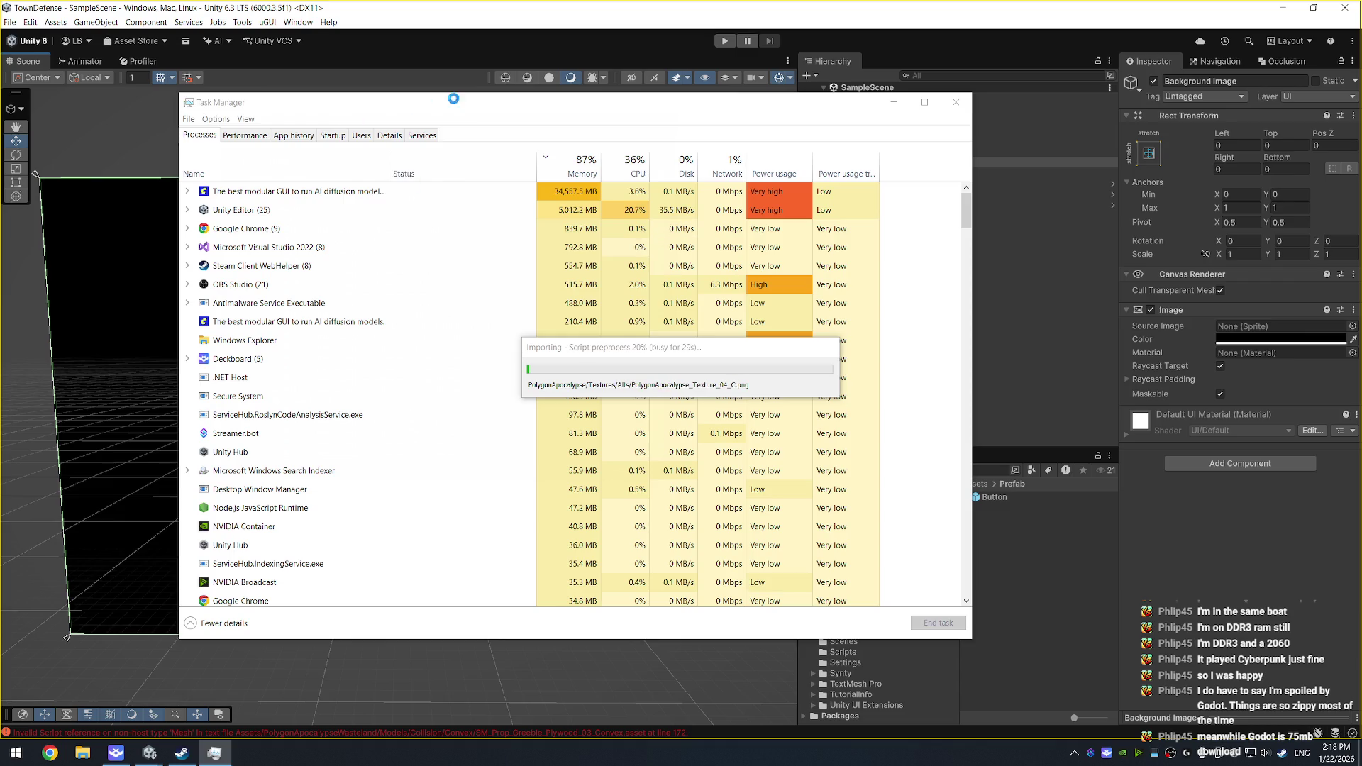
click(955, 103)
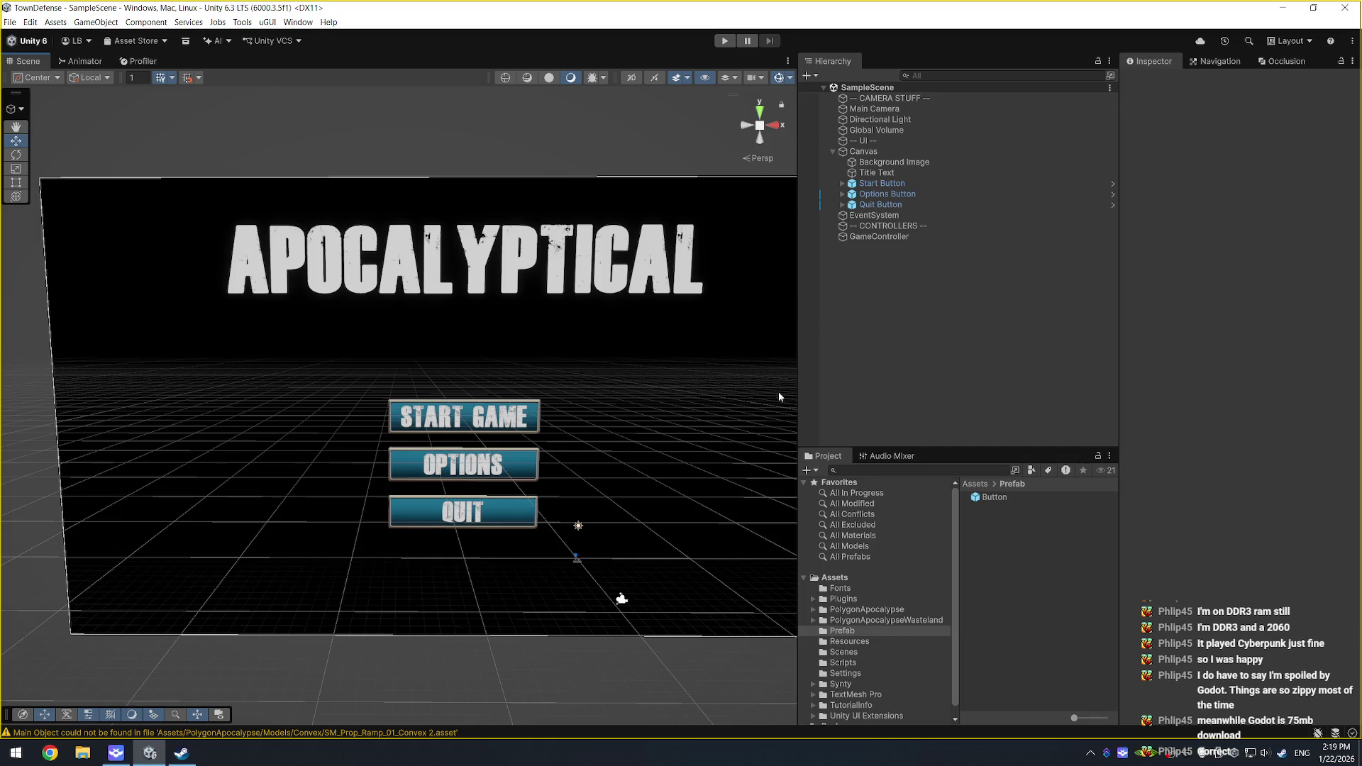
Step: Enlarge the Project panel and browse Synty's InterfaceCore folder to view its Shaders
scroll(872, 597, down, 1)
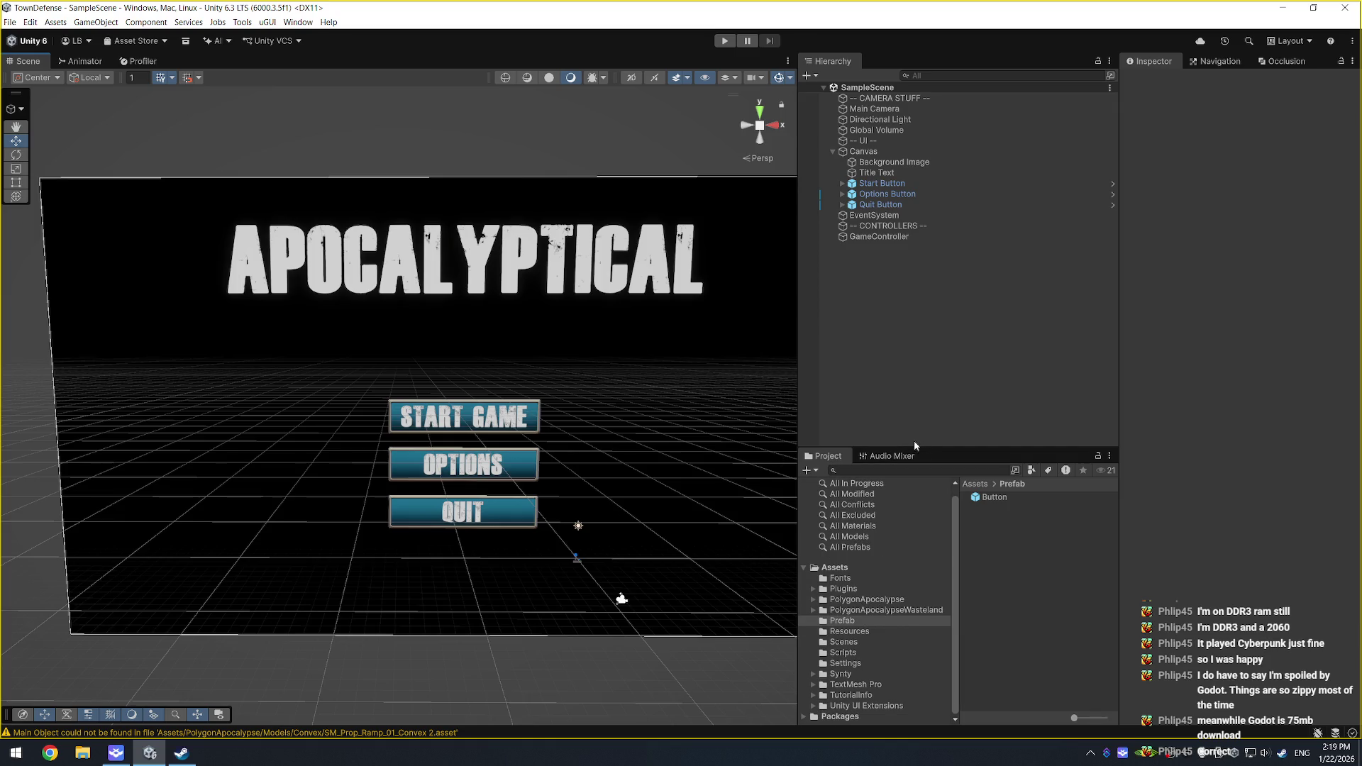
drag(926, 447, 926, 349)
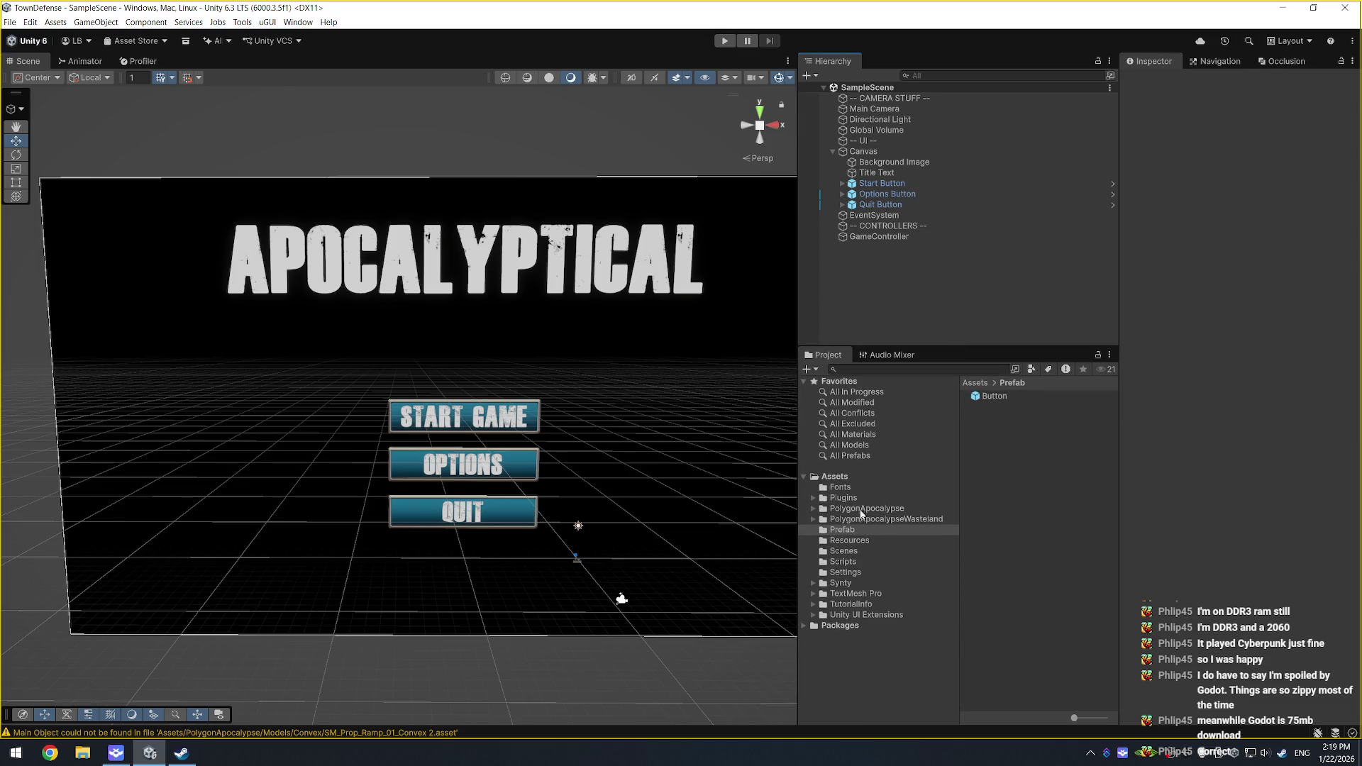
double_click(841, 582)
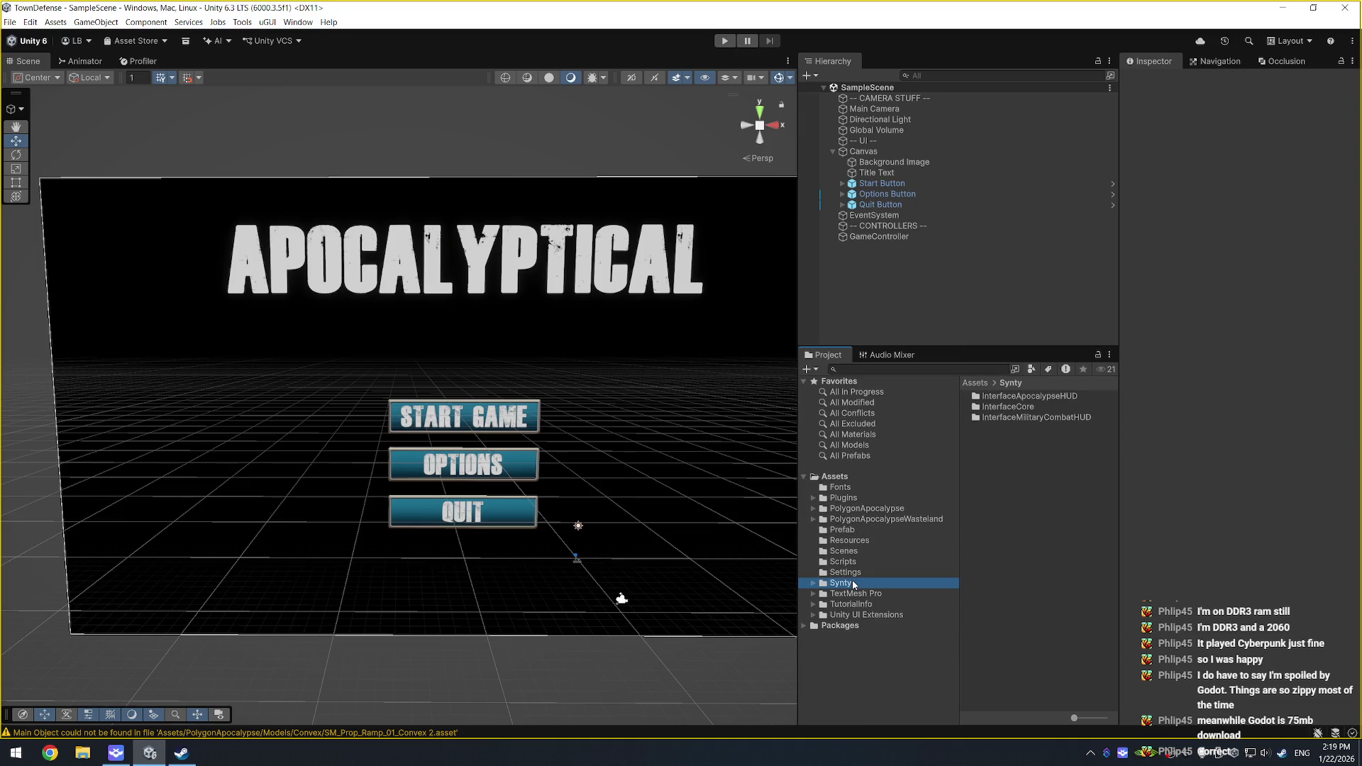
click(822, 593)
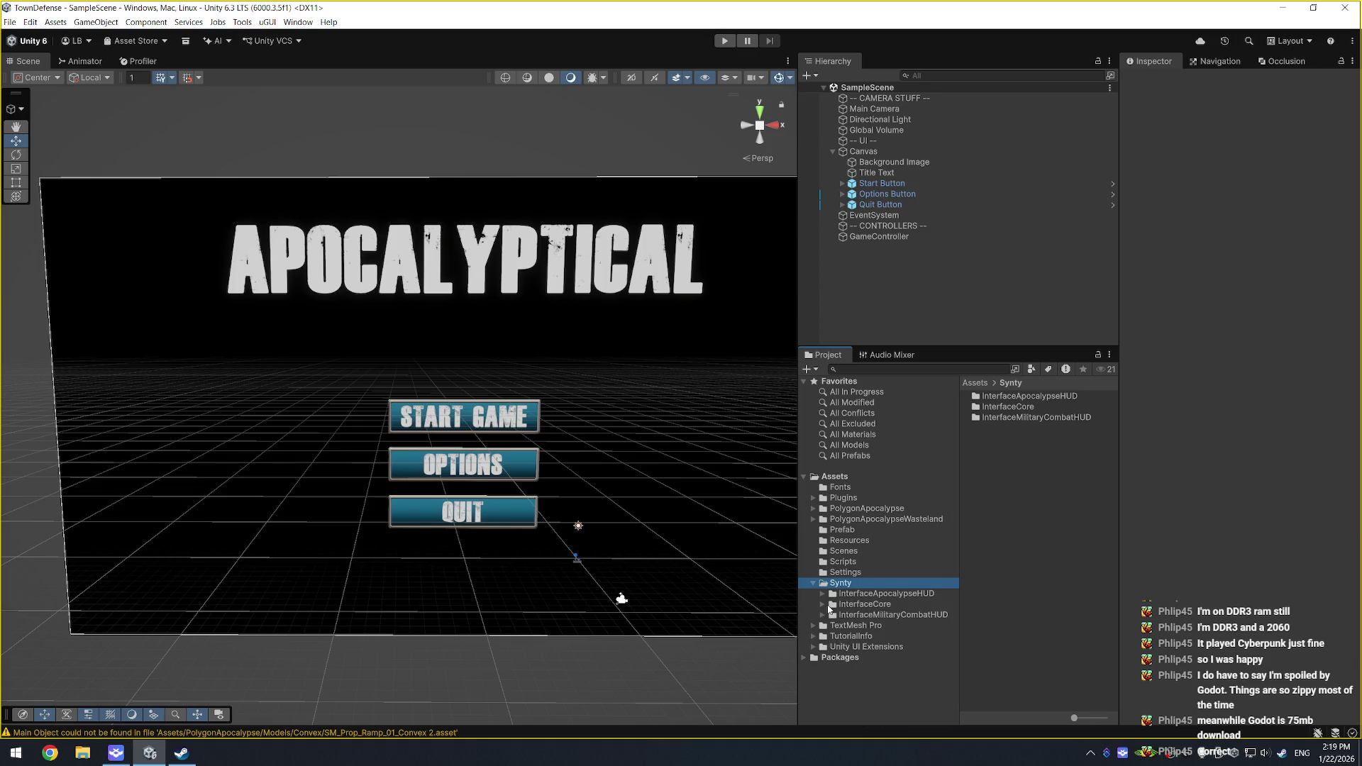
double_click(871, 605)
click(914, 614)
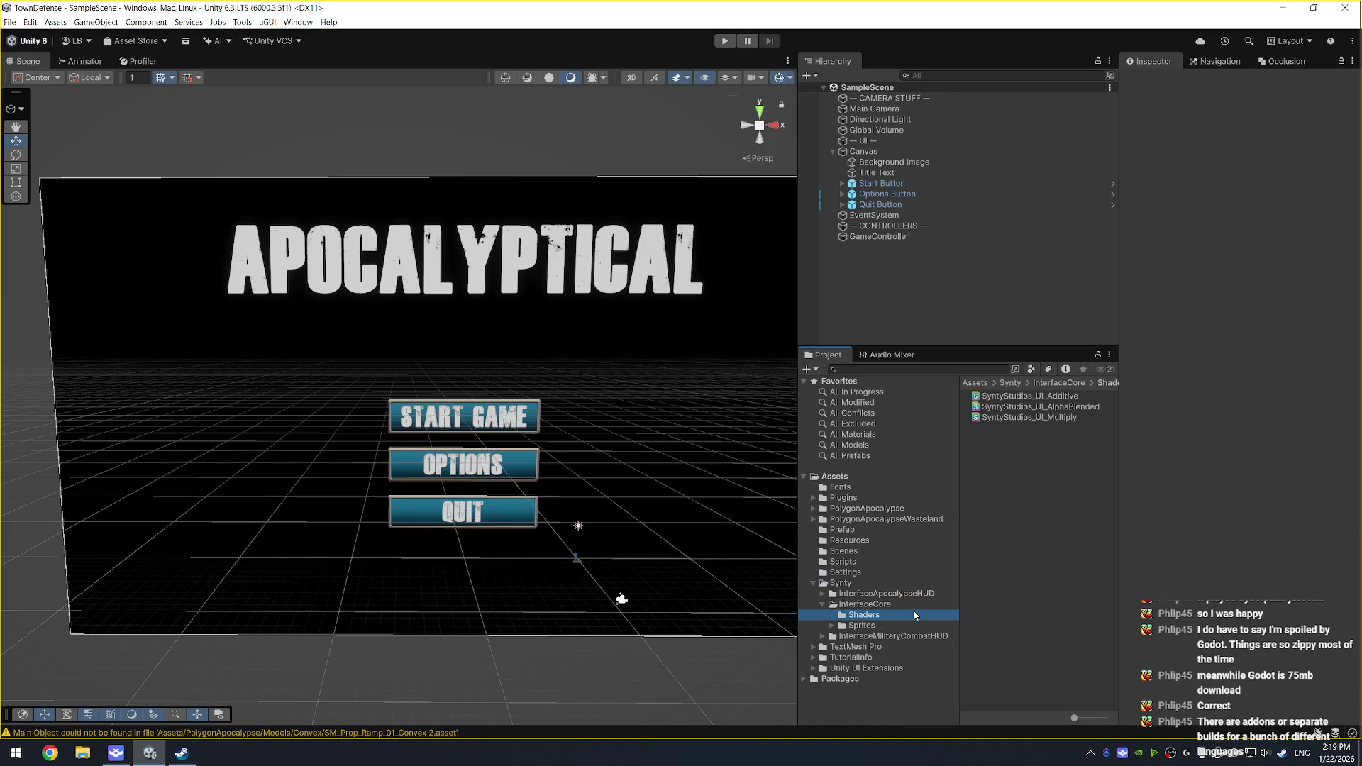
key(Up)
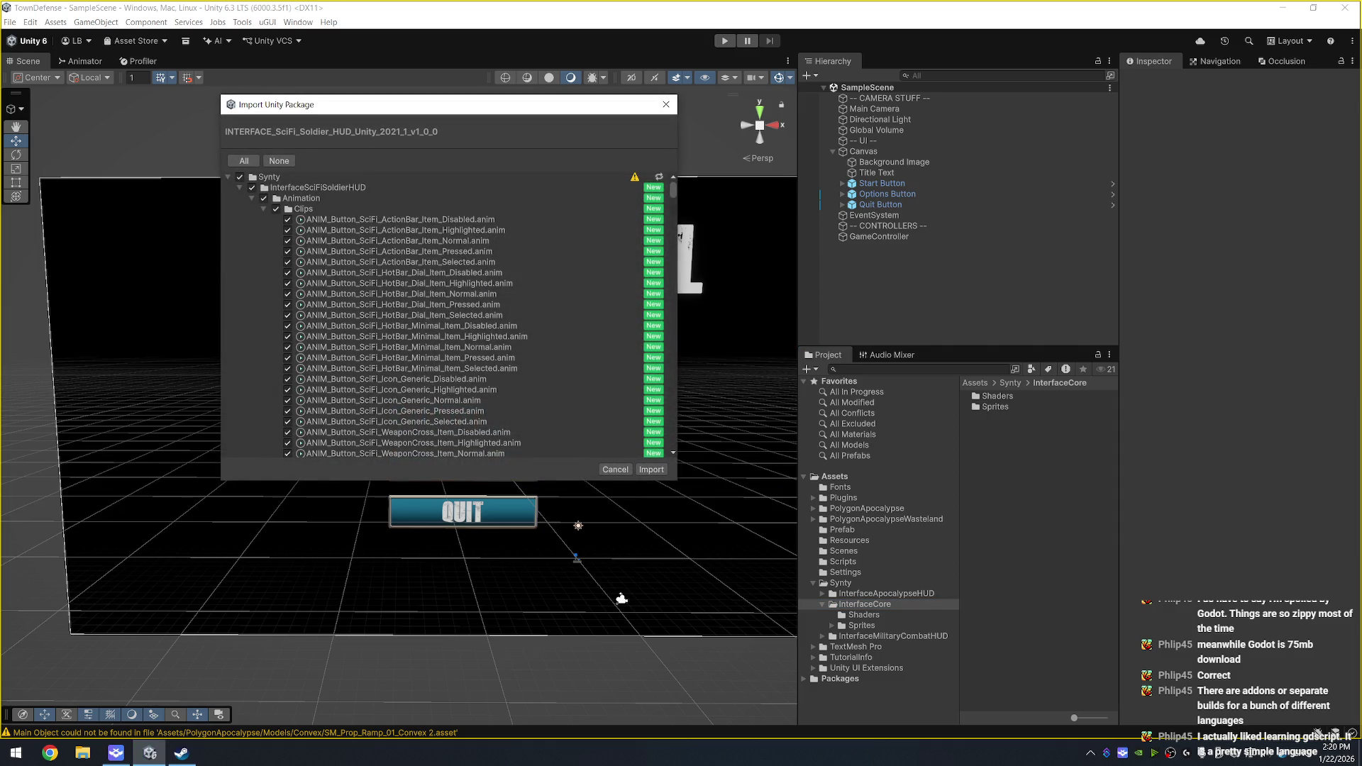
Step: Import every item of the INTERFACE_SciFi_Soldier_HUD package
click(651, 469)
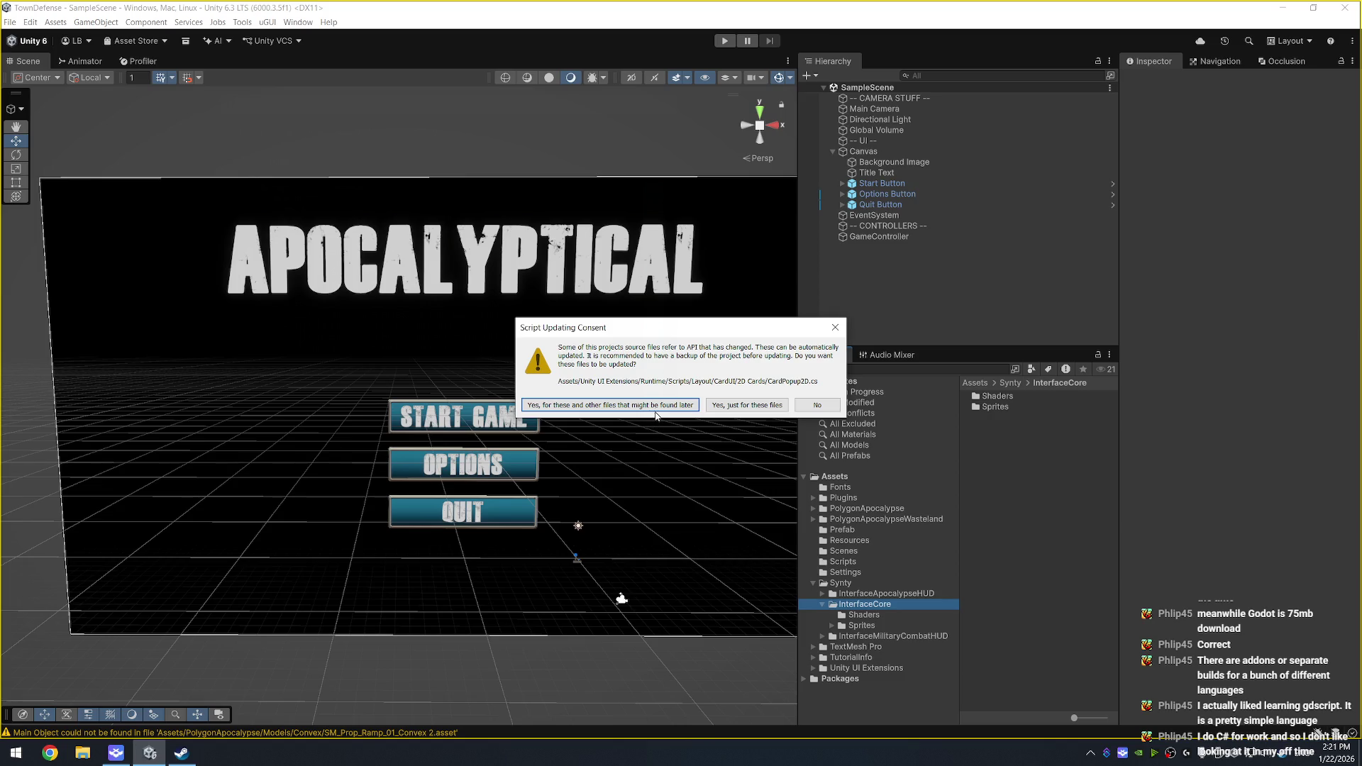
Step: Approve the automatic API update for CardPopup2D.cs and any other outdated scripts
mouse_move(738, 329)
mouse_down()
mouse_move(670, 383)
mouse_move(745, 304)
mouse_up()
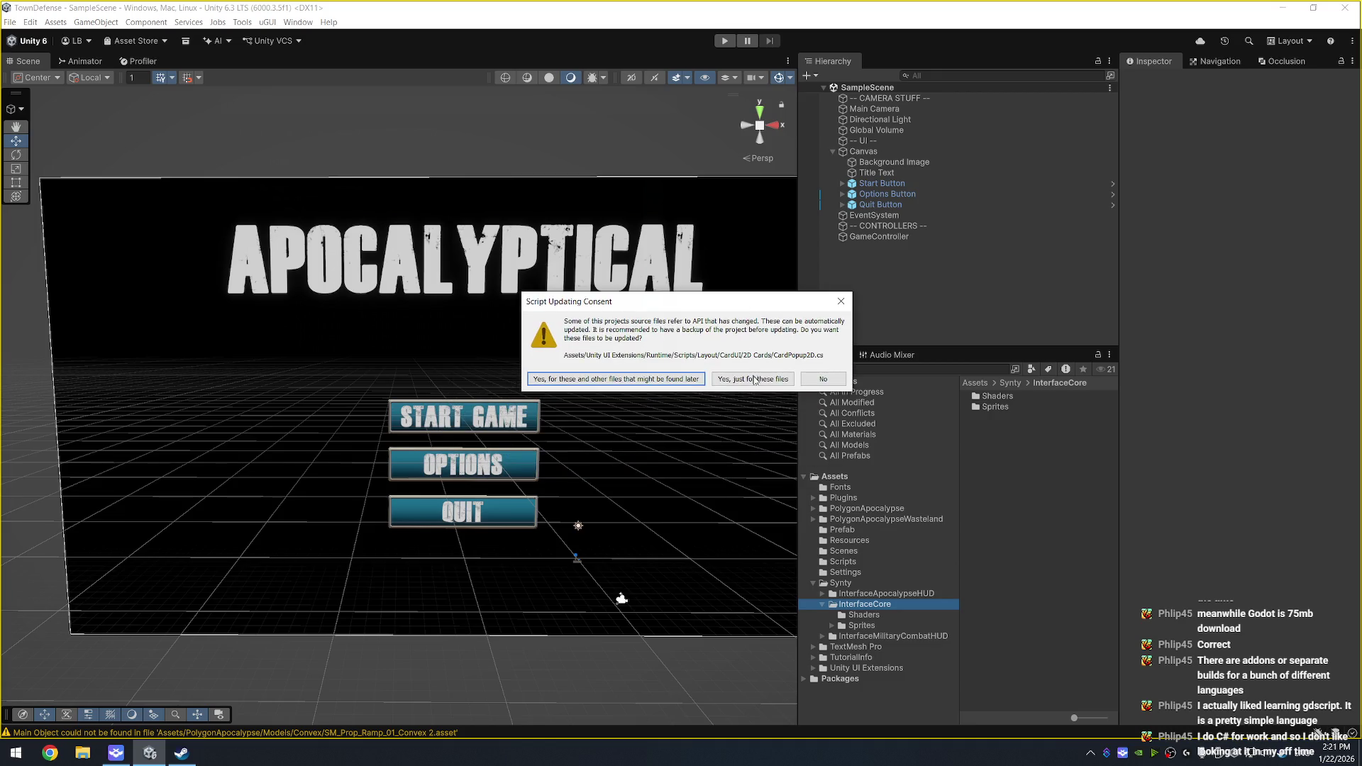
click(641, 381)
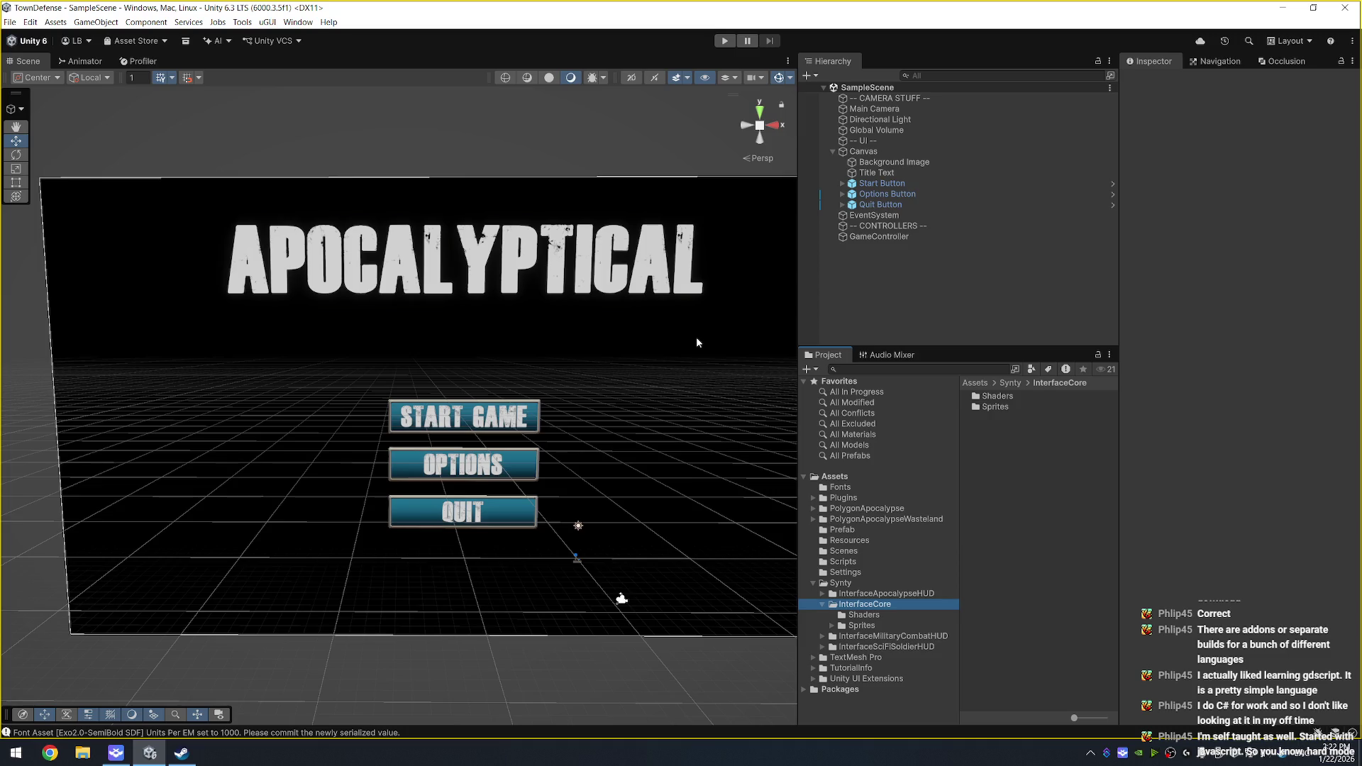
Step: Try renaming the Synty folder to 'Synty HUDs', then cancel after the move fails
mouse_move(372, 257)
alt+mouse_down()
mouse_move(346, 189)
mouse_move(726, 432)
alt+mouse_up()
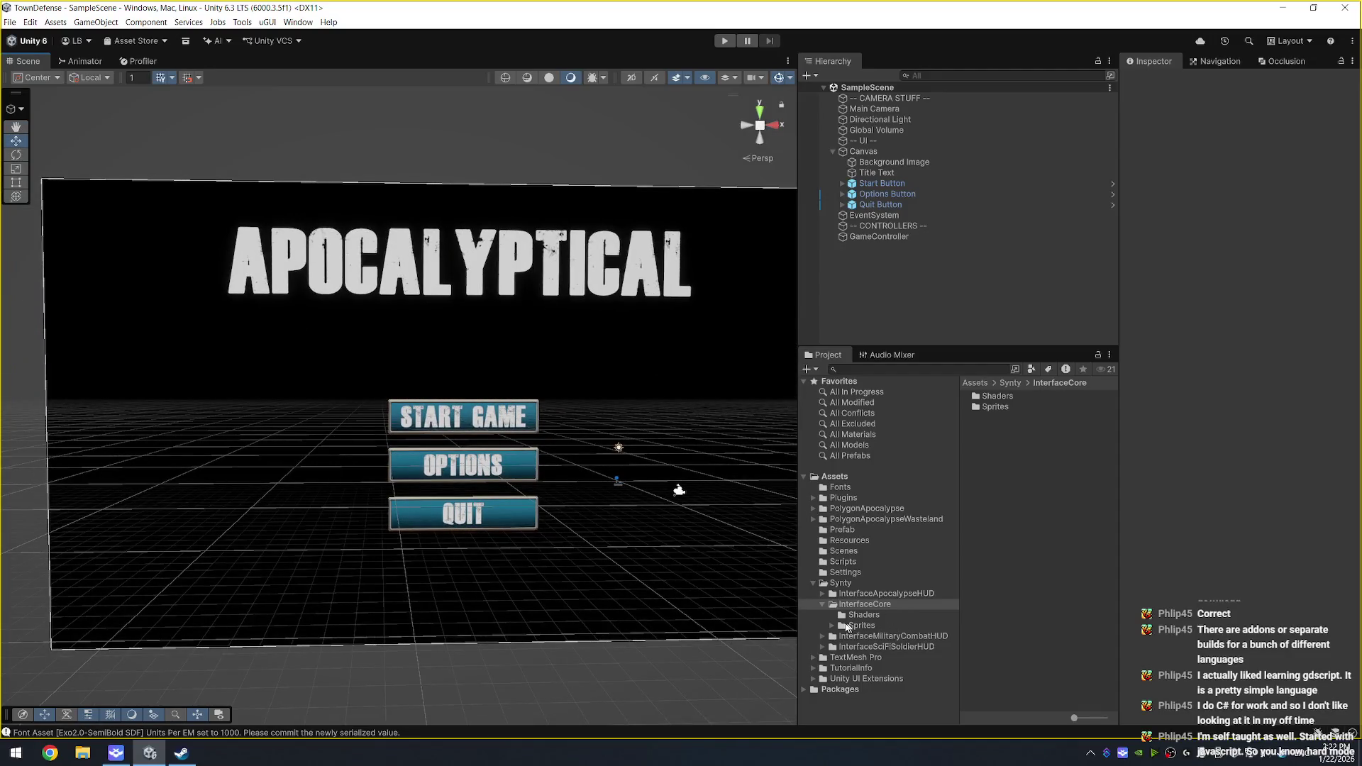
double_click(844, 605)
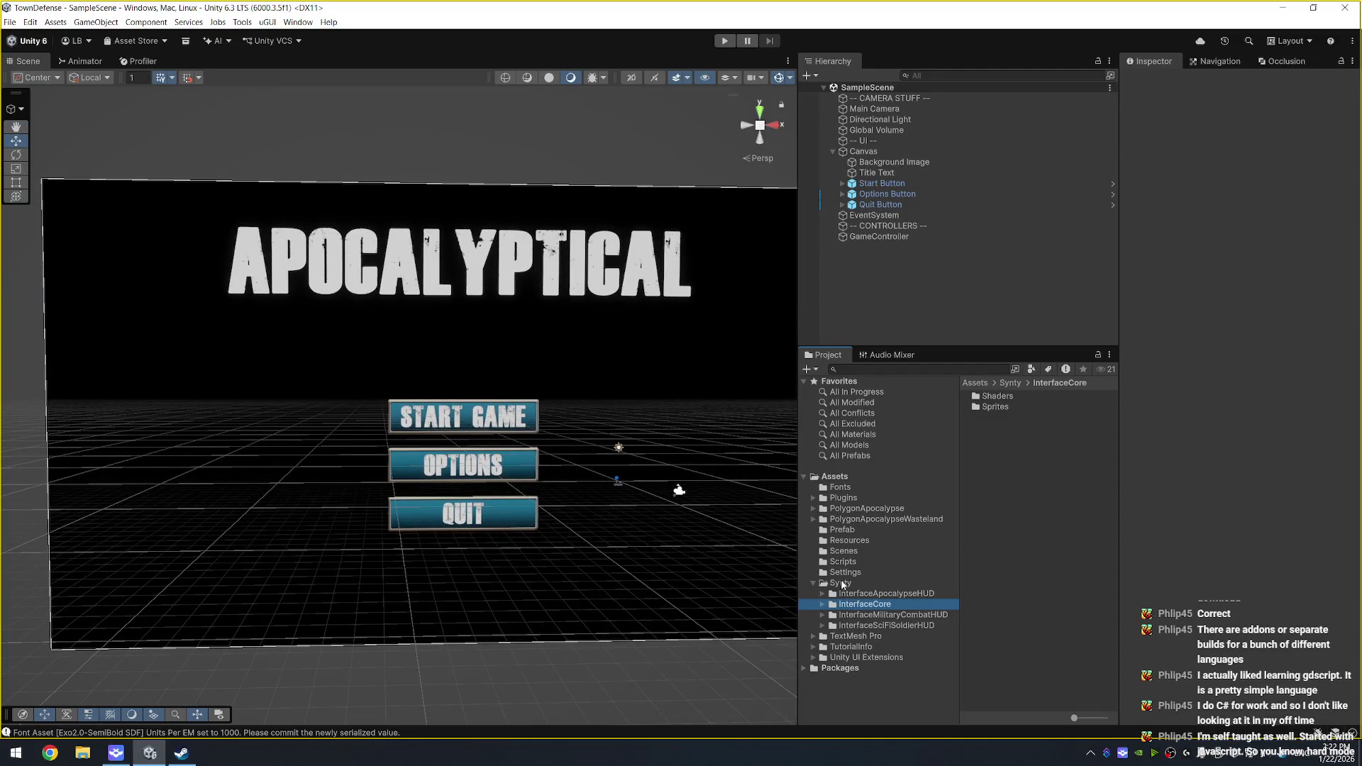
click(842, 584)
key(F2)
click(859, 583)
text(HUDs)
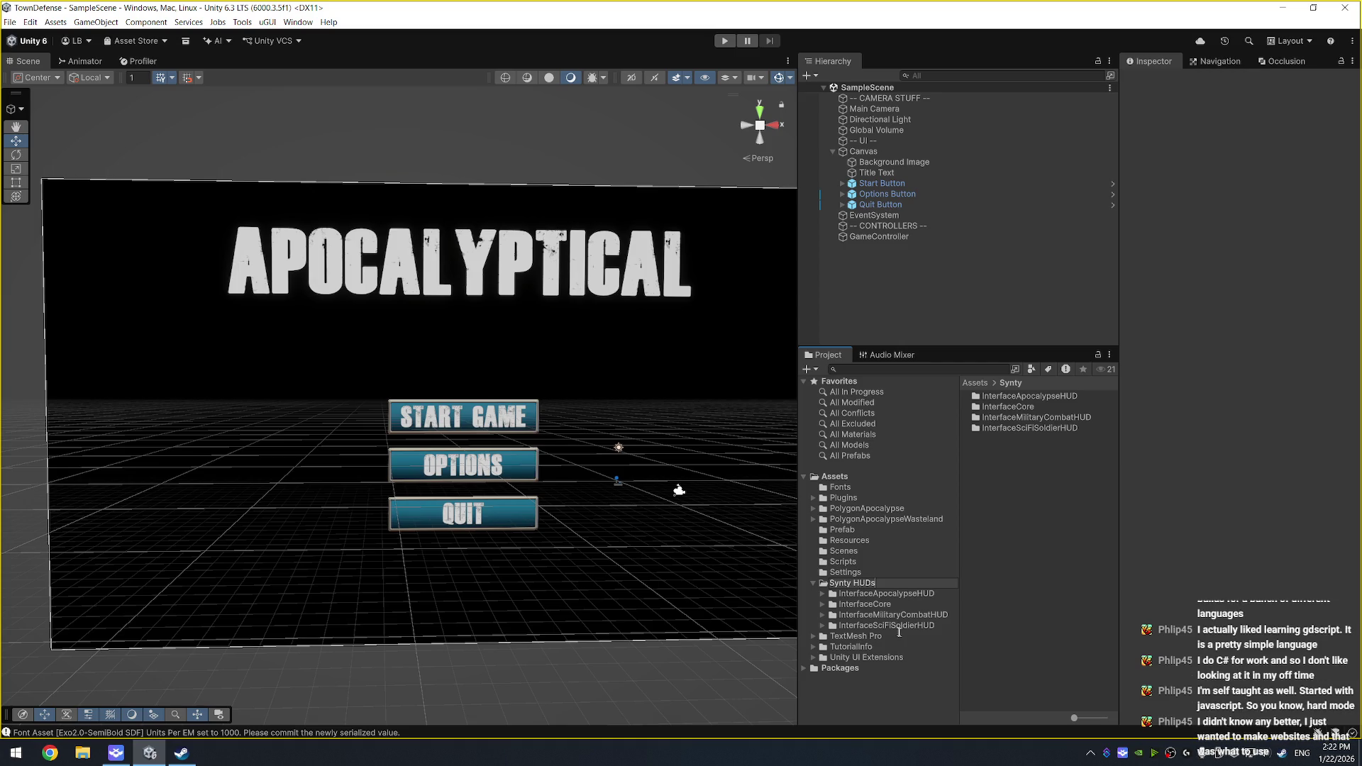
key(Return)
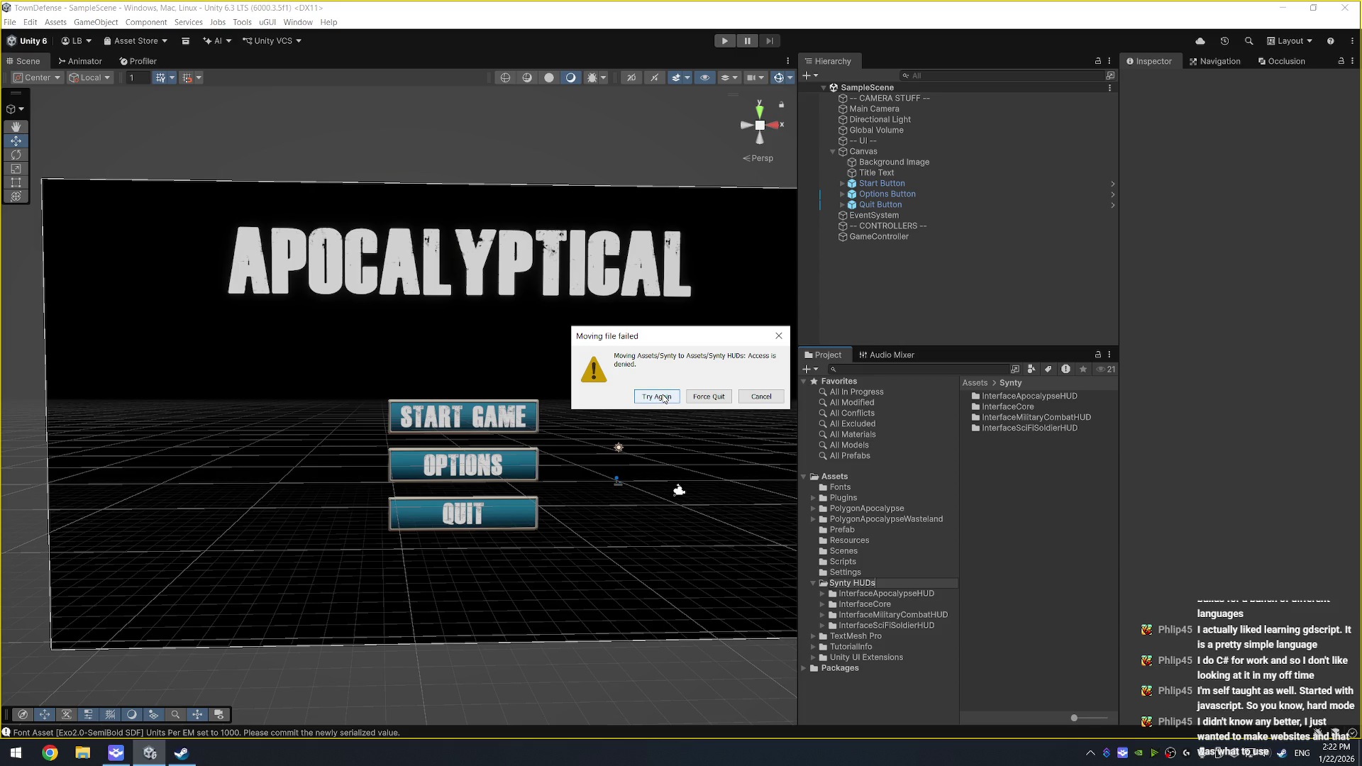
click(664, 397)
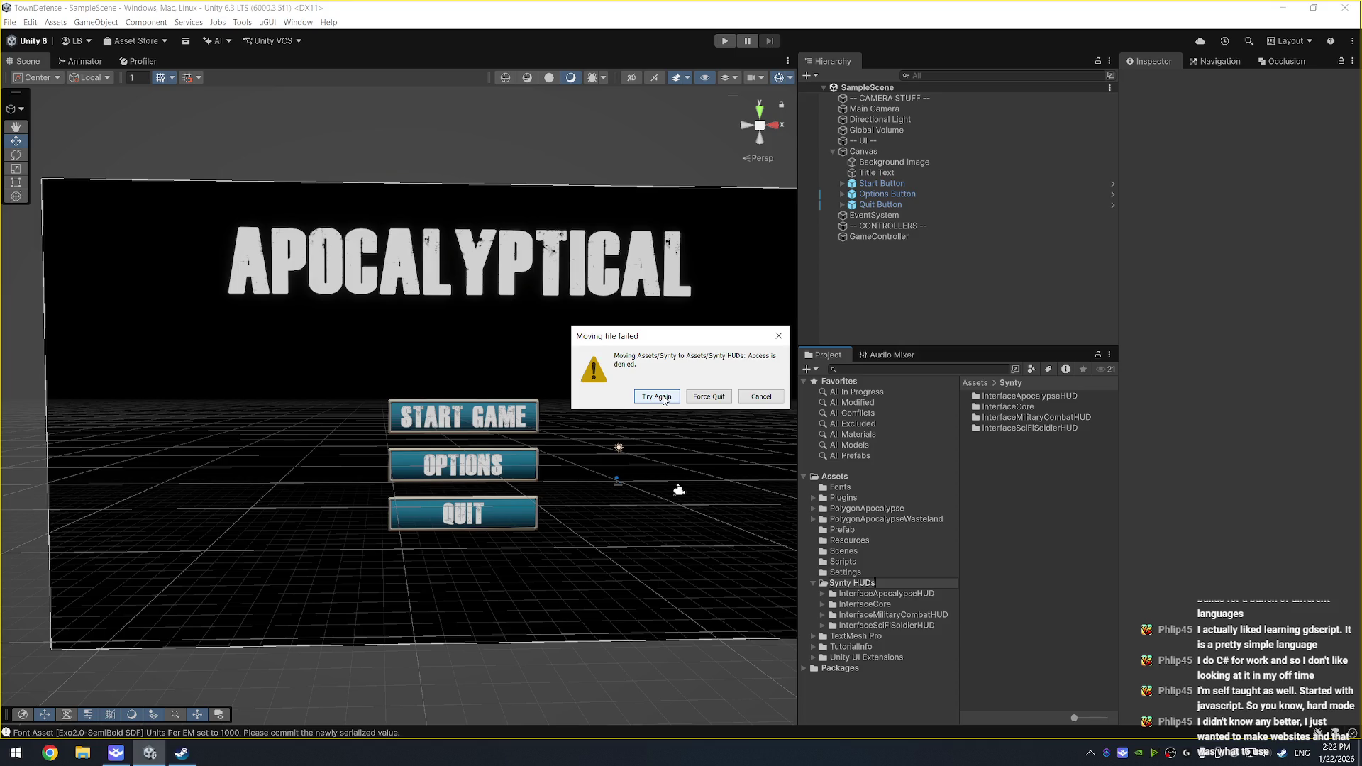
click(761, 396)
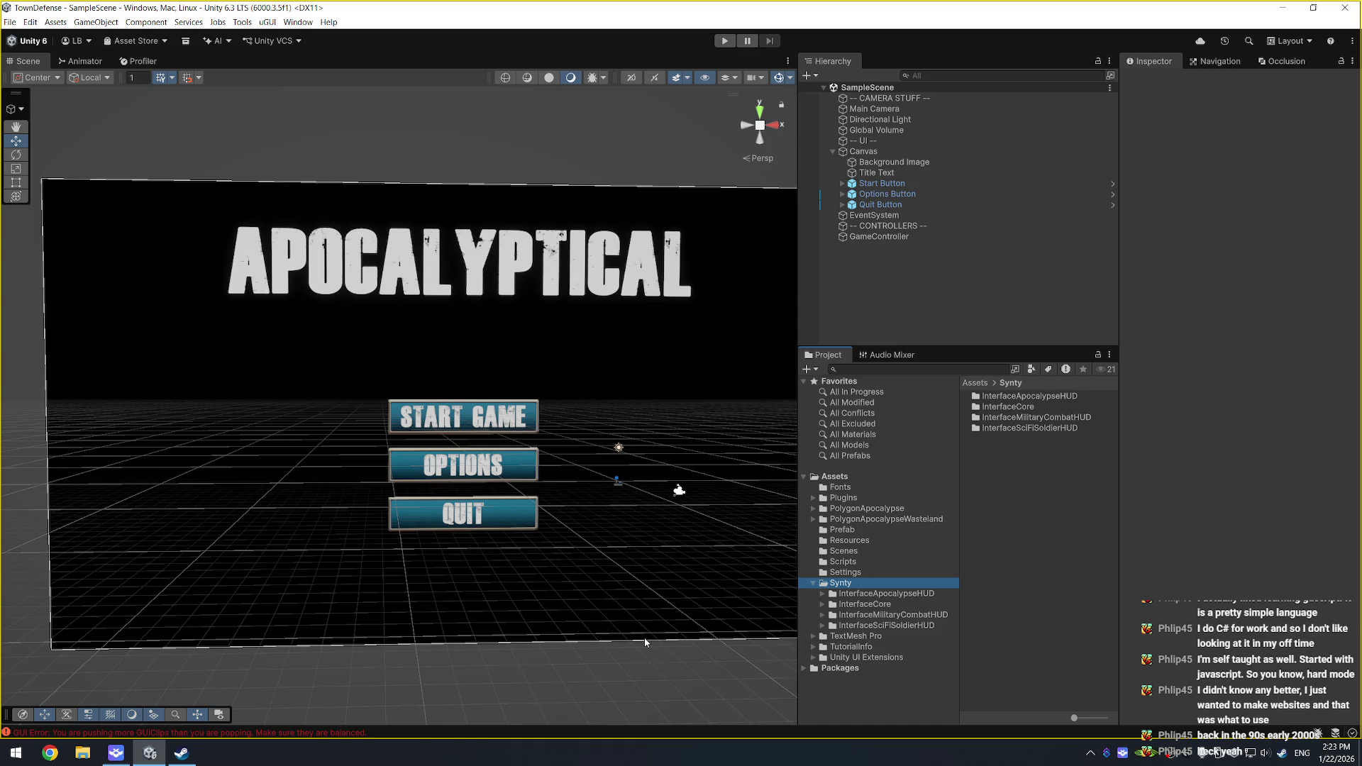
mouse_move(734, 408)
mouse_down()
mouse_move(663, 404)
mouse_move(682, 415)
mouse_up()
Step: List the InterfaceSciFiSoldierHUD Prefabs subfolders, then frame the Start Button in the scene
double_click(909, 627)
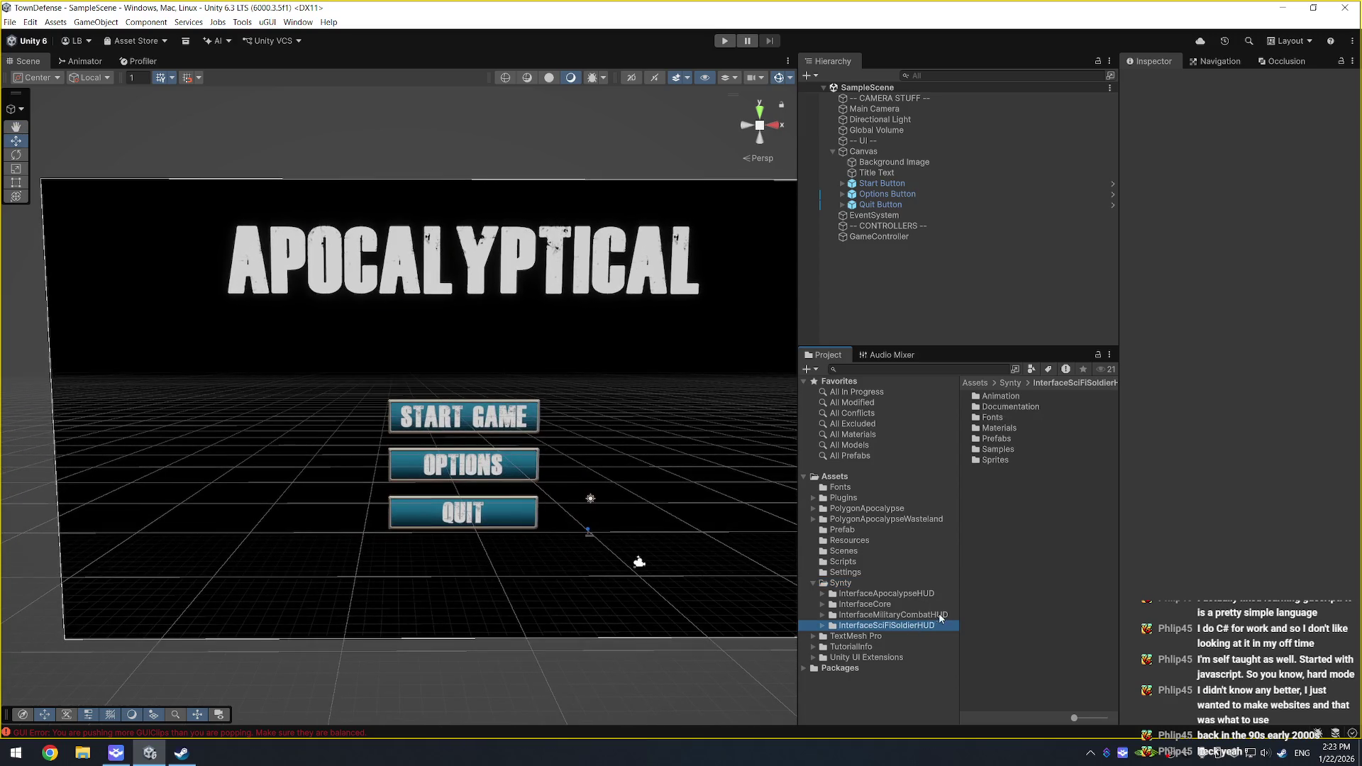
click(883, 679)
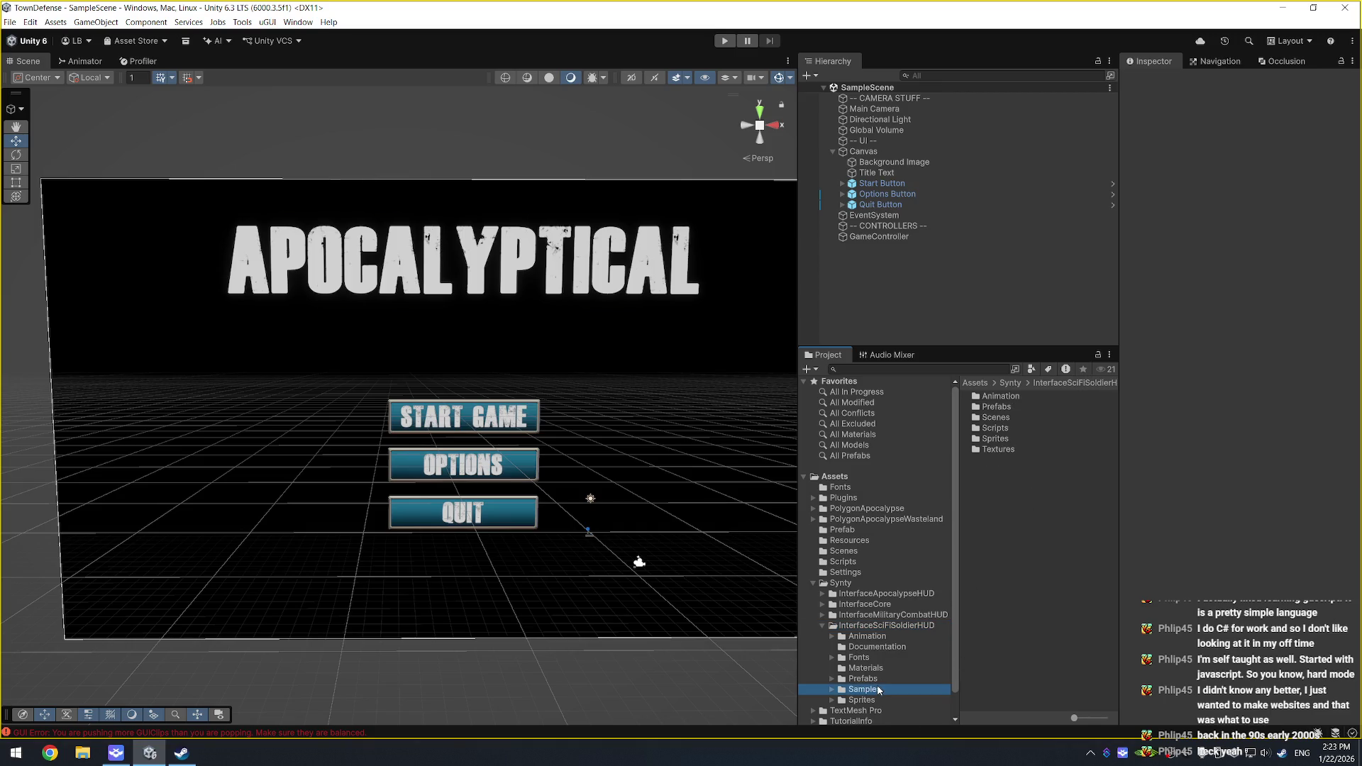
double_click(882, 680)
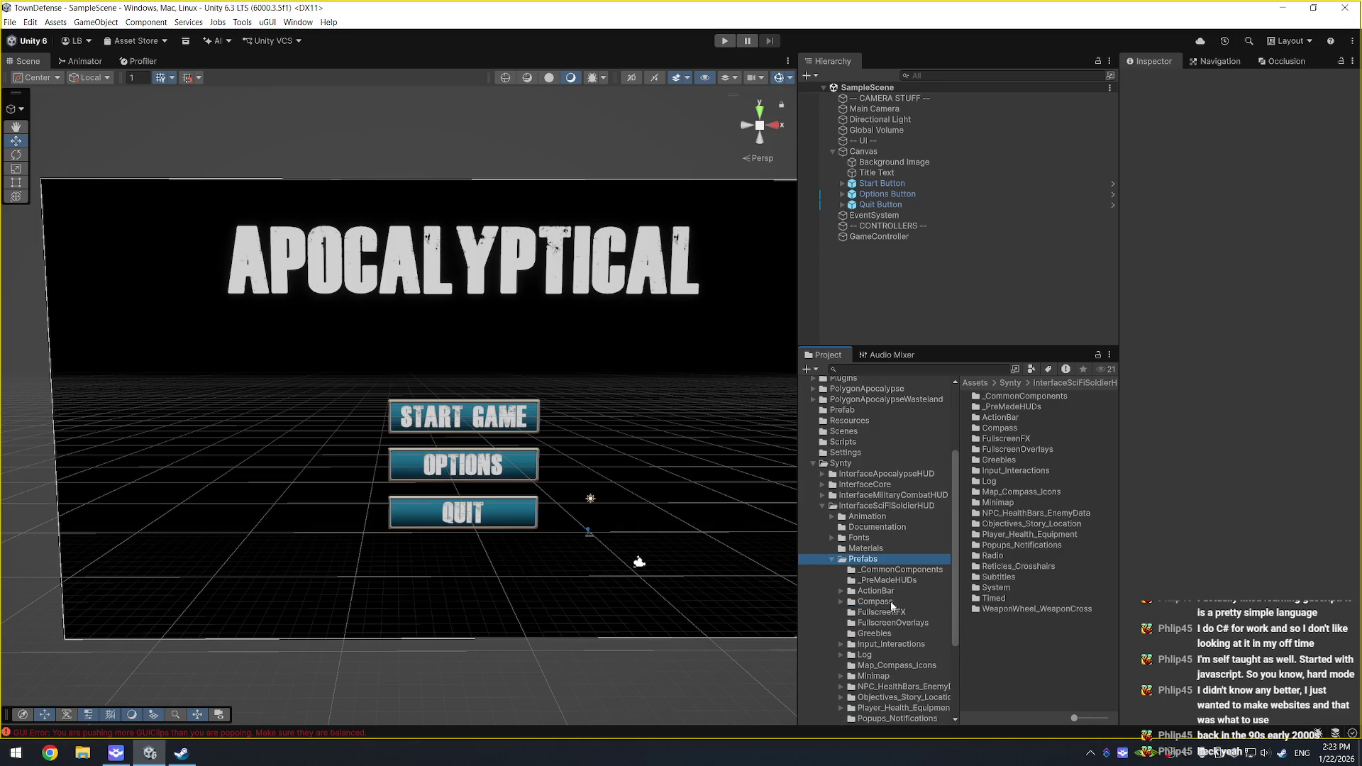
scroll(922, 631, down, 5)
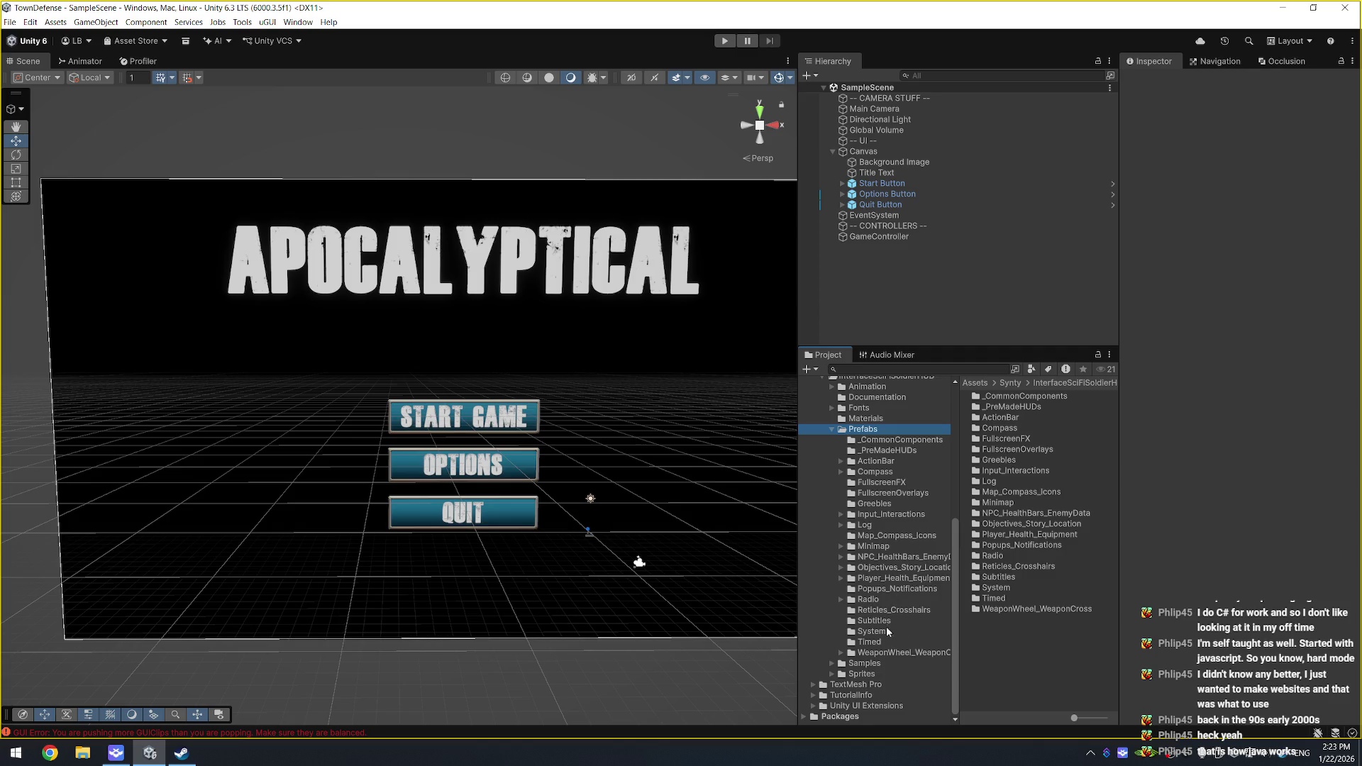
scroll(880, 441, up, 5)
double_click(882, 183)
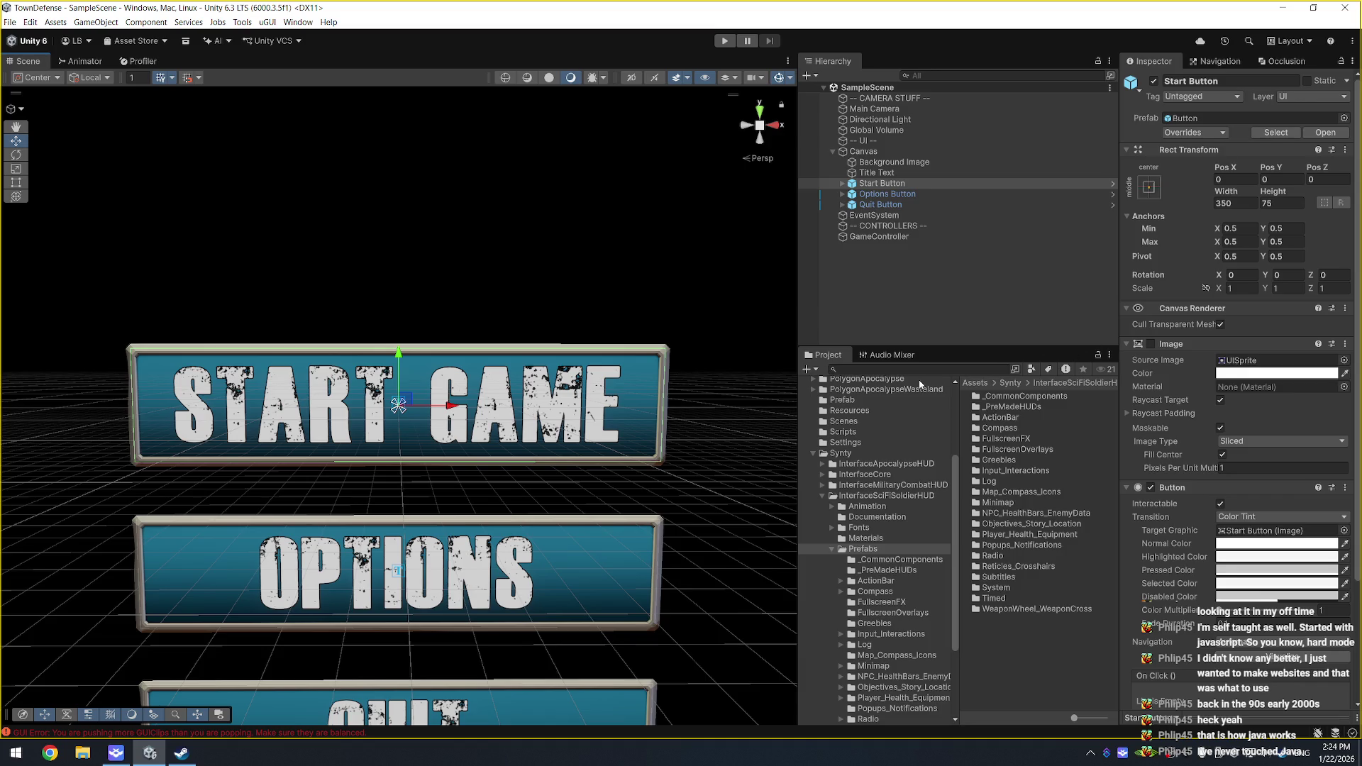
Step: Zoom out over the whole menu and show Background Image in the Inspector
scroll(635, 397, down, 4)
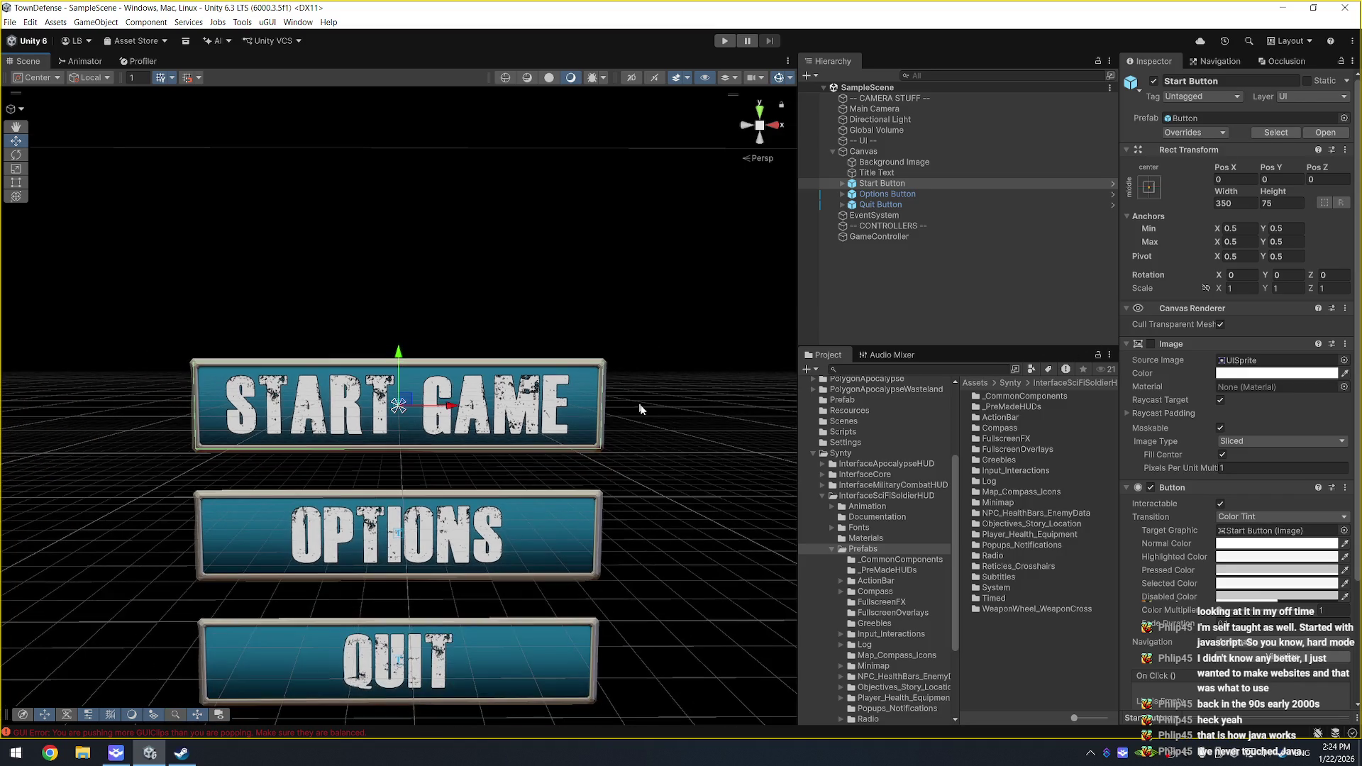
scroll(638, 442, down, 2)
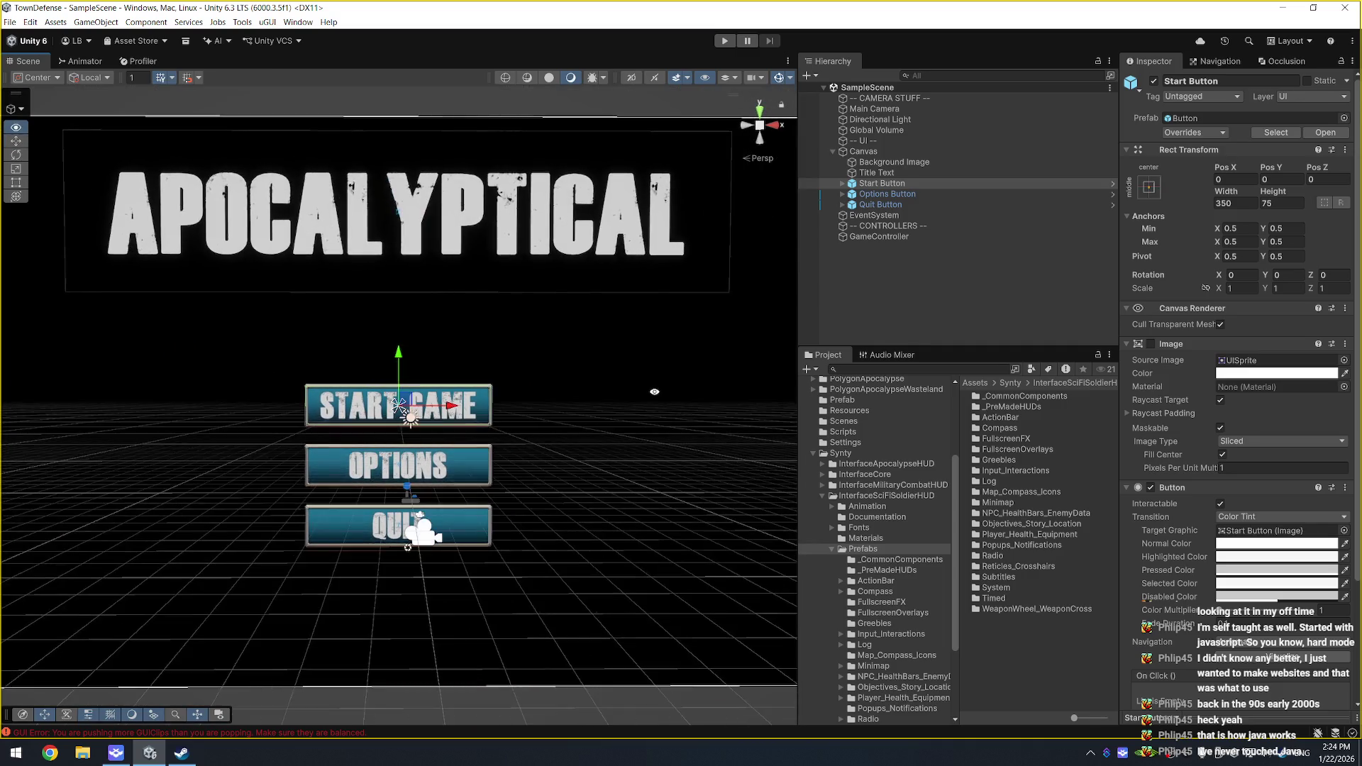
click(928, 162)
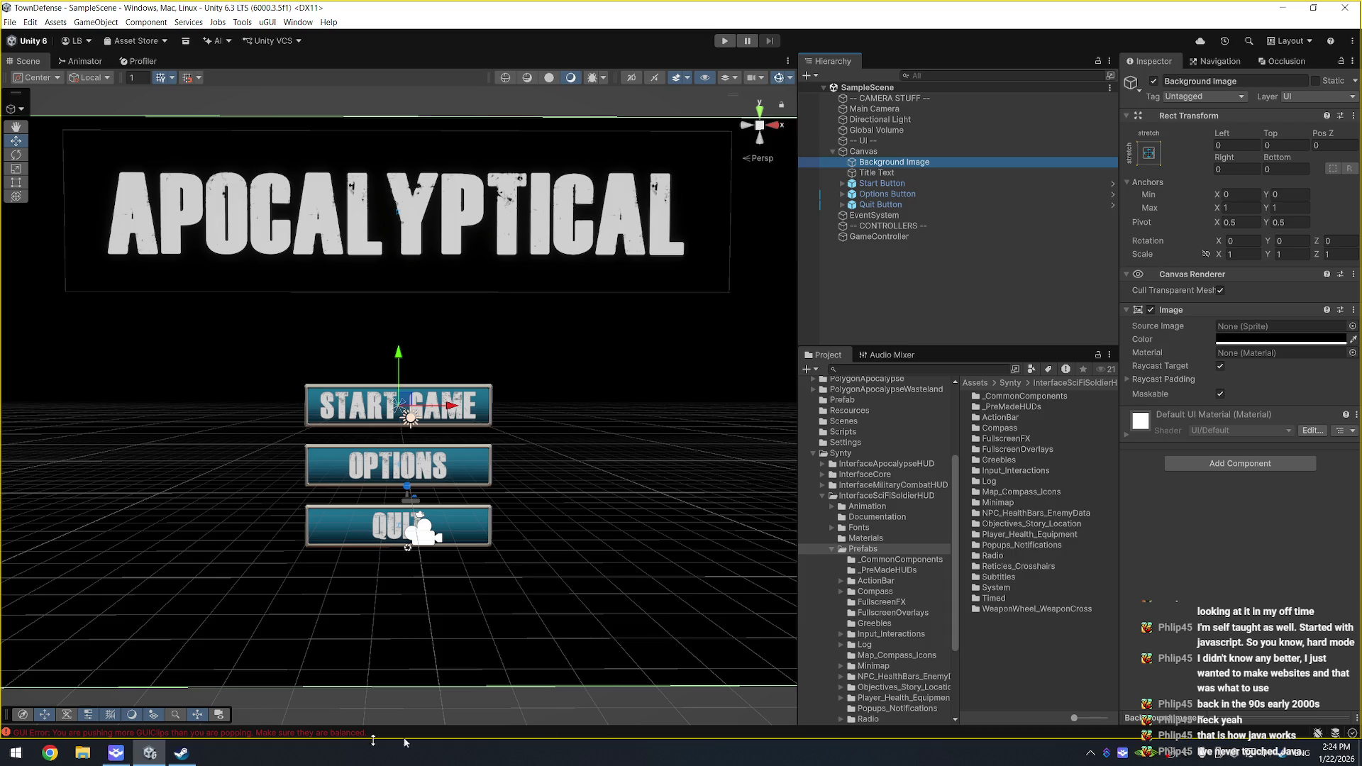
key(alt+Tab)
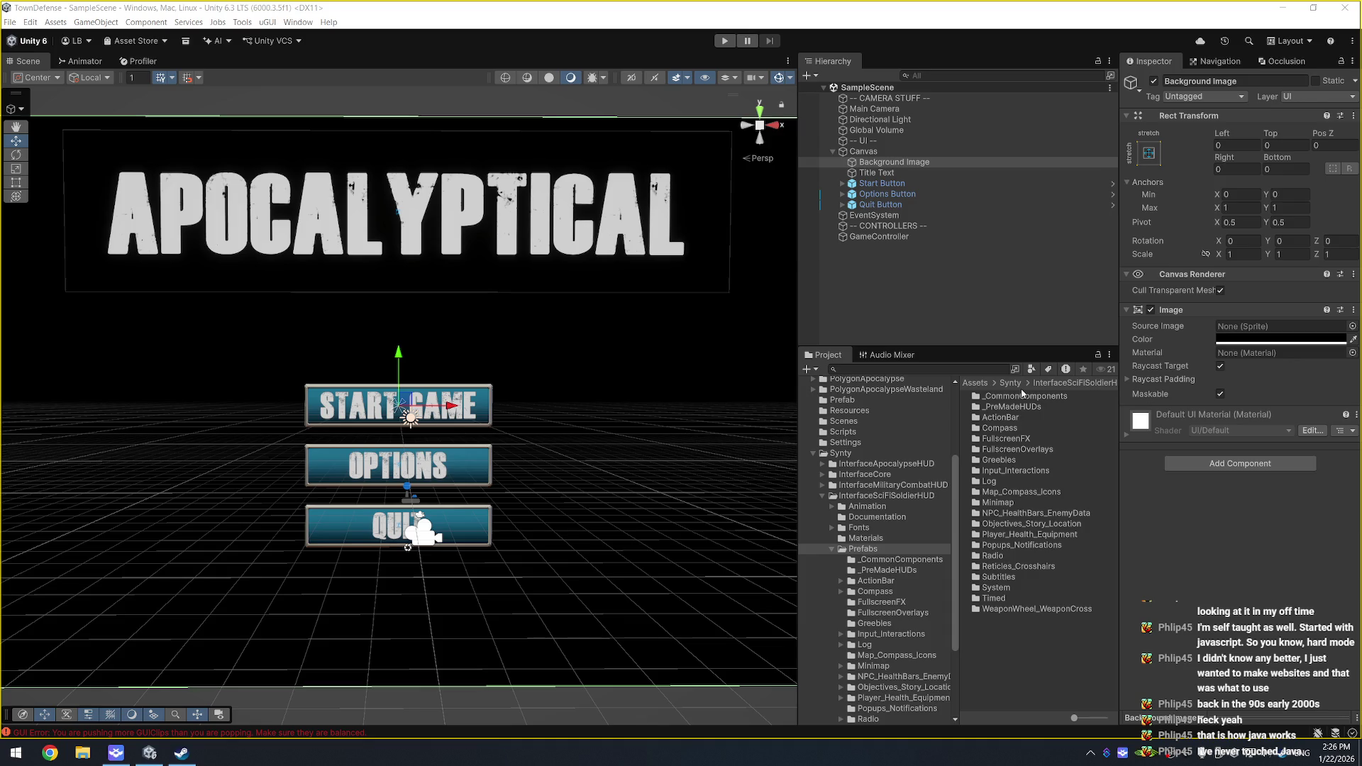
Step: Select the Background Image object under Canvas in the Hierarchy
click(887, 163)
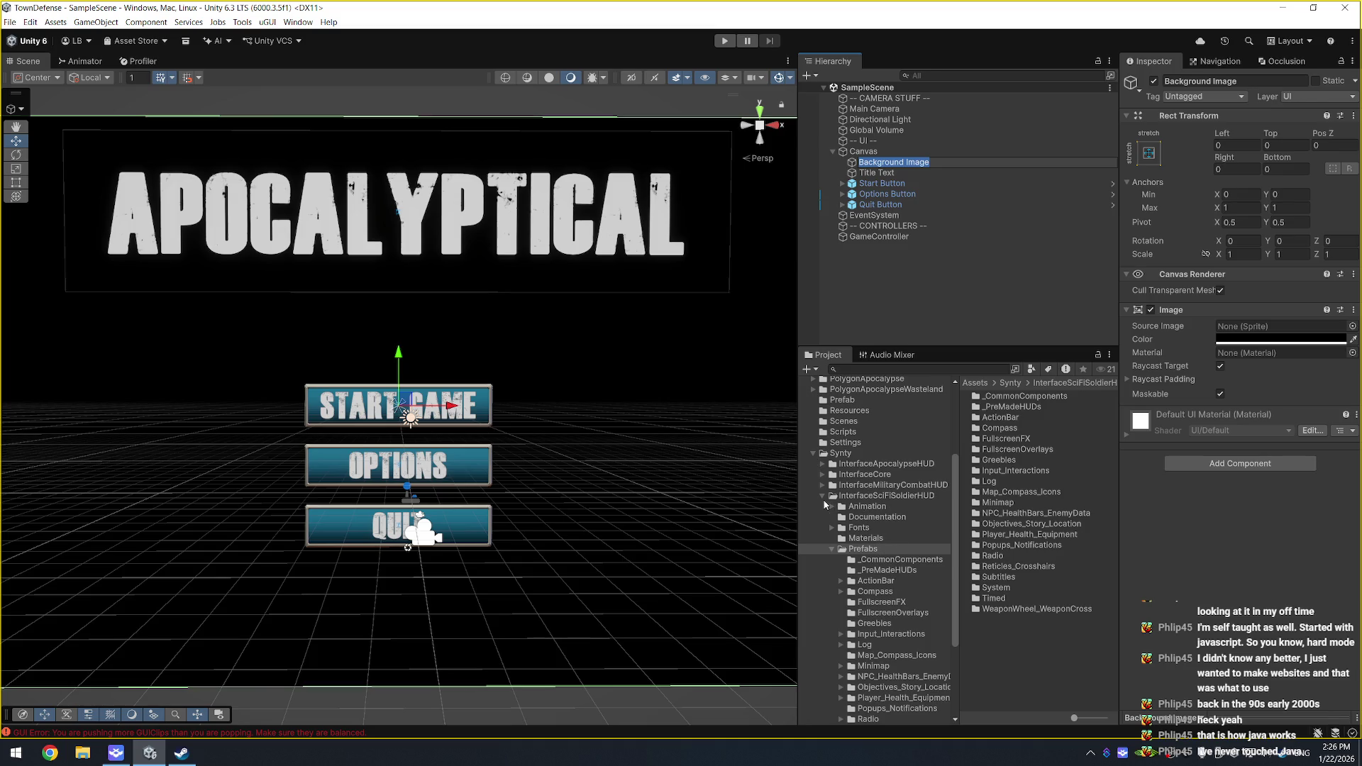
Step: Open Assets/Textures/Backgrounds and show the screenshot texture's Texture Type options
click(822, 497)
click(847, 646)
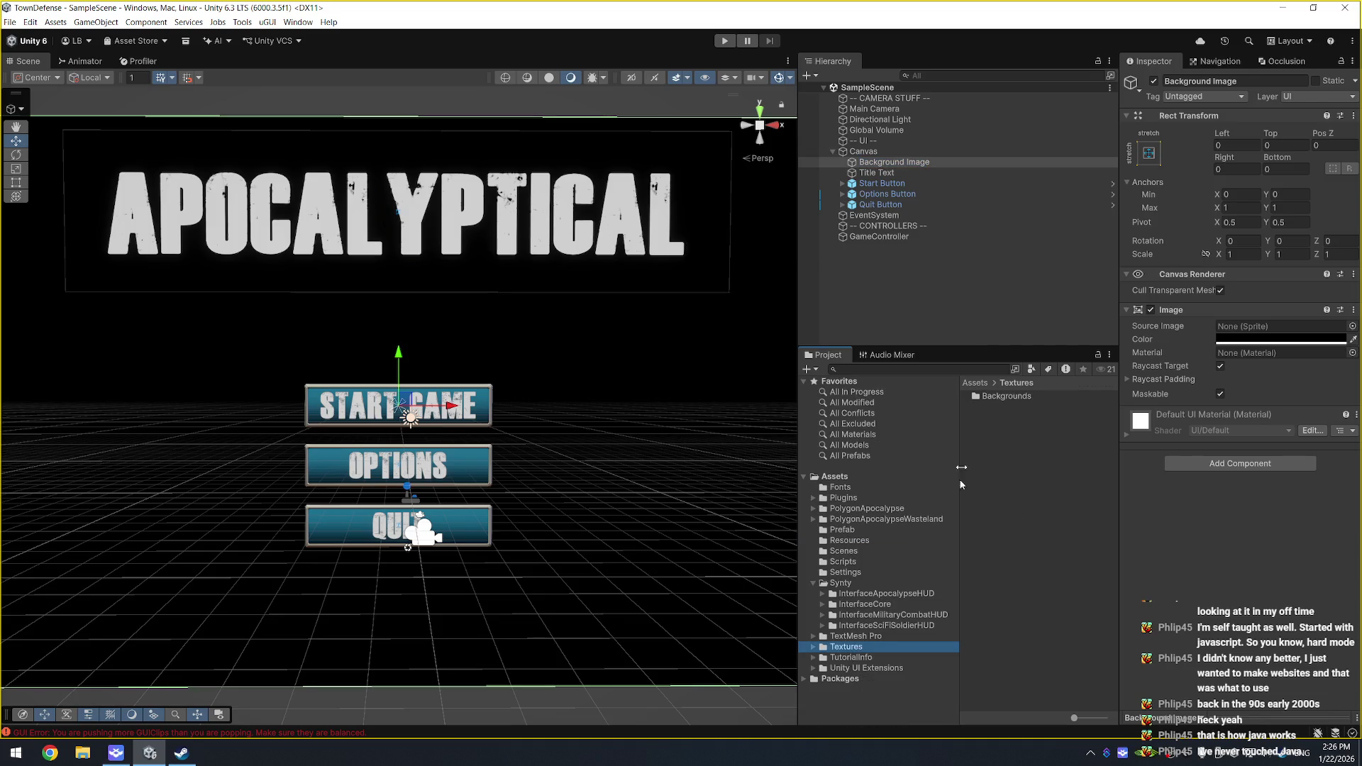
double_click(1006, 397)
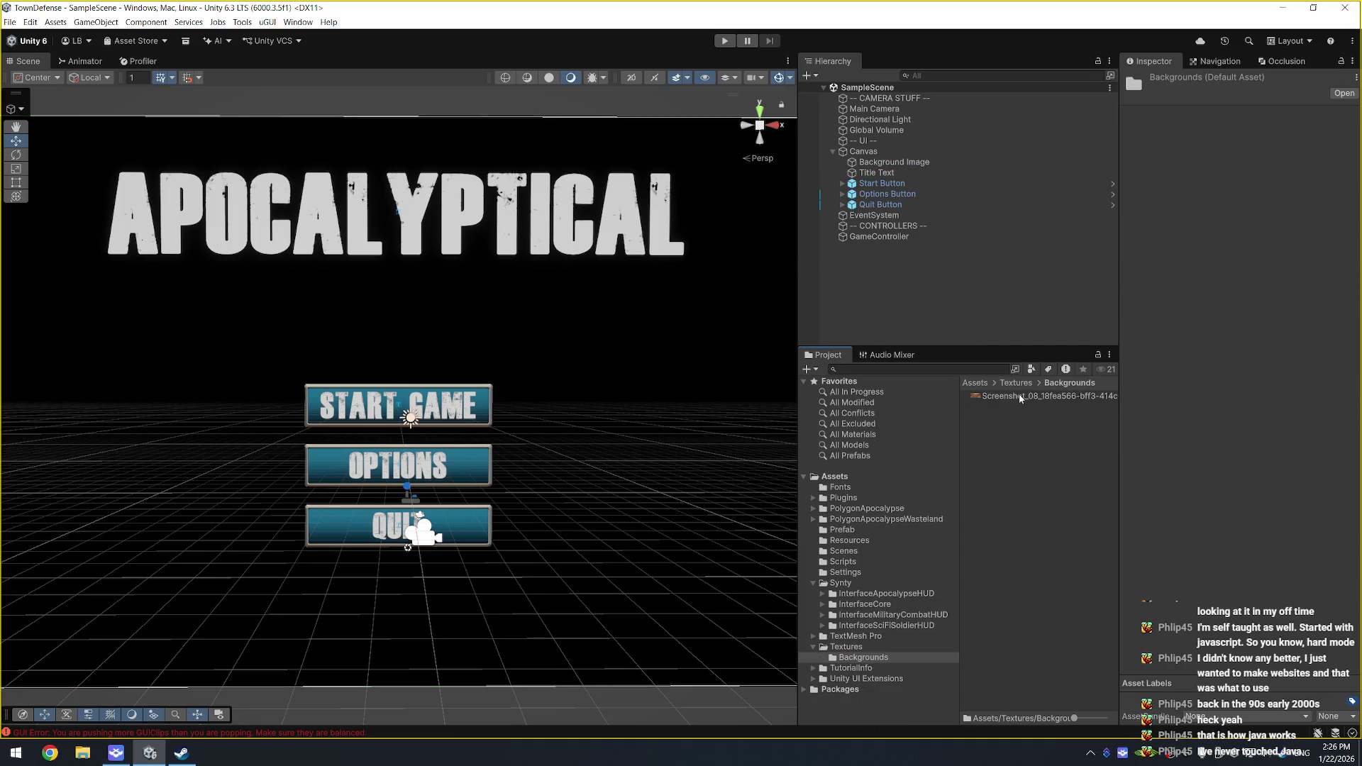
click(915, 162)
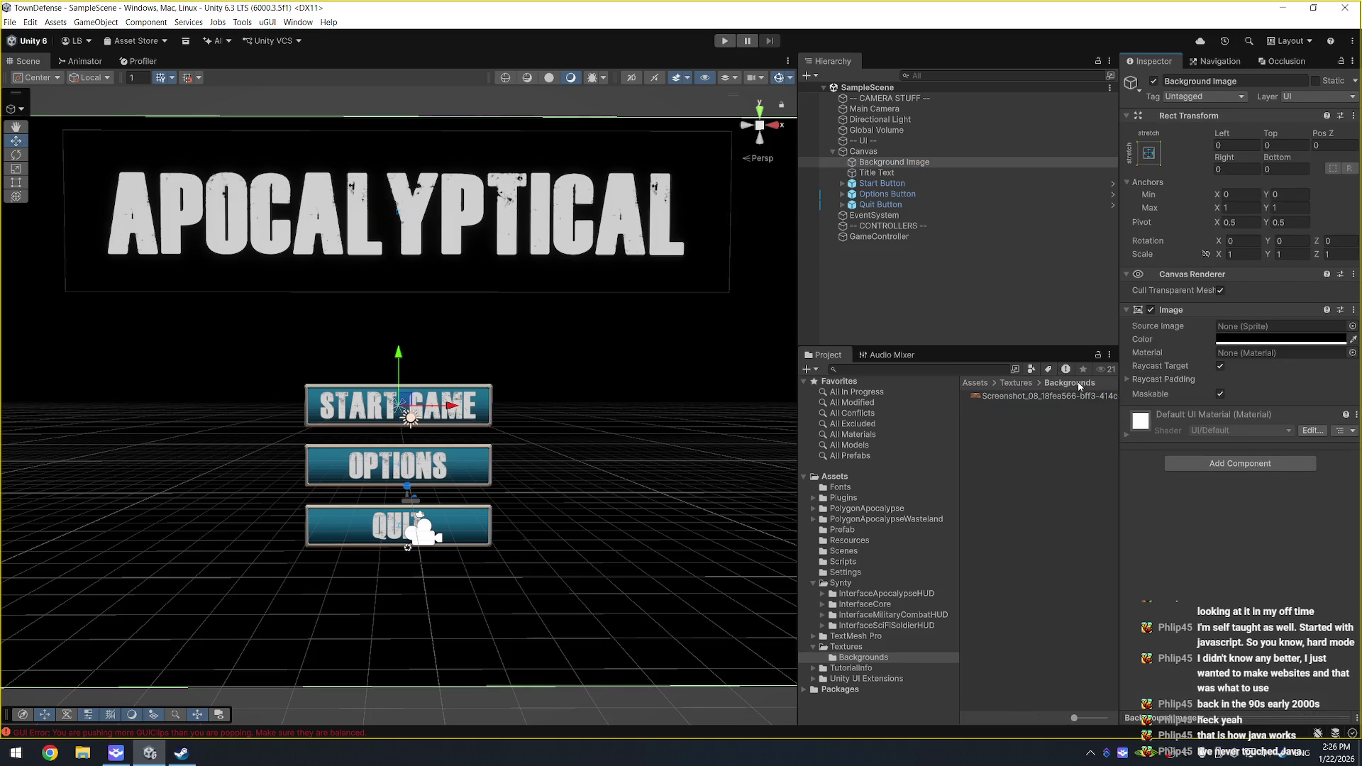
click(1043, 396)
click(1284, 121)
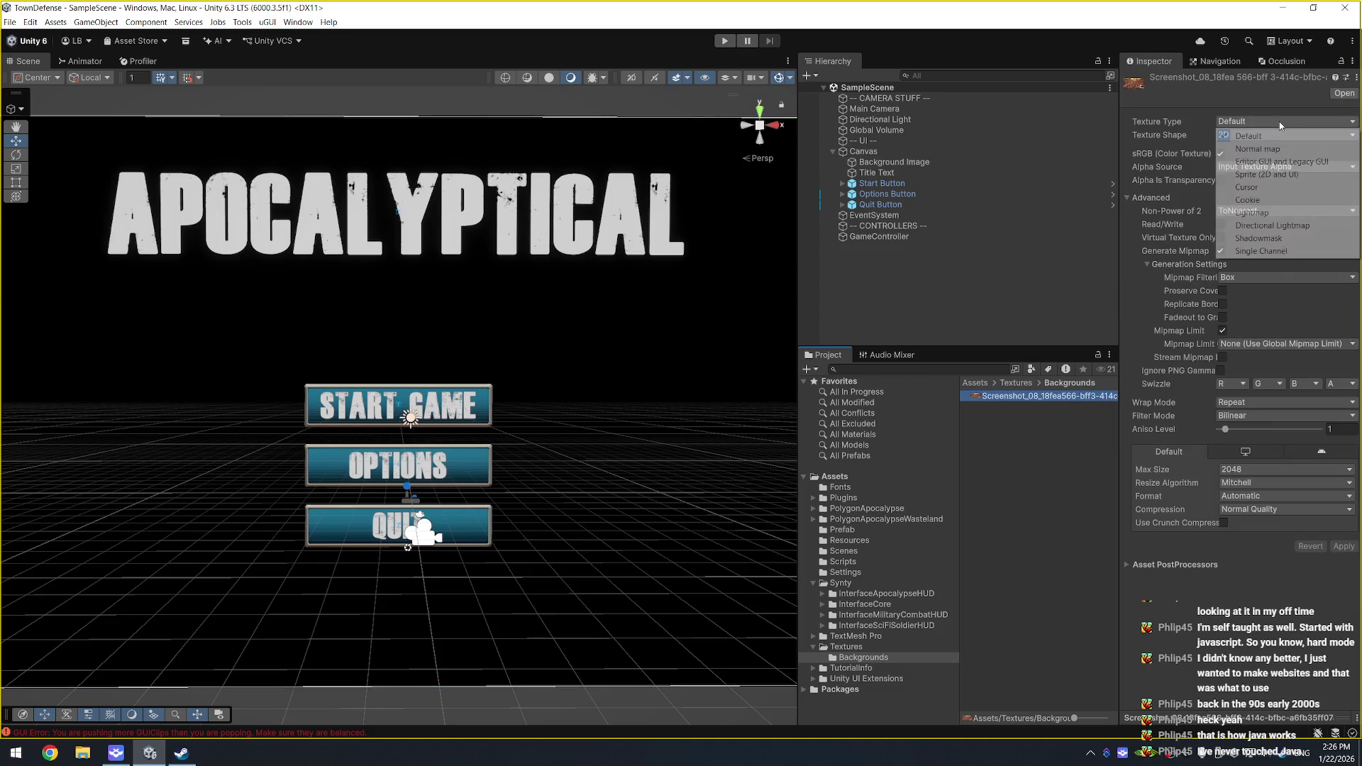
Step: Change the screenshot texture to Sprite (2D and UI) and apply the import settings
click(1277, 173)
click(1245, 220)
click(766, 397)
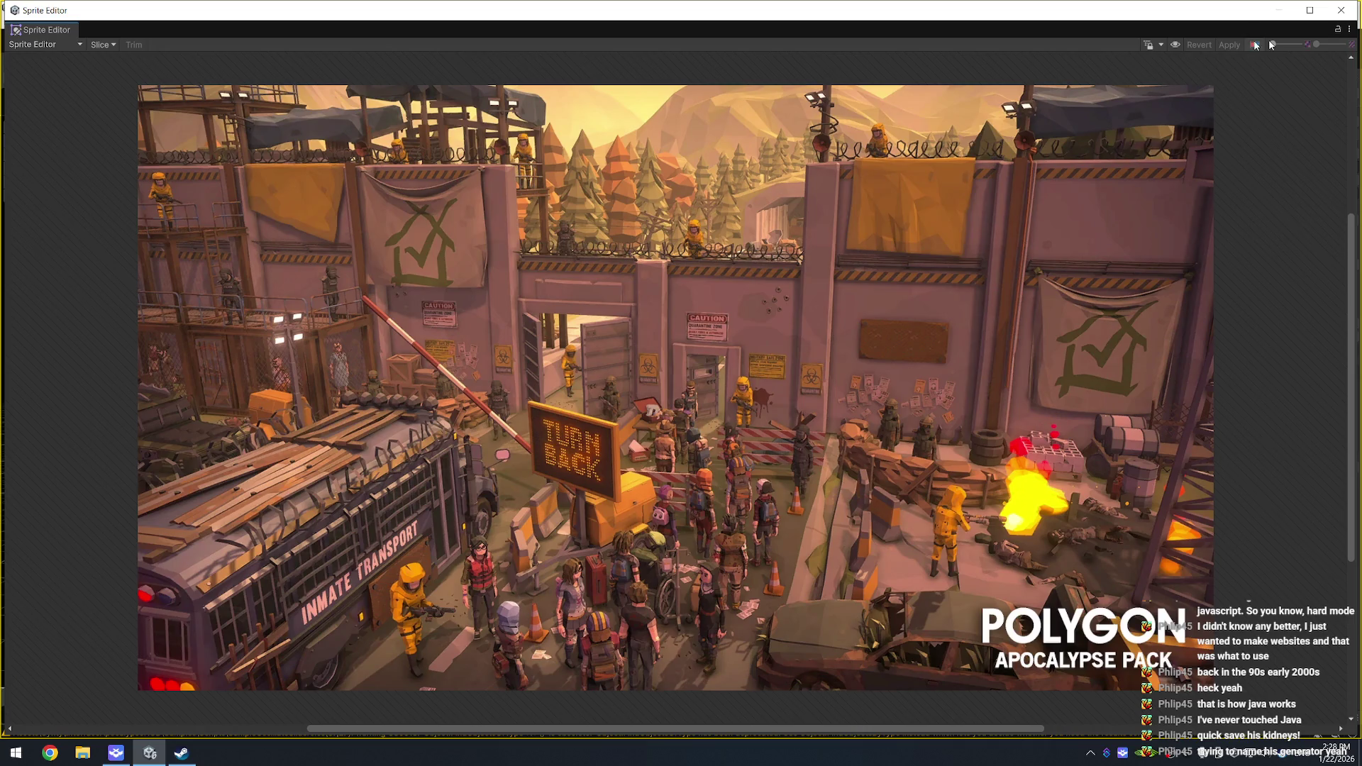
click(1352, 17)
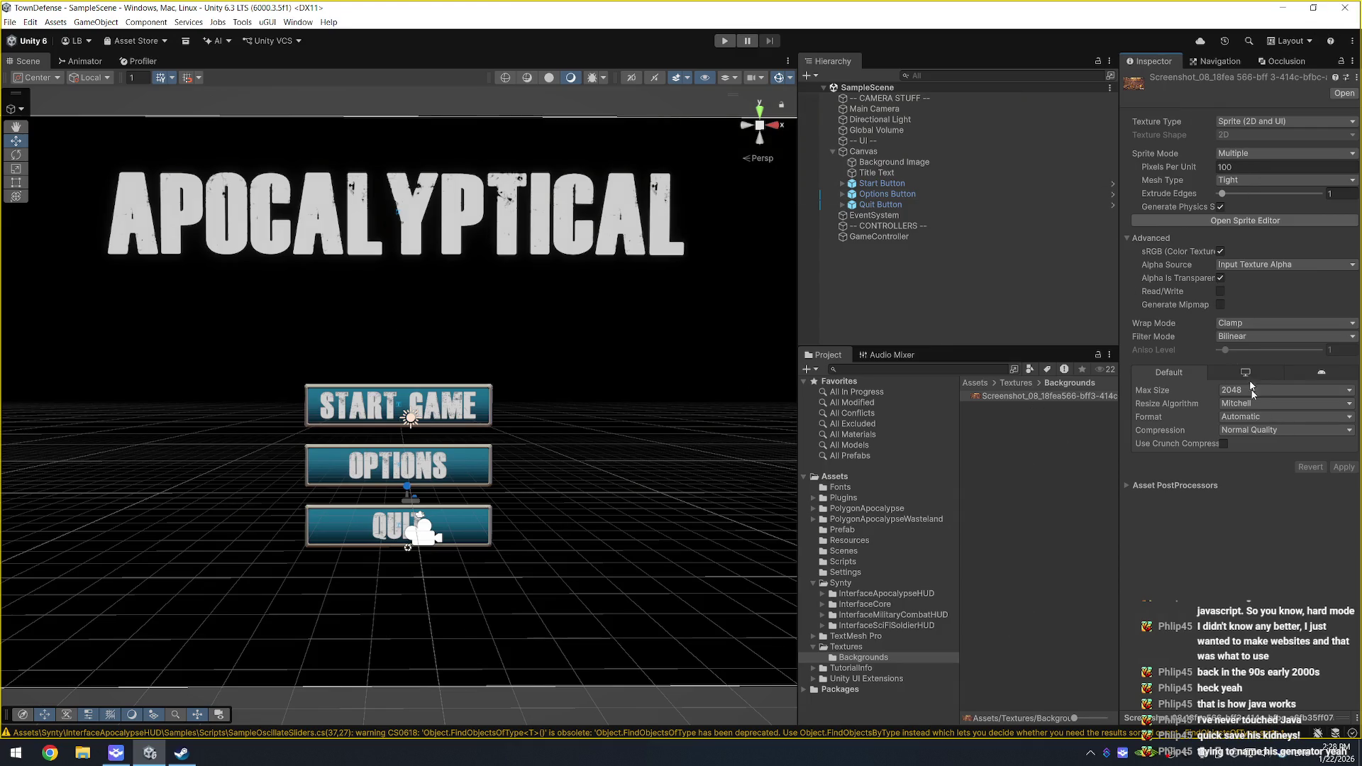
Step: Set the screenshot's Sprite Mode to Single and apply it
click(894, 161)
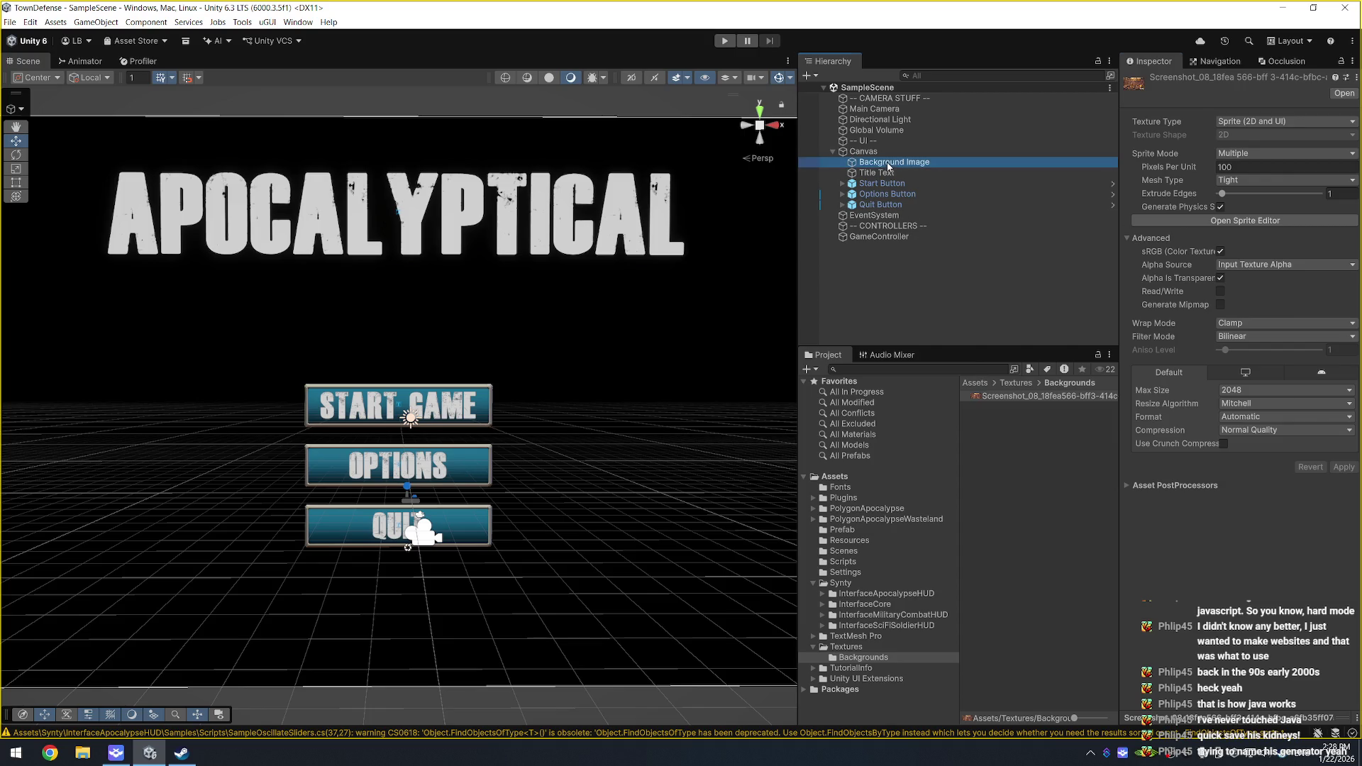
click(1024, 398)
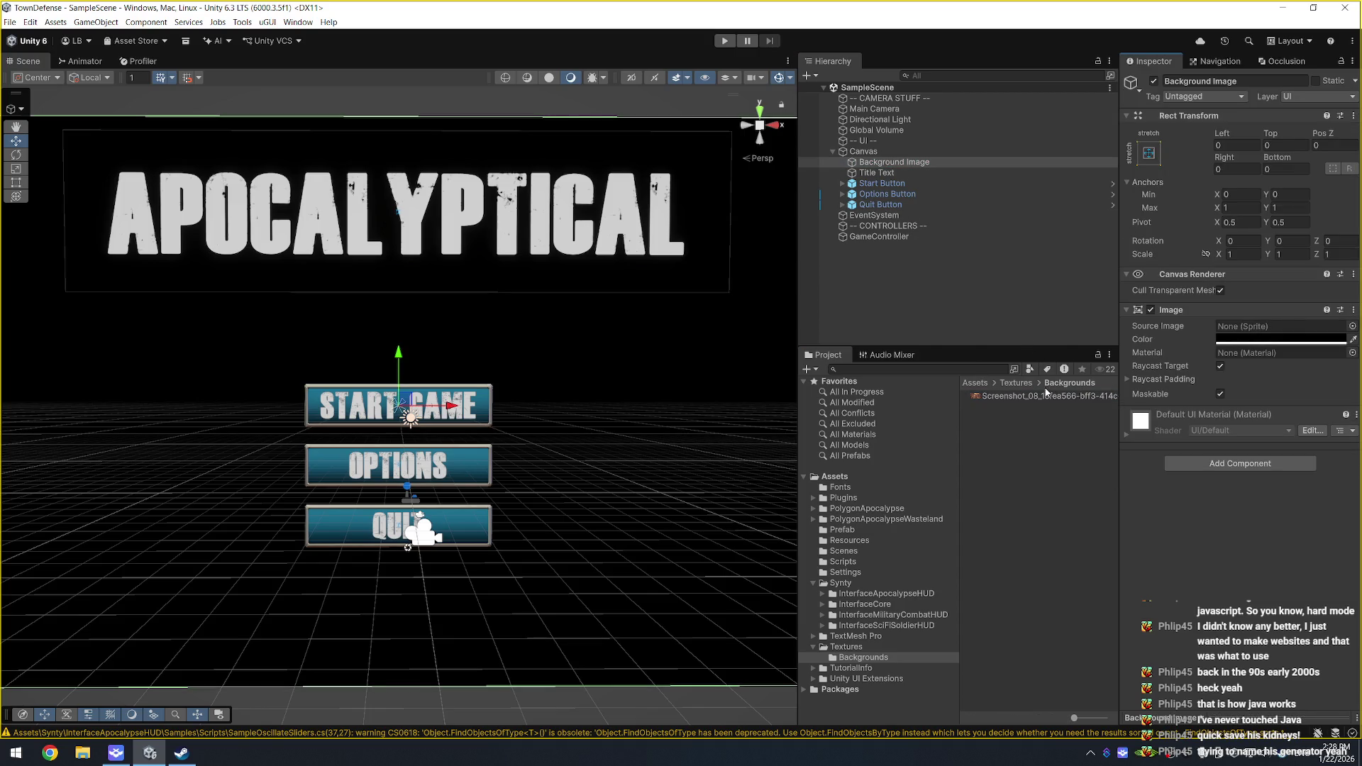
click(1256, 154)
click(1249, 167)
click(1343, 480)
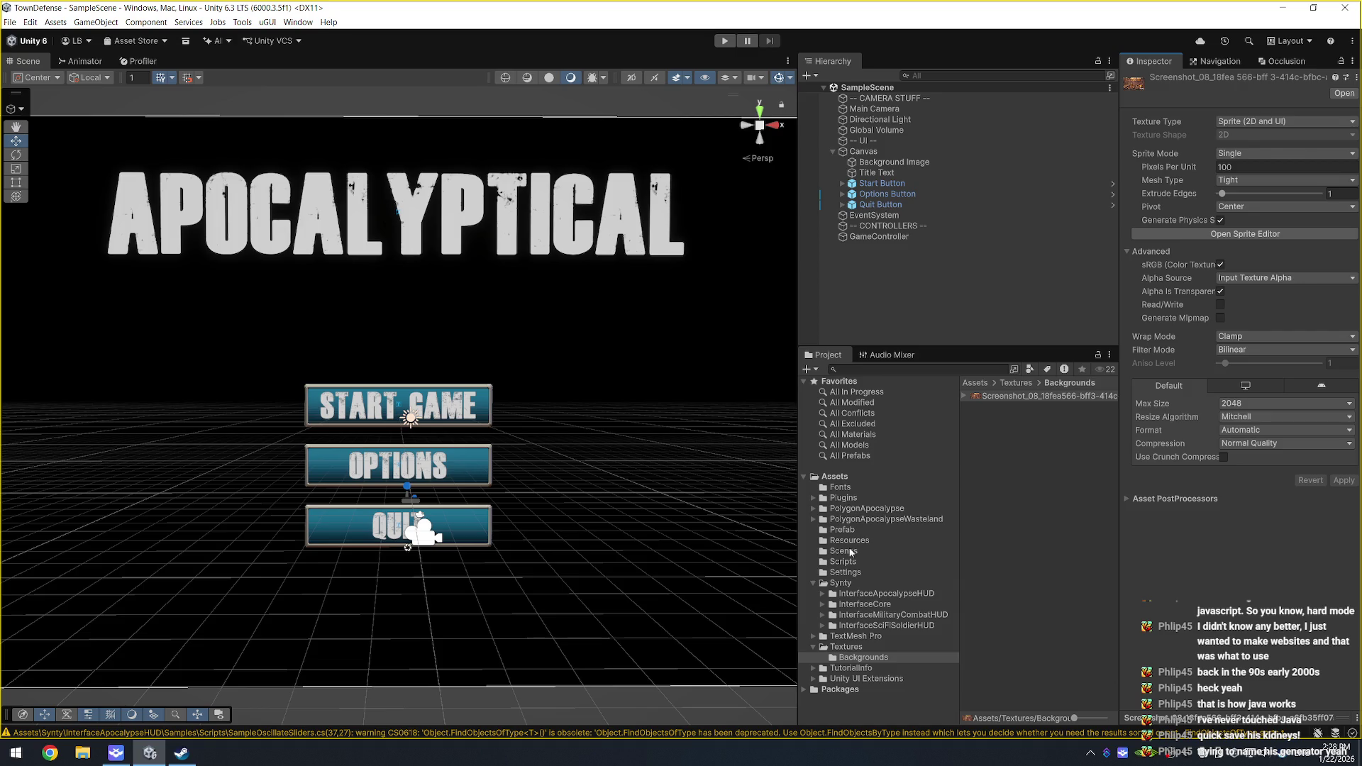
click(901, 164)
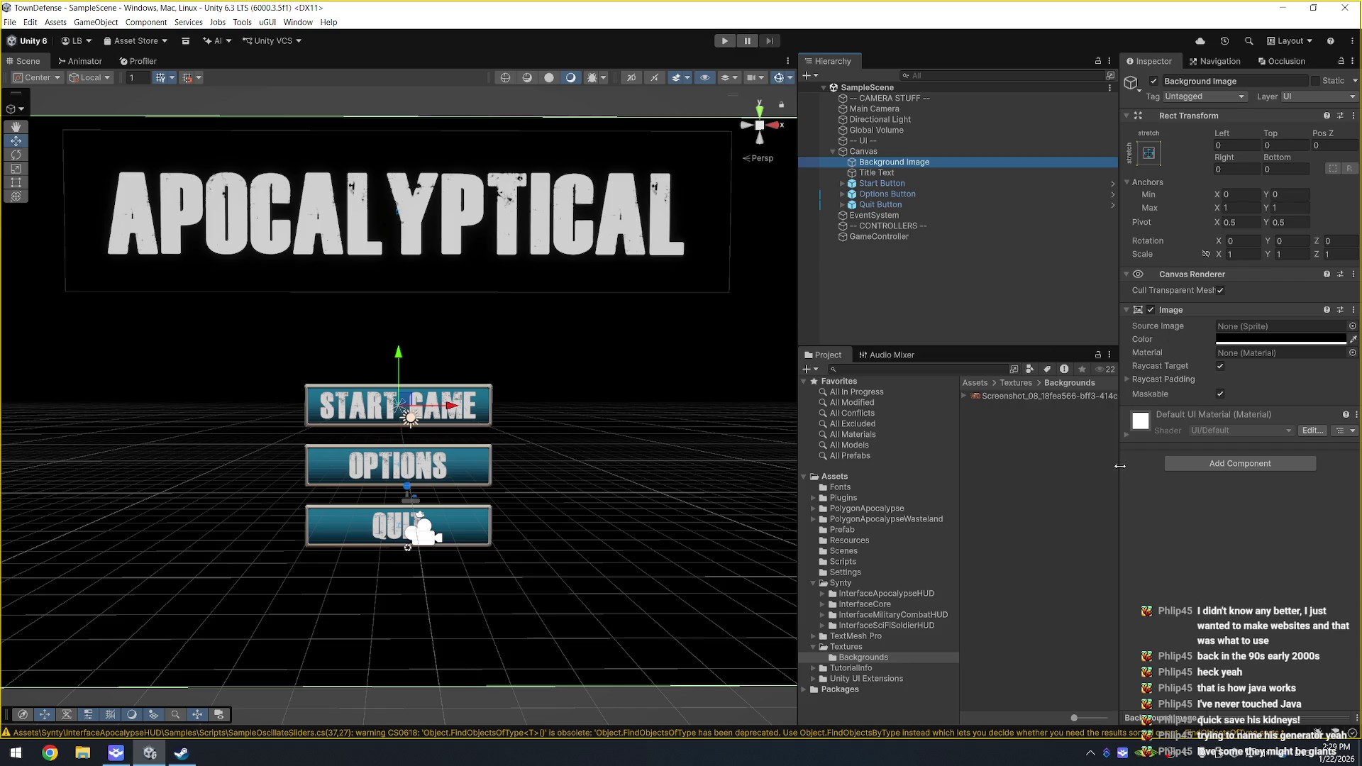
Step: Assign the screenshot sprite as the Background Image's source and tint it pure white
click(1279, 341)
drag(1279, 341, 1272, 328)
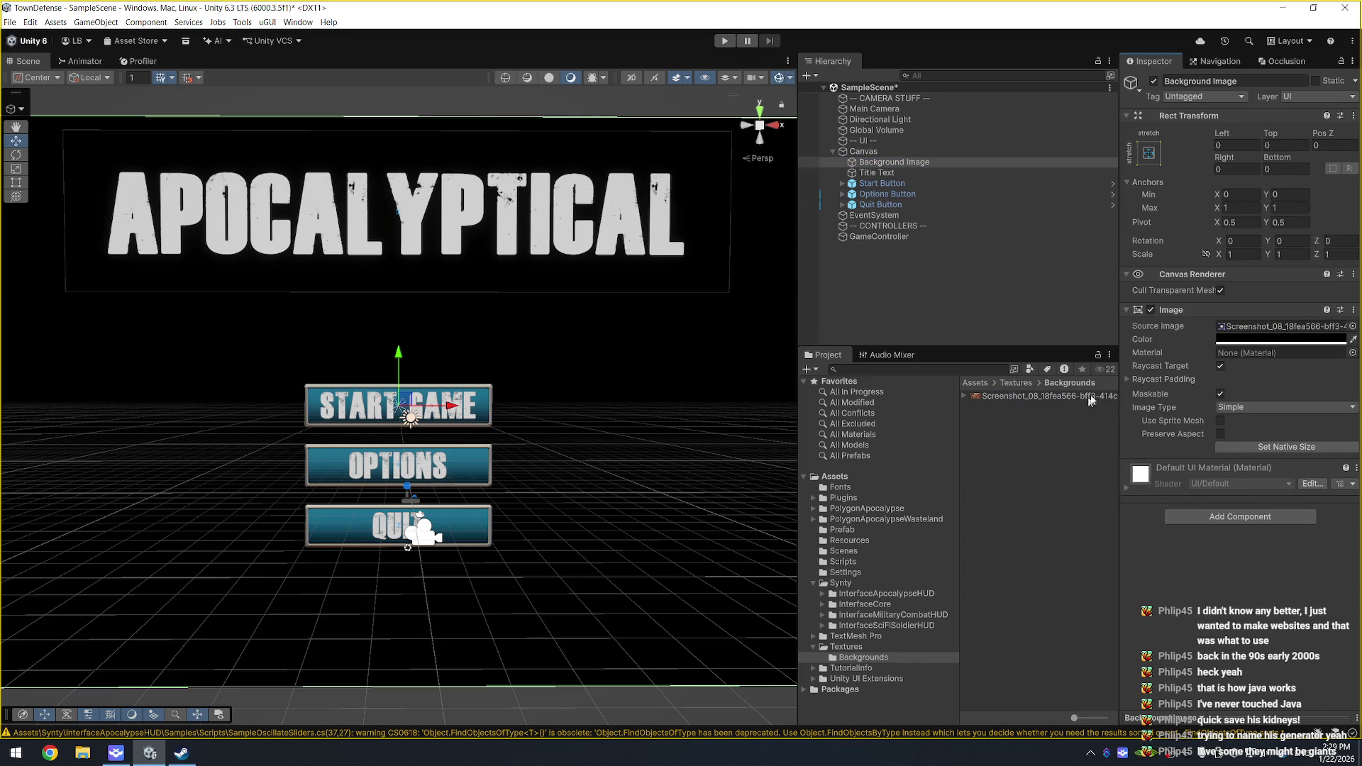
click(1247, 340)
click(1232, 400)
drag(1232, 400, 1164, 328)
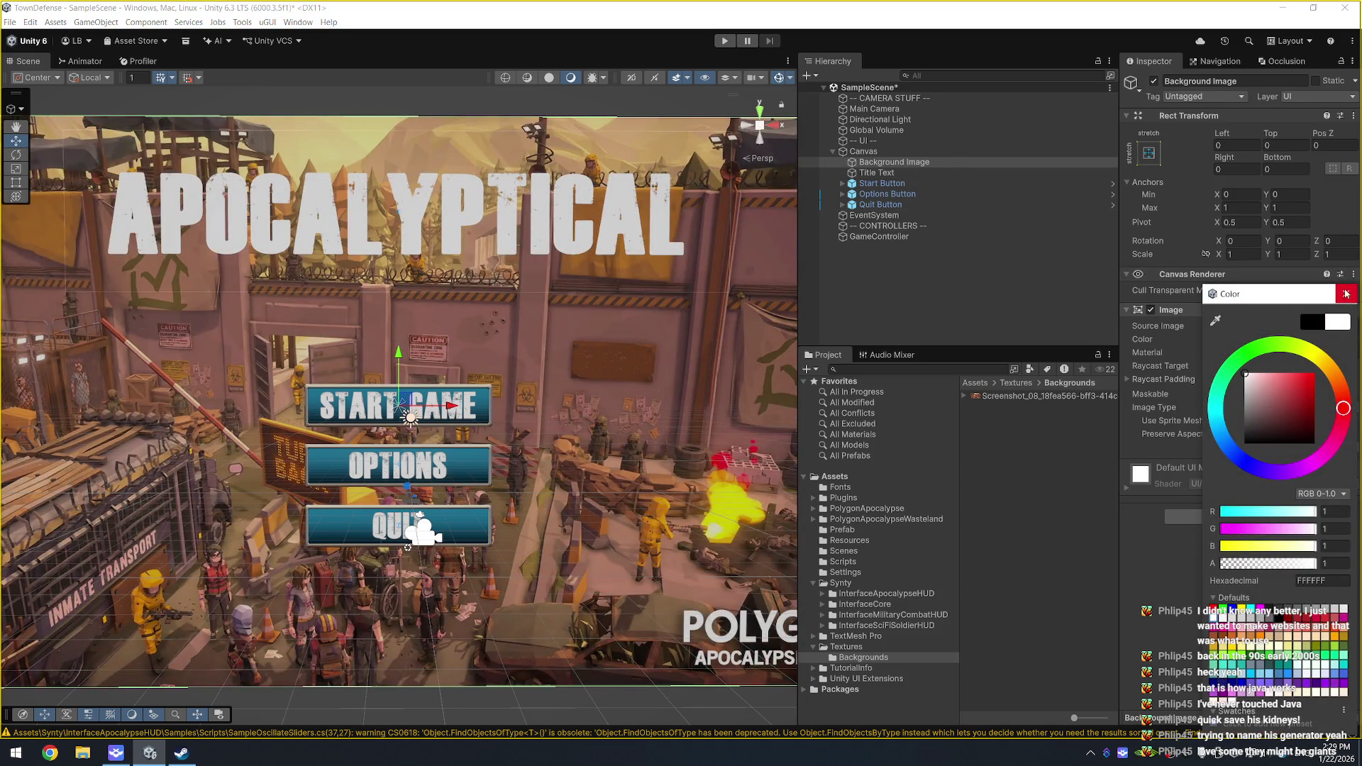
click(1346, 294)
scroll(564, 246, down, 3)
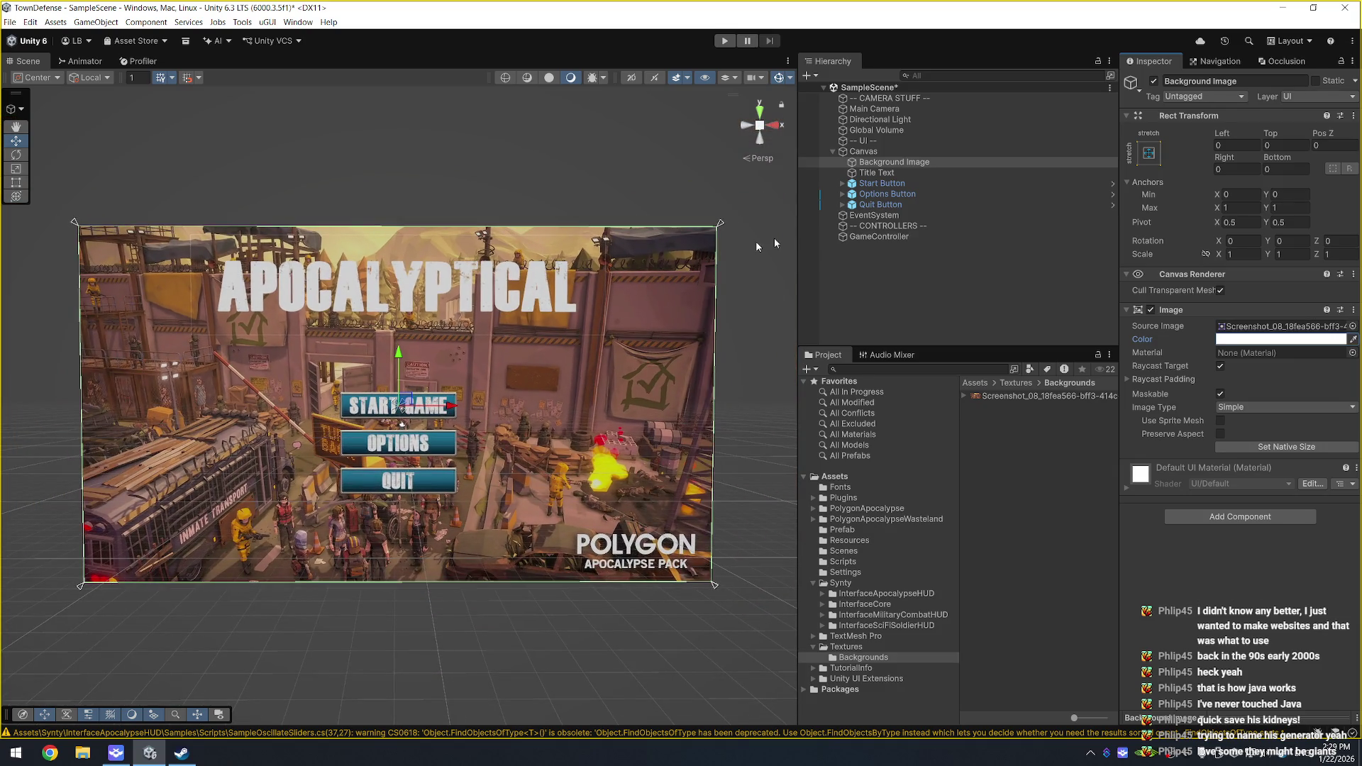
Step: Scale the background image up to about 1.41 and move it slightly down
click(922, 163)
key(r)
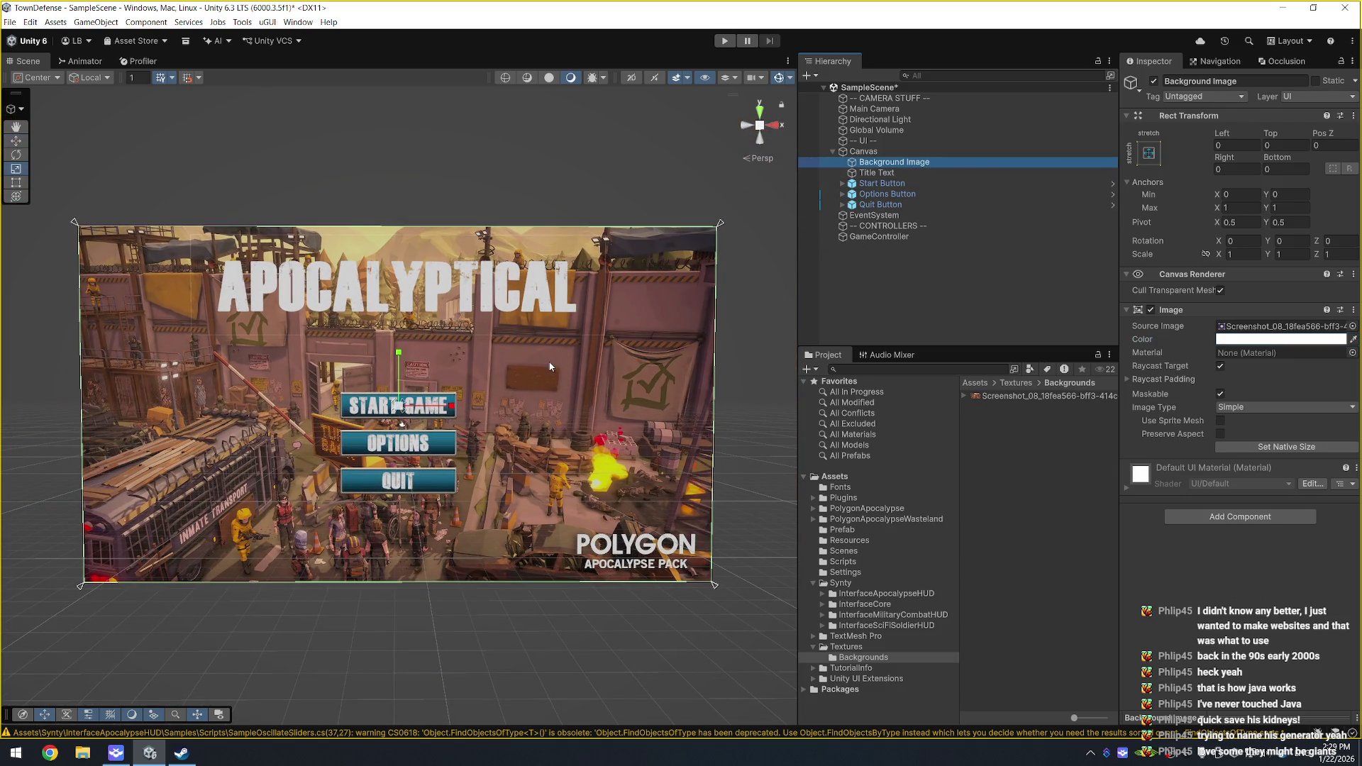
drag(398, 409, 431, 411)
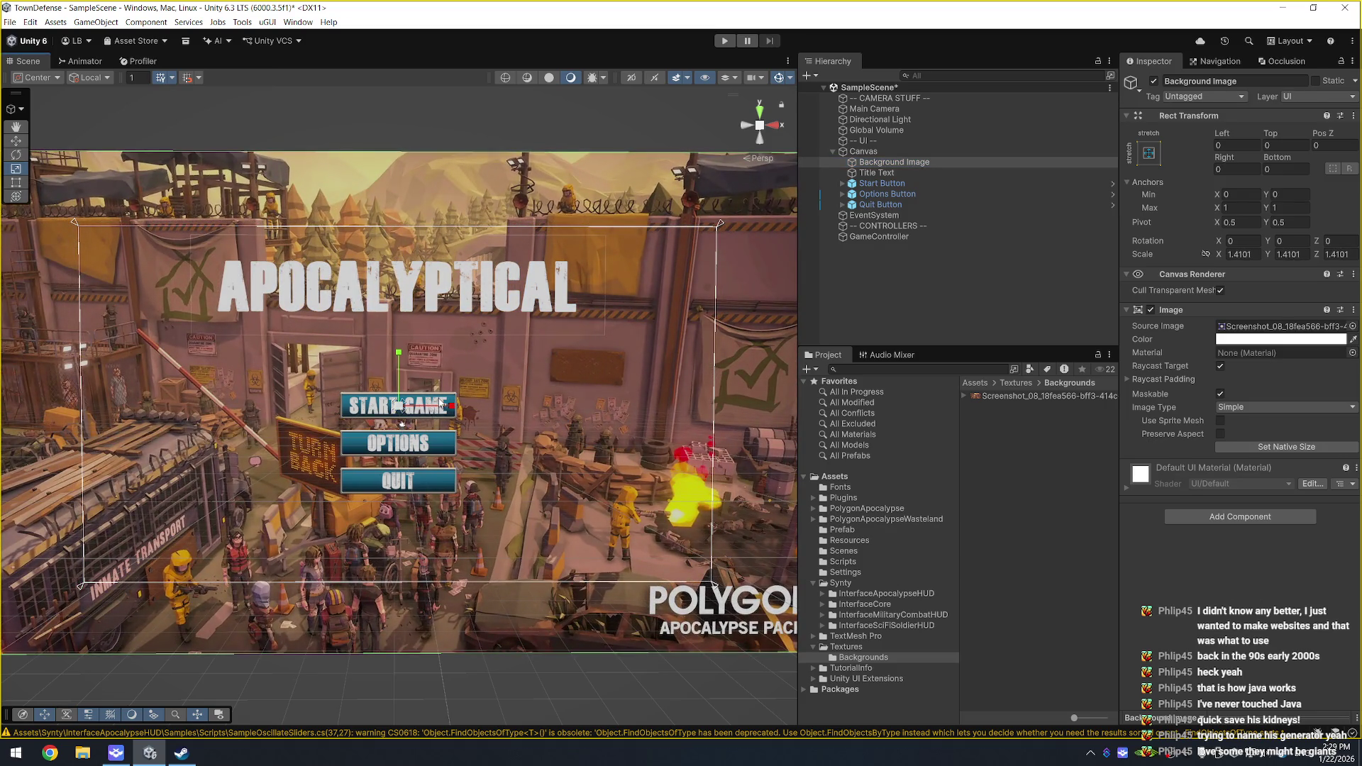
key(w)
mouse_move(399, 355)
mouse_down()
mouse_move(400, 427)
mouse_move(408, 385)
mouse_up()
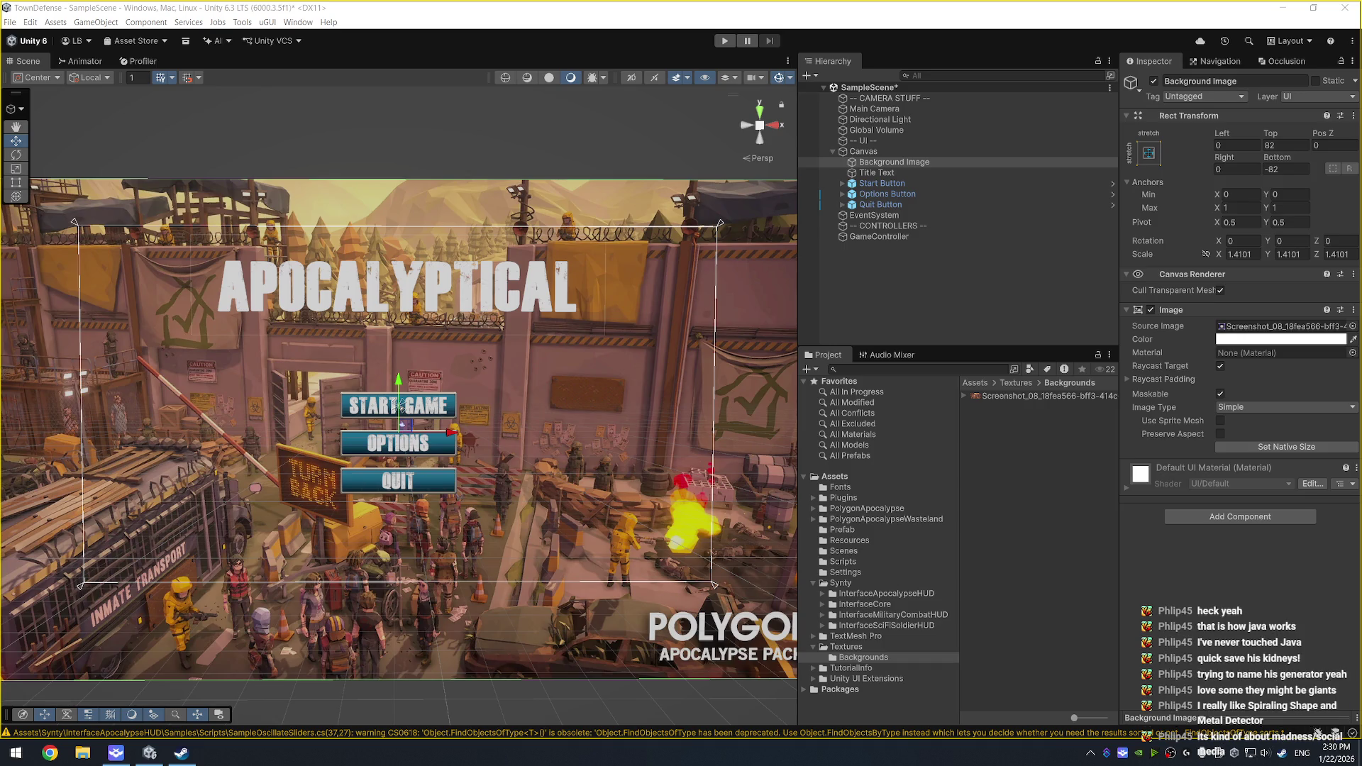
Step: Lower the system audio volume
key(XF86AudioLowerVolume)
key(XF86AudioLowerVolume)
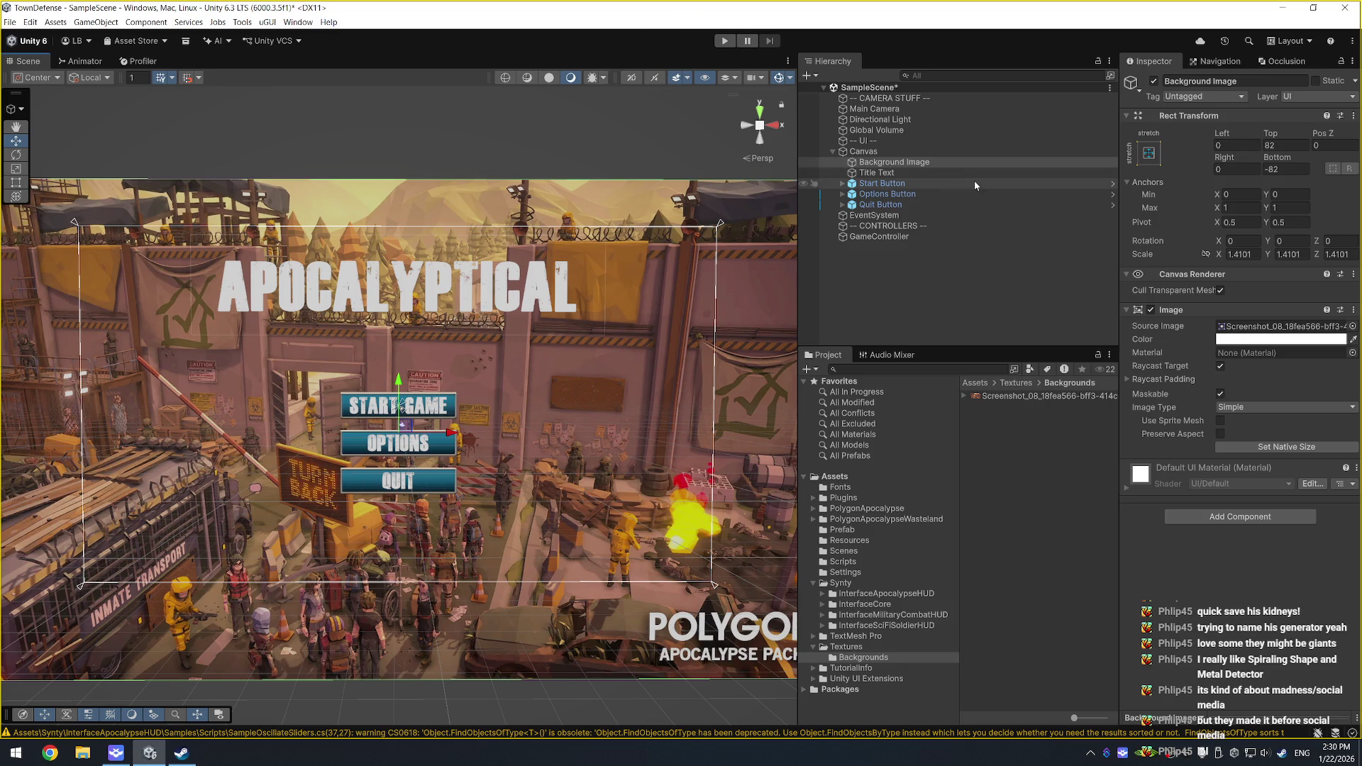
Step: Add a new UI Image under the Canvas
click(872, 172)
right_click(866, 174)
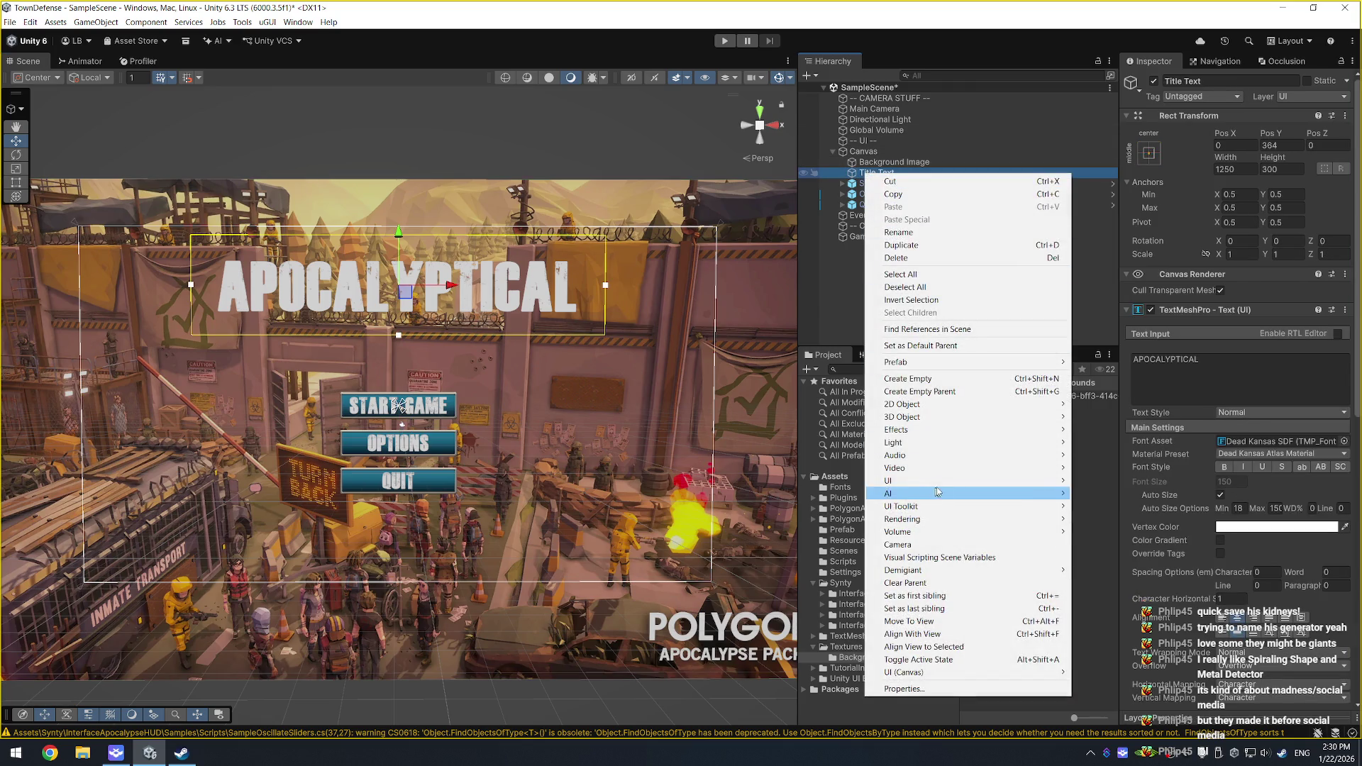
mouse_move(954, 480)
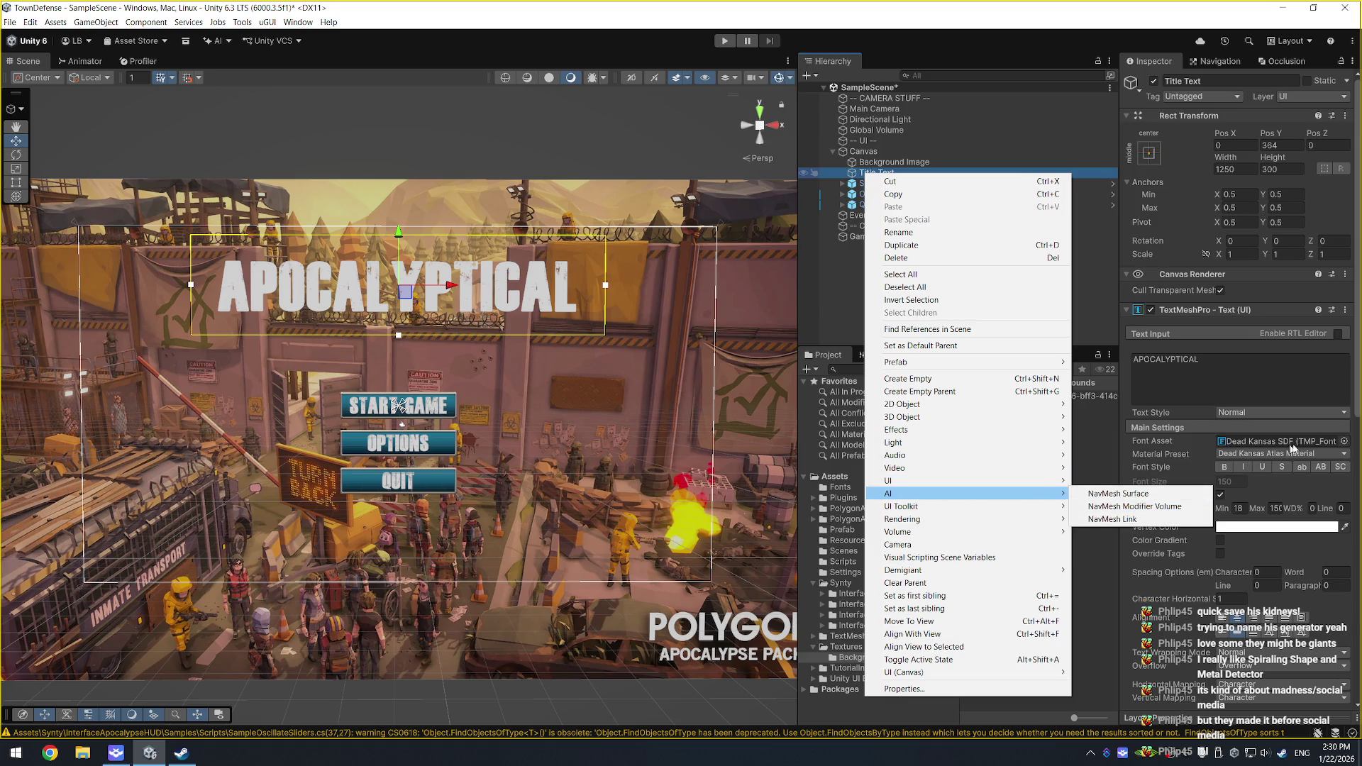
click(1101, 454)
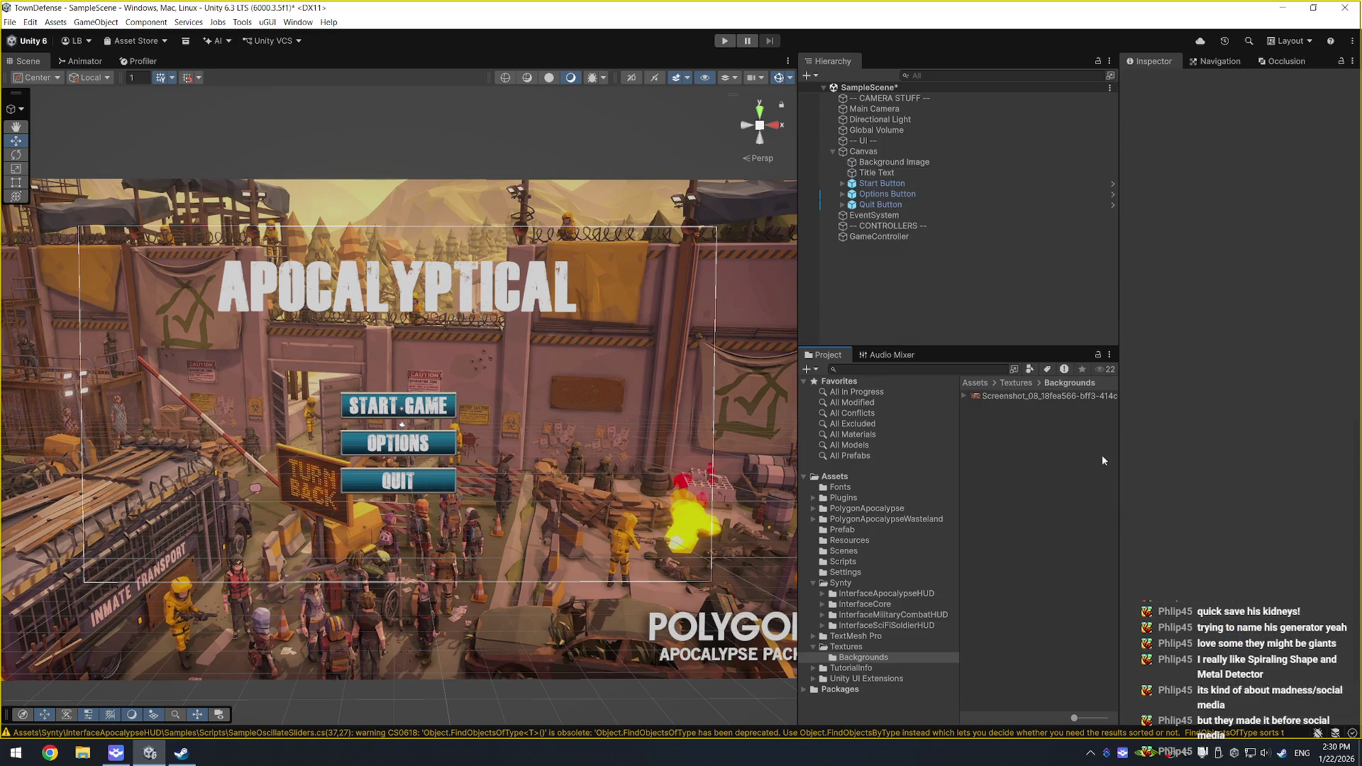
click(888, 163)
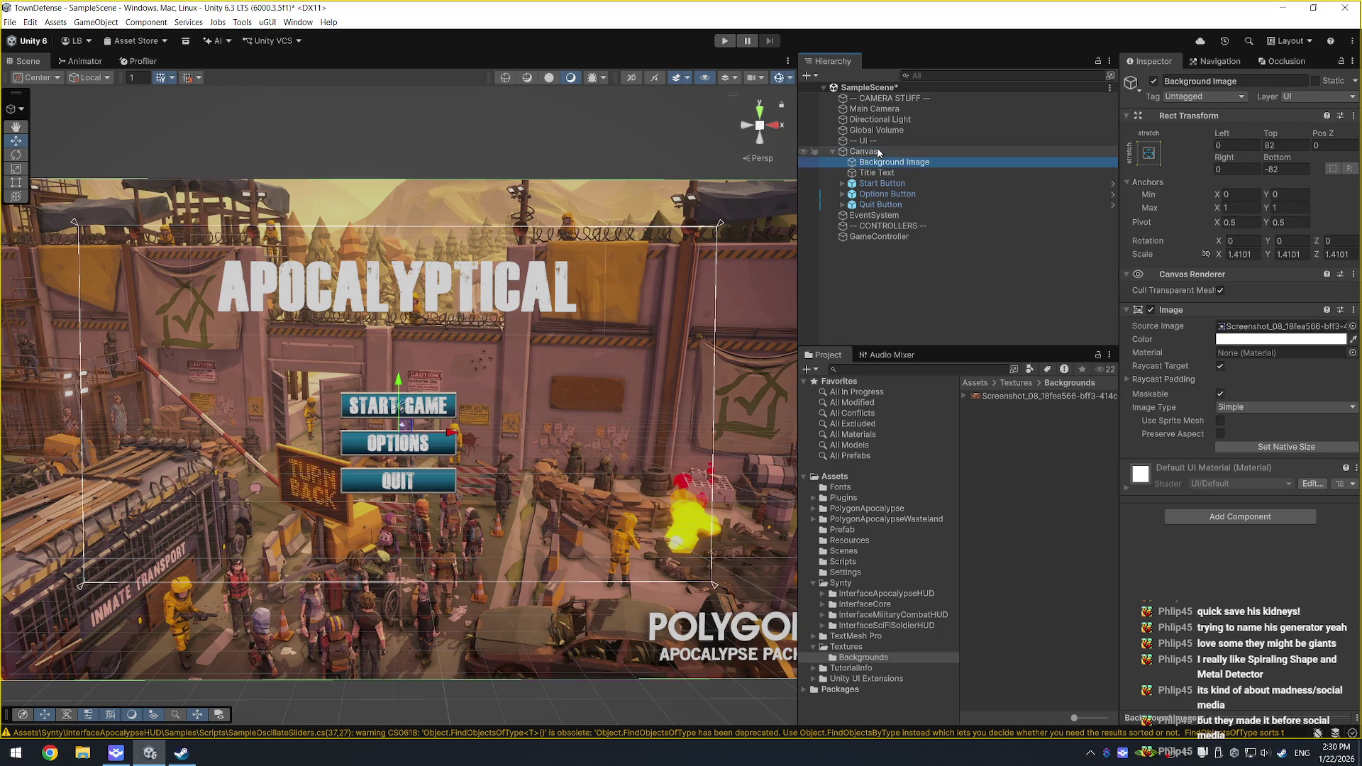
click(878, 152)
right_click(878, 152)
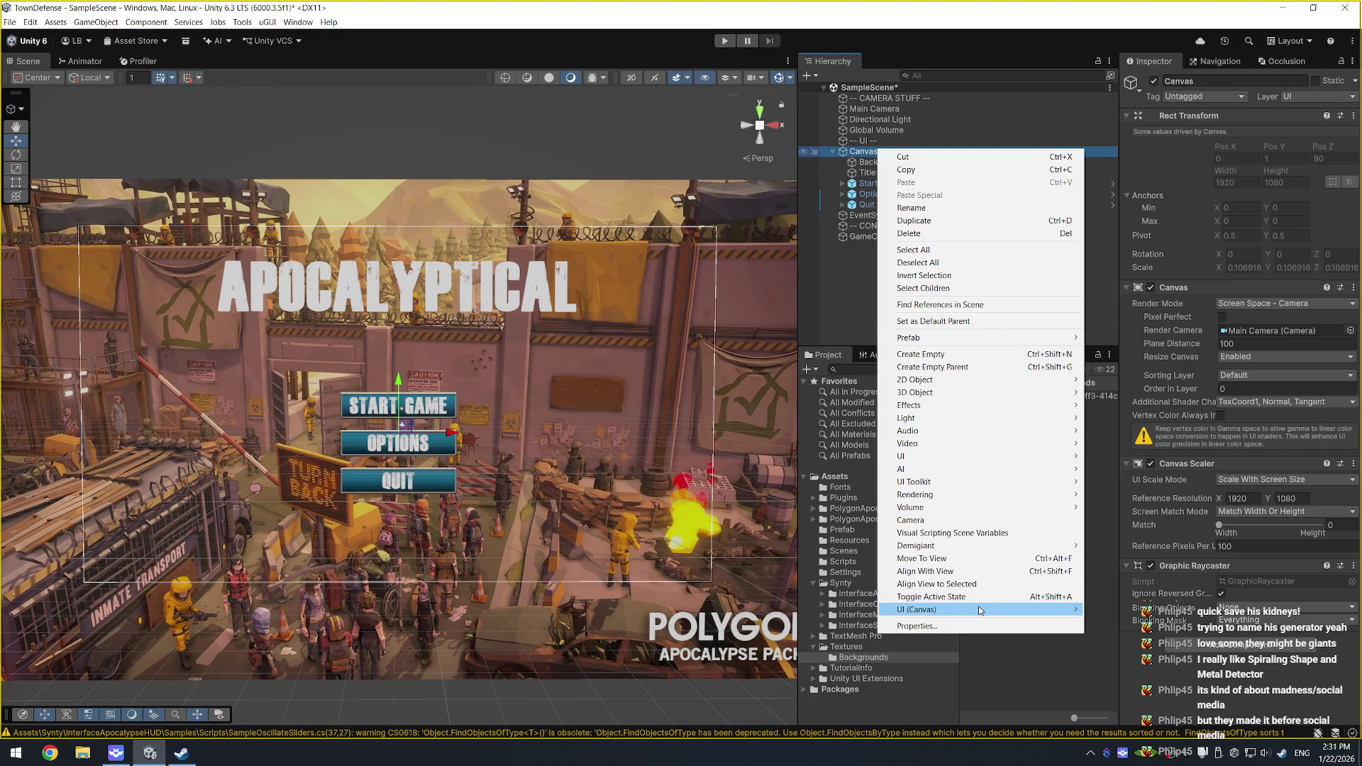
mouse_move(981, 609)
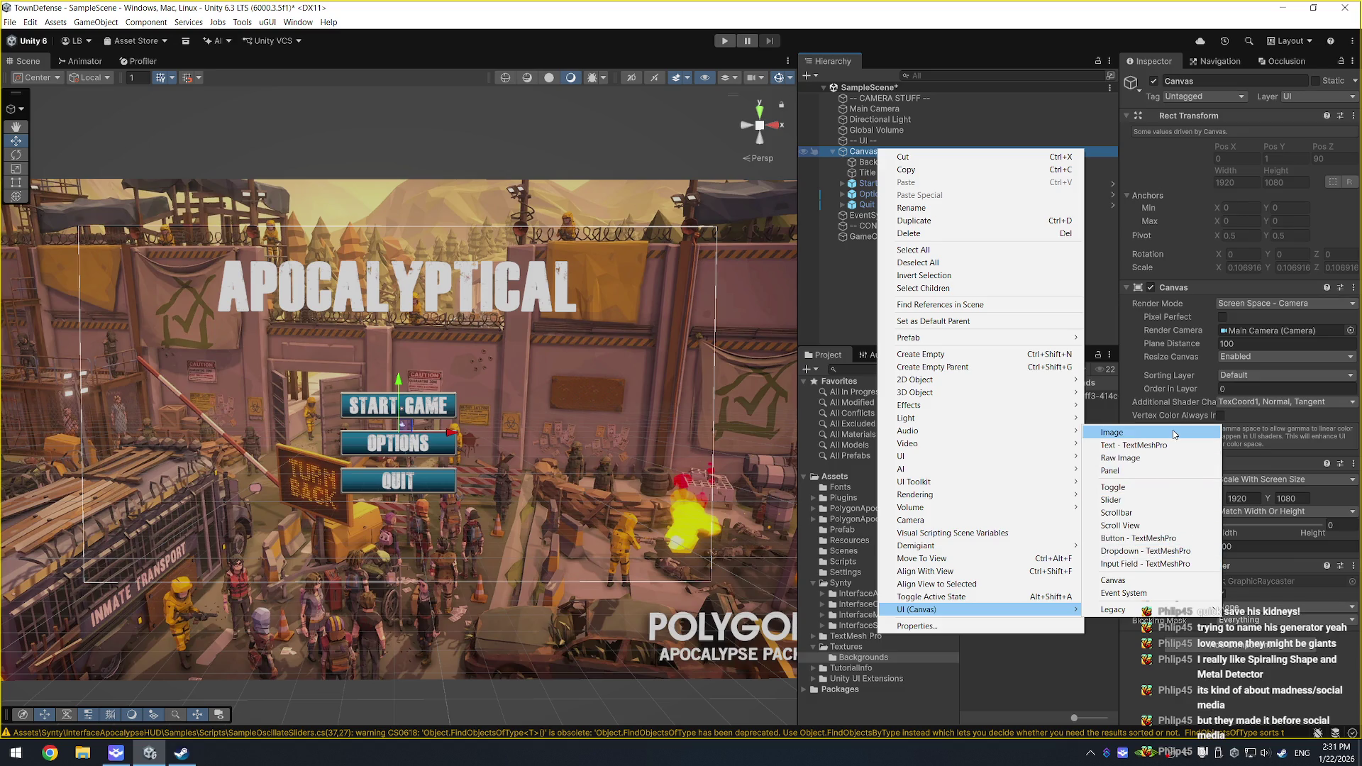
click(1111, 432)
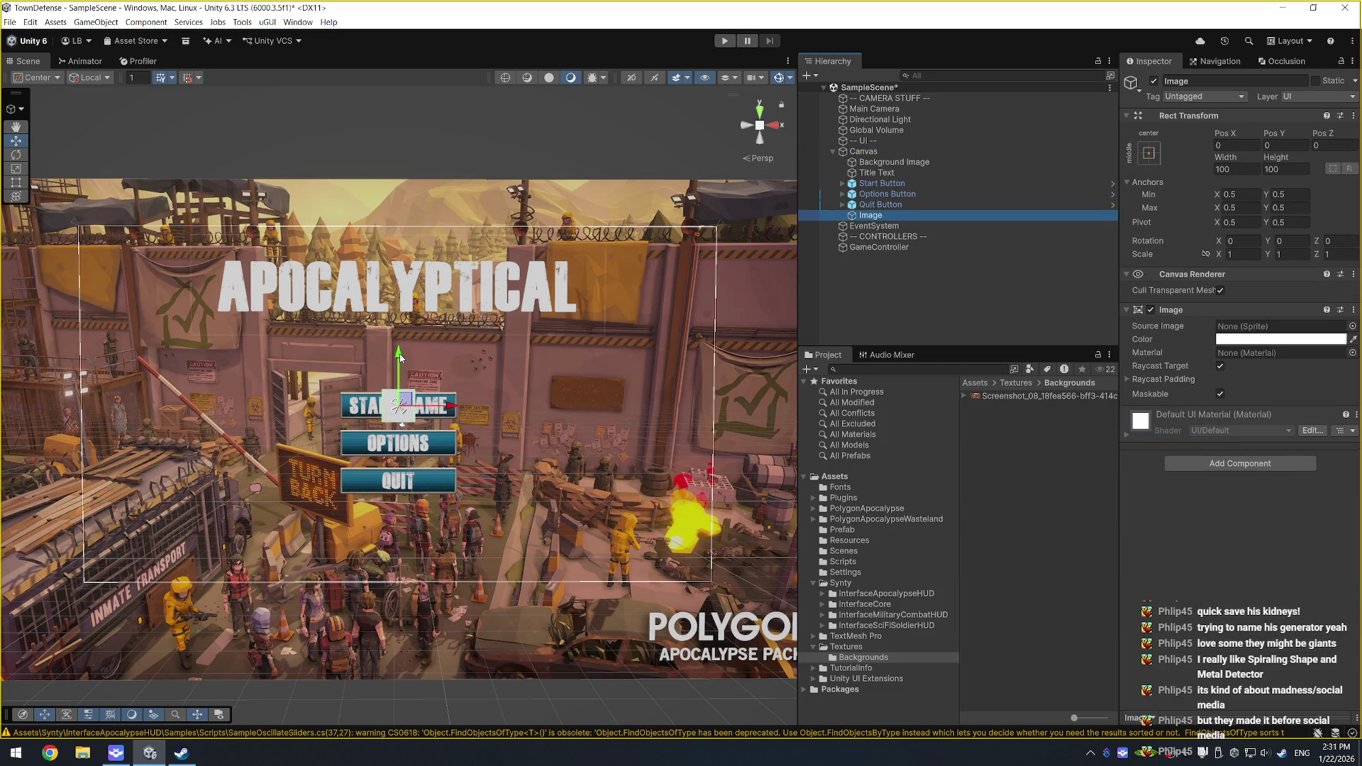
Step: Move the new image up to the title area, parent Title Text to it, and name it 'Title Background'
drag(404, 368, 405, 256)
mouse_move(878, 175)
mouse_down()
mouse_move(888, 220)
mouse_move(882, 174)
mouse_up()
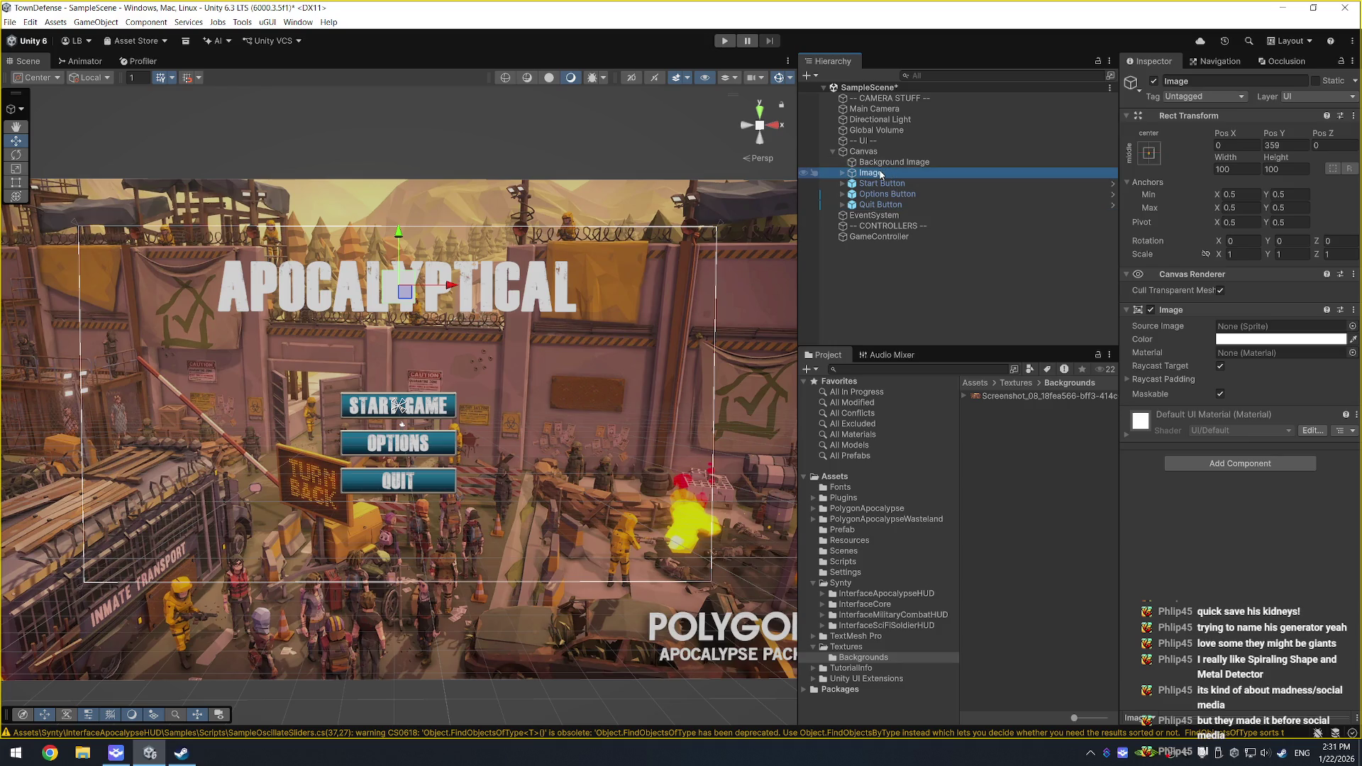
key(F2)
text(Title Background)
key(Return)
key(Right)
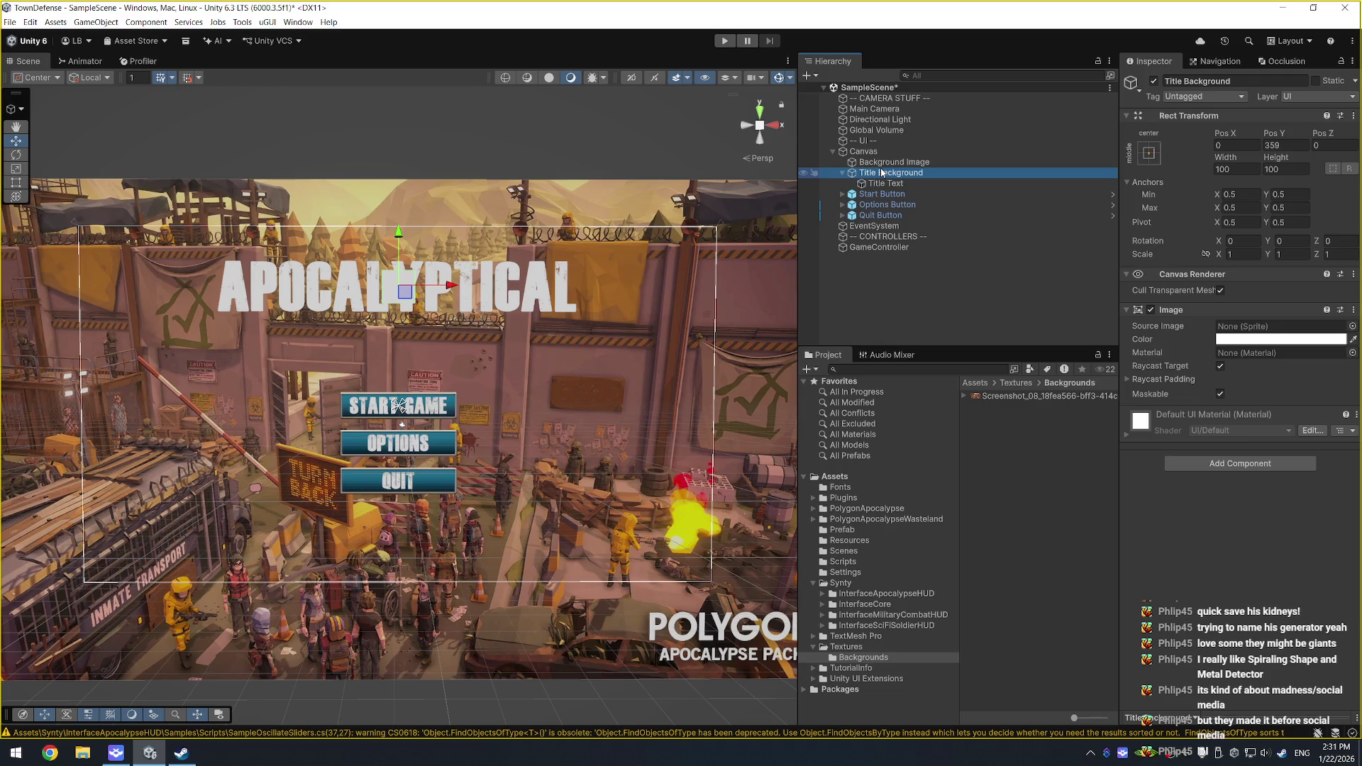
Step: Unparent Title Text and scale Title Background to about 12.06 by 1.8156
key(r)
drag(454, 287, 545, 287)
key(ctrl+z)
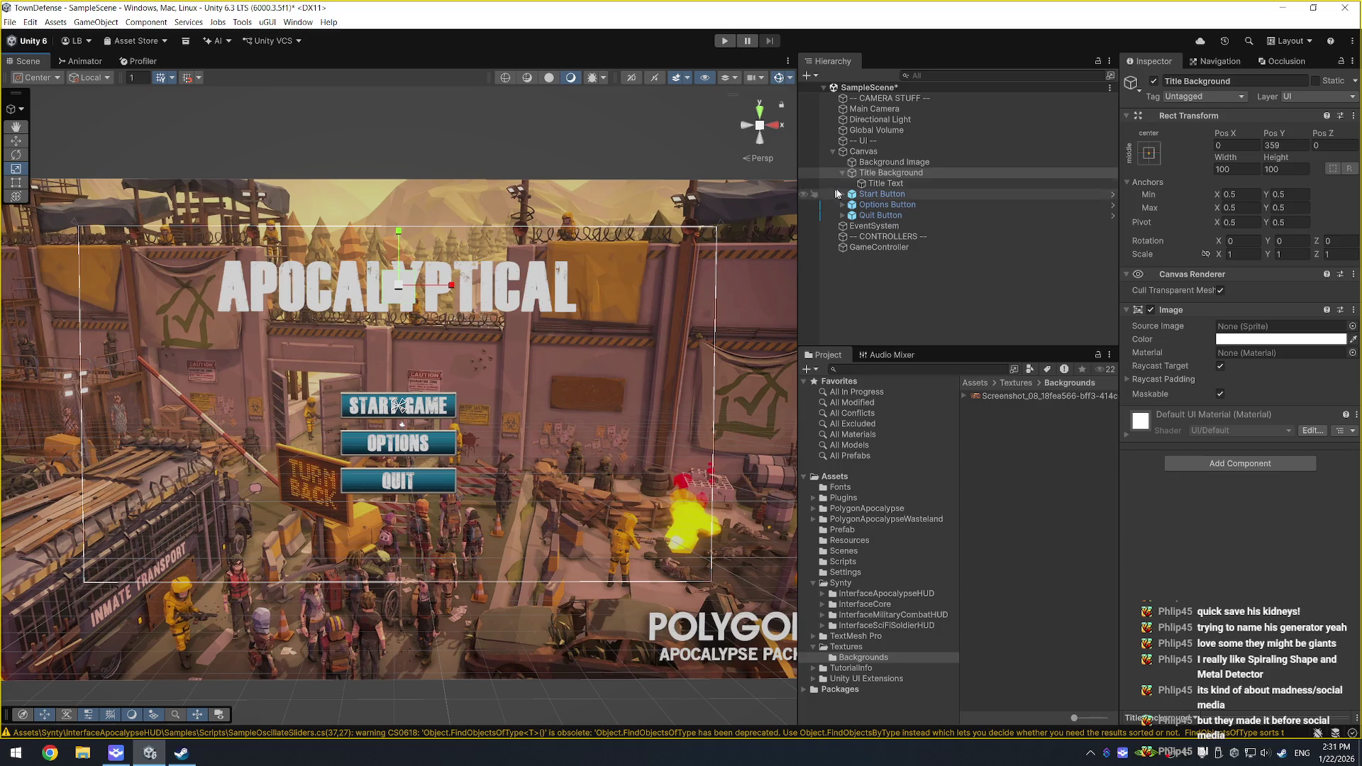
drag(886, 184, 883, 169)
mouse_move(451, 287)
mouse_down()
mouse_move(1206, 285)
mouse_move(1041, 285)
mouse_up()
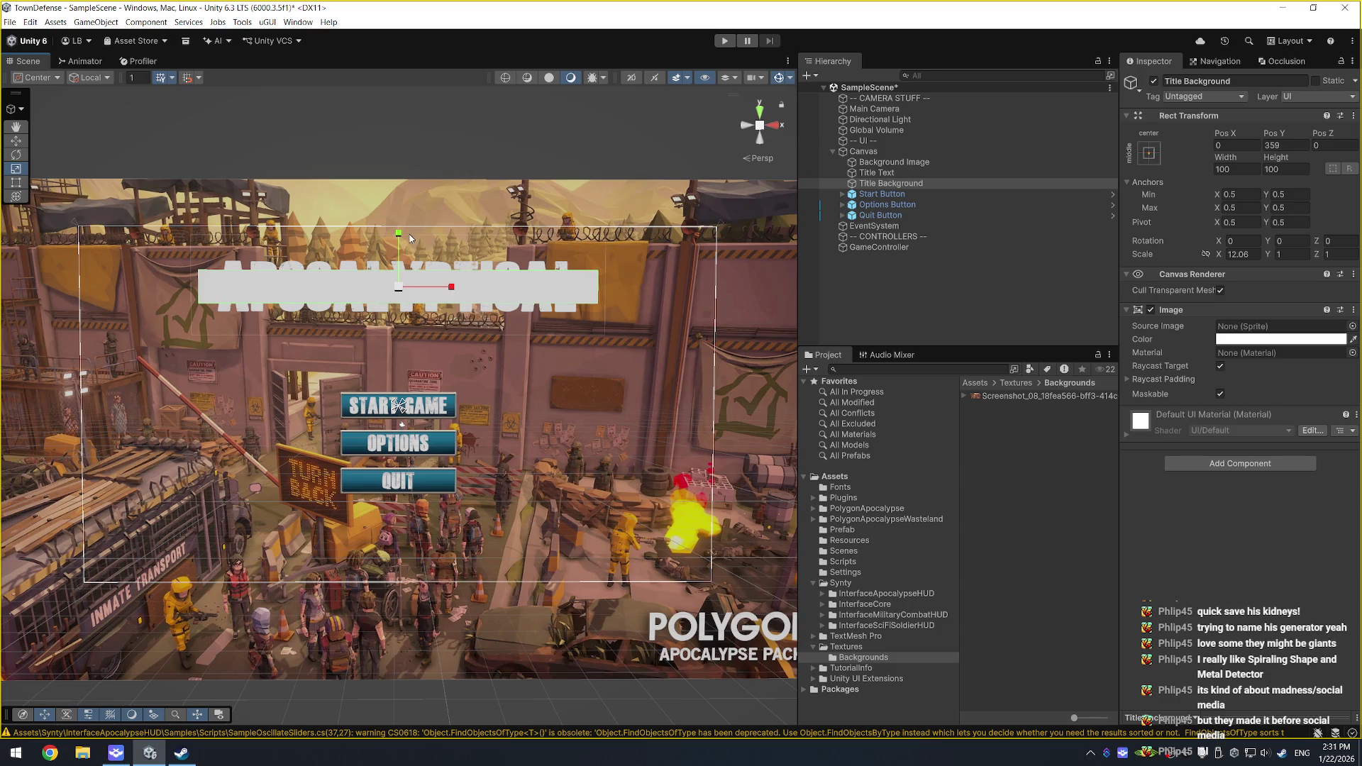
drag(401, 236, 933, 189)
click(1352, 326)
Step: Search for a 'background' sprite for the title bar, then cancel the choice
text(backgroun)
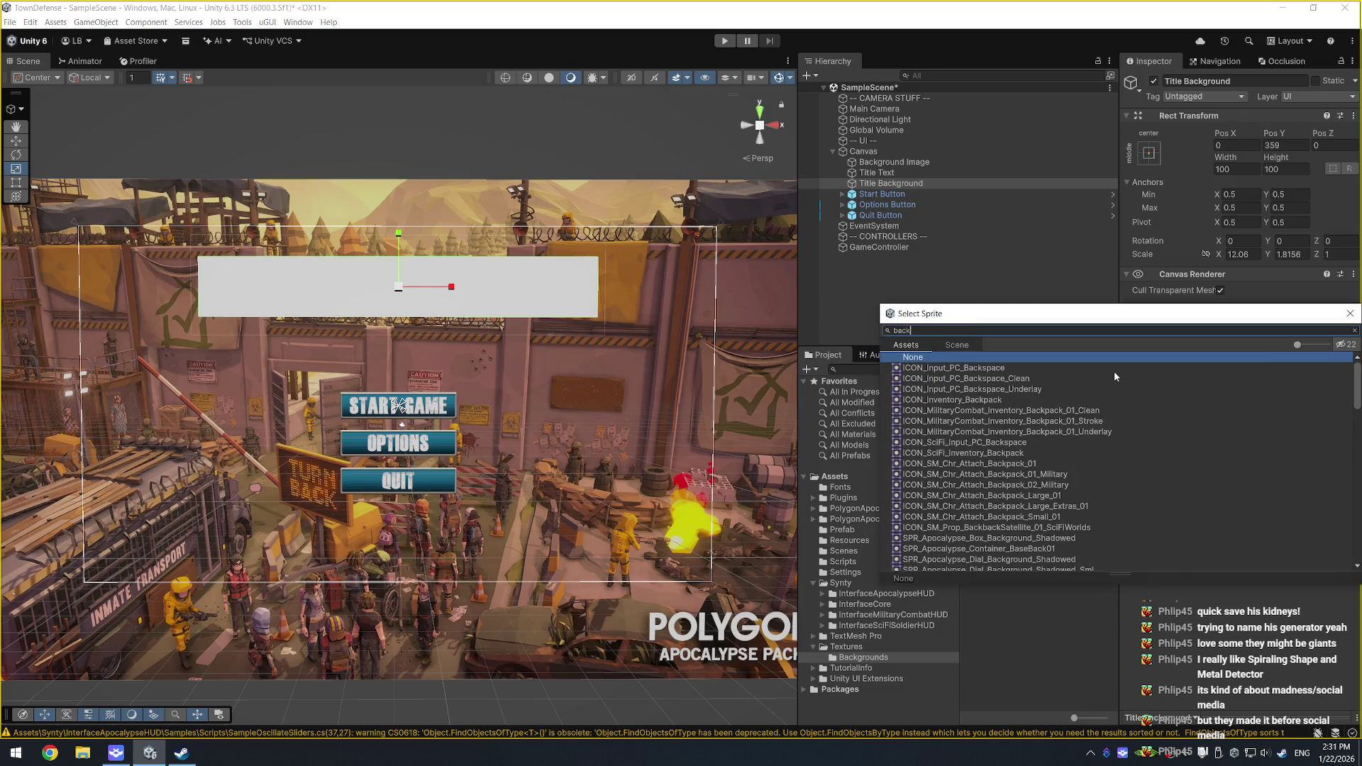
text(d)
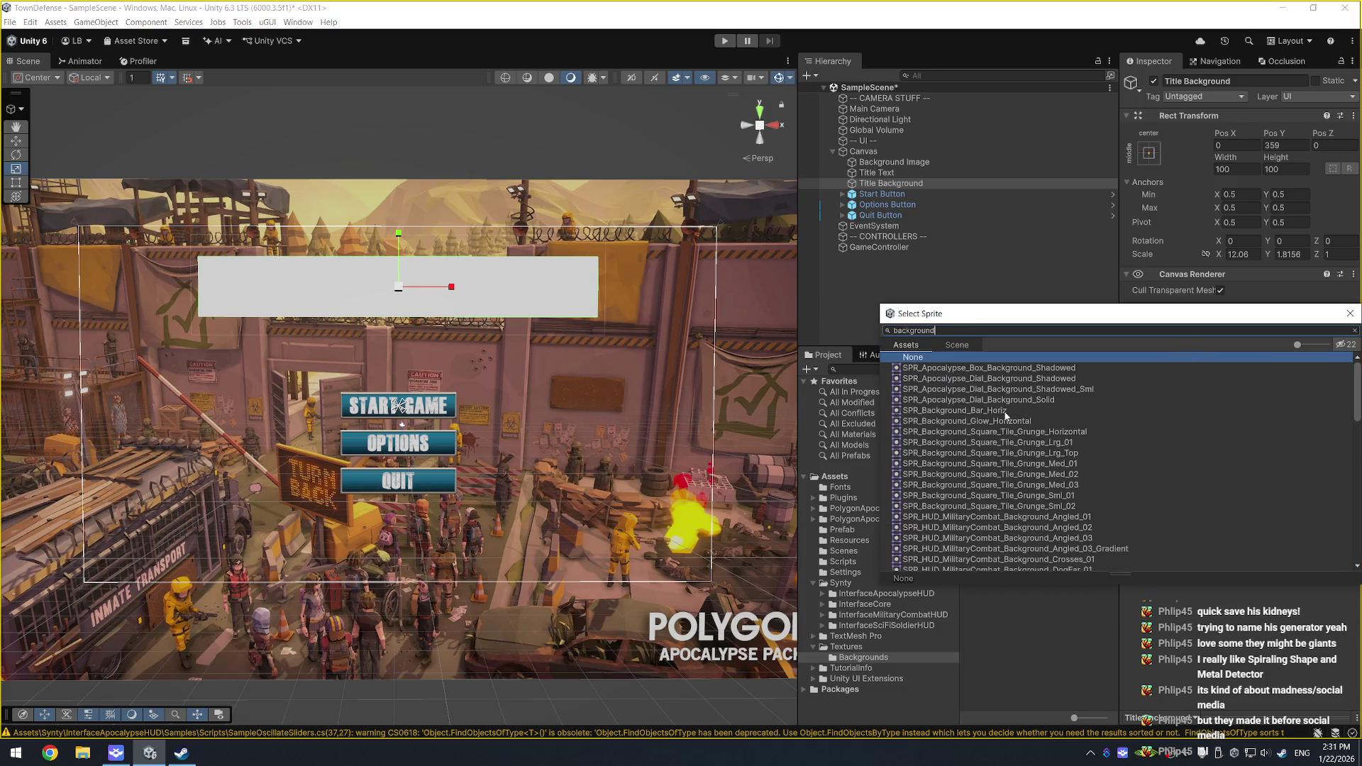
scroll(1030, 409, down, 5)
scroll(1030, 409, down, 15)
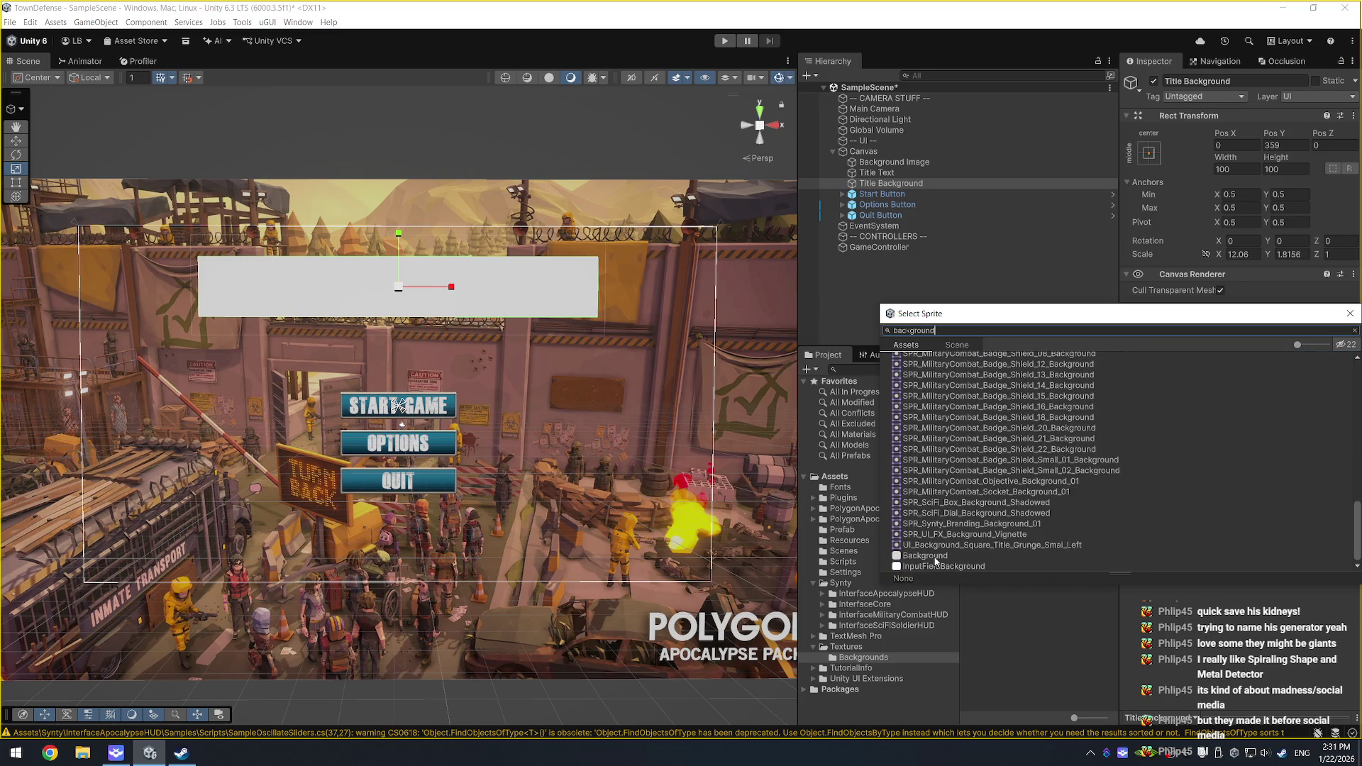
click(935, 557)
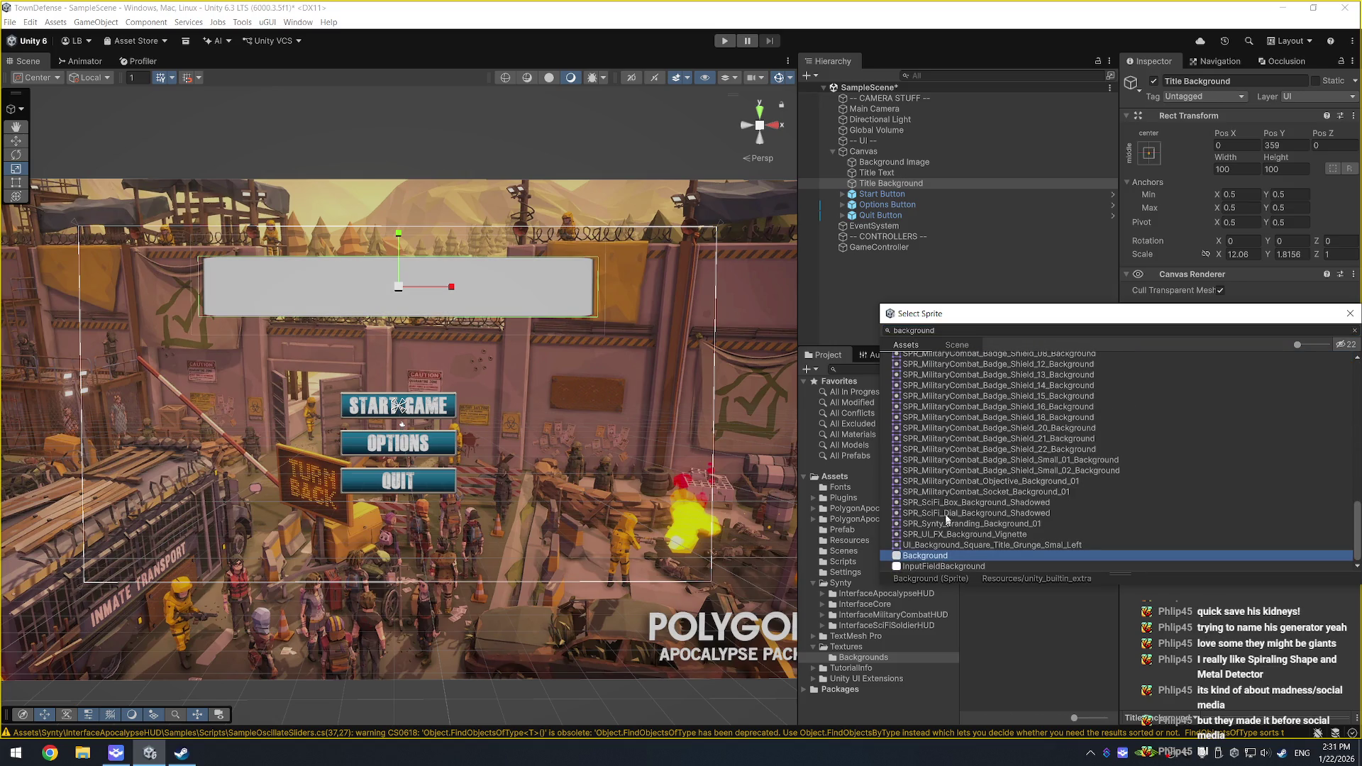
key(Escape)
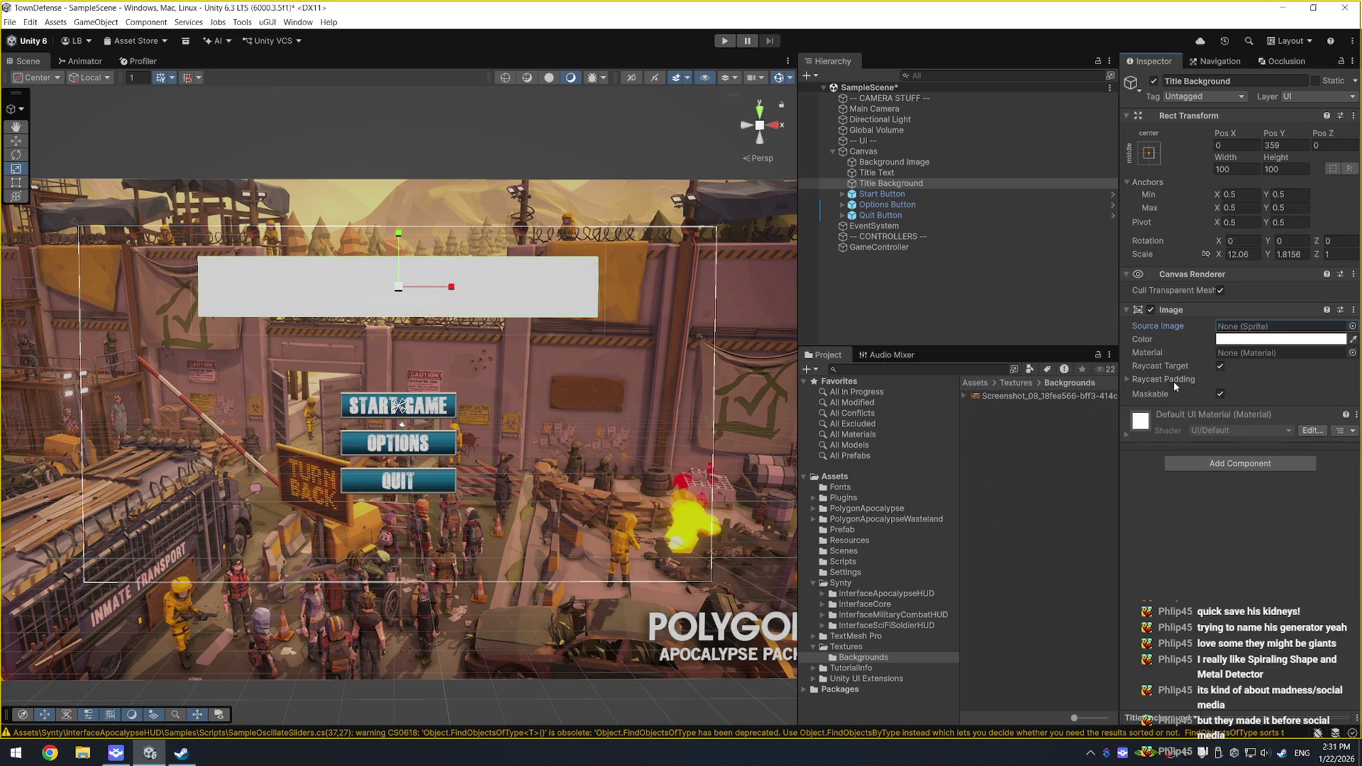
Step: Tint Title Background dark grey at about 0.95 alpha and put Title Text back under it
click(1330, 341)
drag(1253, 426, 1177, 437)
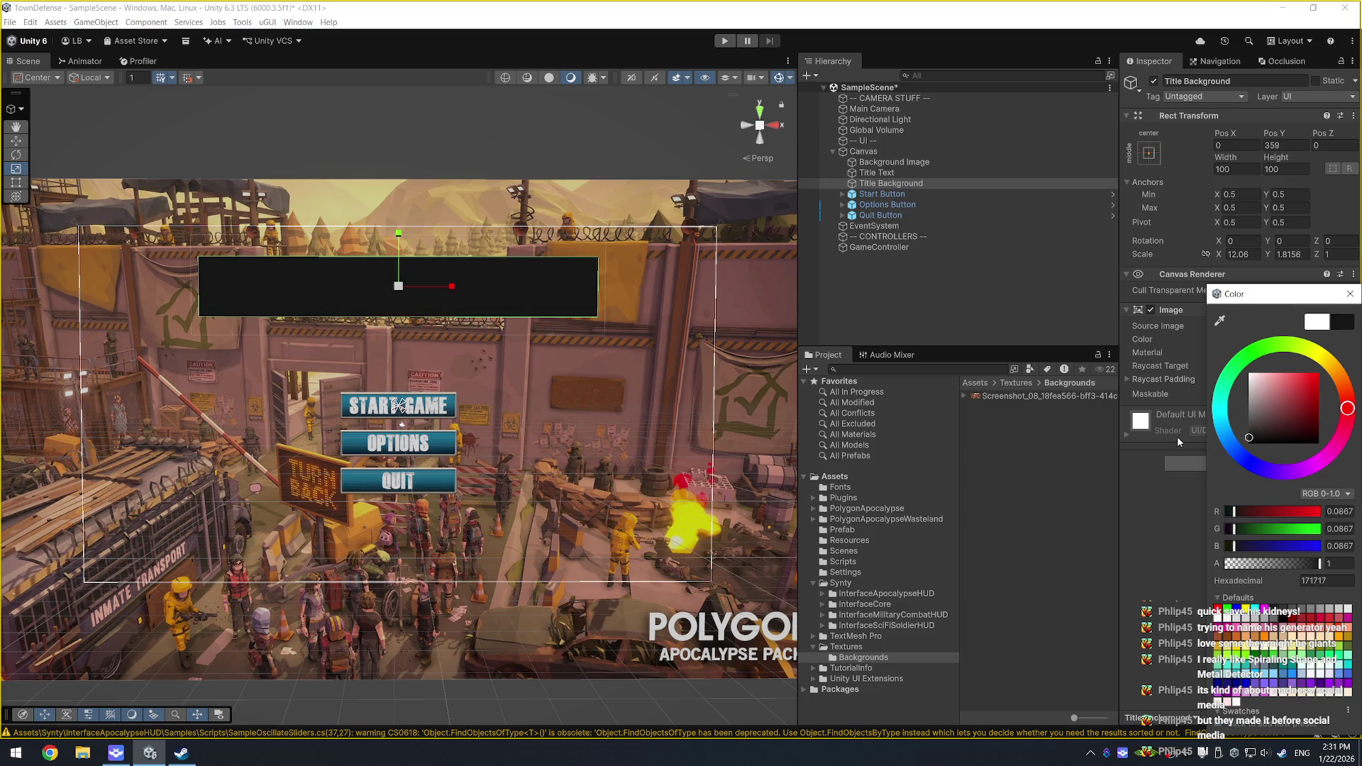
click(1279, 563)
drag(1279, 563, 1315, 563)
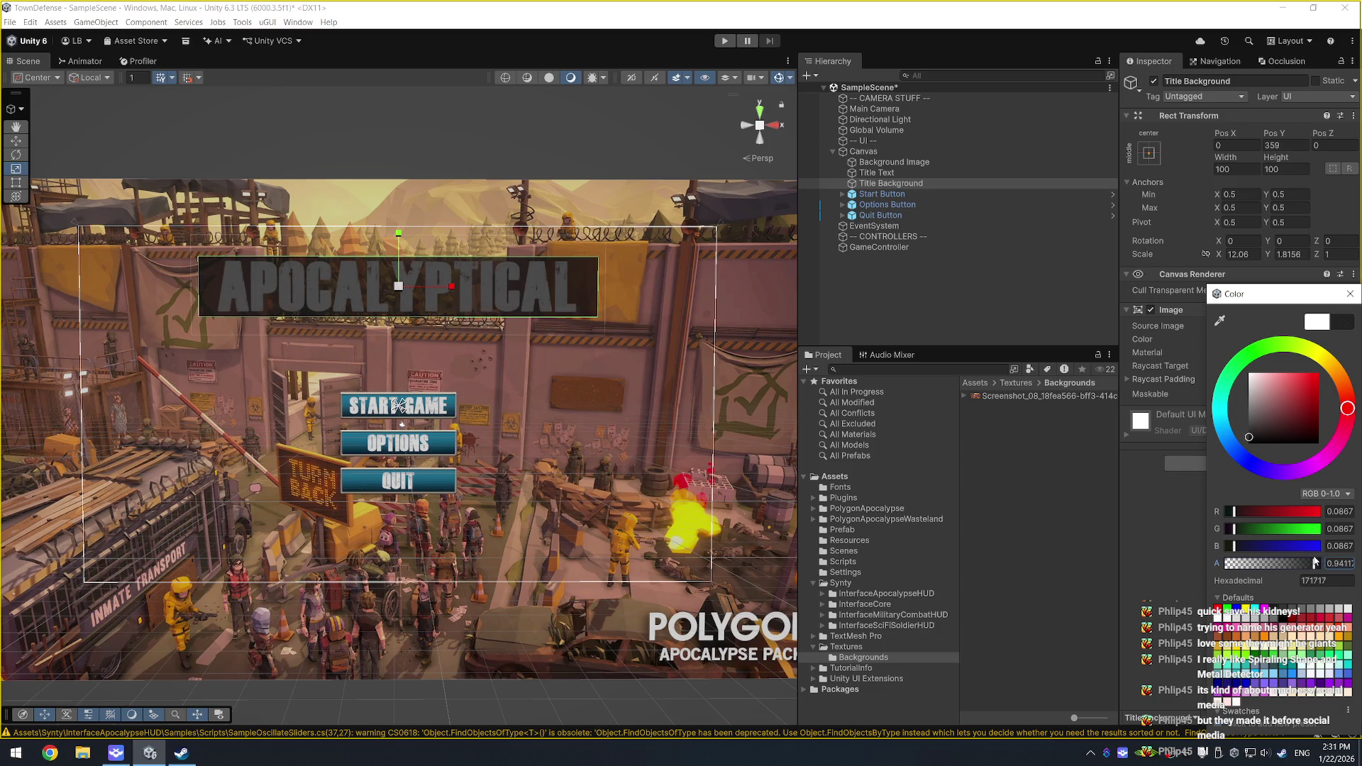
click(1350, 294)
drag(878, 174, 889, 187)
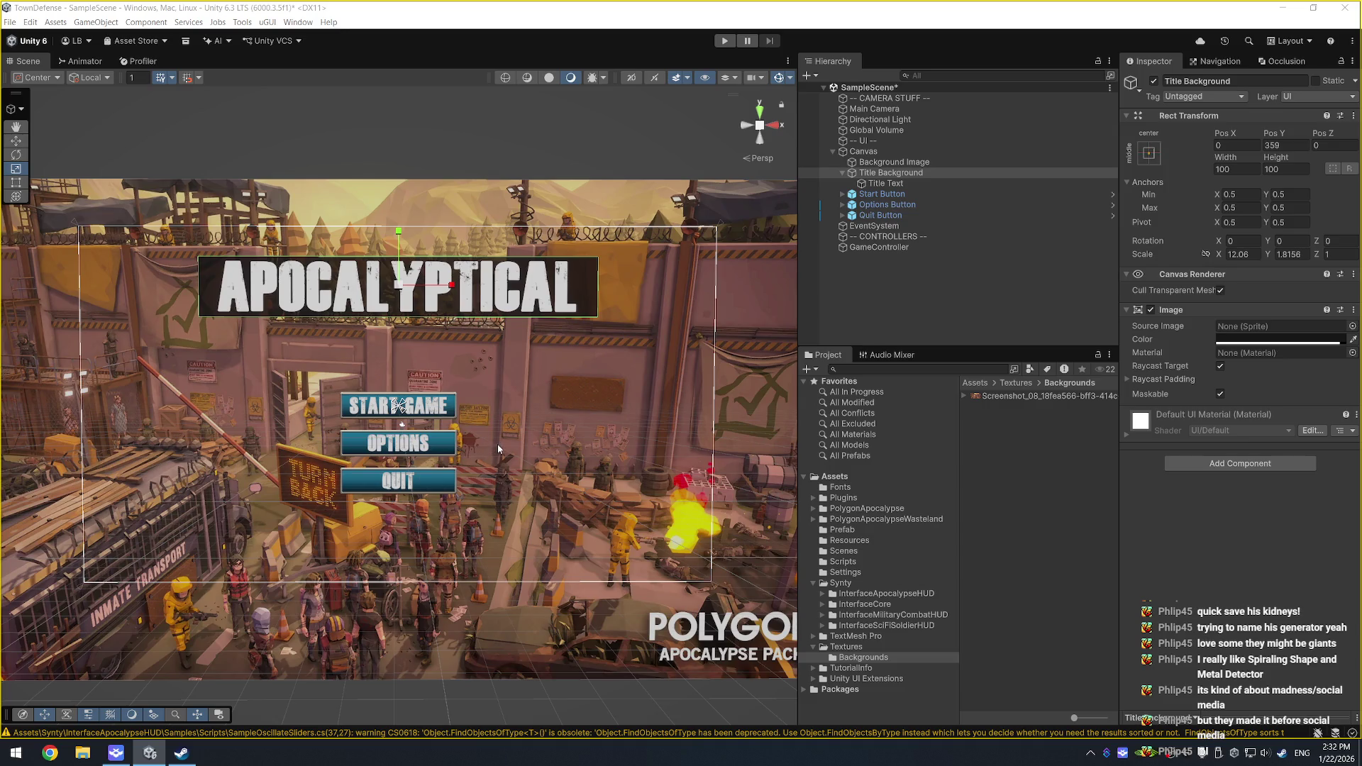
Step: Scale the Background Image up to fill the canvas and save the scene
click(917, 161)
drag(398, 434, 387, 437)
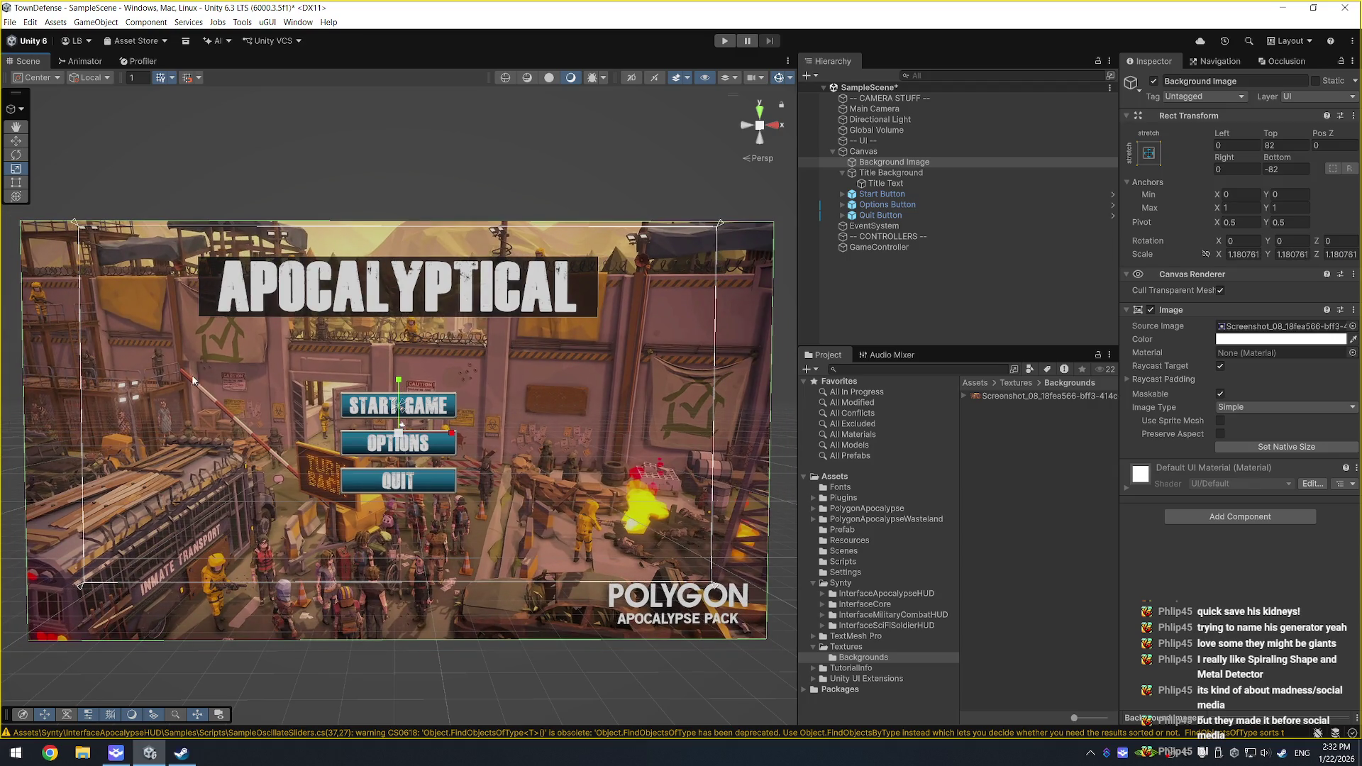
key(ctrl+s)
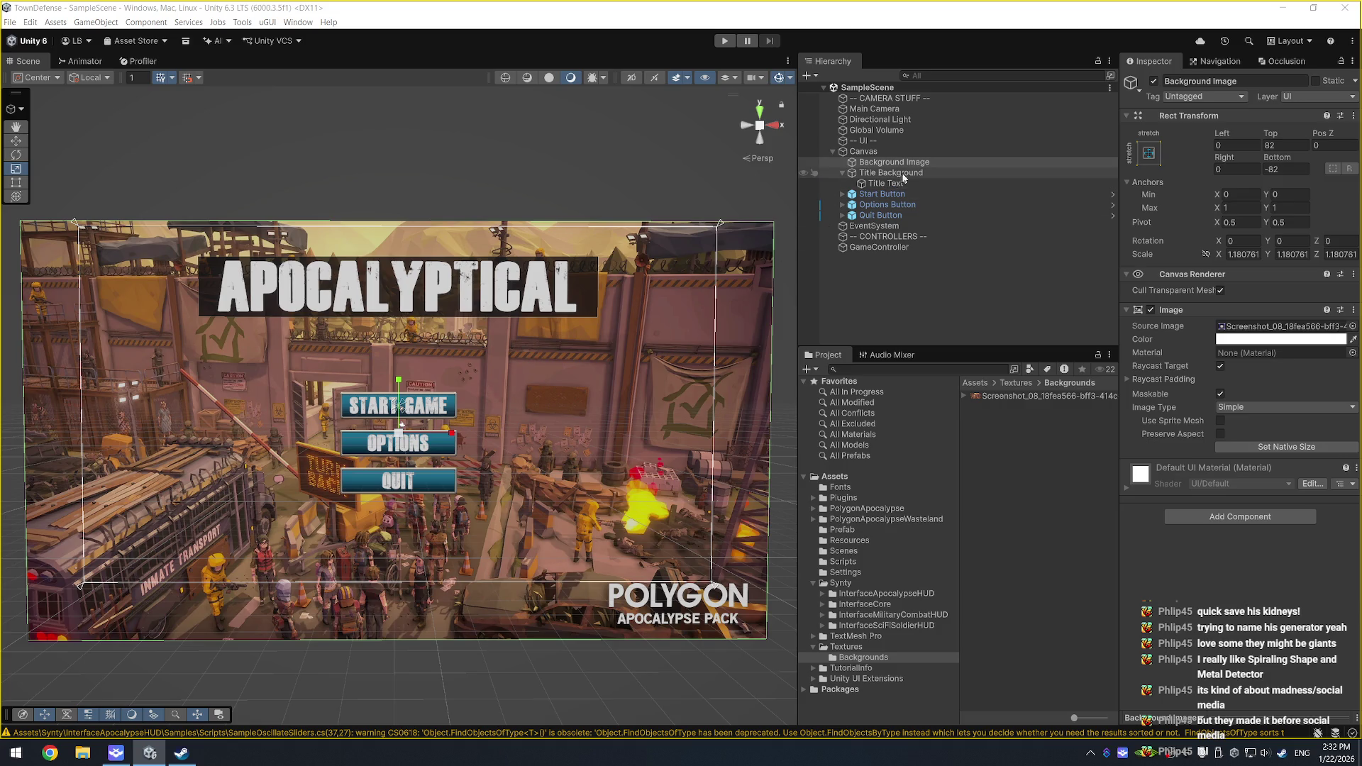
Step: Create an empty GameObject in the scene and start naming it MainMenuController
click(867, 215)
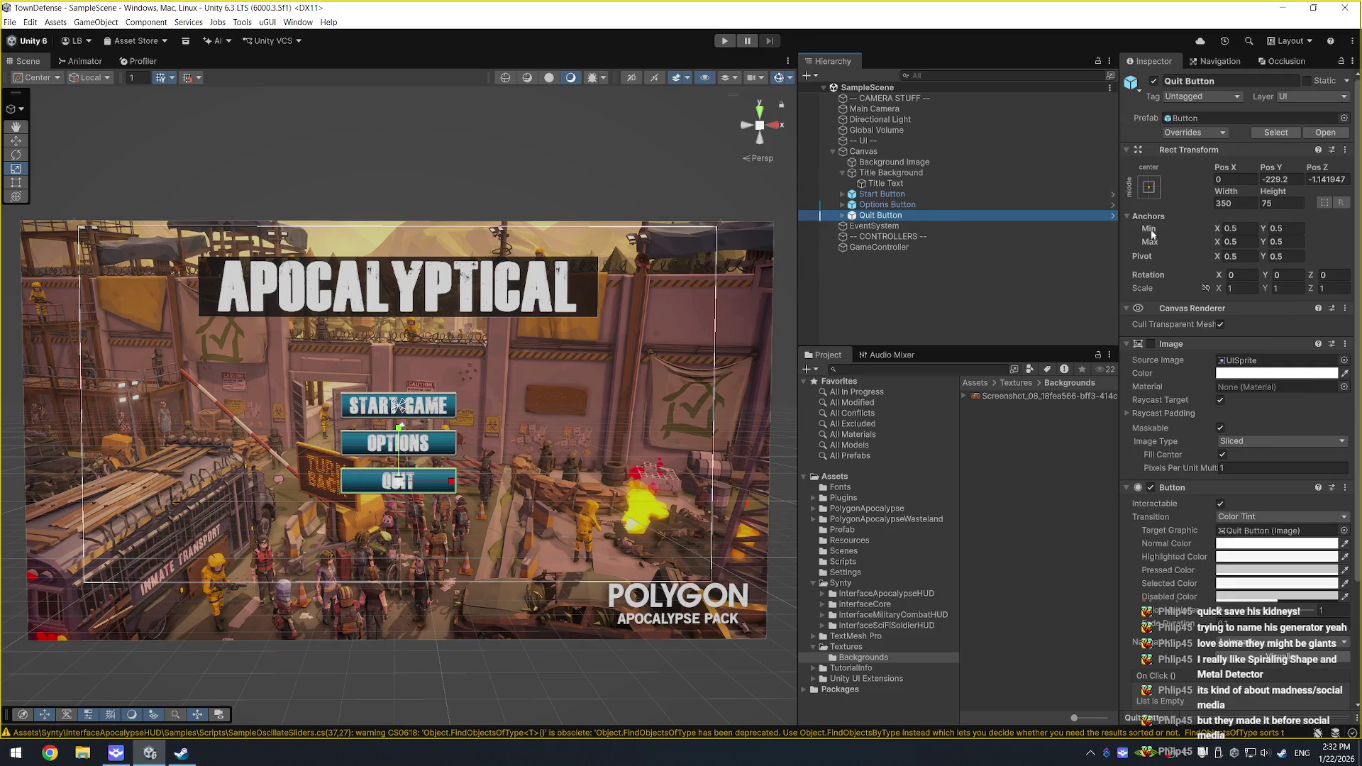
scroll(1170, 542, down, 4)
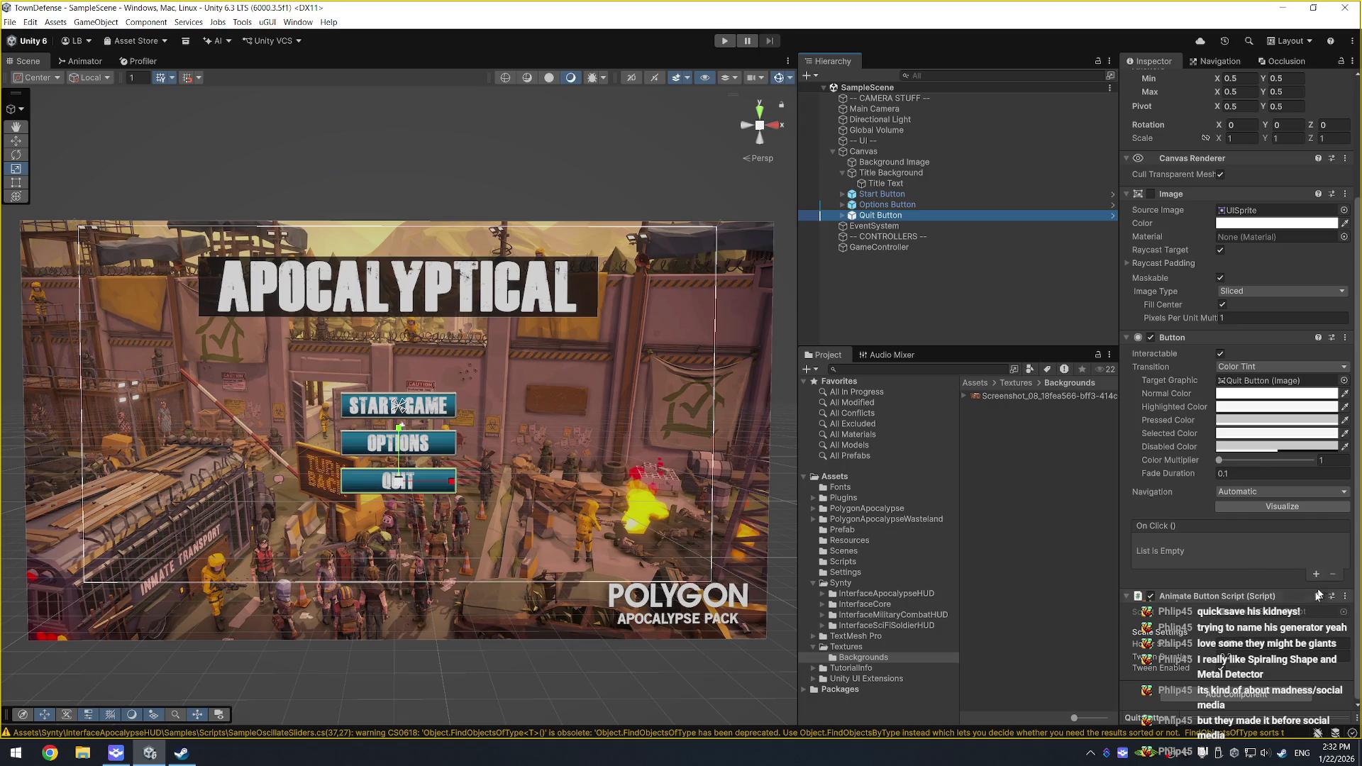
scroll(1160, 617, up, 5)
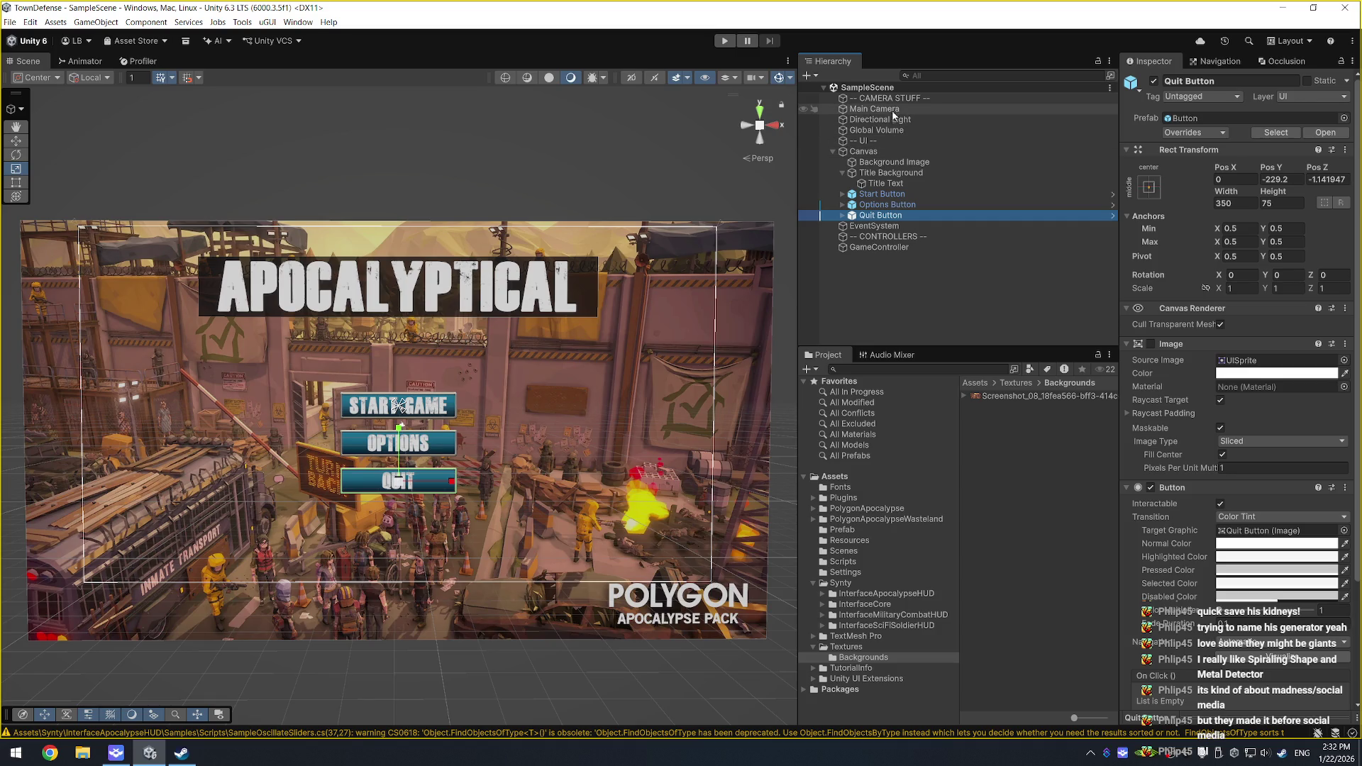
right_click(856, 267)
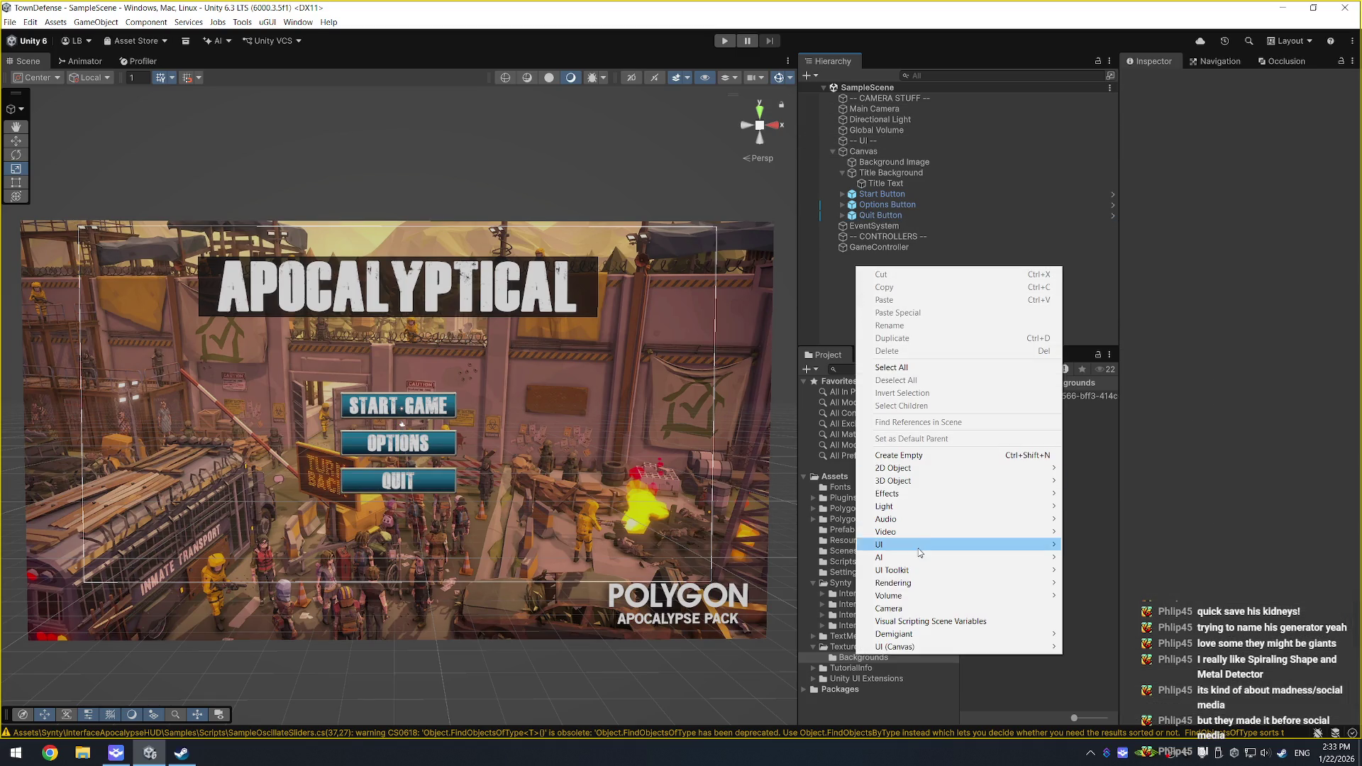
click(950, 458)
text(MainM)
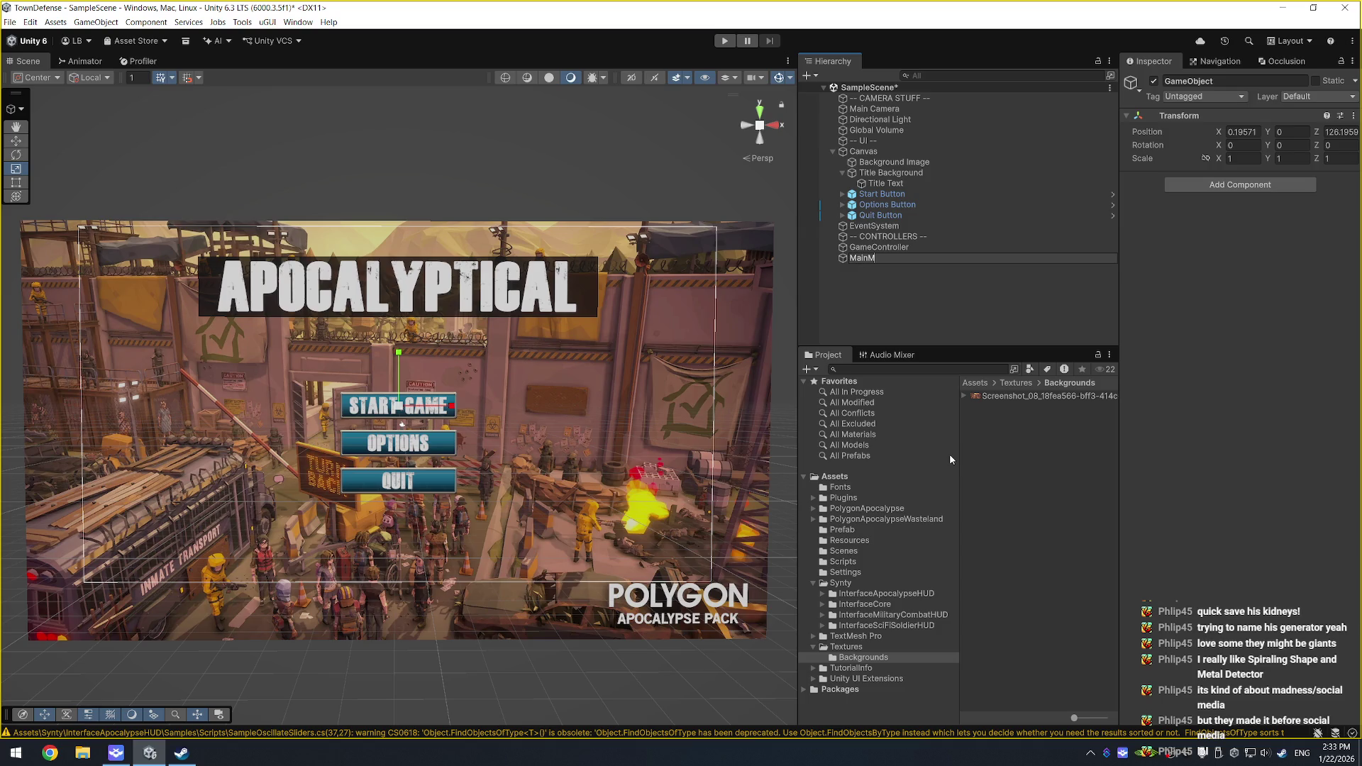
text(enuController)
Step: Confirm the MainMenuController name, then create, attach and save a new MainMenuControllerScript
key(Return)
click(1264, 186)
text(MainMenuControll)
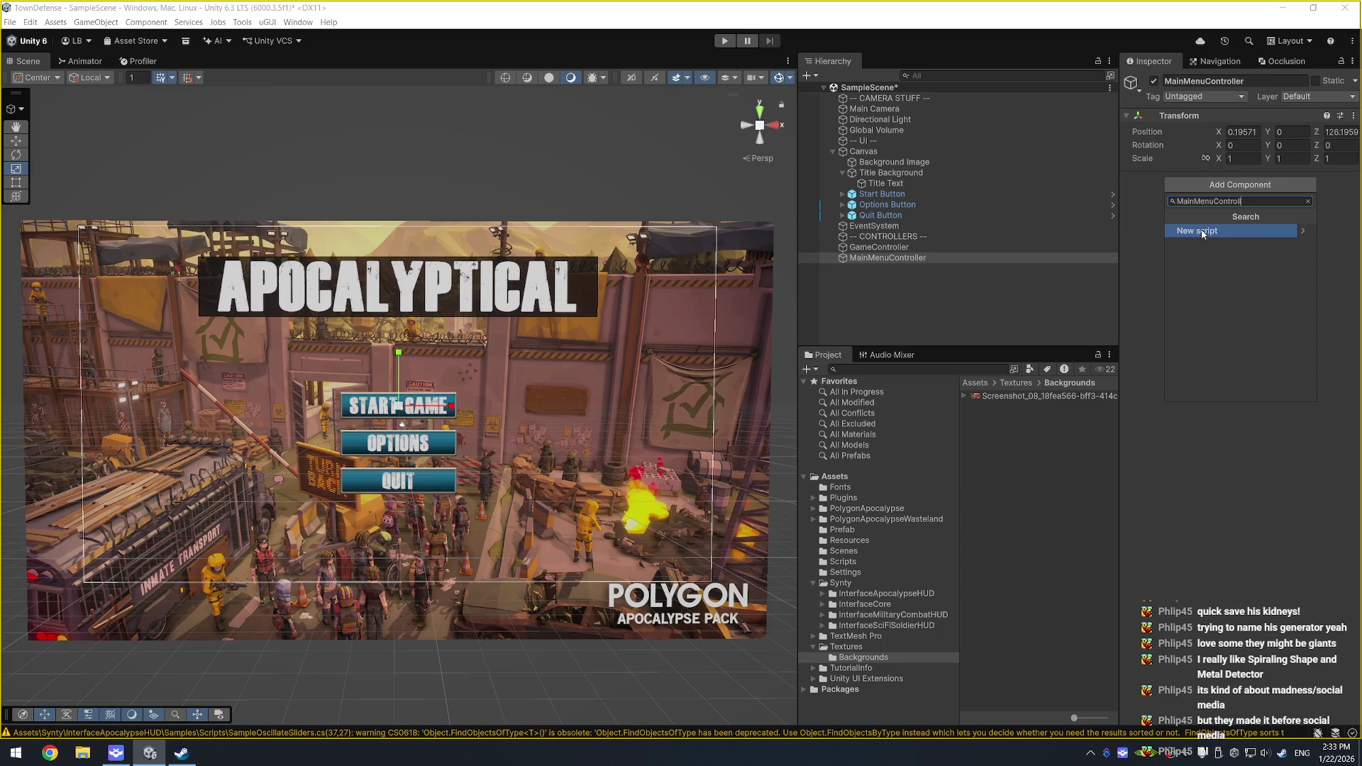
text(erScript)
click(1202, 232)
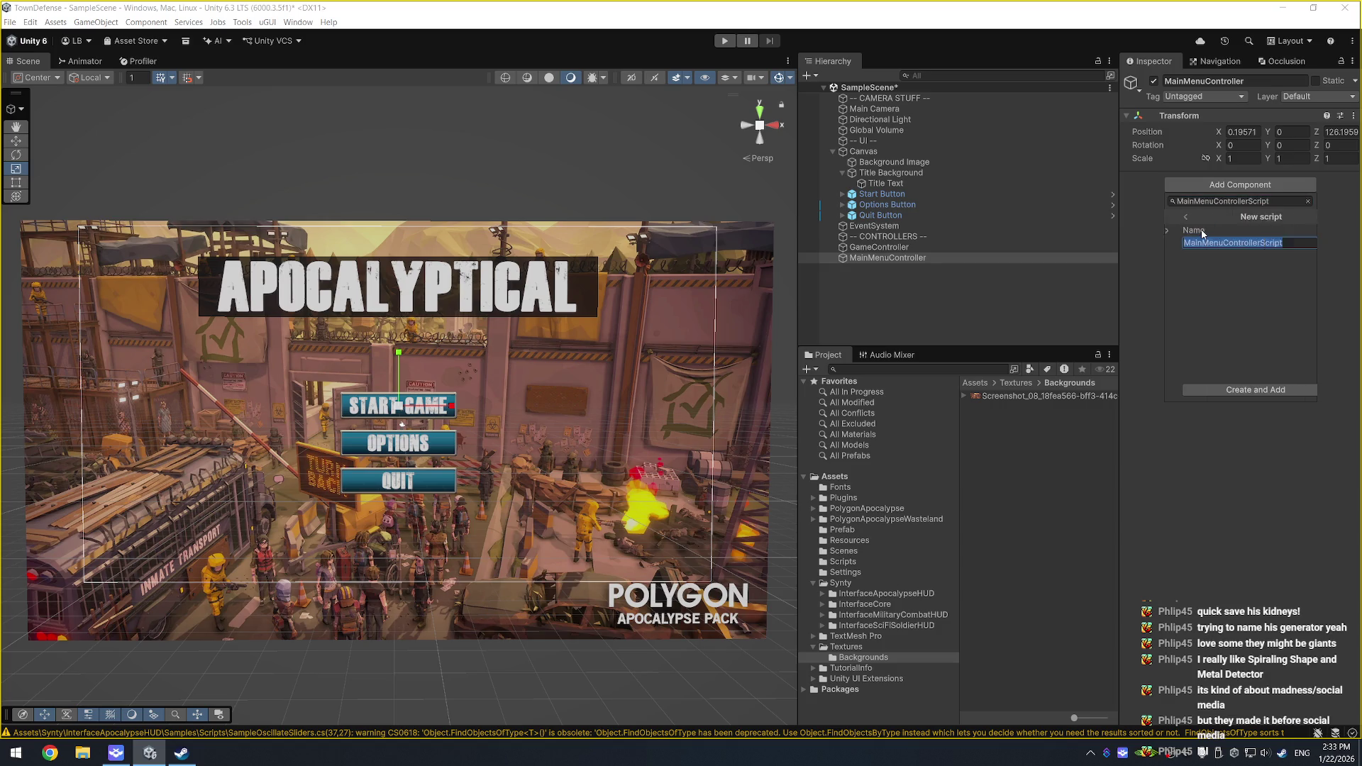
click(1222, 390)
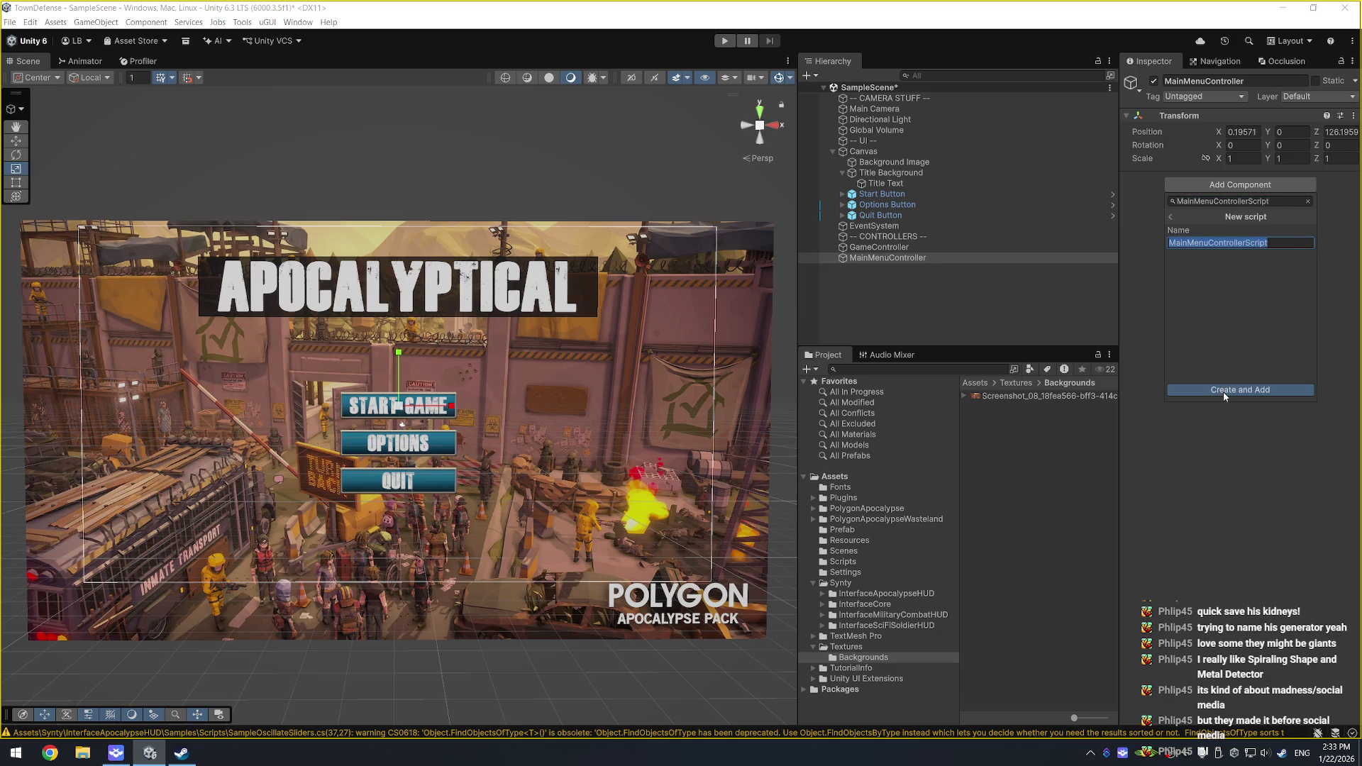
click(544, 388)
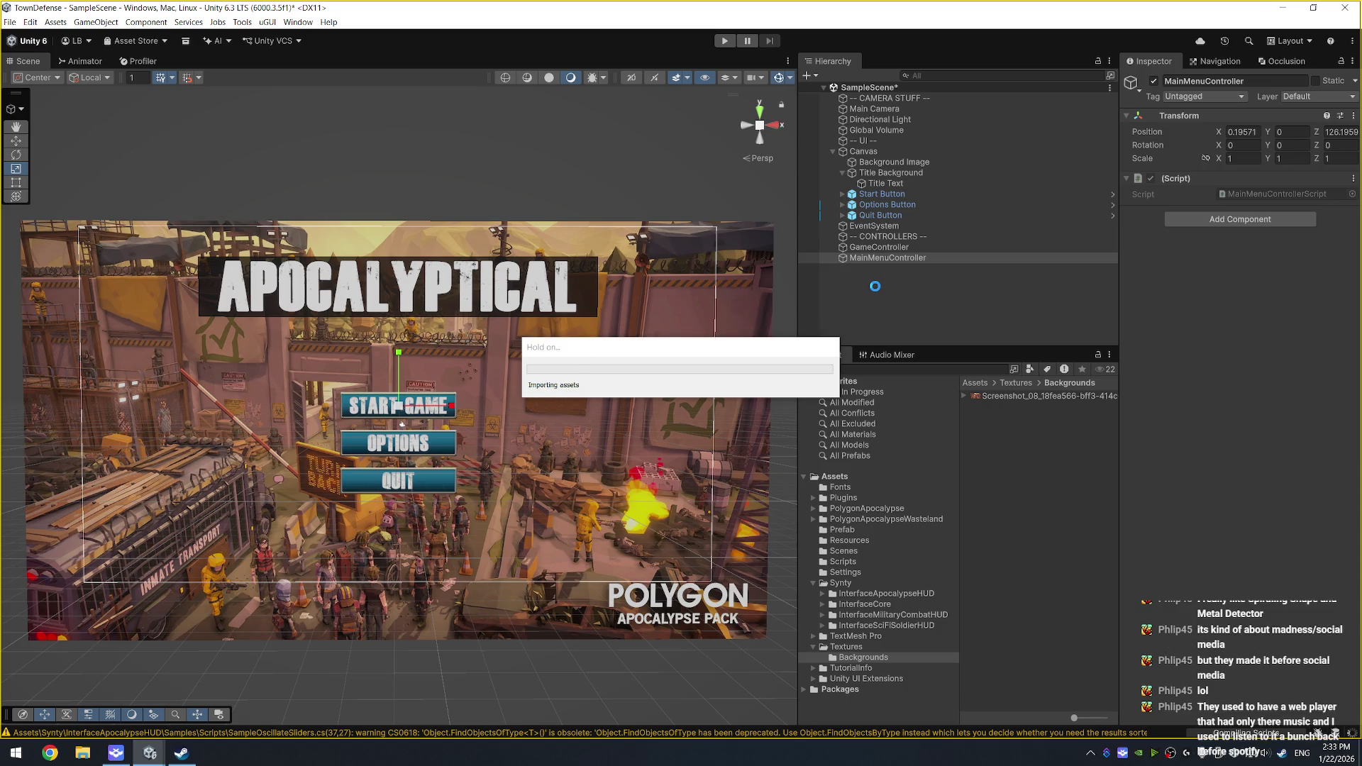
click(876, 287)
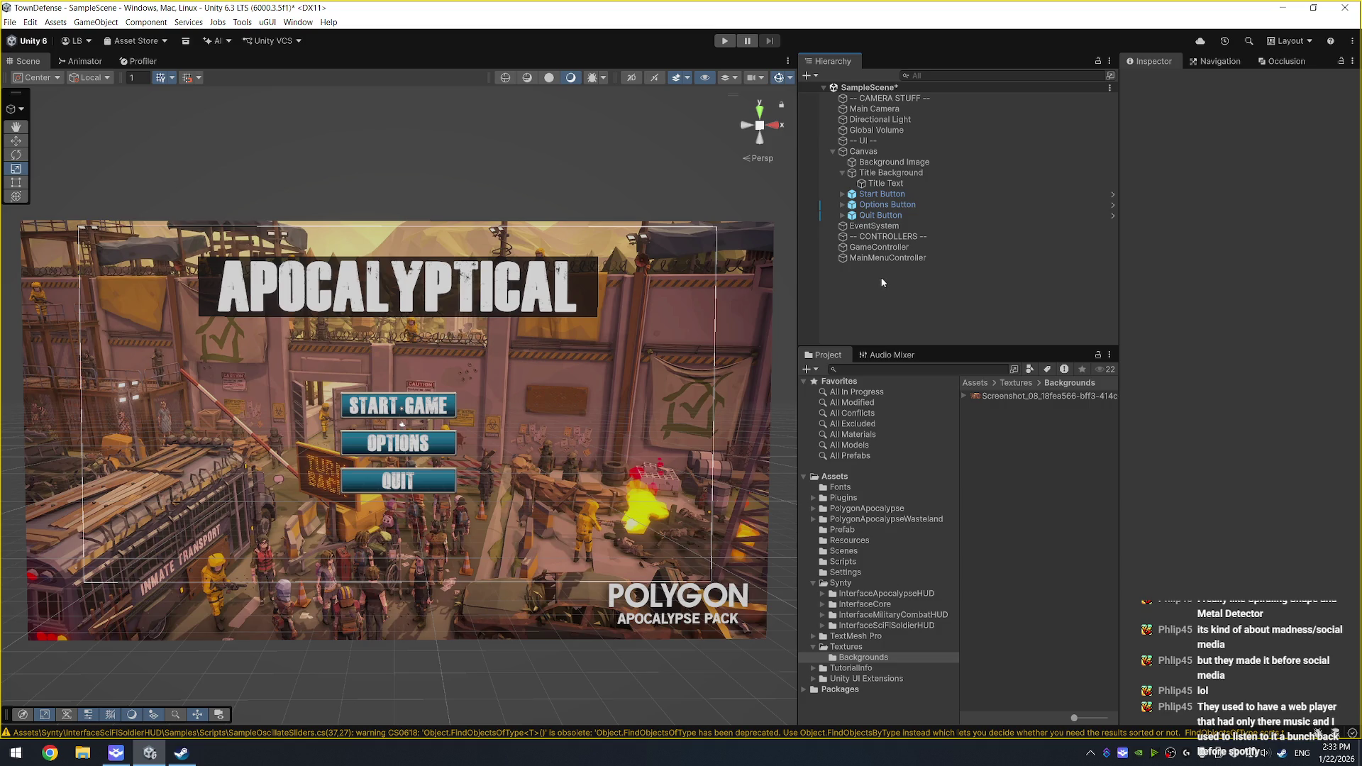
right_click(876, 151)
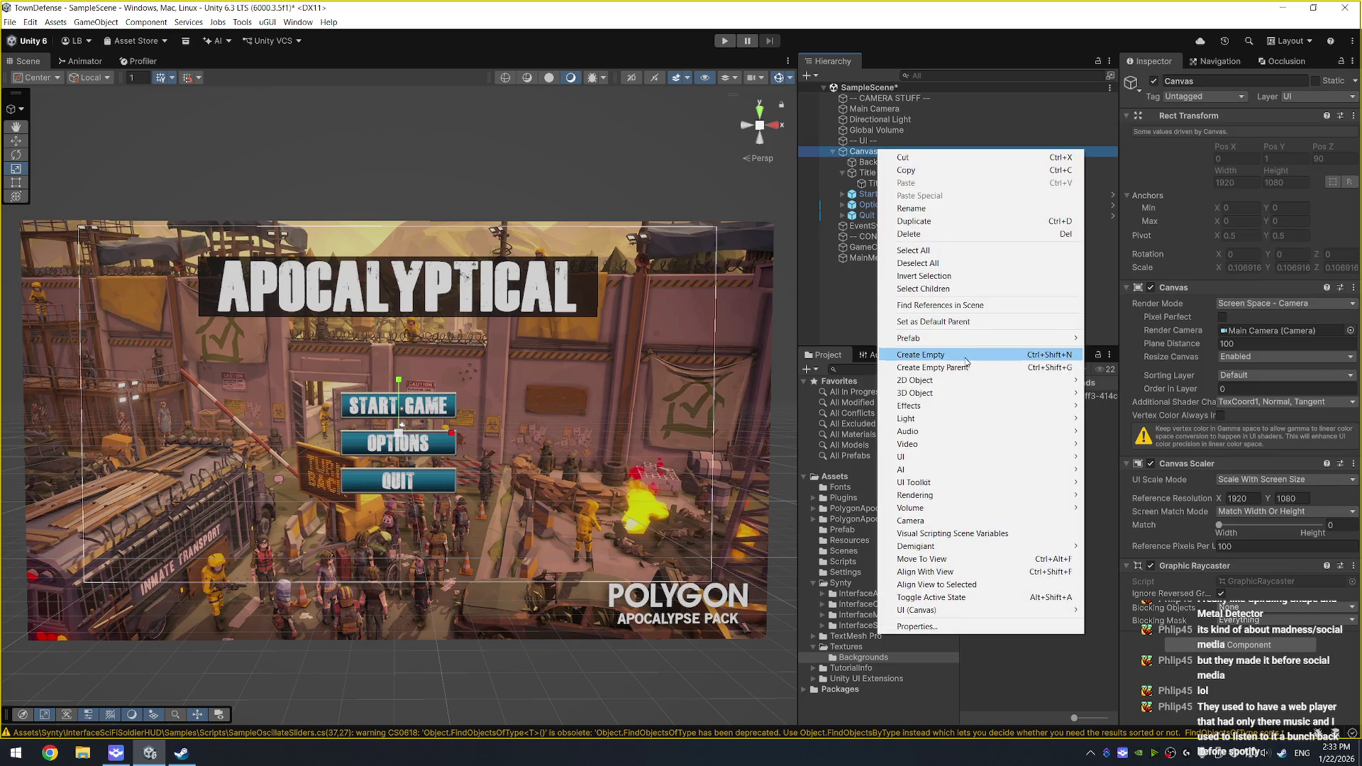
Step: Add a new Panel under the Canvas and drag its anchors toward mid-canvas
mouse_move(962, 460)
mouse_move(1134, 460)
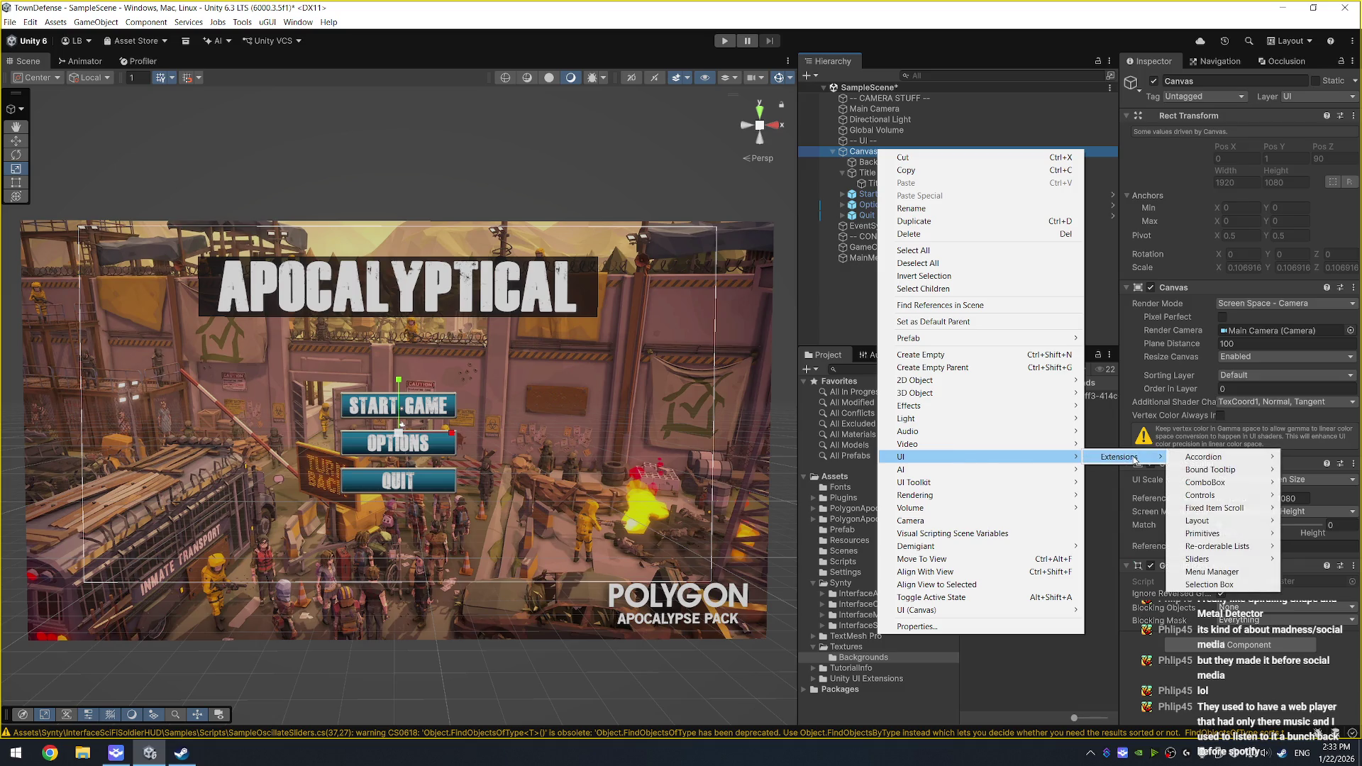
mouse_move(970, 614)
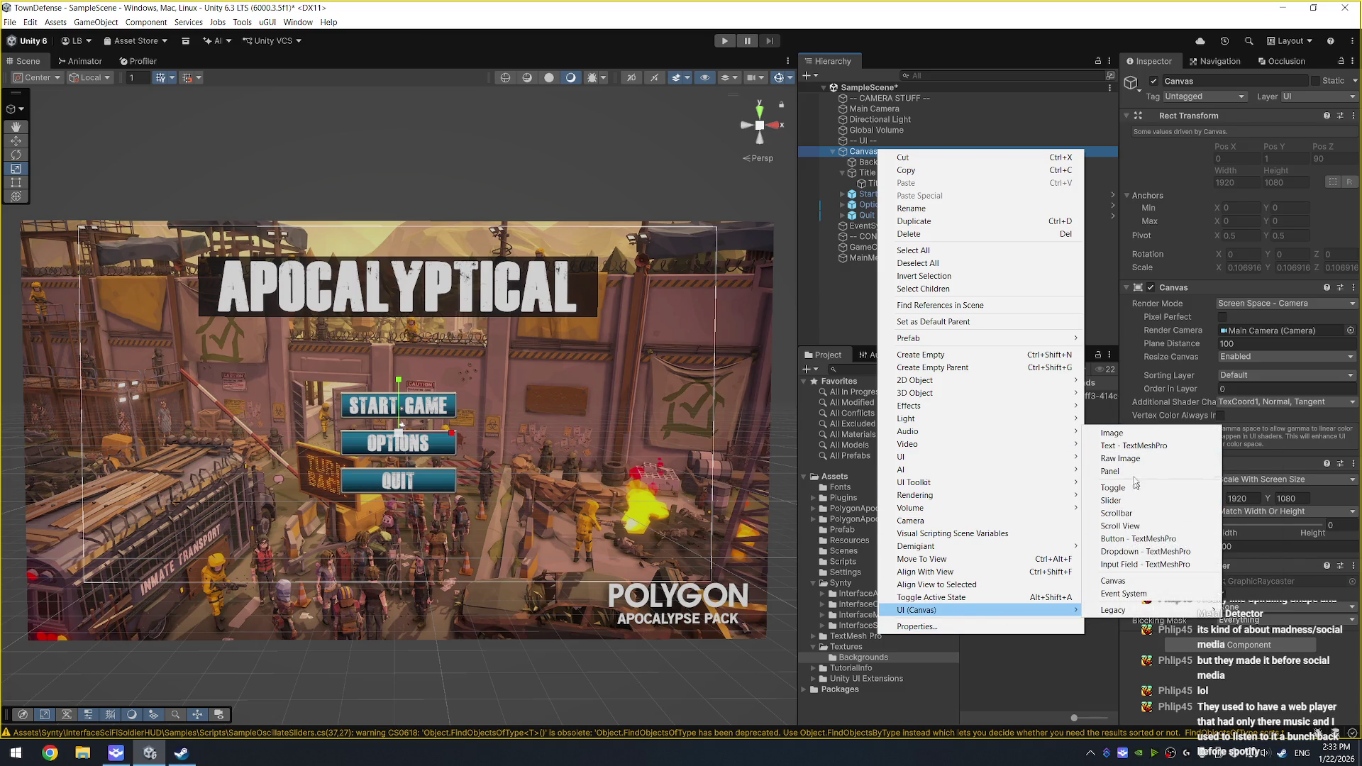
click(1134, 472)
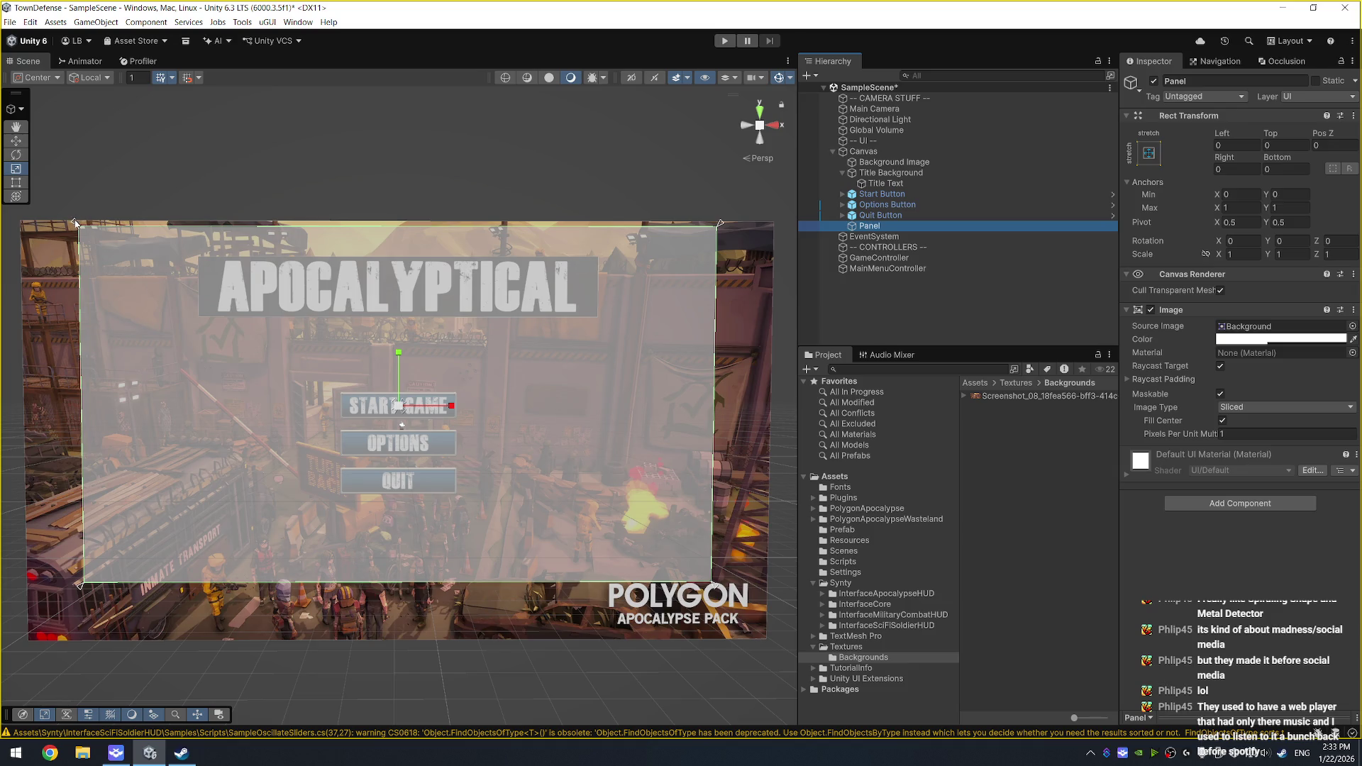
mouse_move(76, 225)
mouse_down()
mouse_move(547, 318)
mouse_move(508, 332)
mouse_up()
drag(715, 583, 579, 424)
Step: Set the panel's Left, Top, Right and Bottom offsets to 0
click(1241, 147)
text(0)
key(Tab)
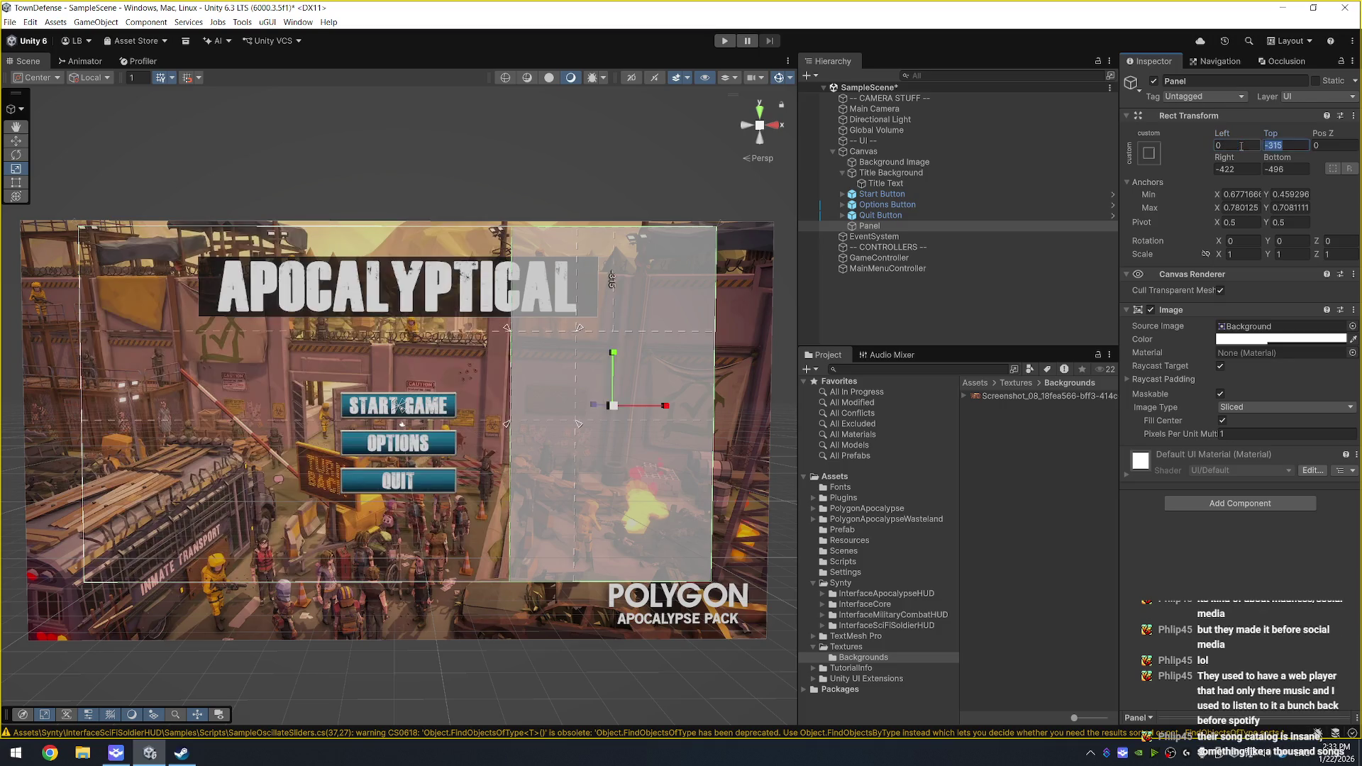
text(0)
key(Tab)
key(Tab)
text(0)
key(Tab)
text(00)
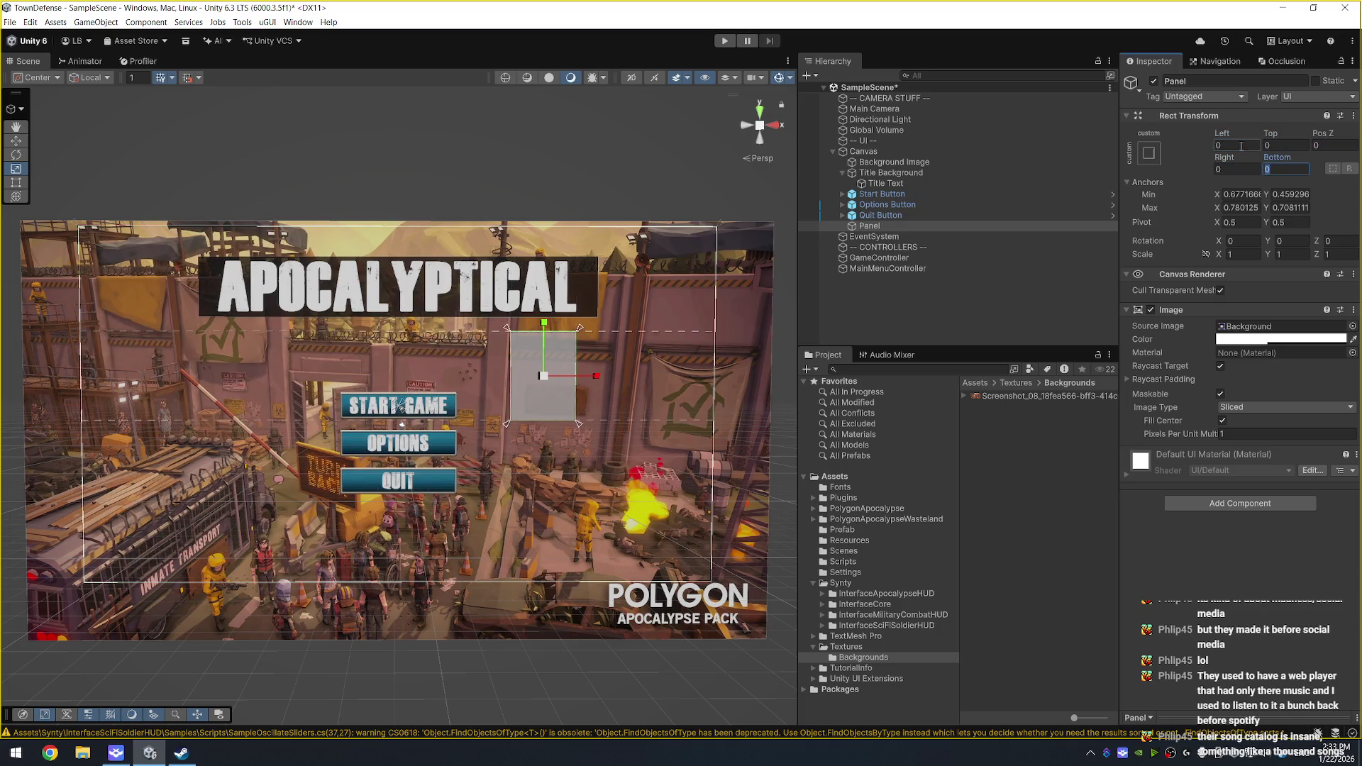
Step: Rename the Panel to 'UI Card'
click(880, 227)
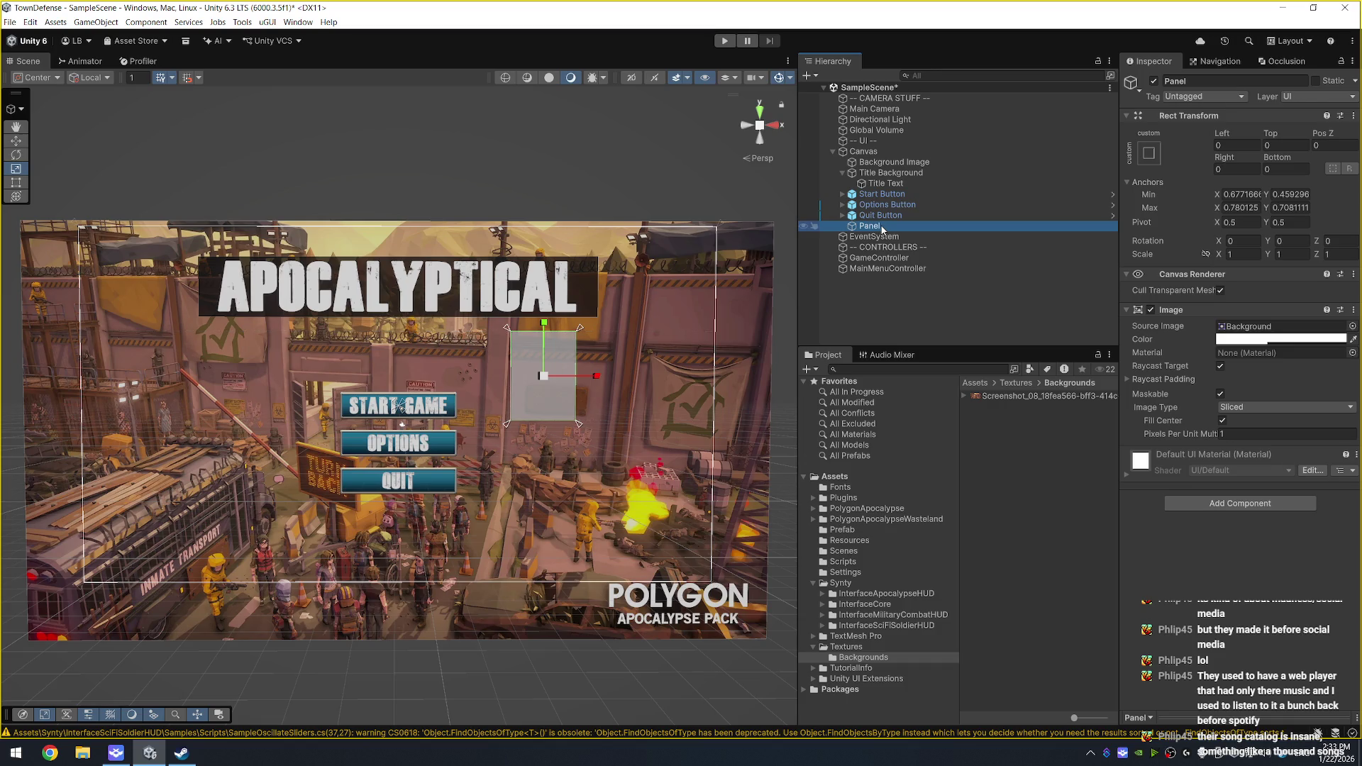
click(880, 226)
text(UI Card)
key(Return)
right_click(882, 229)
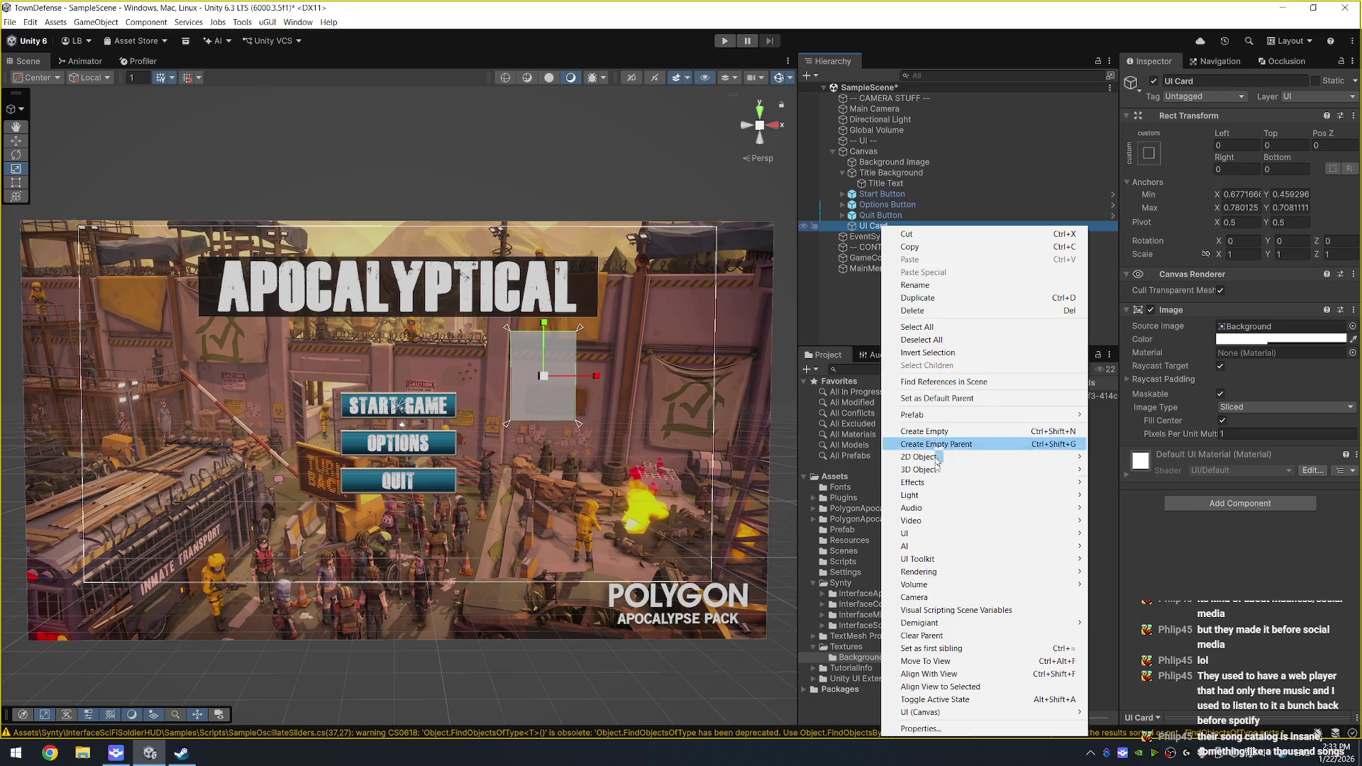
Step: Add an Image child under UI Card and name it 'Background'
mouse_move(961, 712)
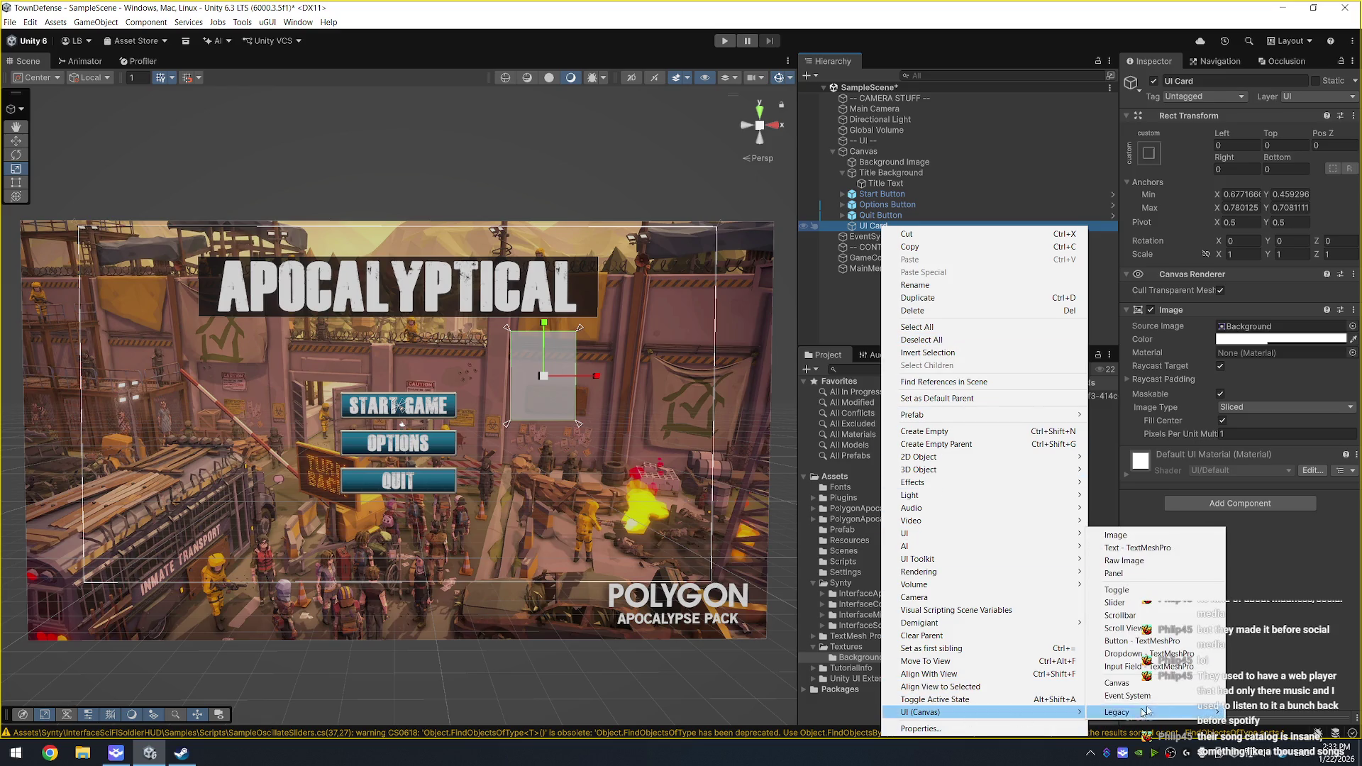
click(1186, 536)
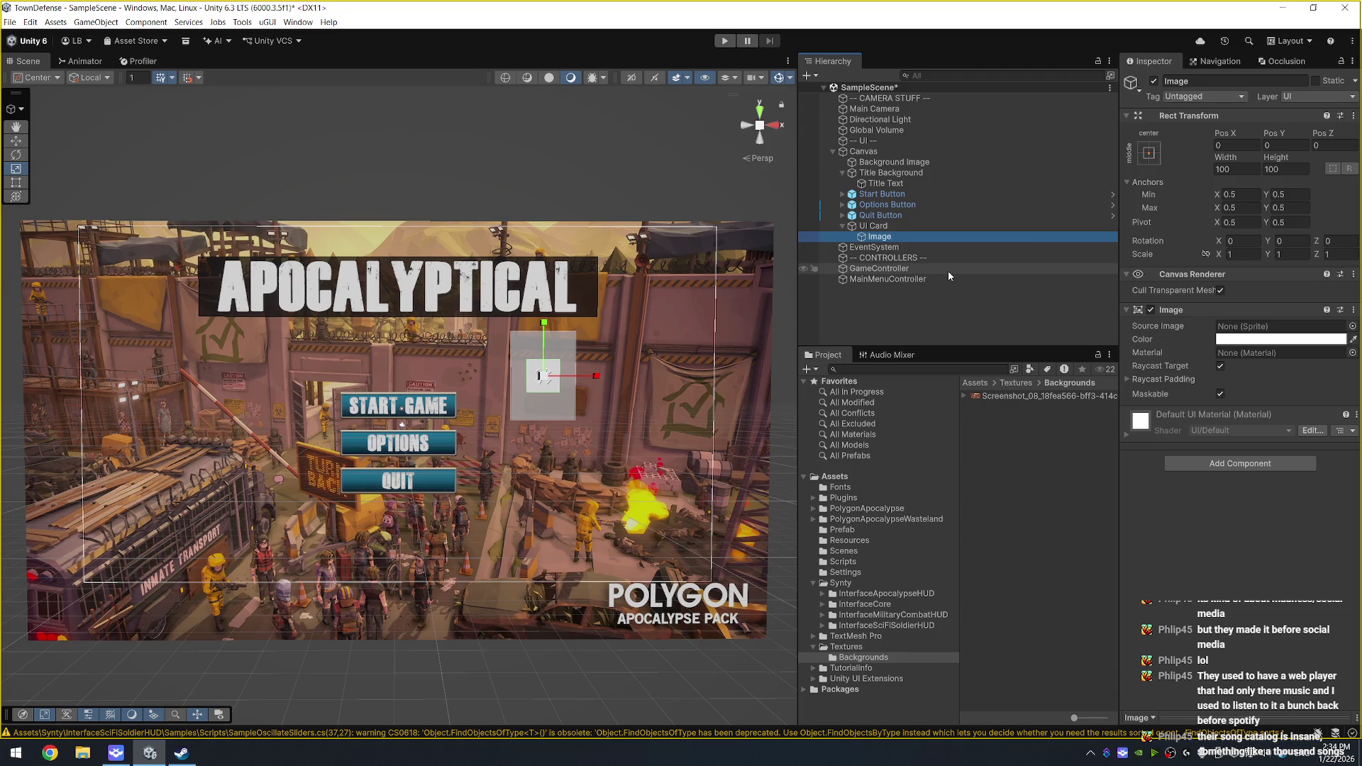
double_click(887, 237)
scroll(640, 324, down, 5)
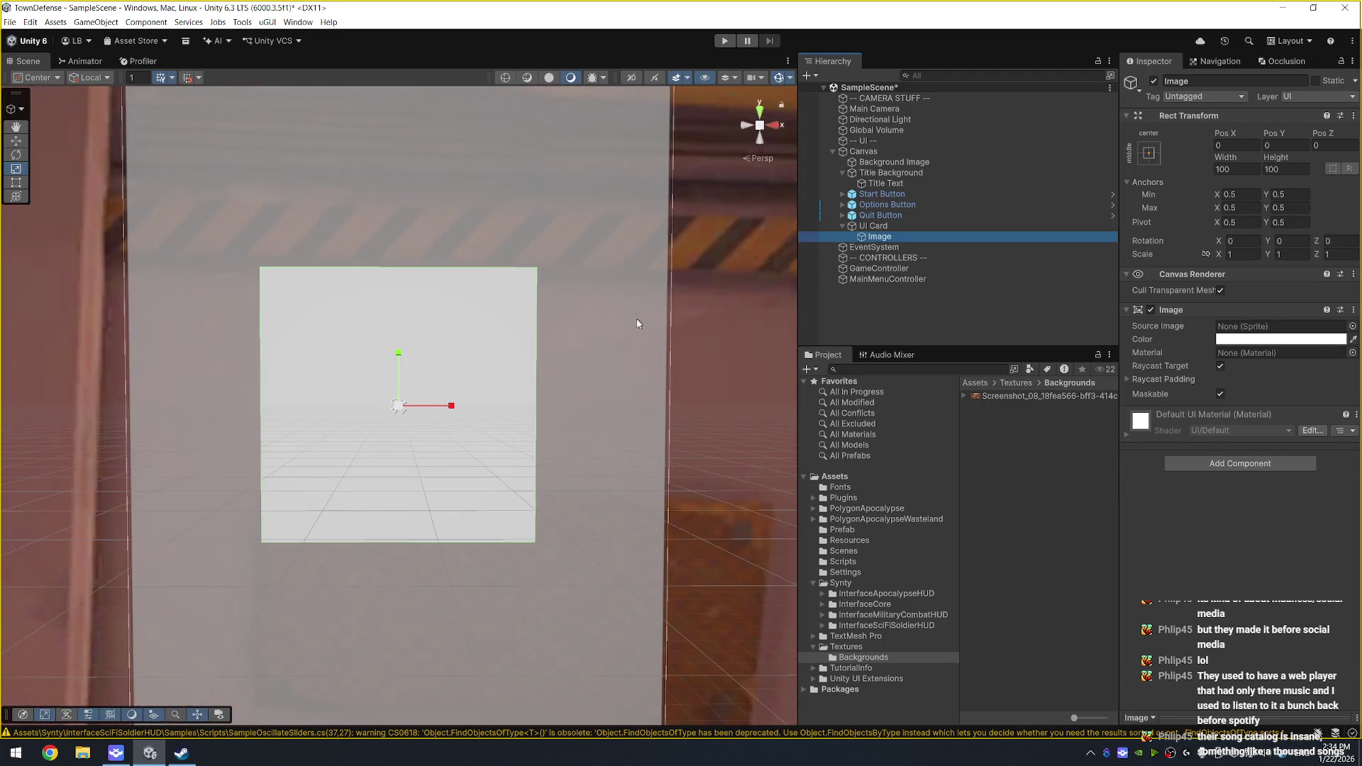
key(F2)
text(B)
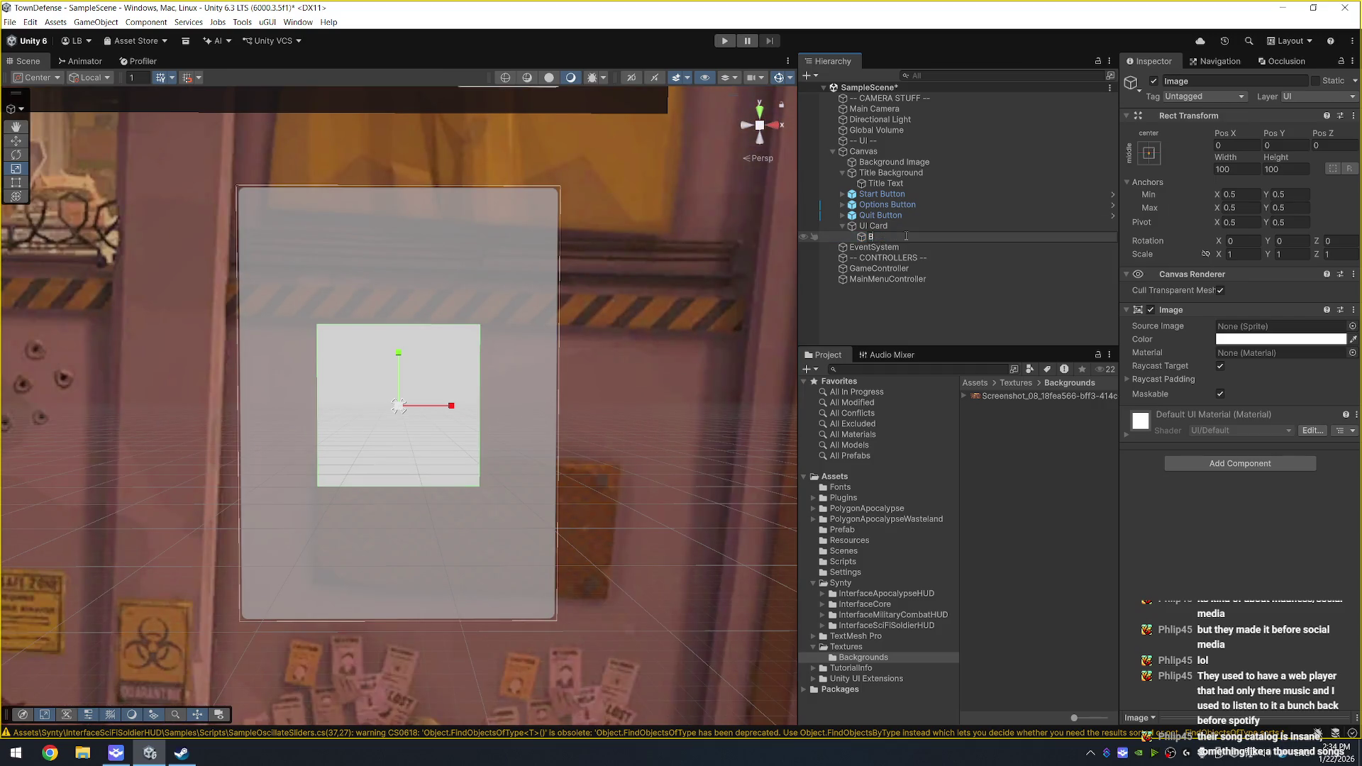
text(ackground)
key(Return)
Step: Duplicate Background twice, naming the copies 'Frame' and 'Image'
key(ctrl+d)
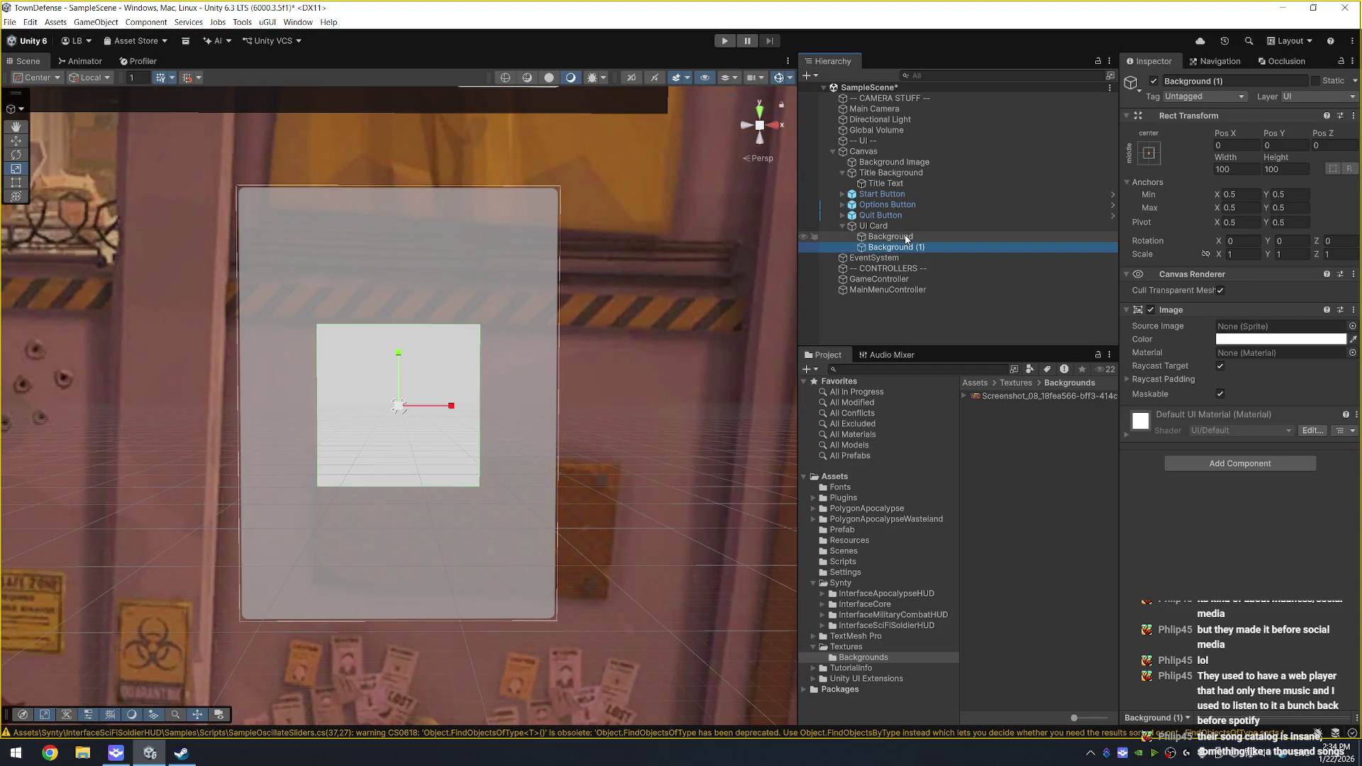
key(F2)
text(Frame)
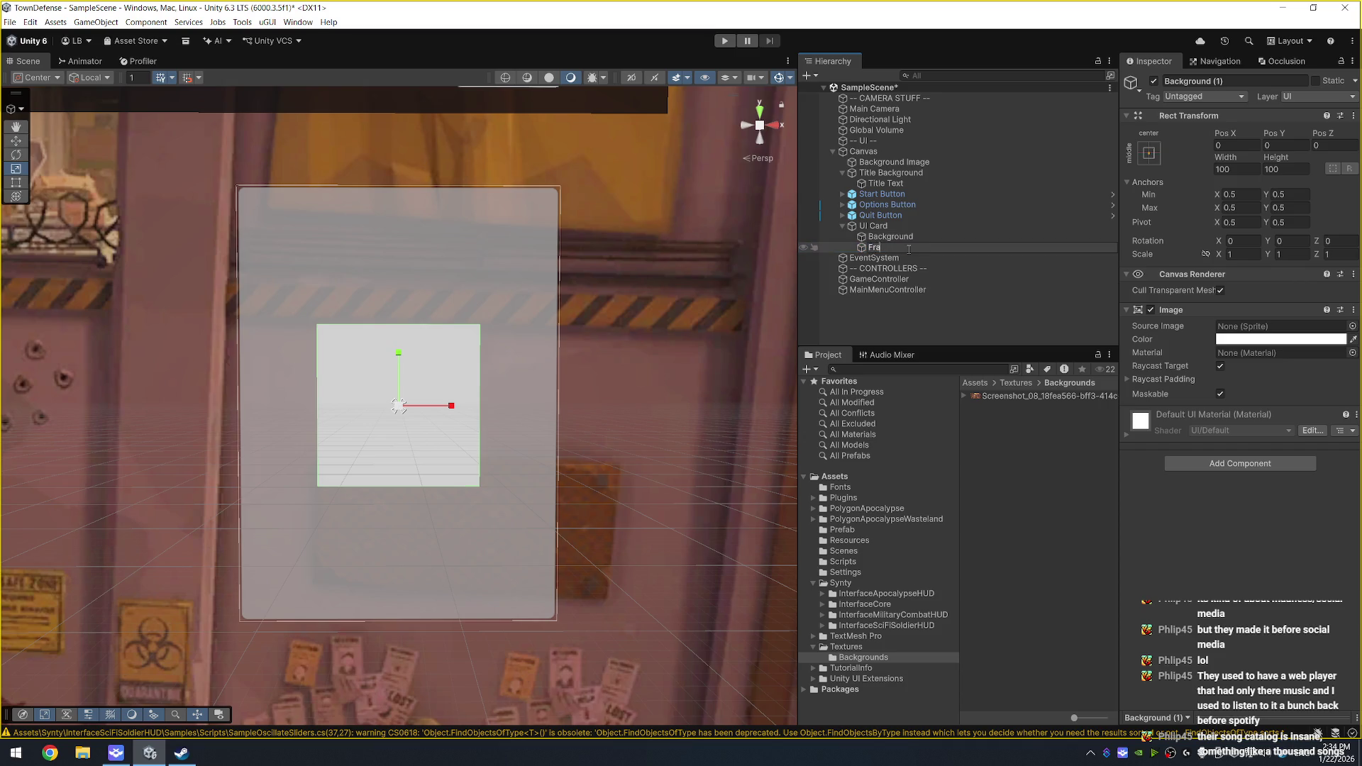
key(Return)
key(ctrl+d)
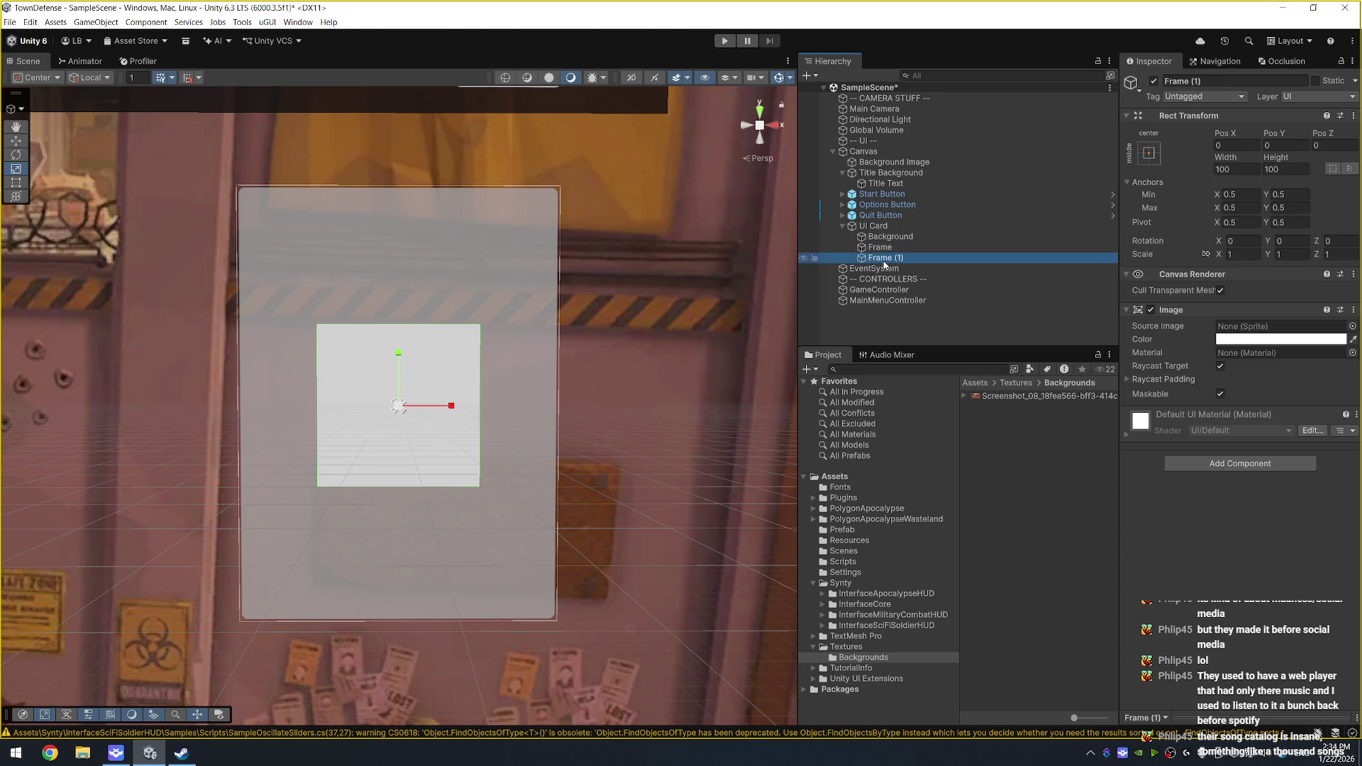
key(F2)
text(Image)
key(Return)
right_click(883, 227)
click(866, 227)
right_click(868, 227)
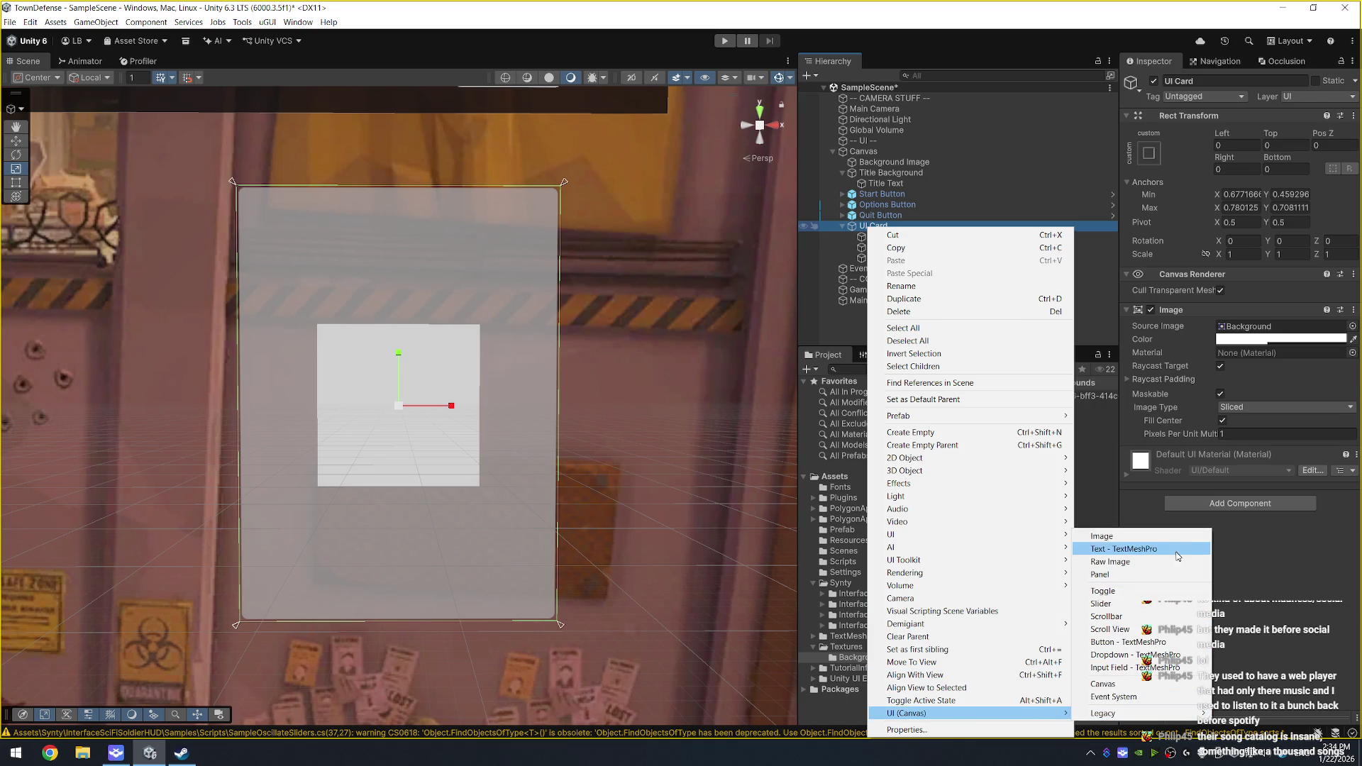
Step: Add a Text - TextMeshPro child under UI Card and name it 'Card Text'
click(1177, 550)
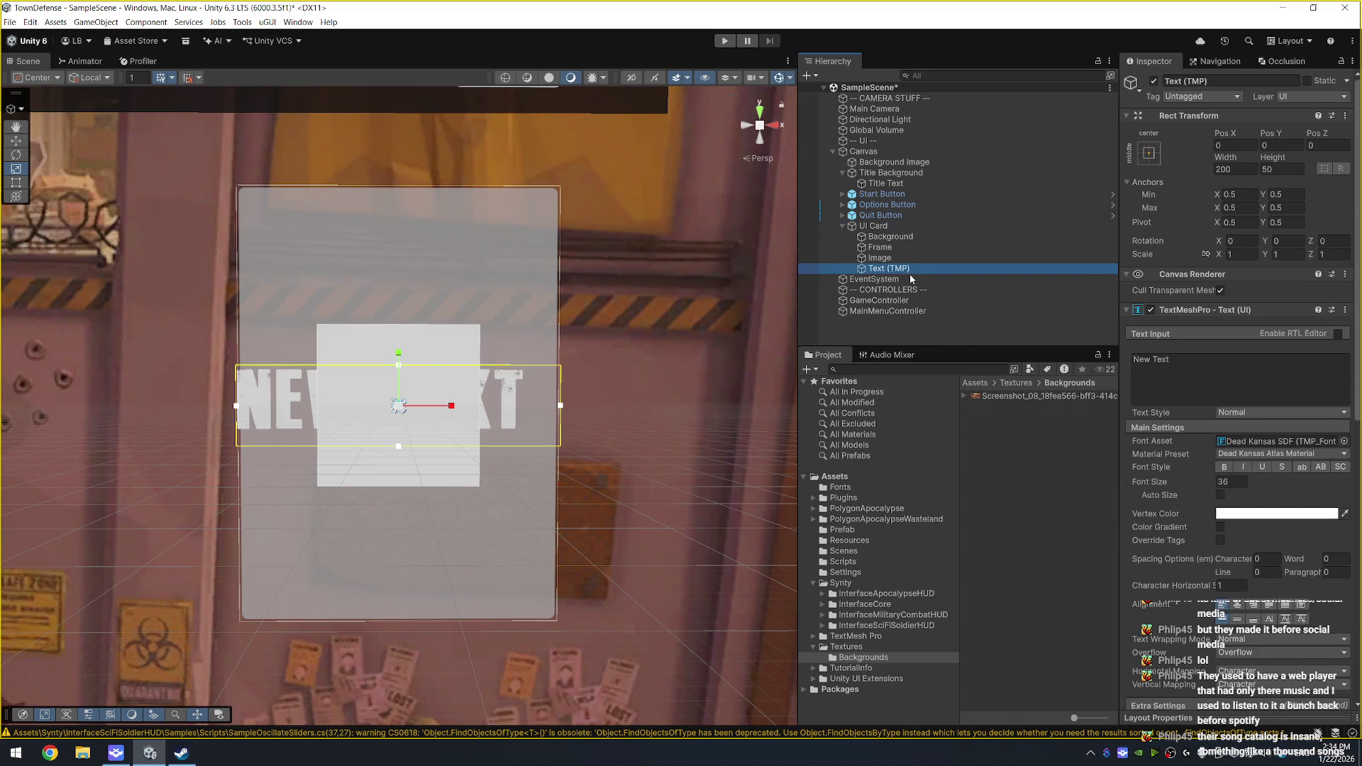
text(Card )
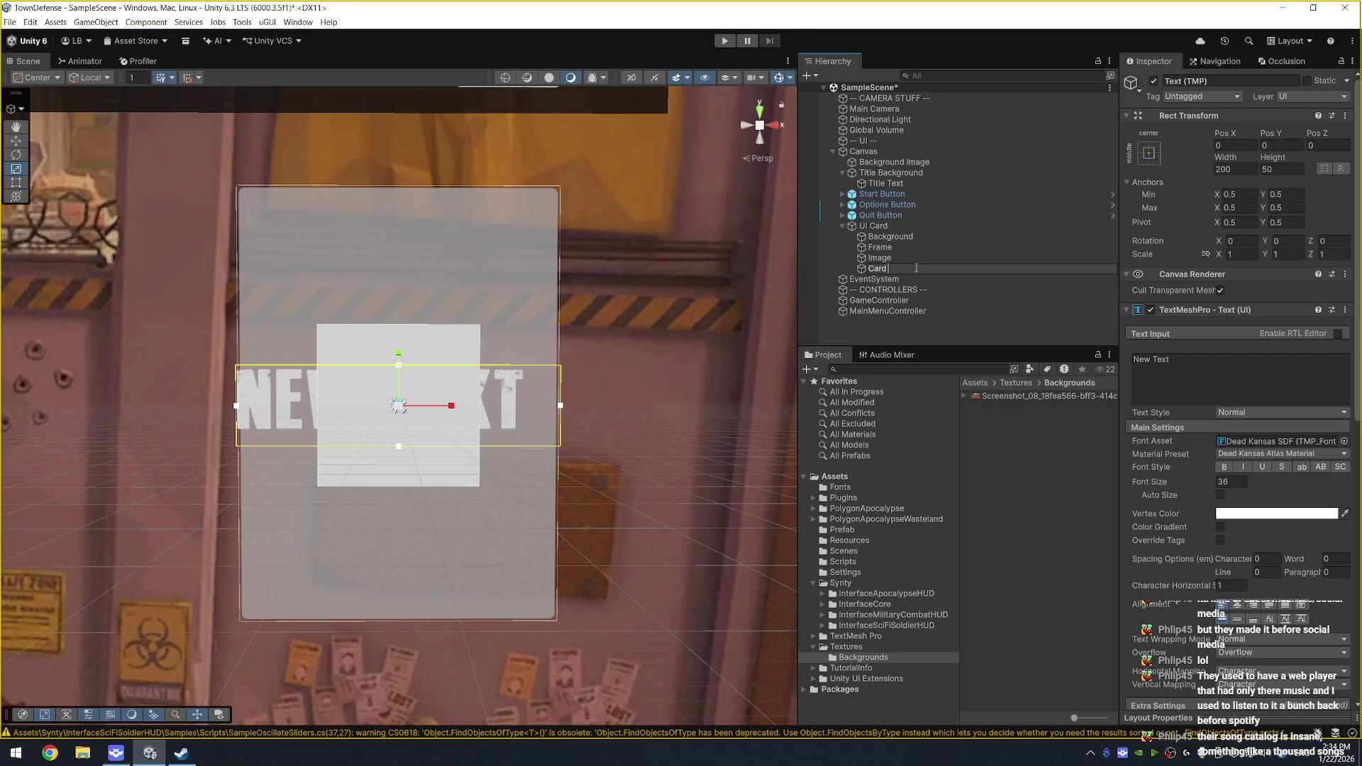
text(Text)
key(Return)
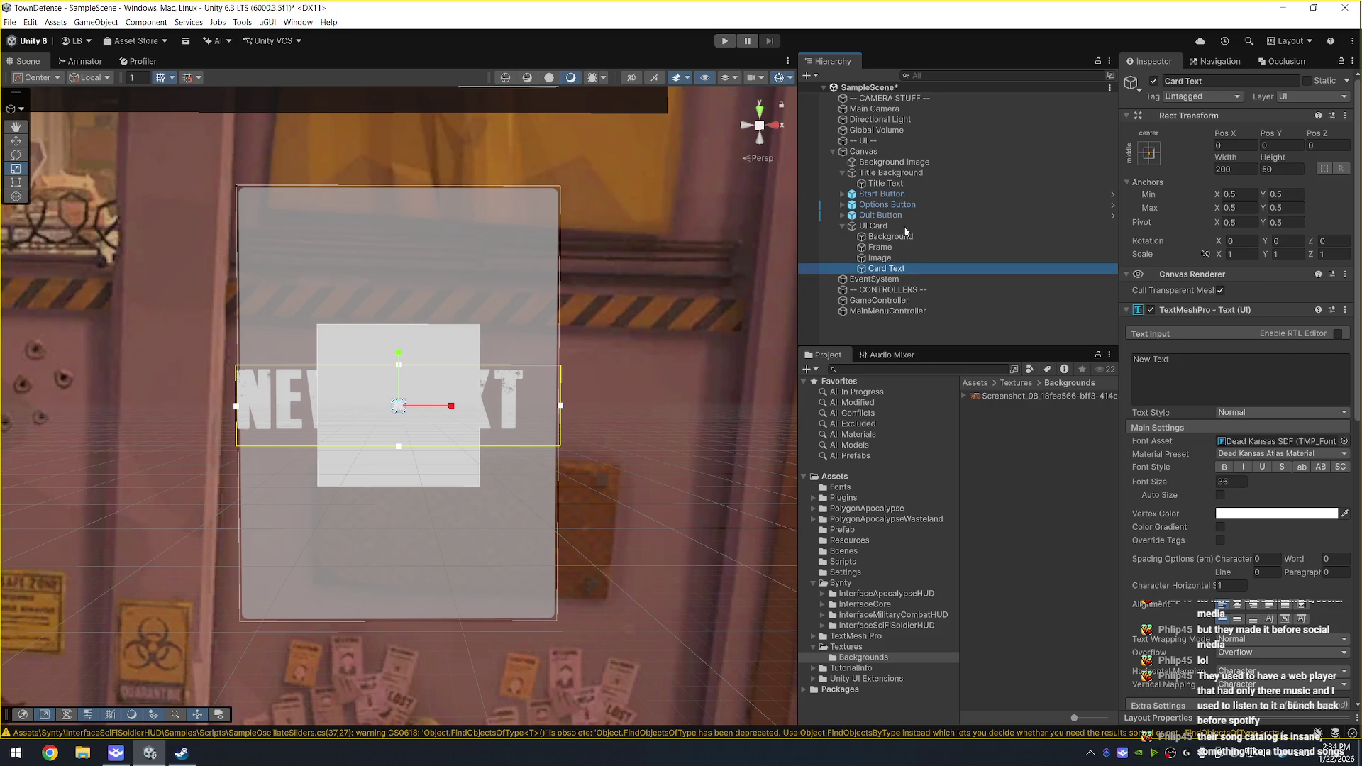
click(906, 228)
click(1241, 505)
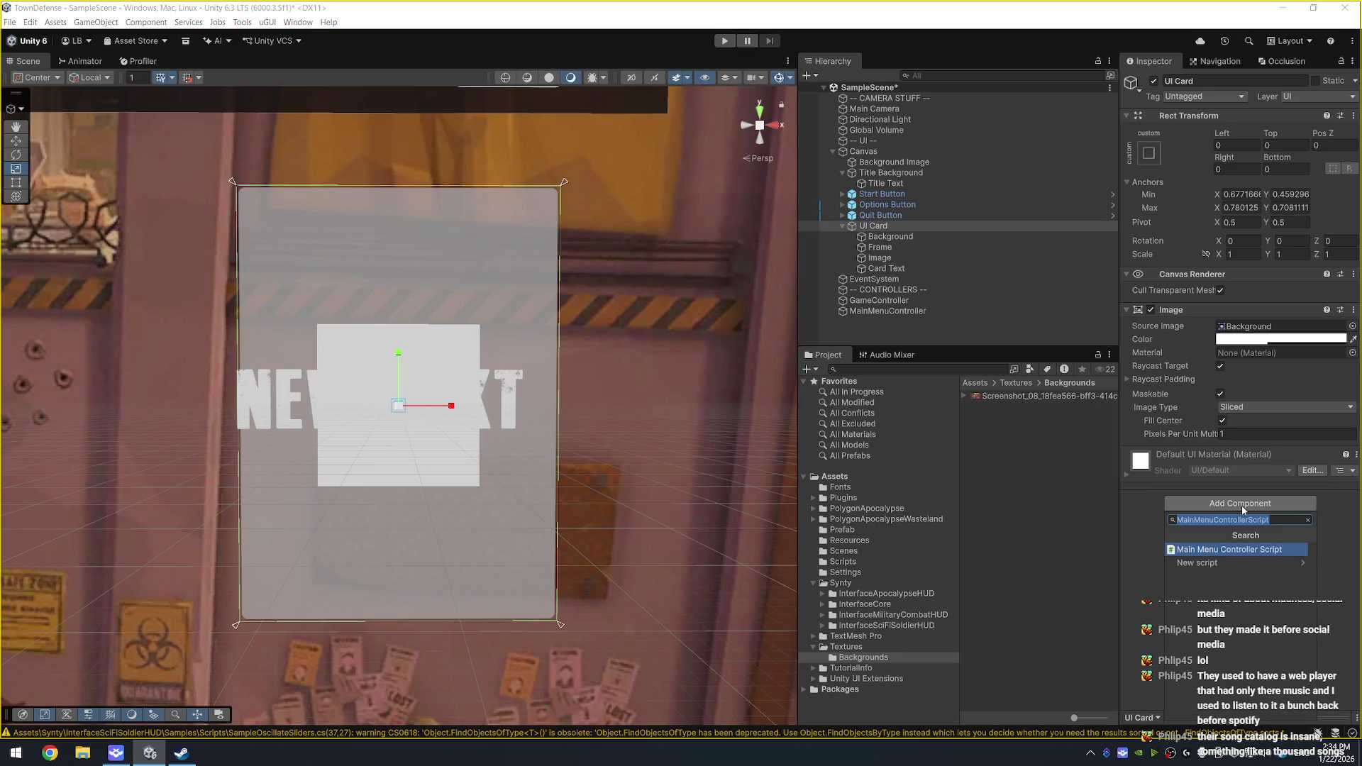
Step: Create a new CardScript script on the UI Card and save CardScript.cs in Assets/Scripts
text(CardScript)
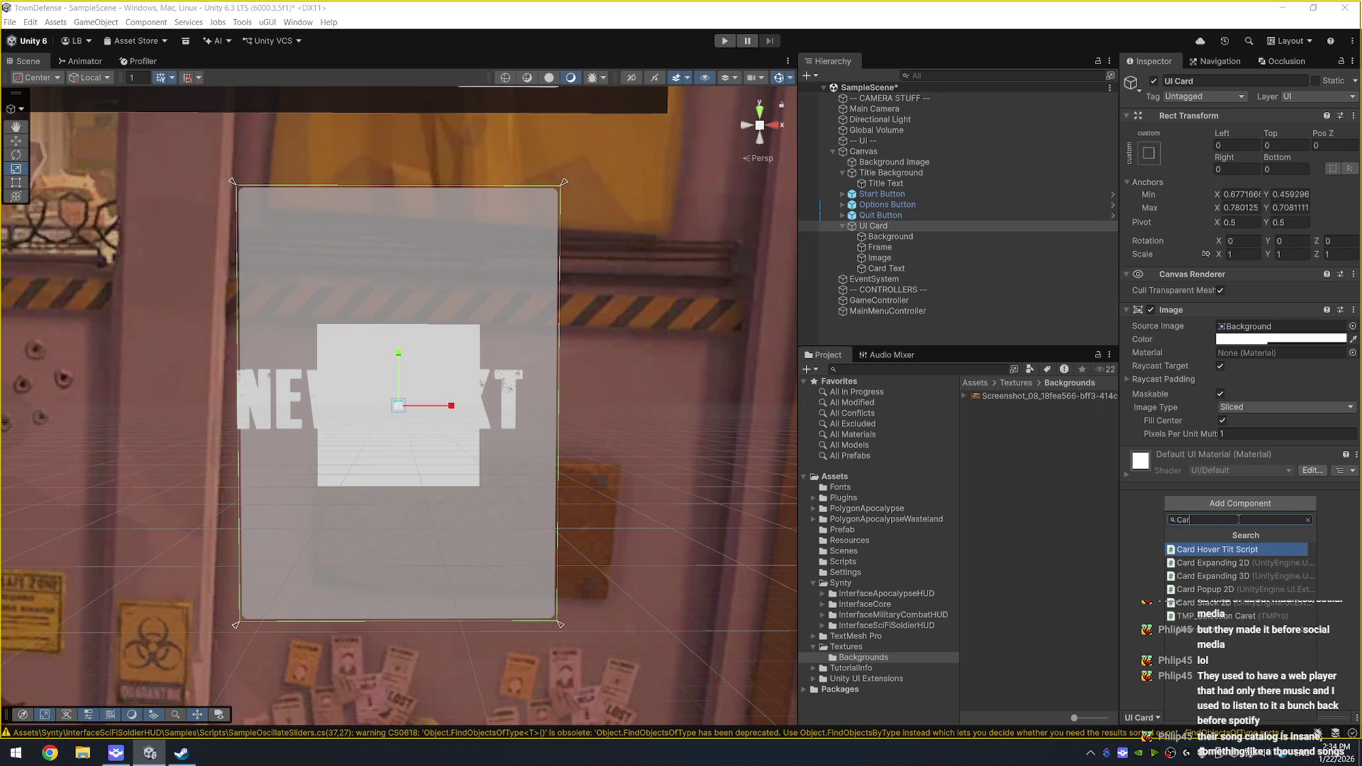
key(Return)
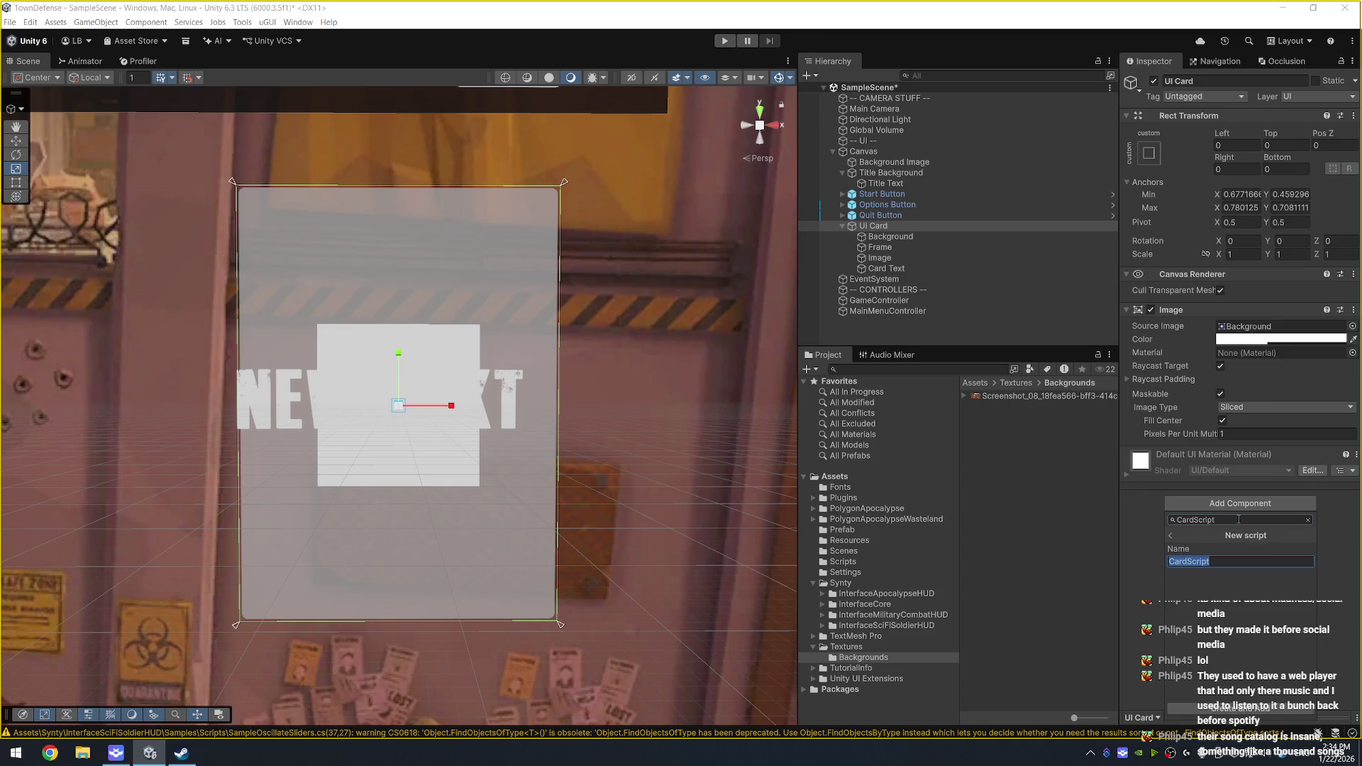
click(1259, 710)
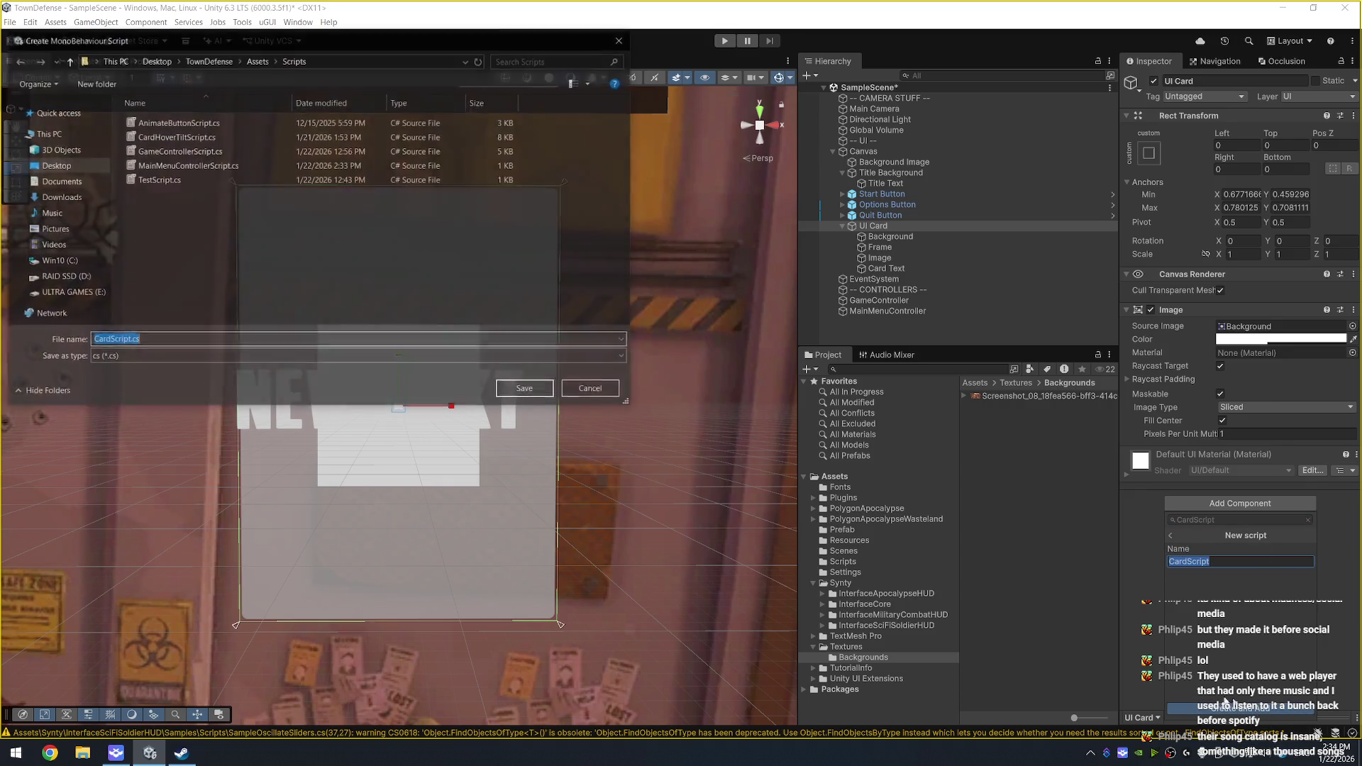
click(522, 390)
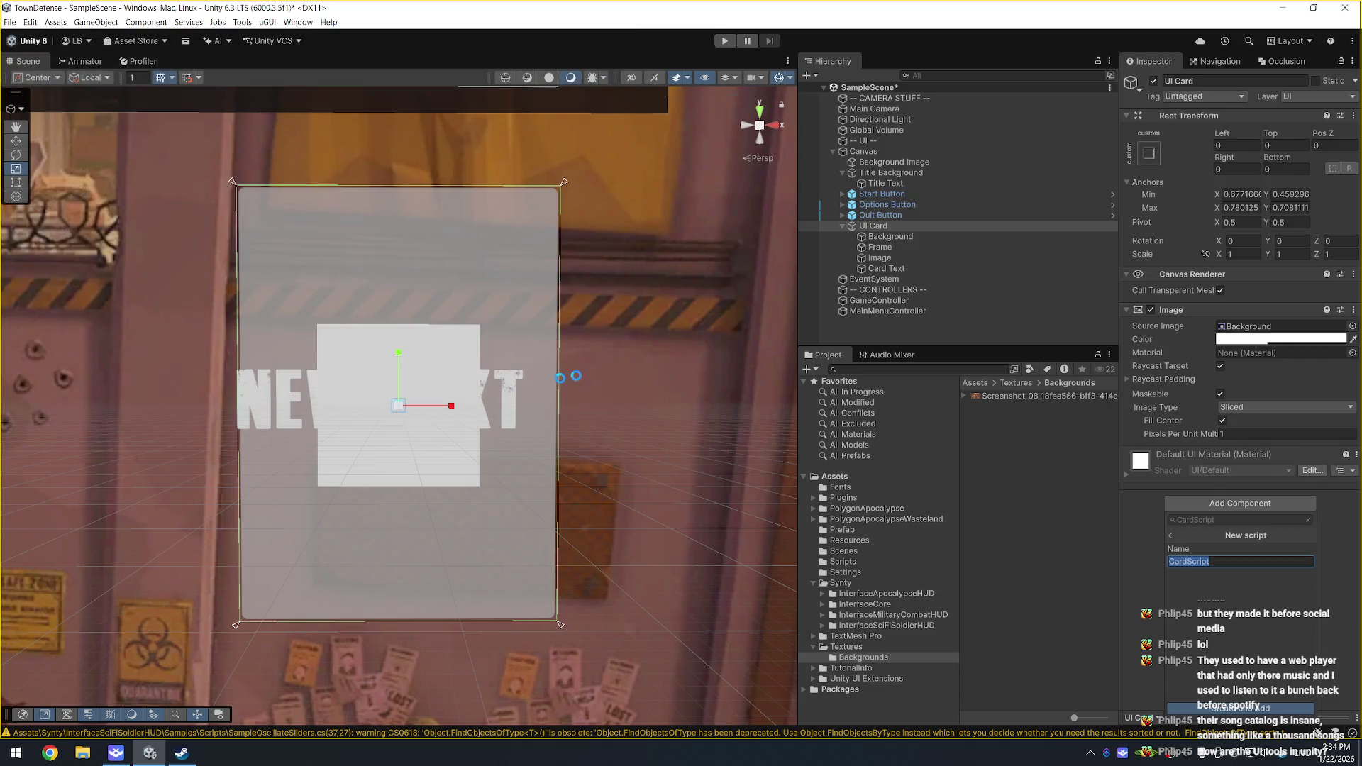
Step: Select the Background object and dismiss the anchor preset choices
click(924, 236)
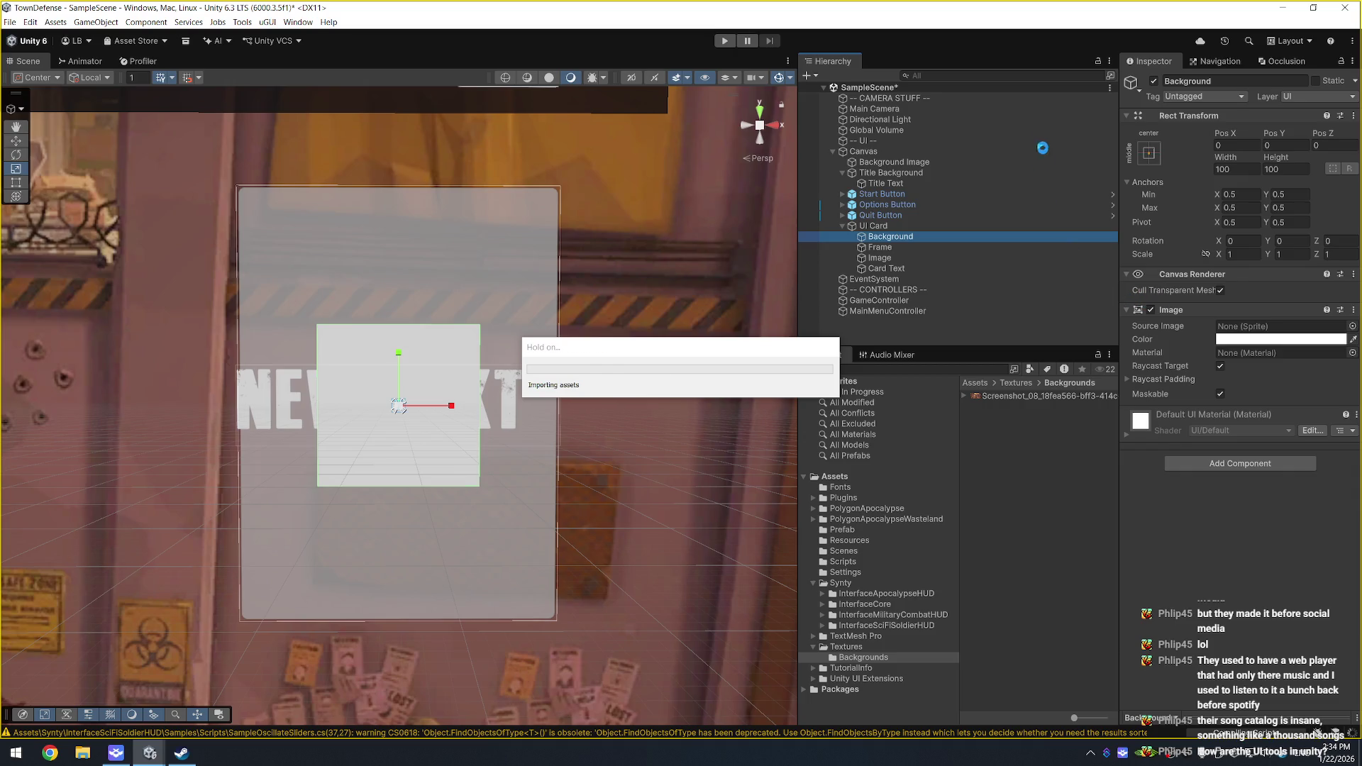
click(1149, 153)
key(Escape)
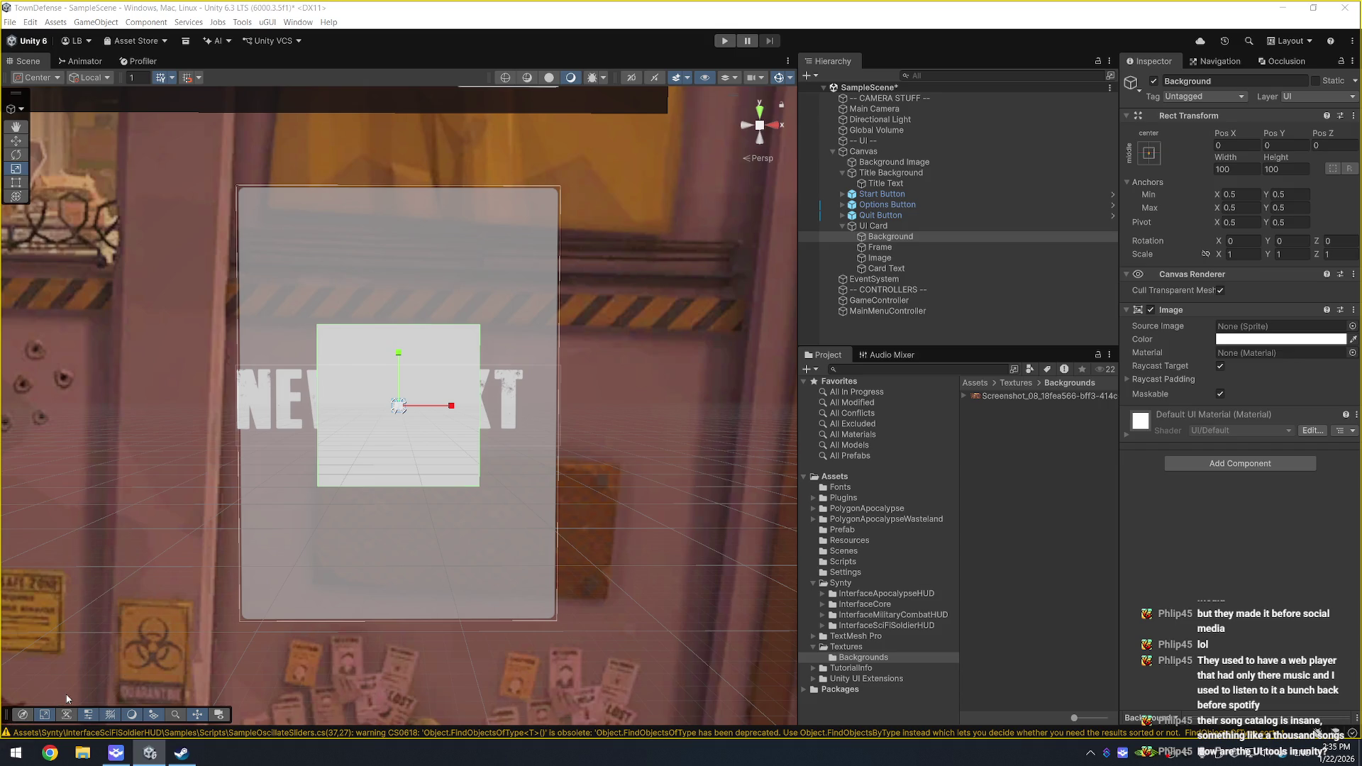
scroll(657, 399, down, 2)
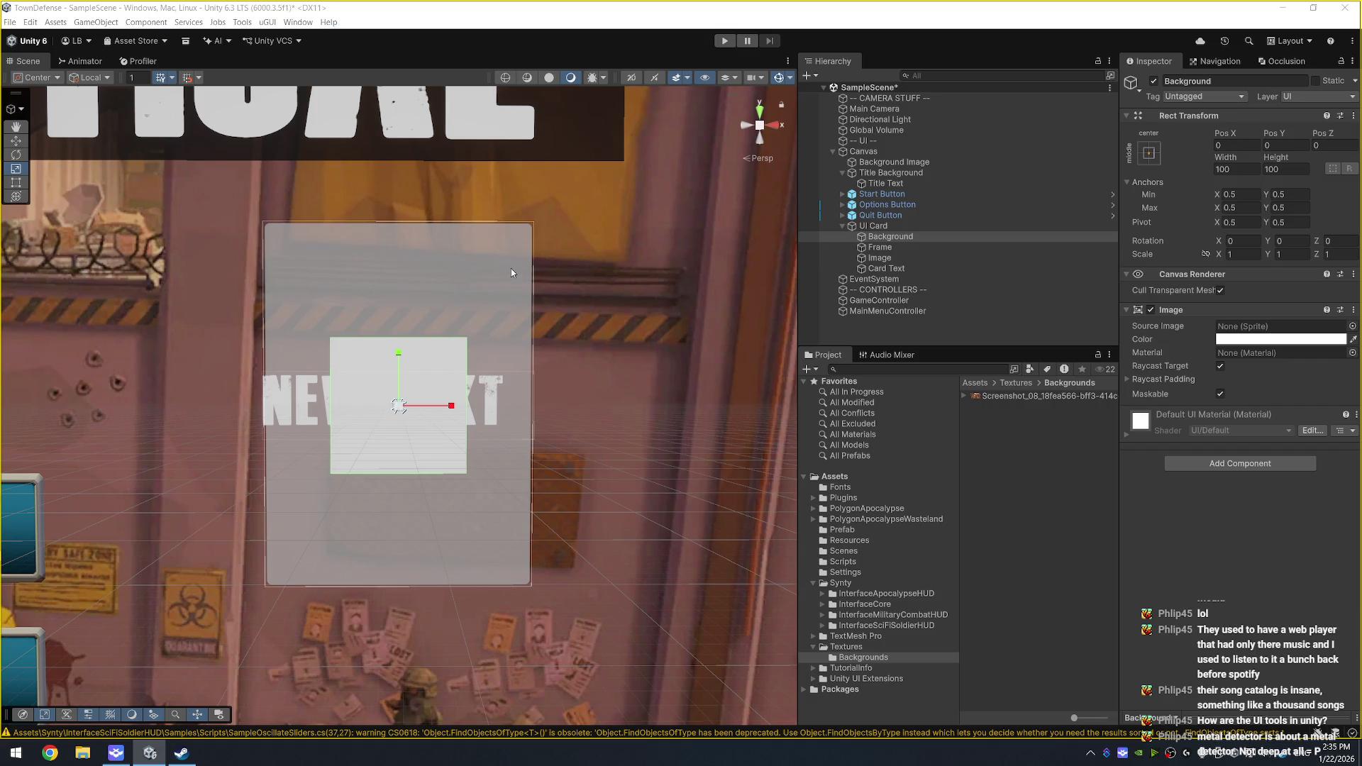
scroll(511, 272, down, 6)
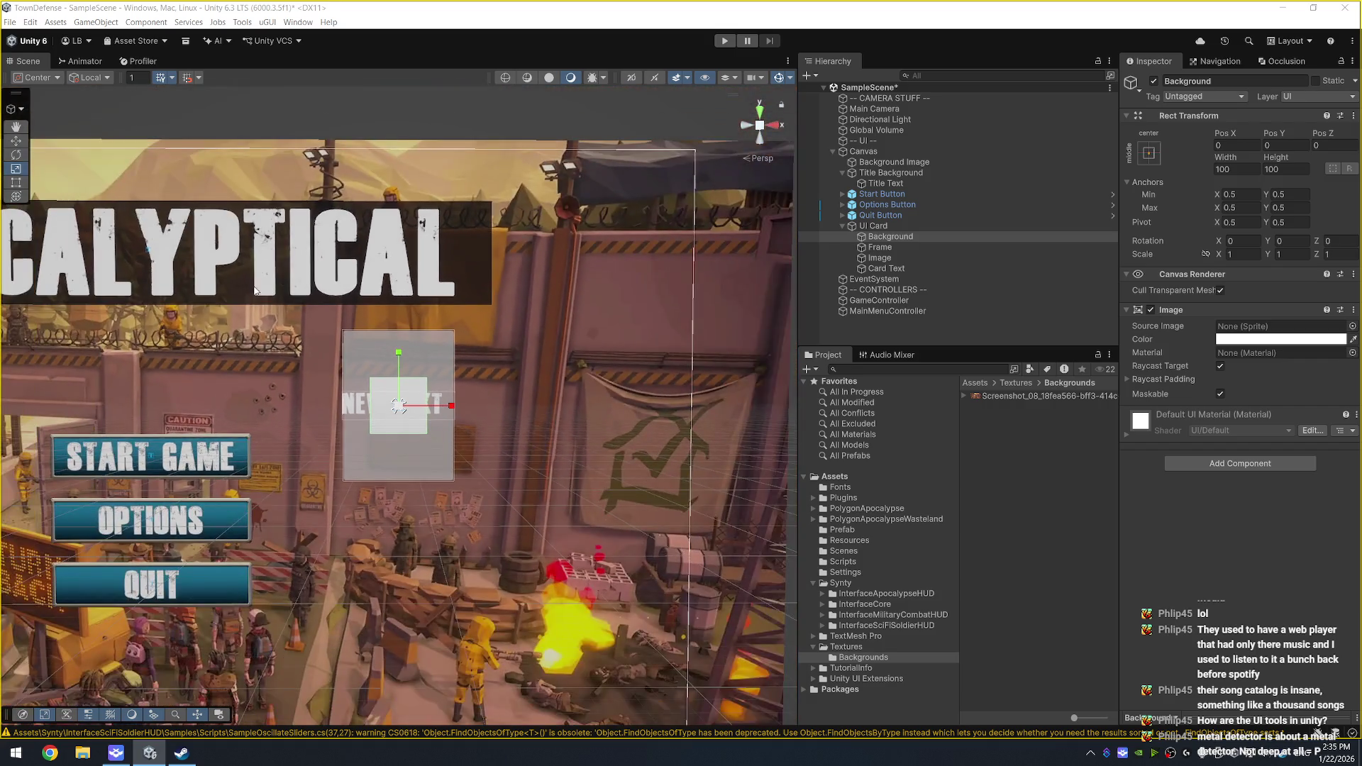
key(r)
scroll(512, 275, down, 2)
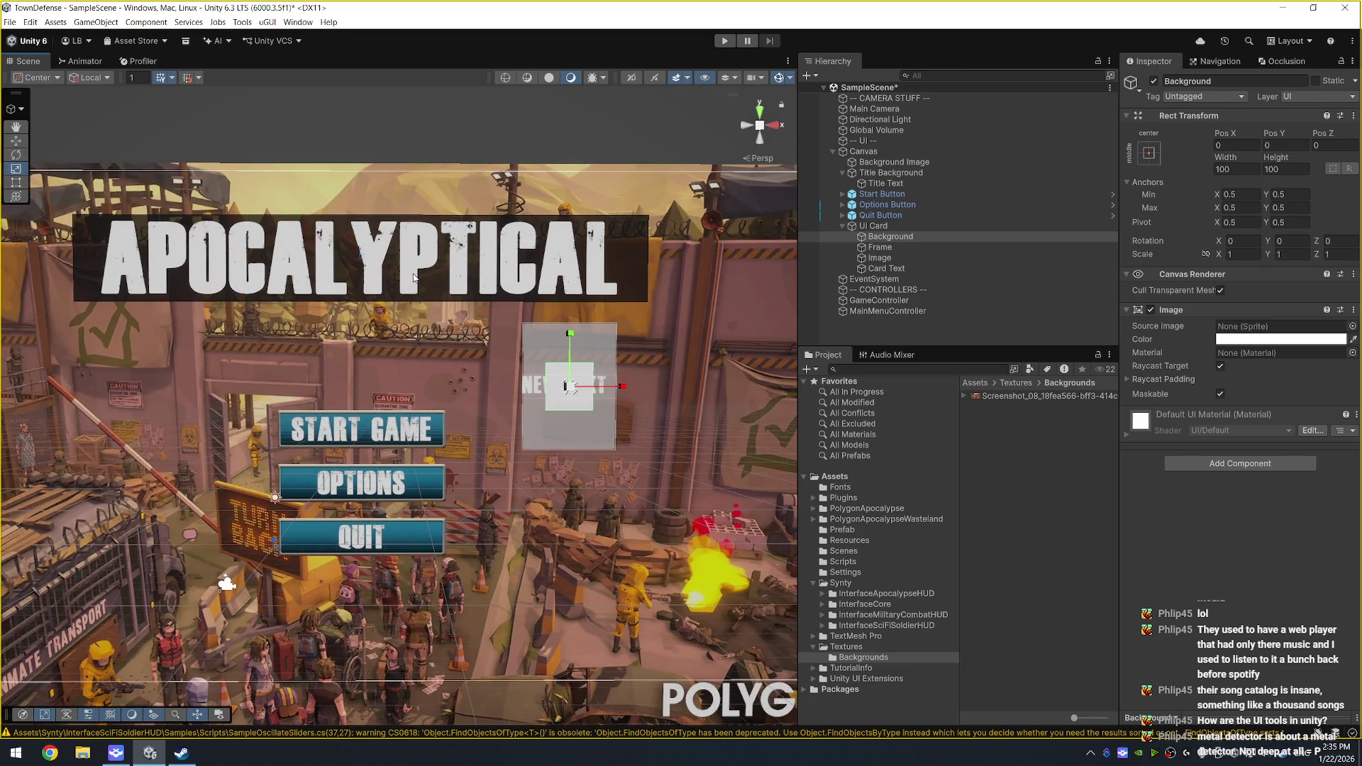
drag(510, 241, 530, 287)
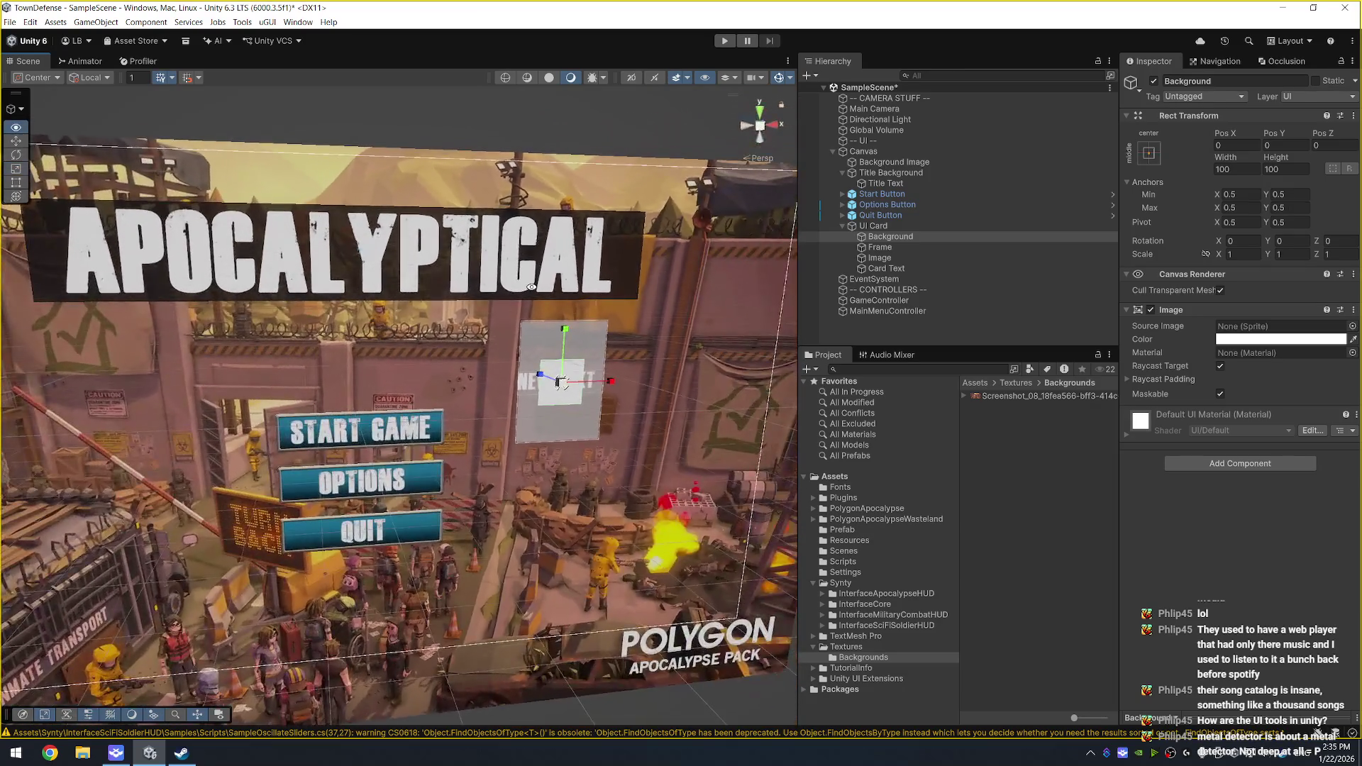
key(f)
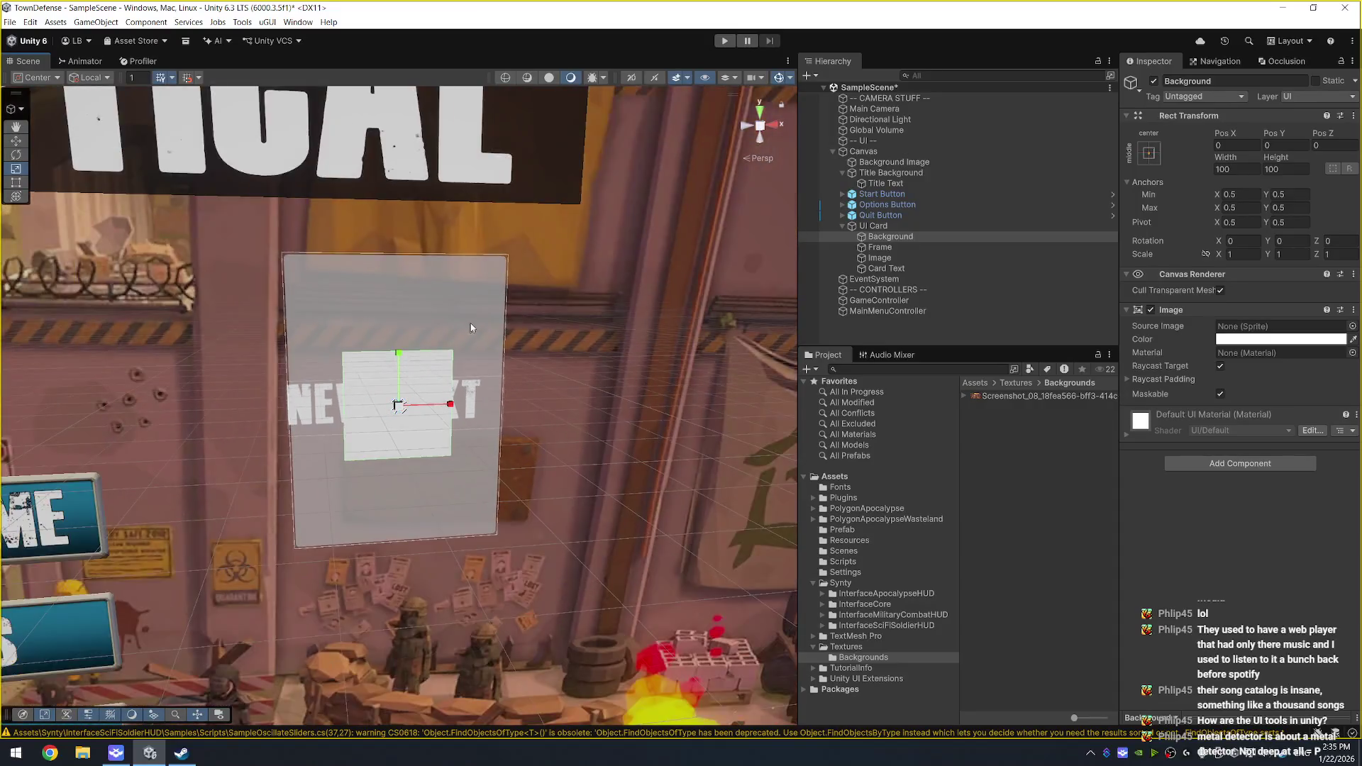
scroll(470, 328, down, 5)
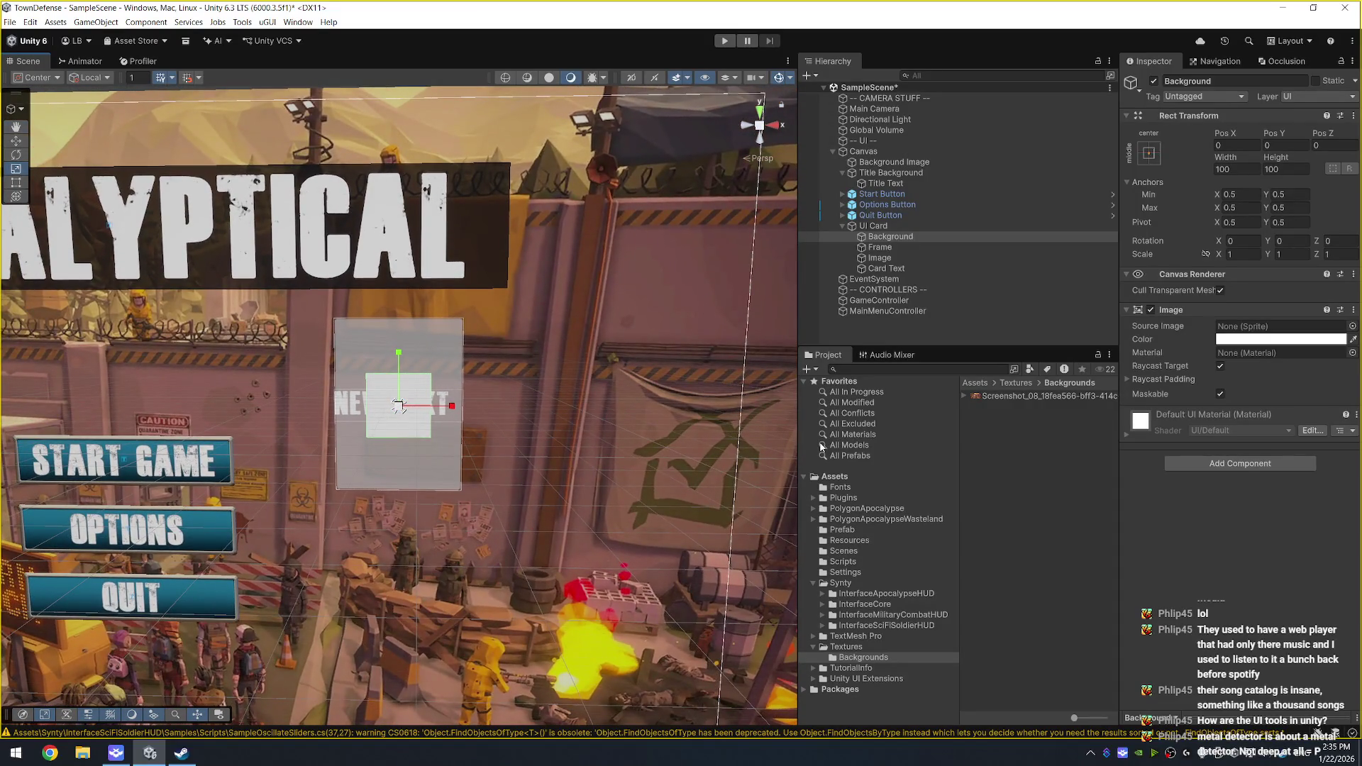
right_click(895, 329)
mouse_move(938, 616)
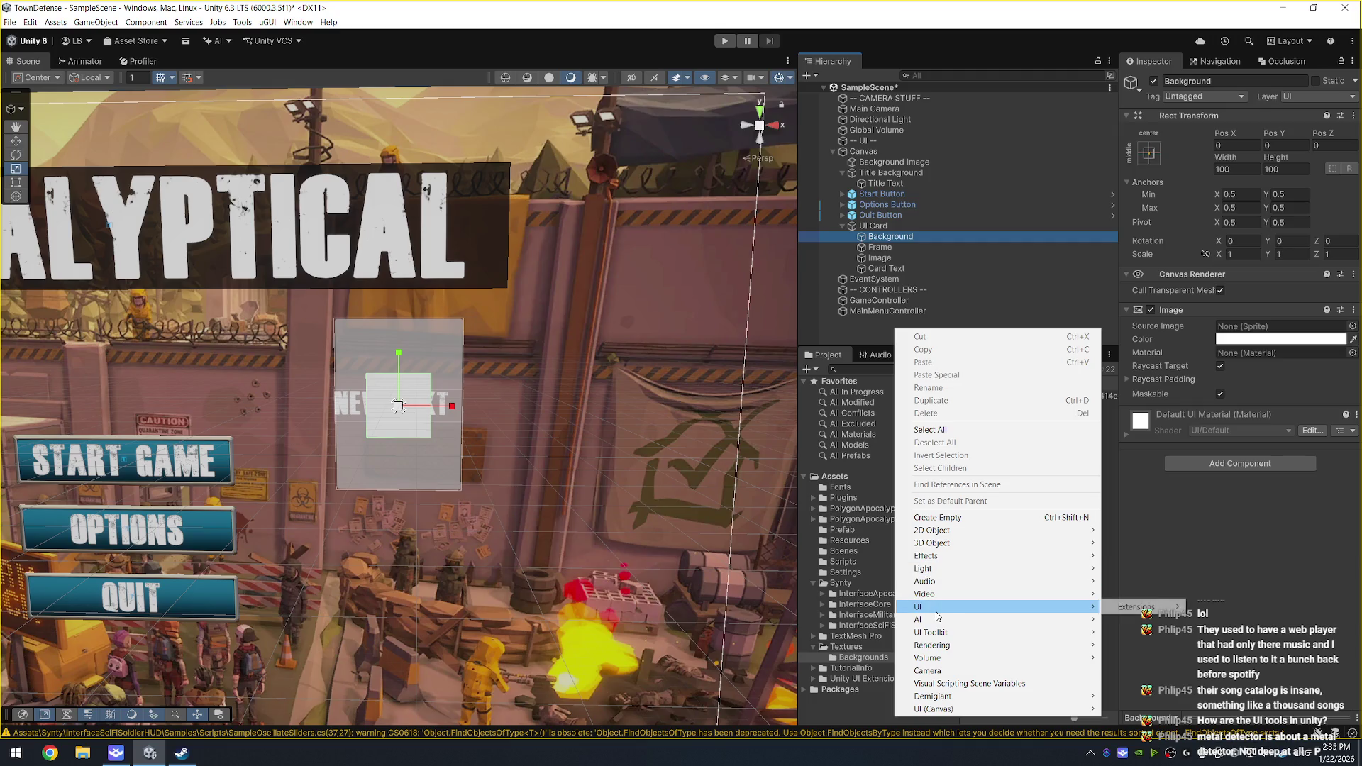
mouse_move(1149, 607)
mouse_move(1241, 610)
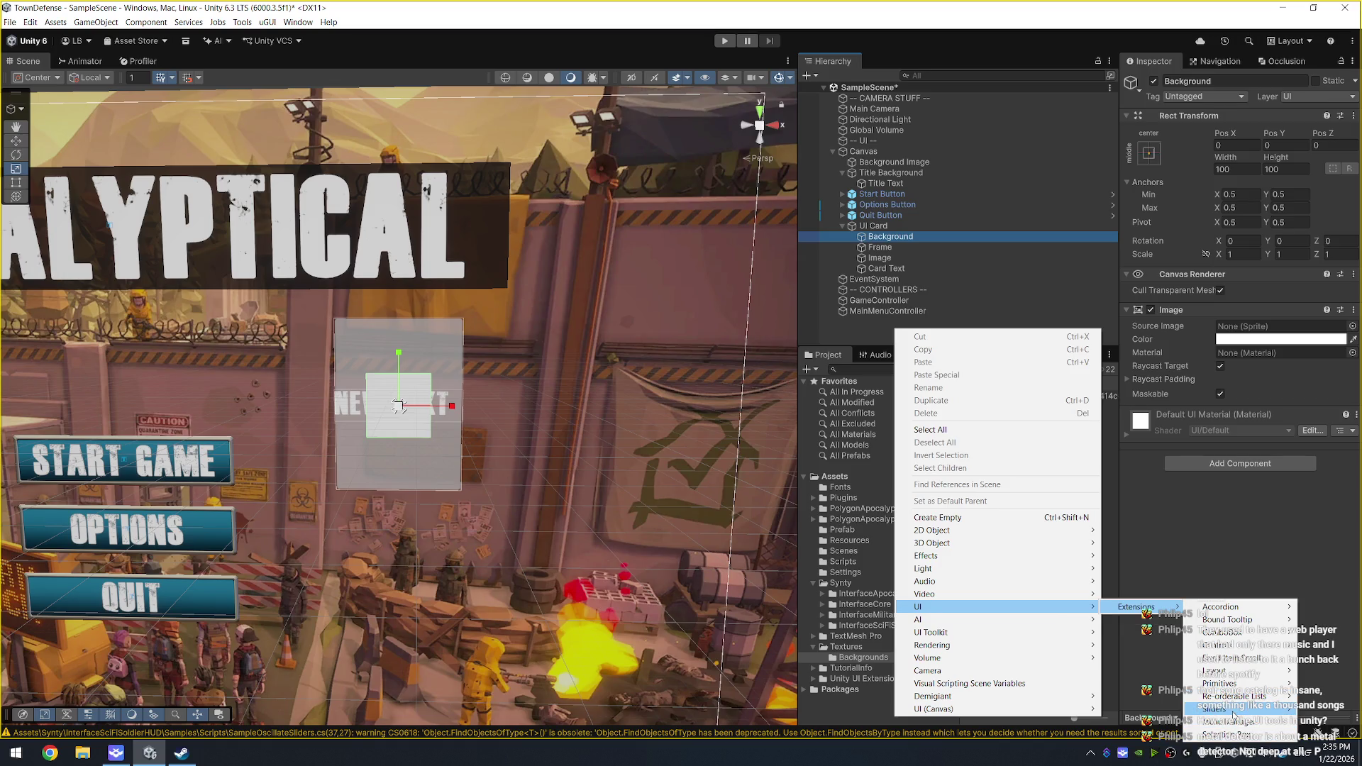
mouse_move(1232, 710)
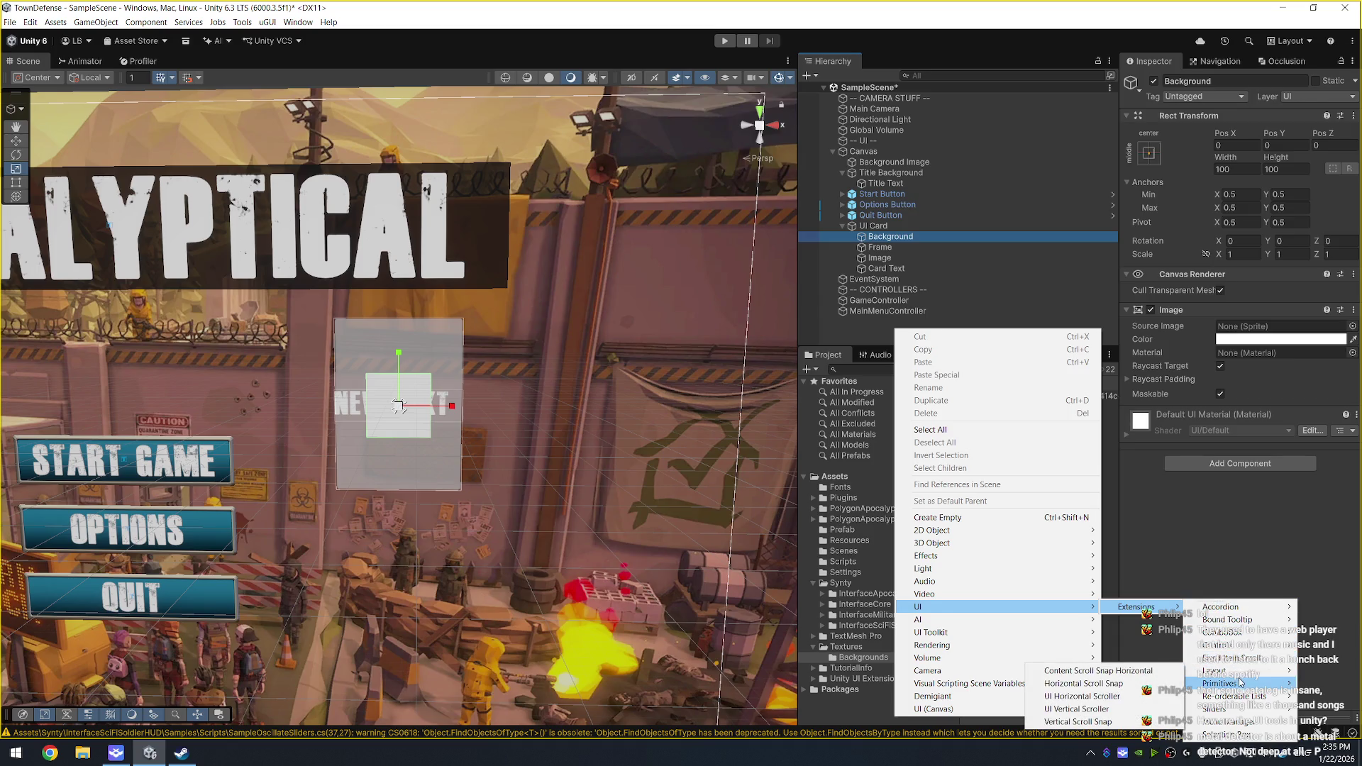
key(XF86AudioNext)
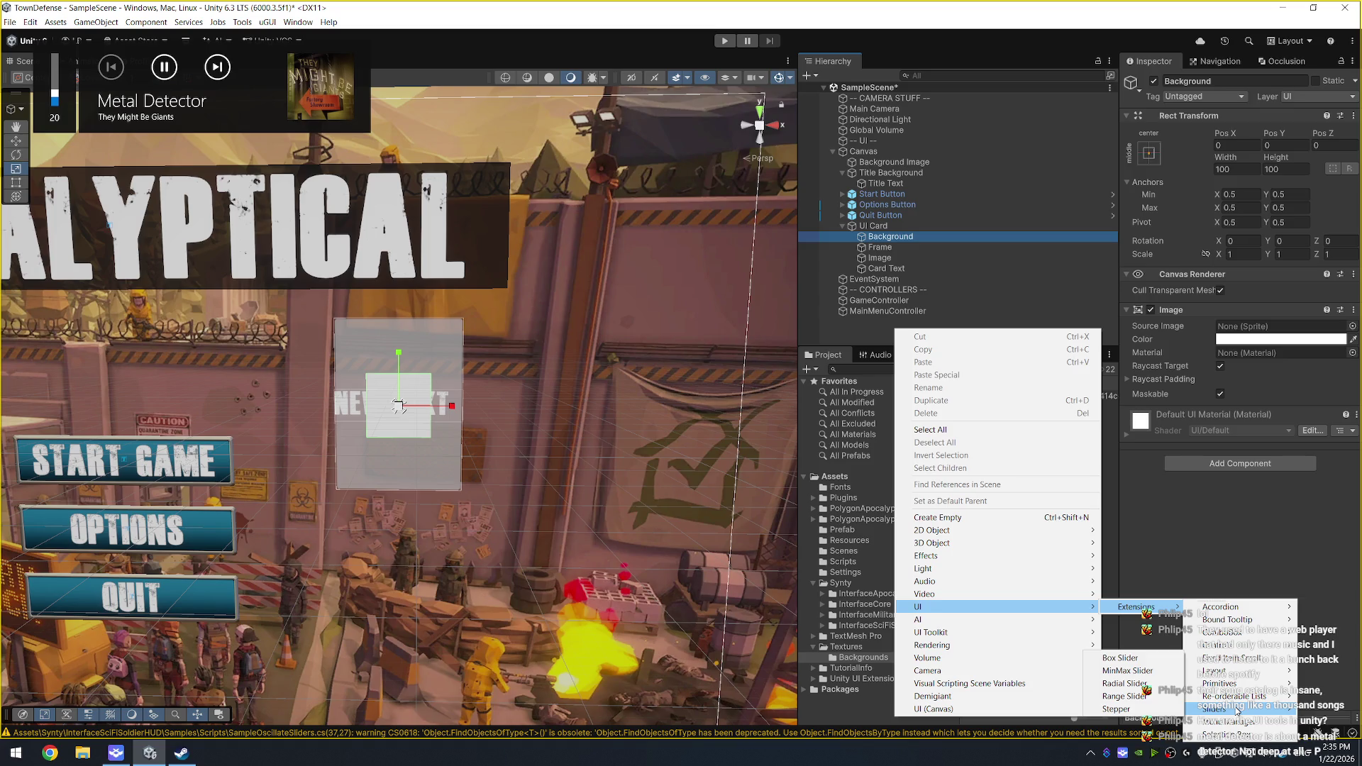
click(845, 336)
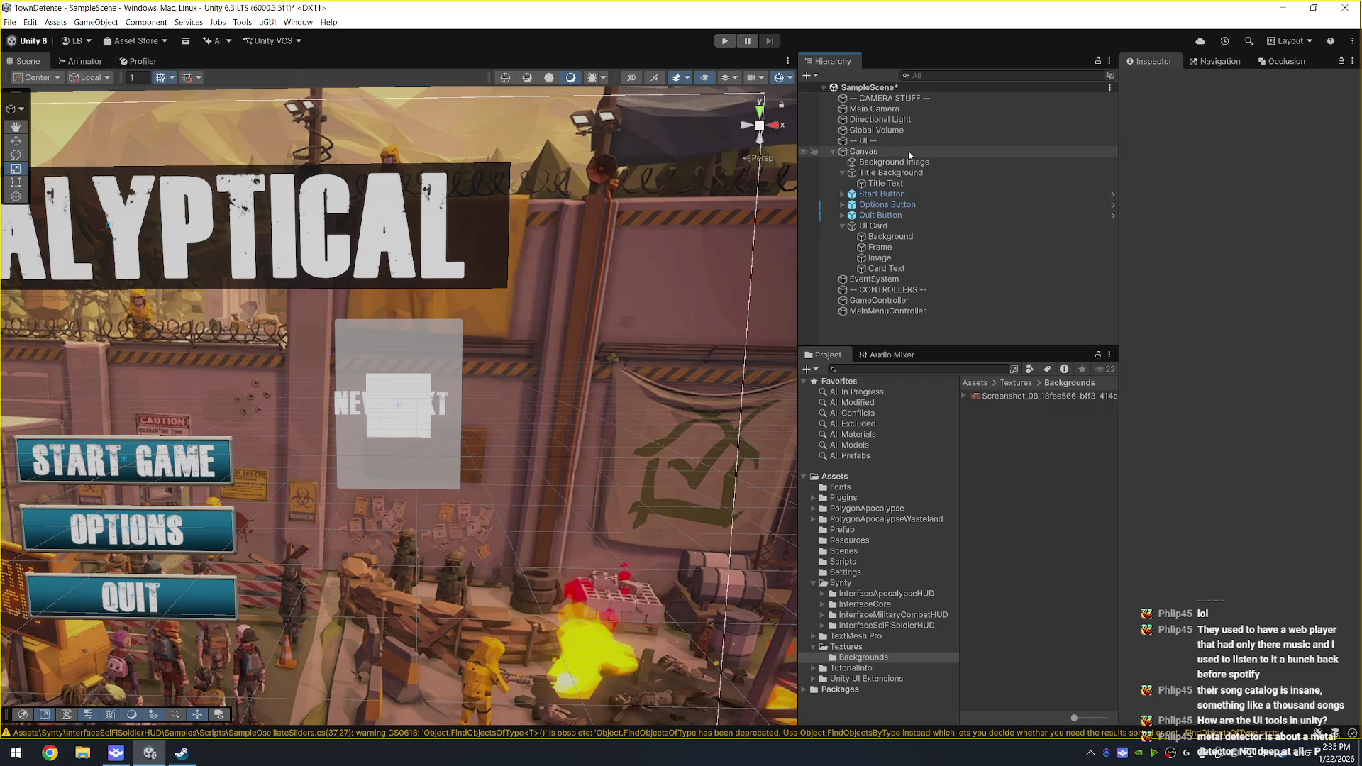
click(897, 226)
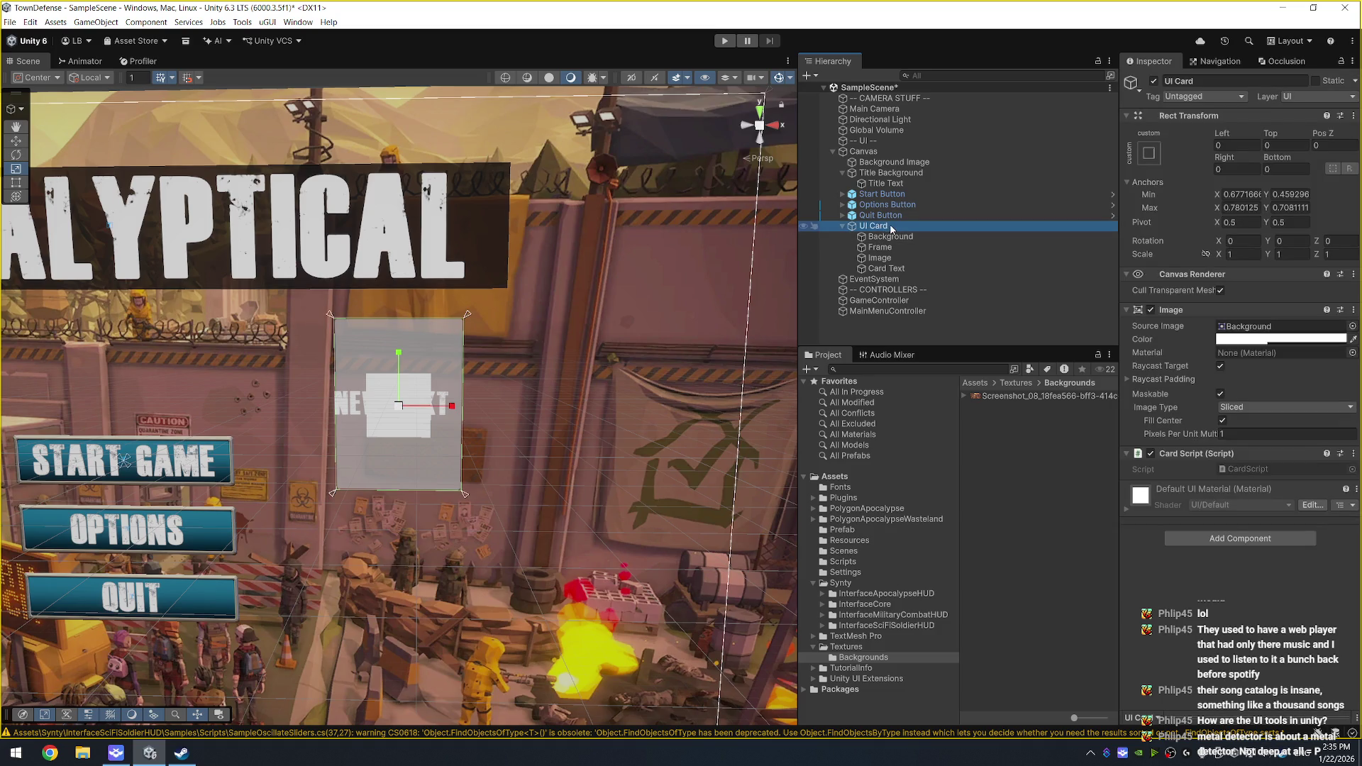
Step: Stretch the Background to fill the card and tint it dark grey 2A2A2A
click(888, 236)
click(1150, 153)
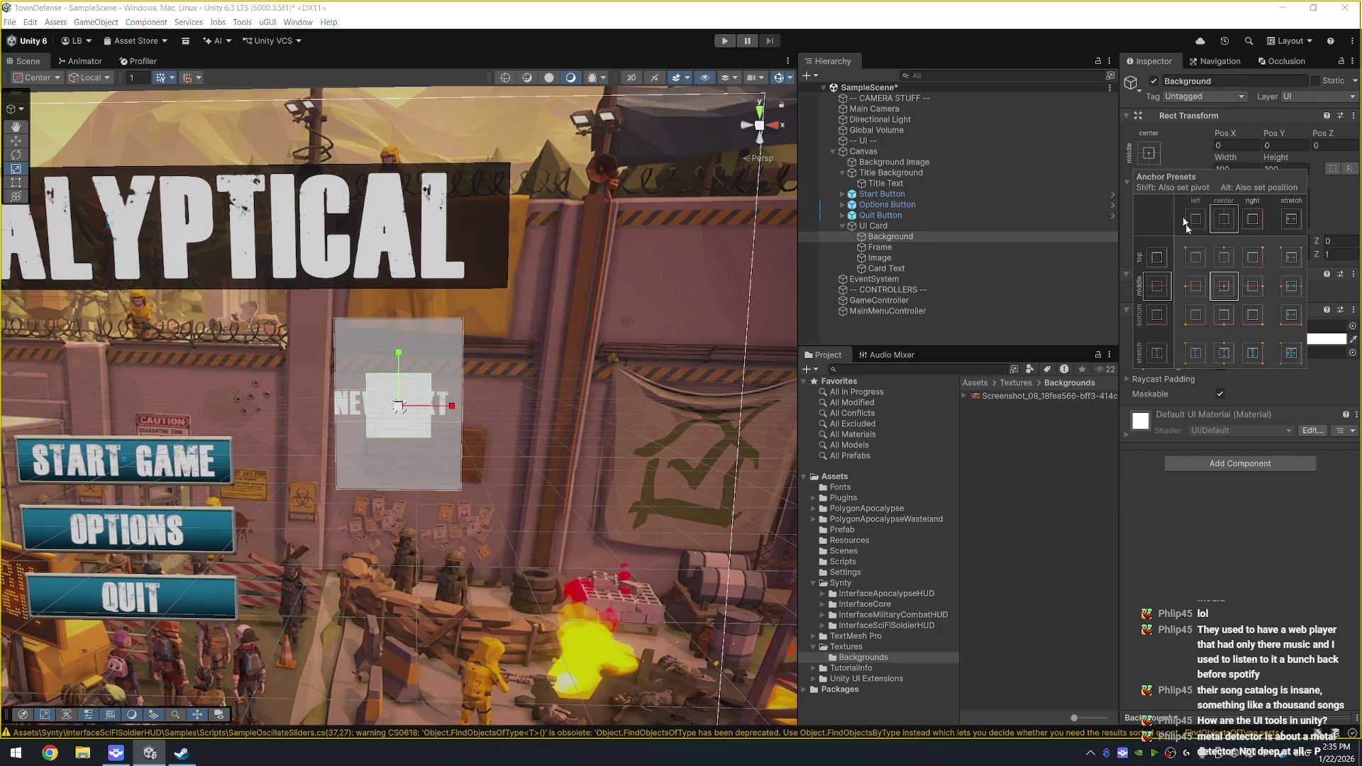
alt+click(1291, 353)
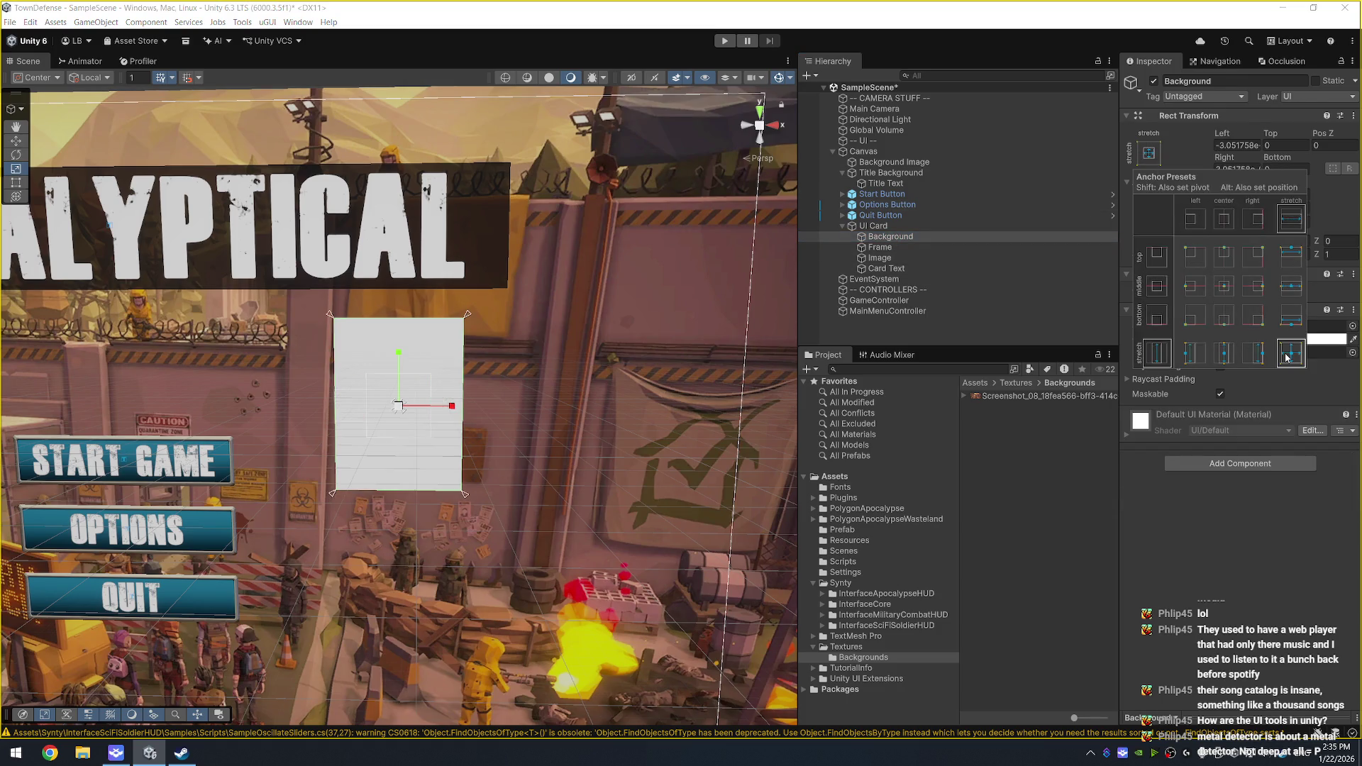
click(1333, 339)
drag(1273, 426, 1217, 436)
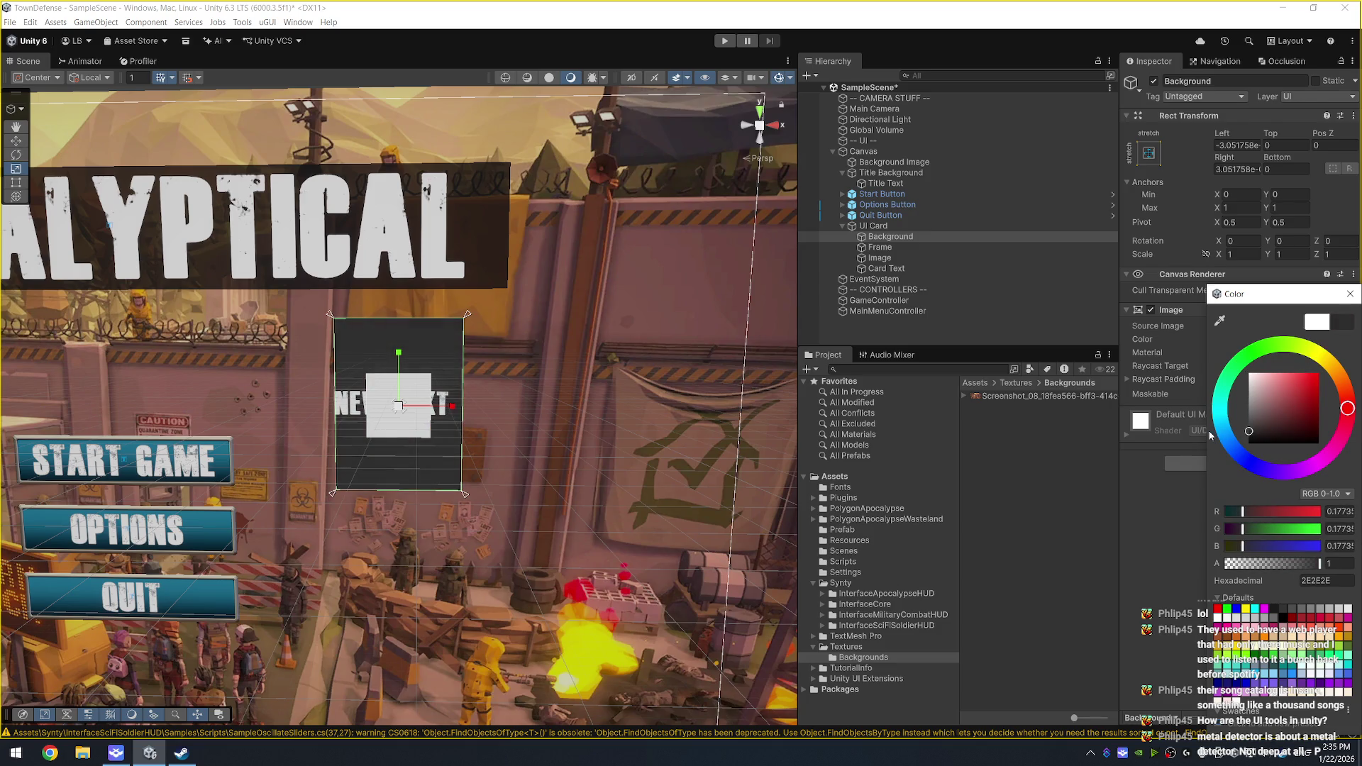
click(955, 237)
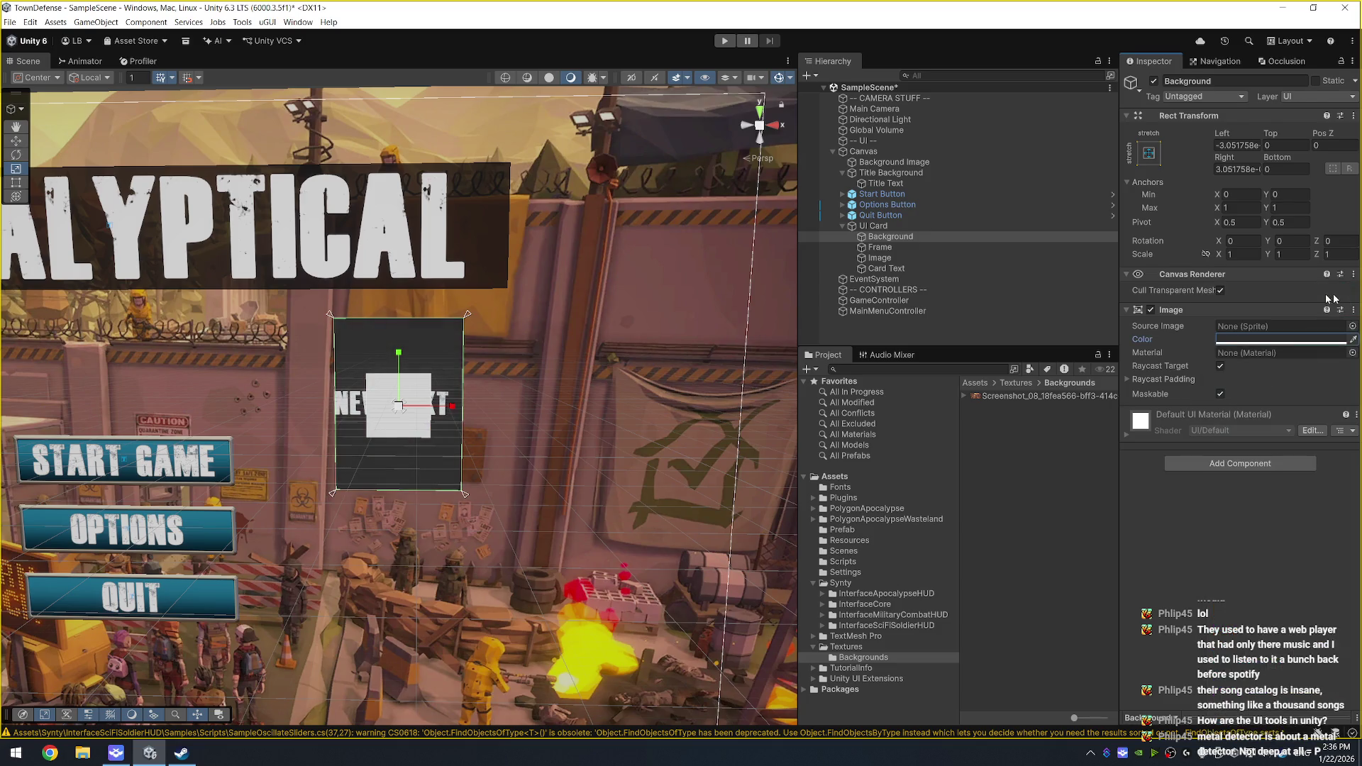
Step: Give the Frame a rusty metal box sprite as its source image
click(952, 247)
click(1354, 325)
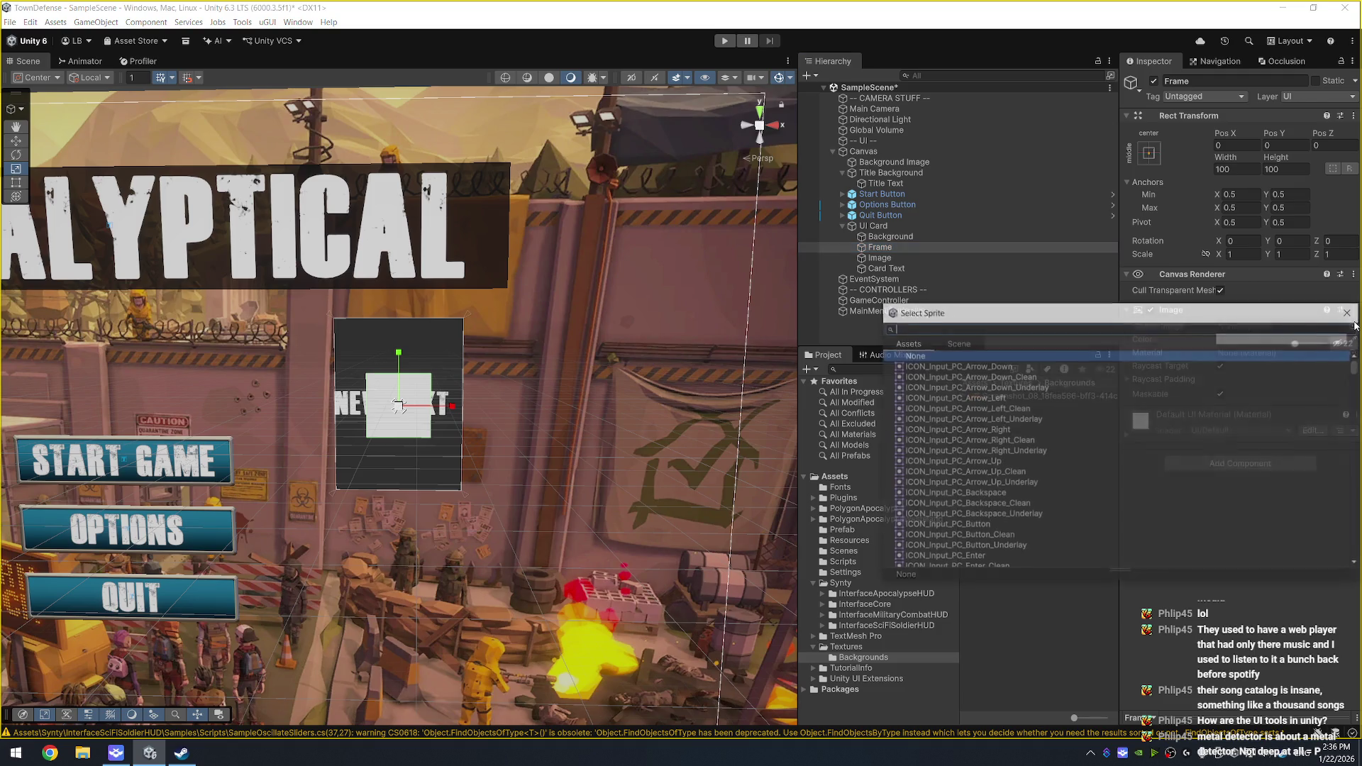
text(box)
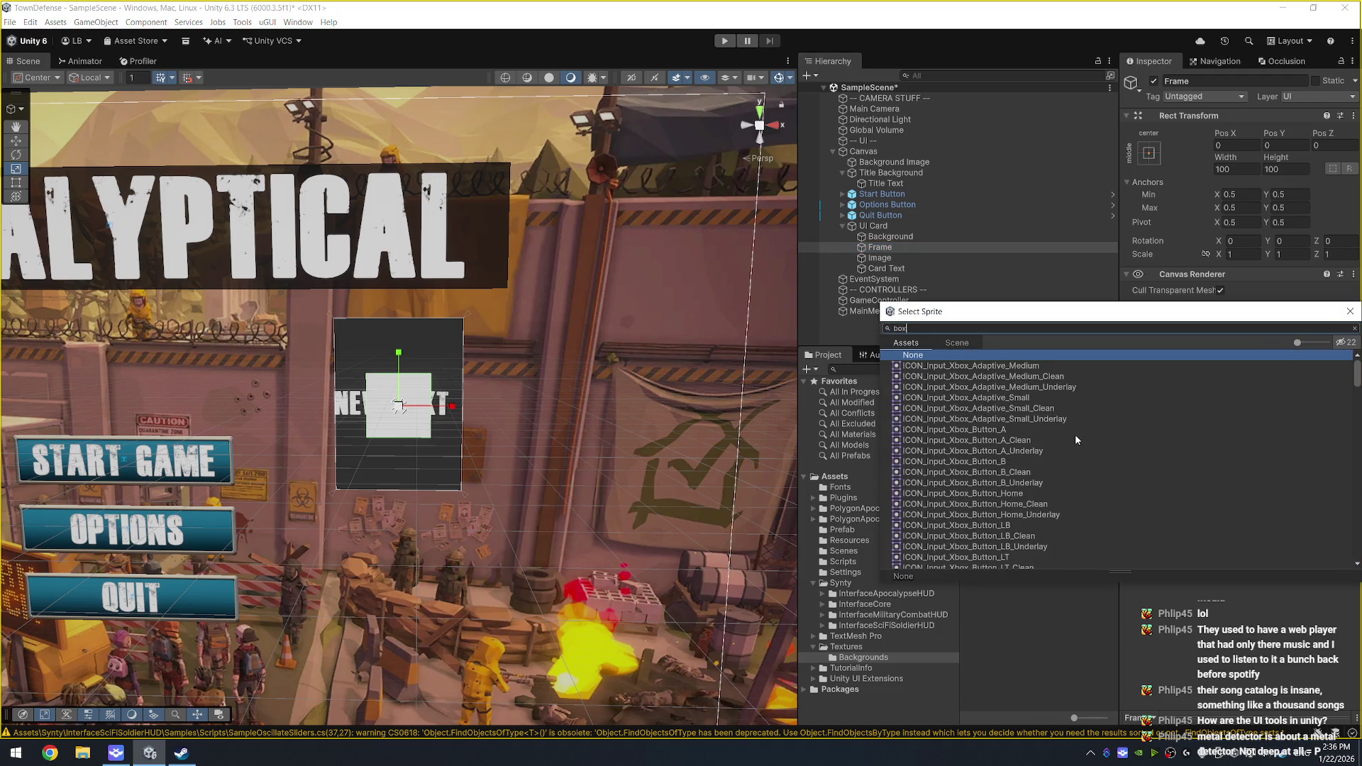
key(Home)
text(_)
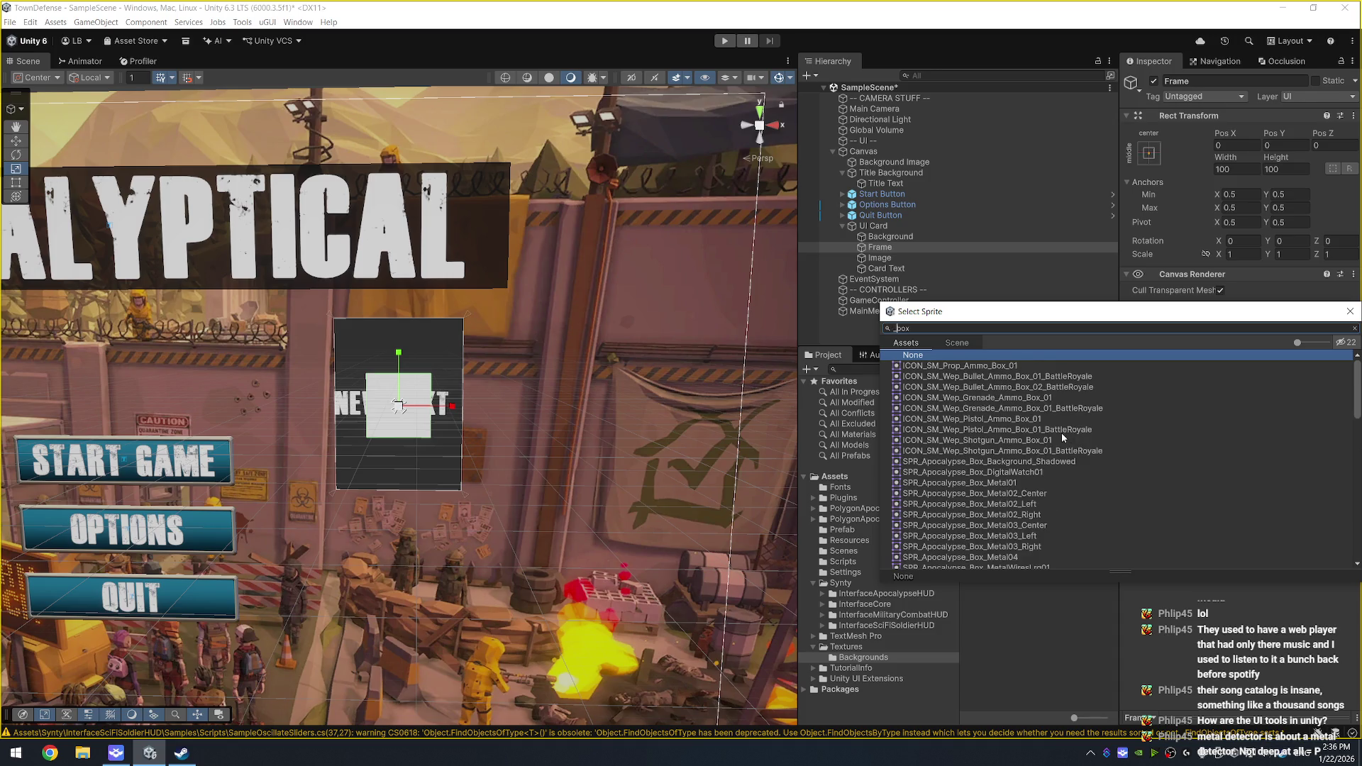
scroll(1019, 508, down, 5)
scroll(1019, 508, down, 4)
click(1043, 428)
key(Down)
key(Down)
key(Down)
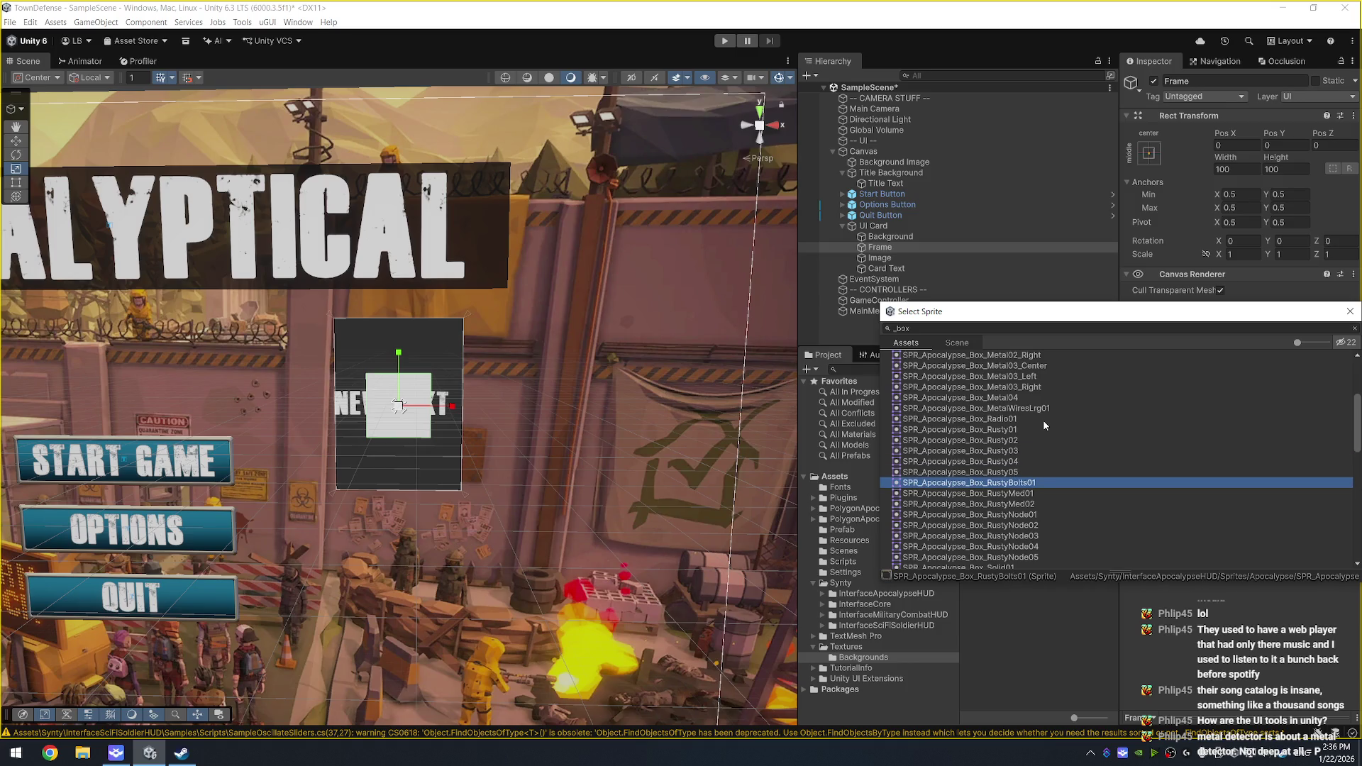
key(Down)
key(Return)
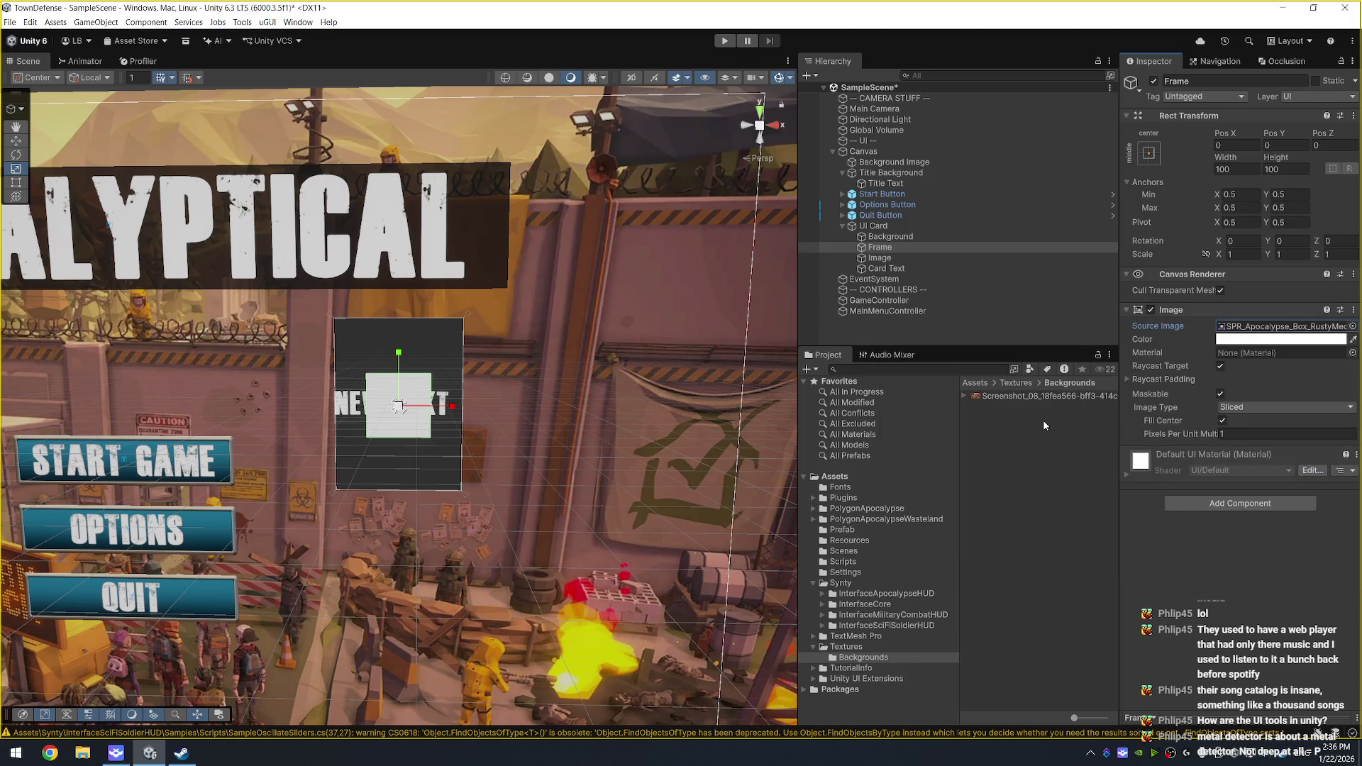
Step: Stretch the Frame to fill the card and set Pixels Per Unit Multiplier to 10
click(893, 259)
click(903, 248)
click(1149, 153)
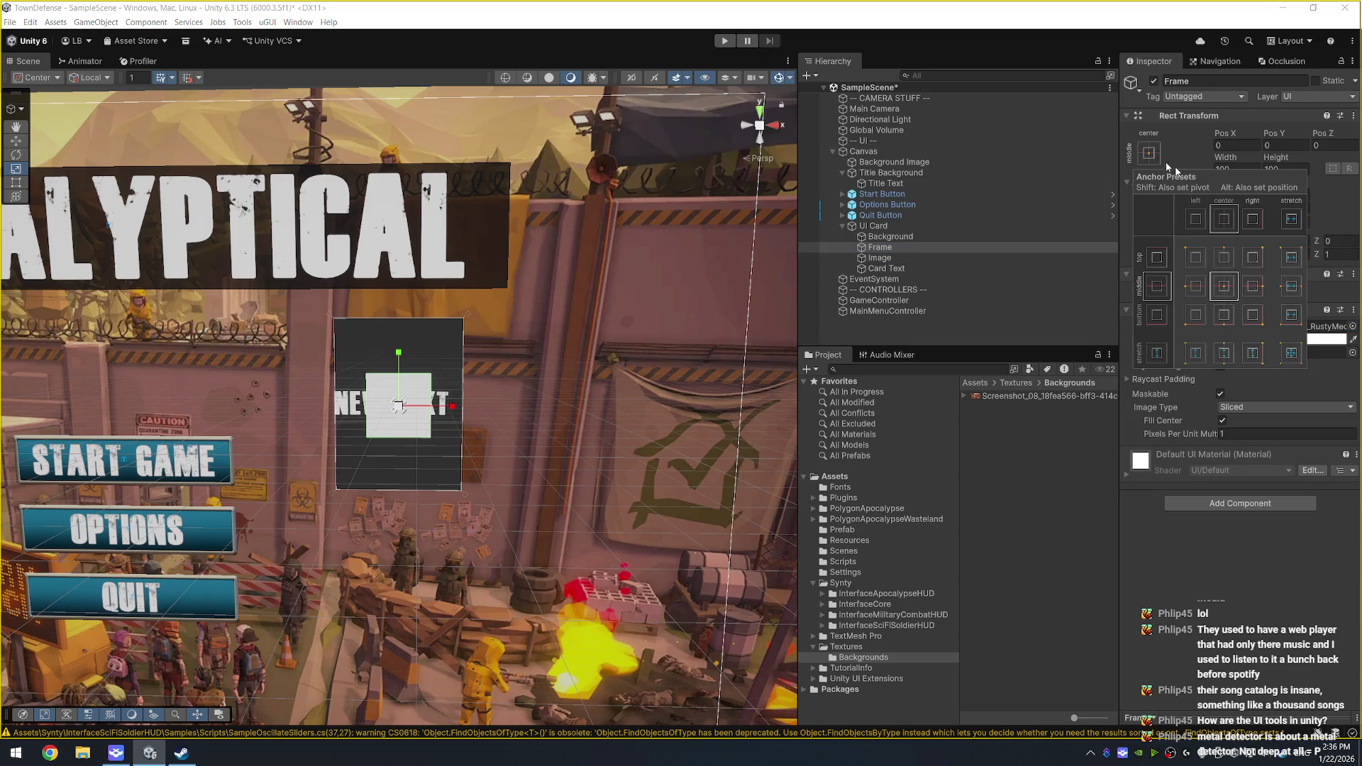
alt+click(1291, 353)
scroll(638, 326, up, 2)
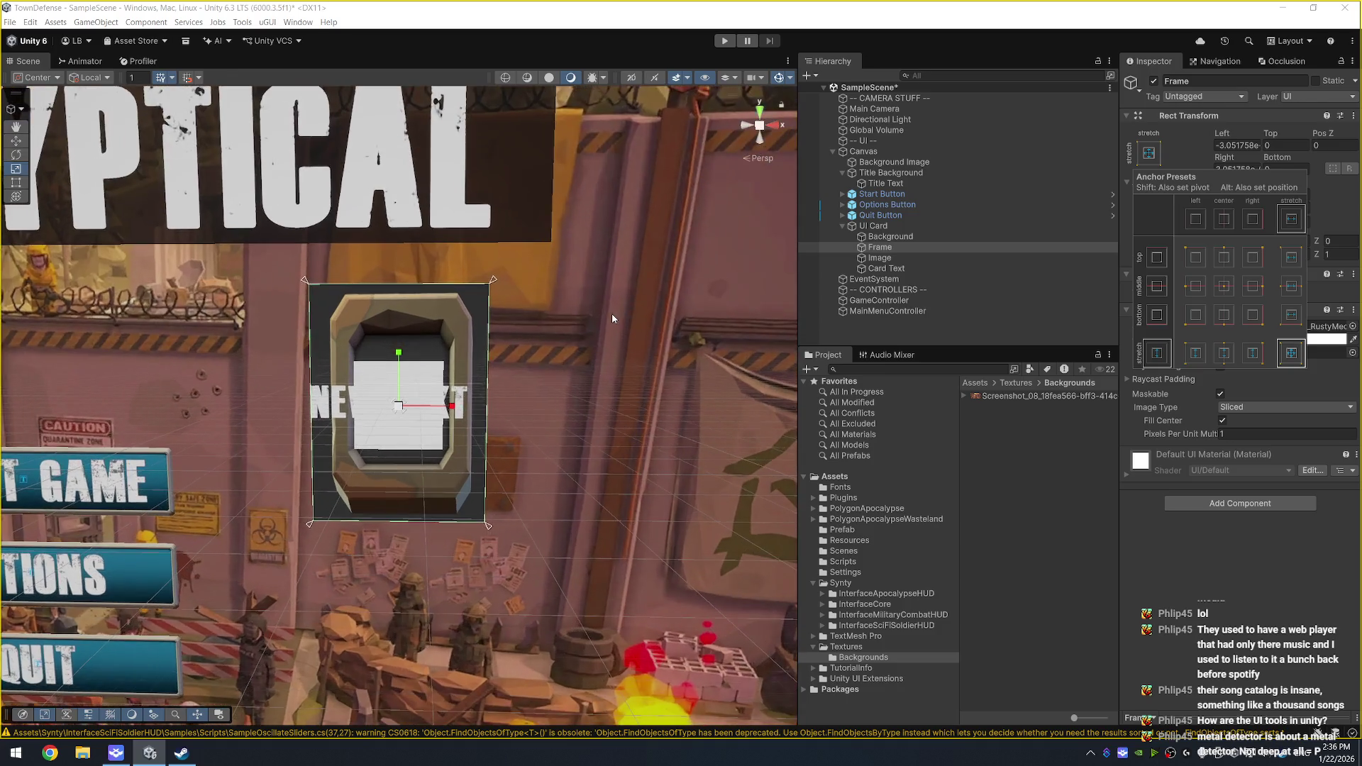
scroll(614, 318, up, 2)
click(1232, 434)
text(10)
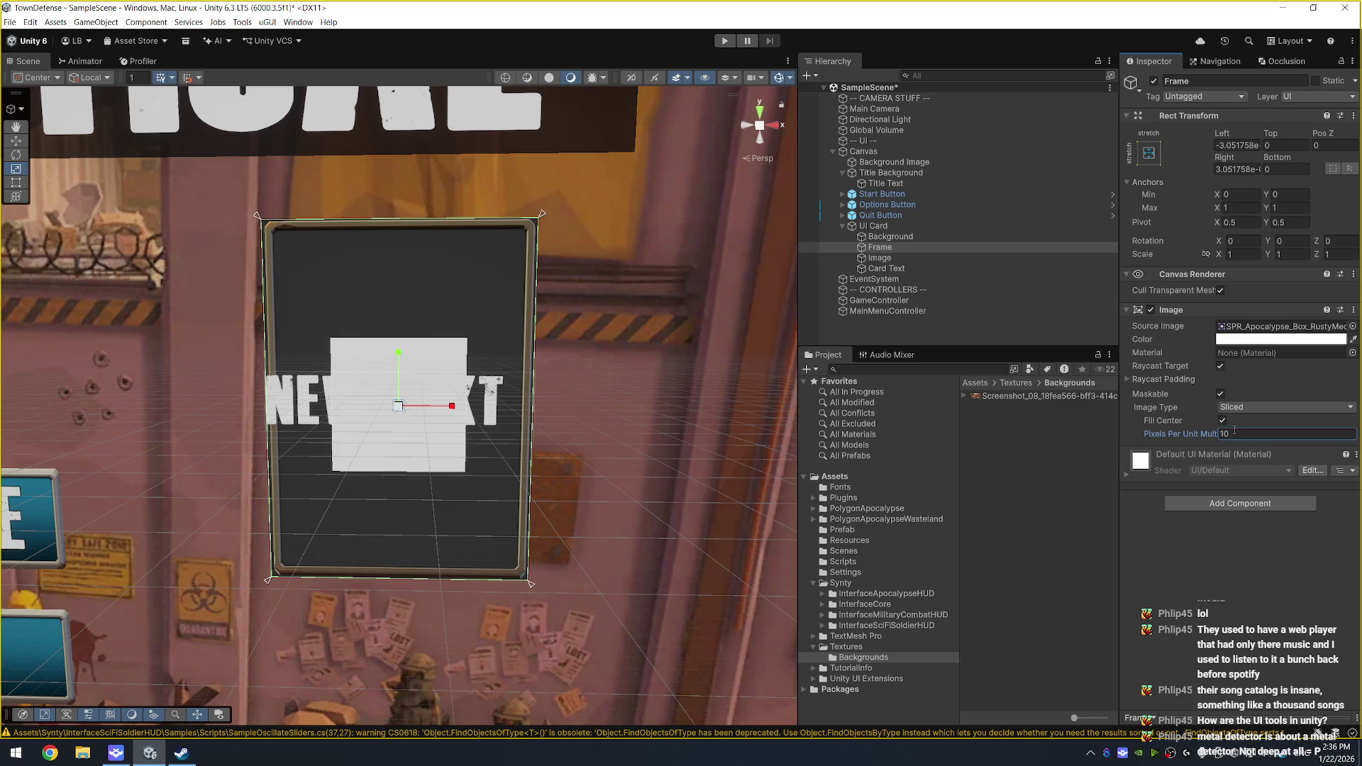
Step: Set the Frame's left, top, right and bottom offsets to -3
click(1243, 143)
text(-2)
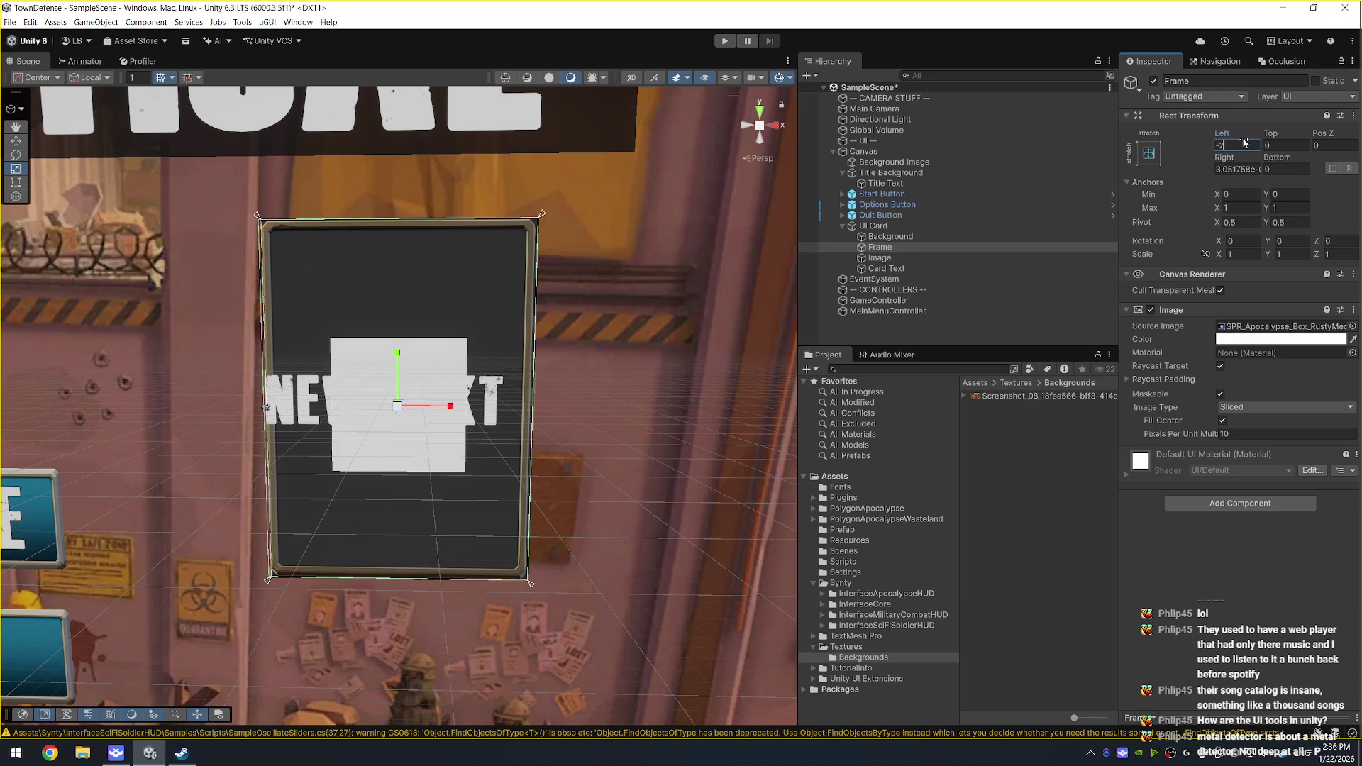
key(Tab)
text(-2)
key(Tab)
key(Tab)
text(-2)
key(Tab)
text(-2)
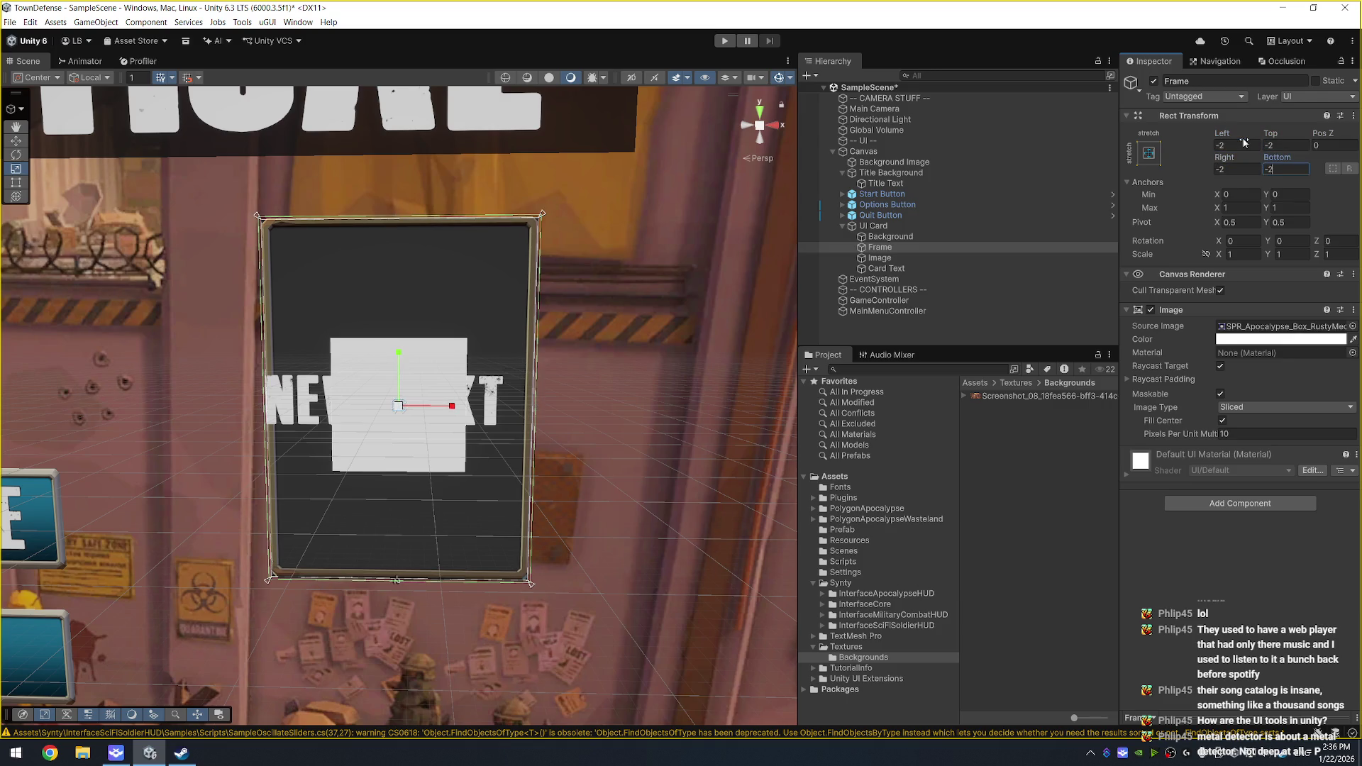
key(Tab)
text(-3)
key(Tab)
text(-3)
key(Tab)
text(-3)
key(Tab)
text(-3)
key(Tab)
text(-3)
key(Tab)
text(0)
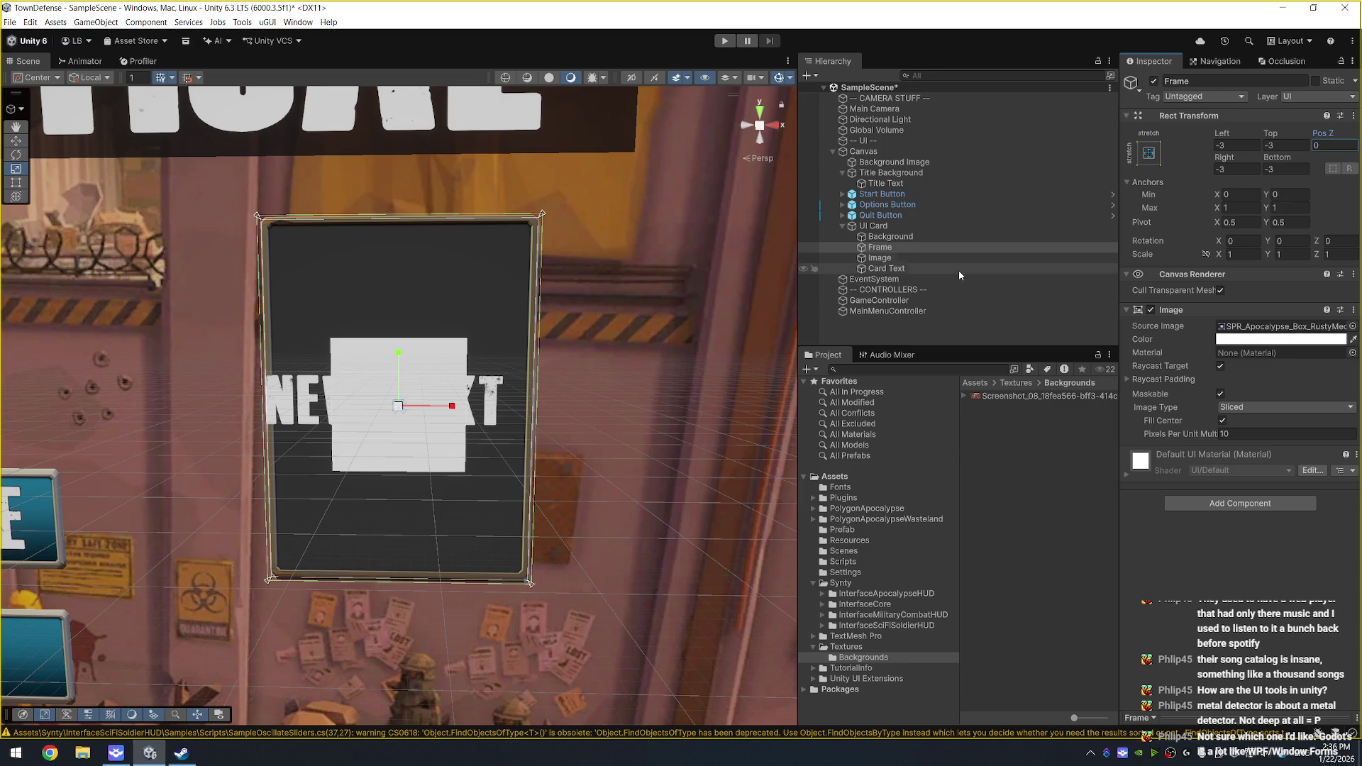
Step: Move the Image into the card's top half and give it the AssaultRifle_03 sprite
click(891, 258)
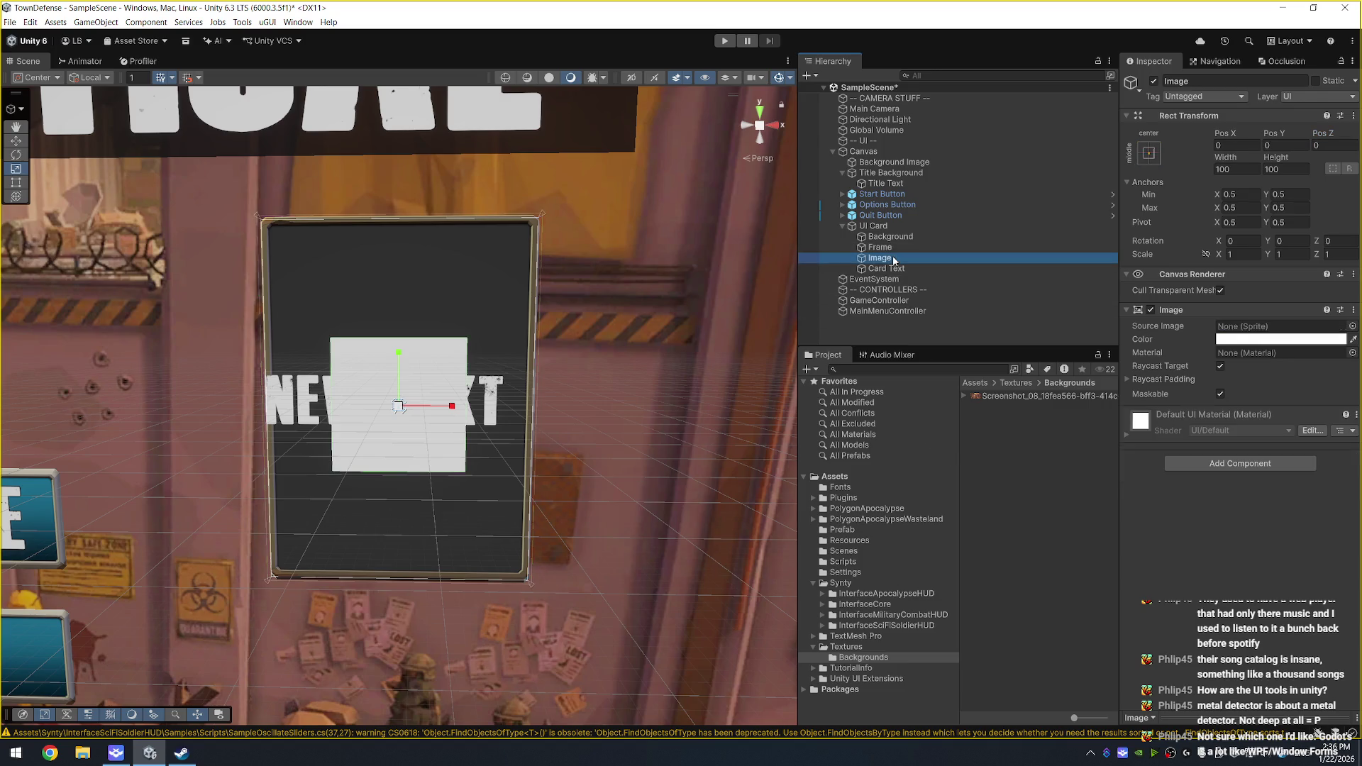
key(w)
drag(399, 355, 422, 253)
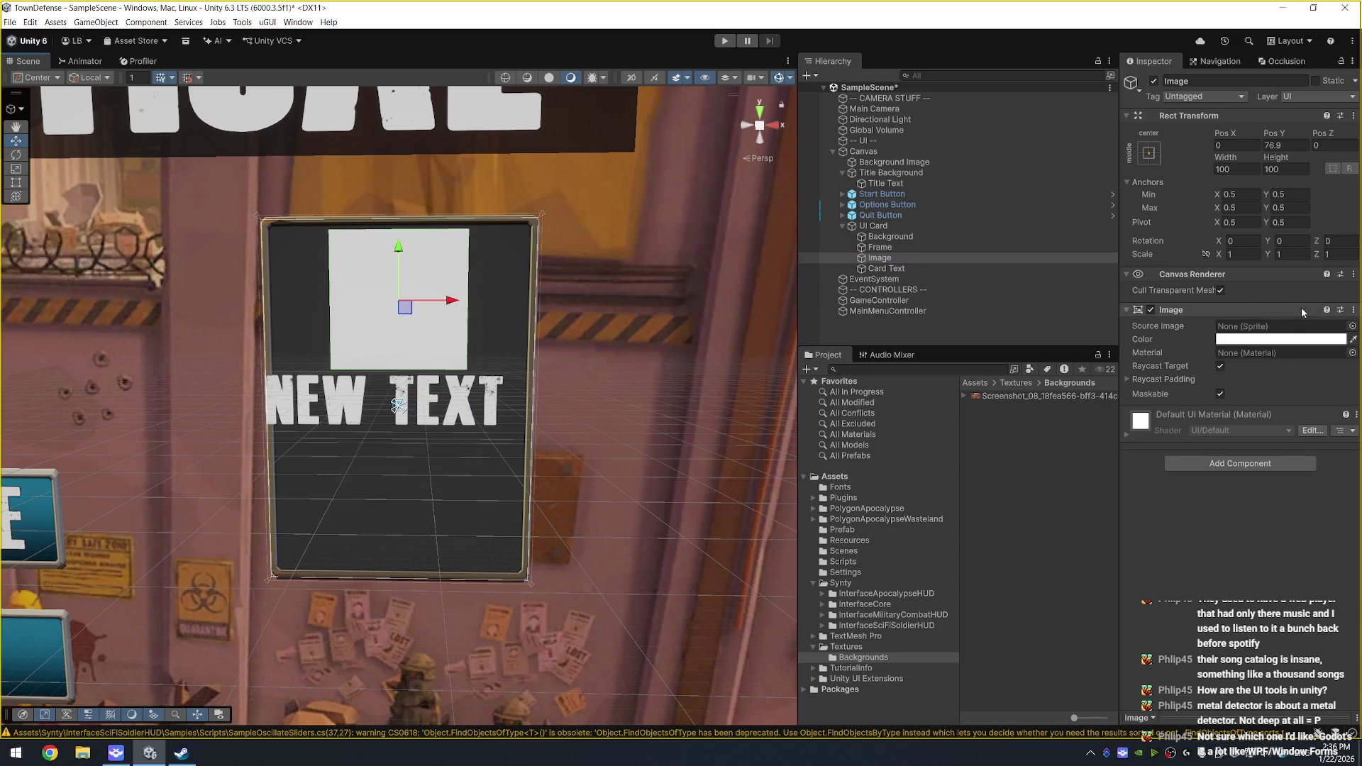
click(1352, 327)
click(1115, 393)
key(Down)
key(Down)
key(Down)
key(Down)
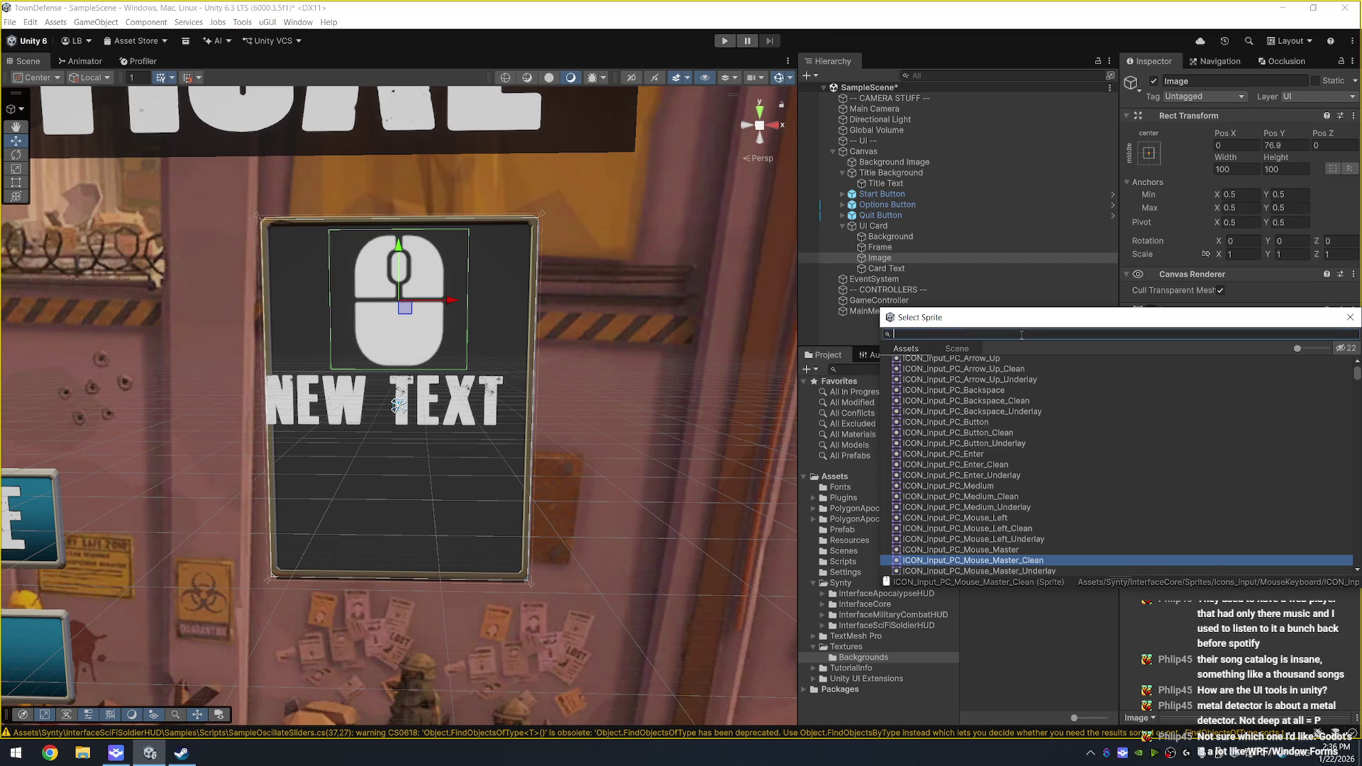
text(rifl)
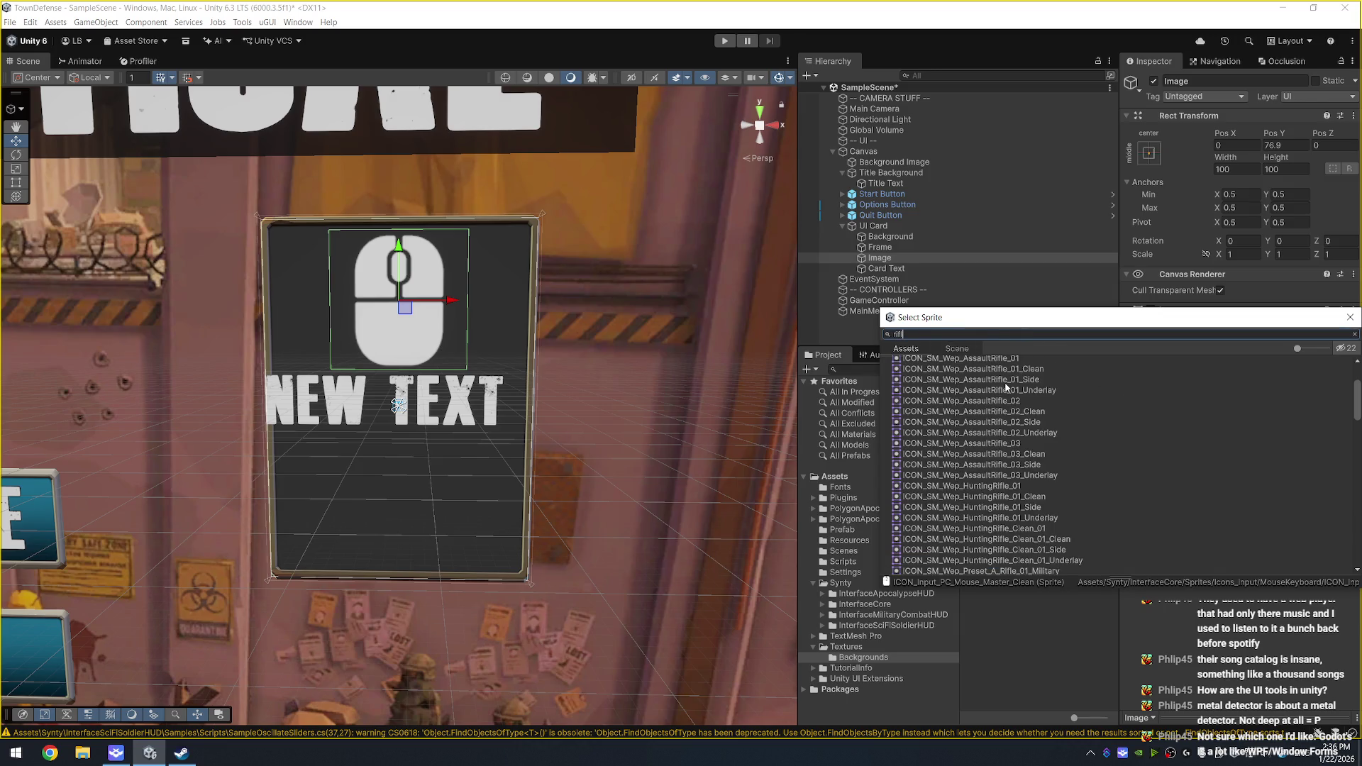
click(1029, 391)
key(Down)
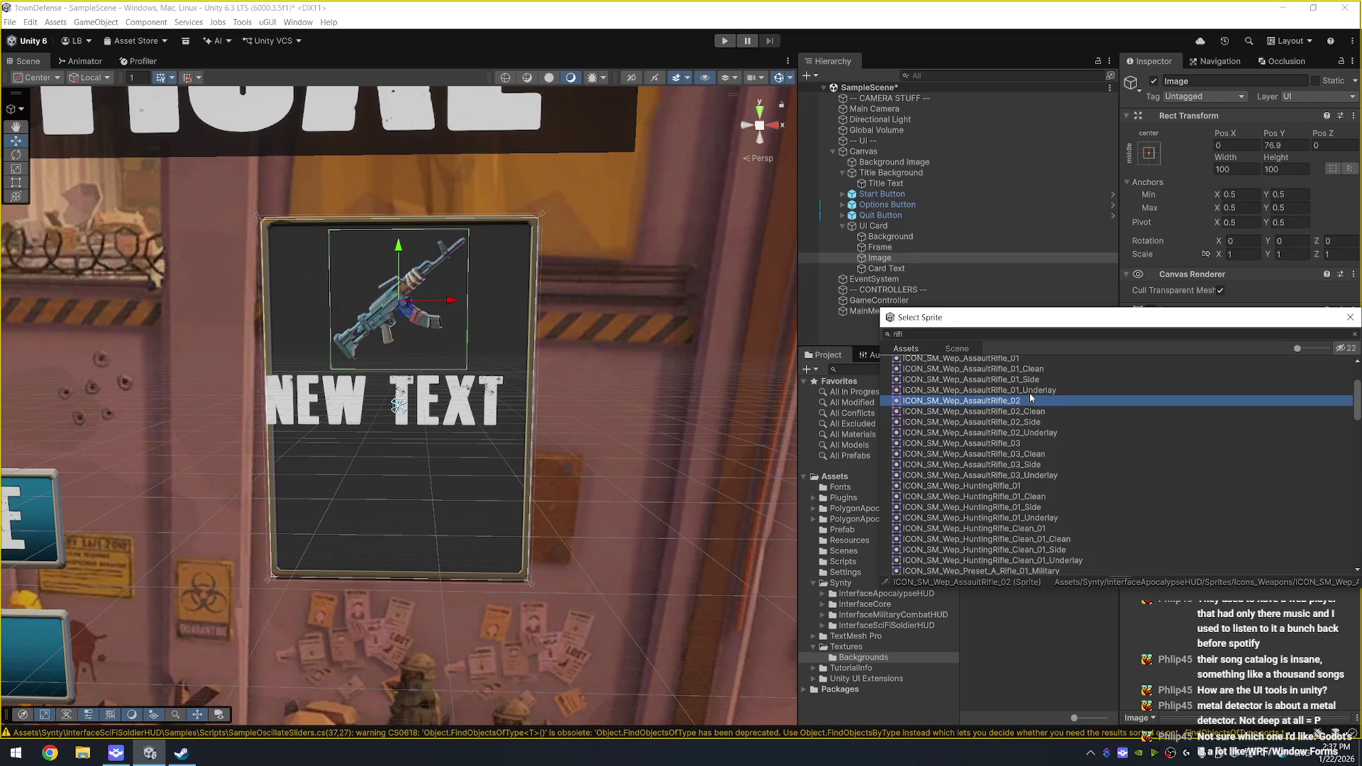
key(Down)
key(Down)
key(Down)
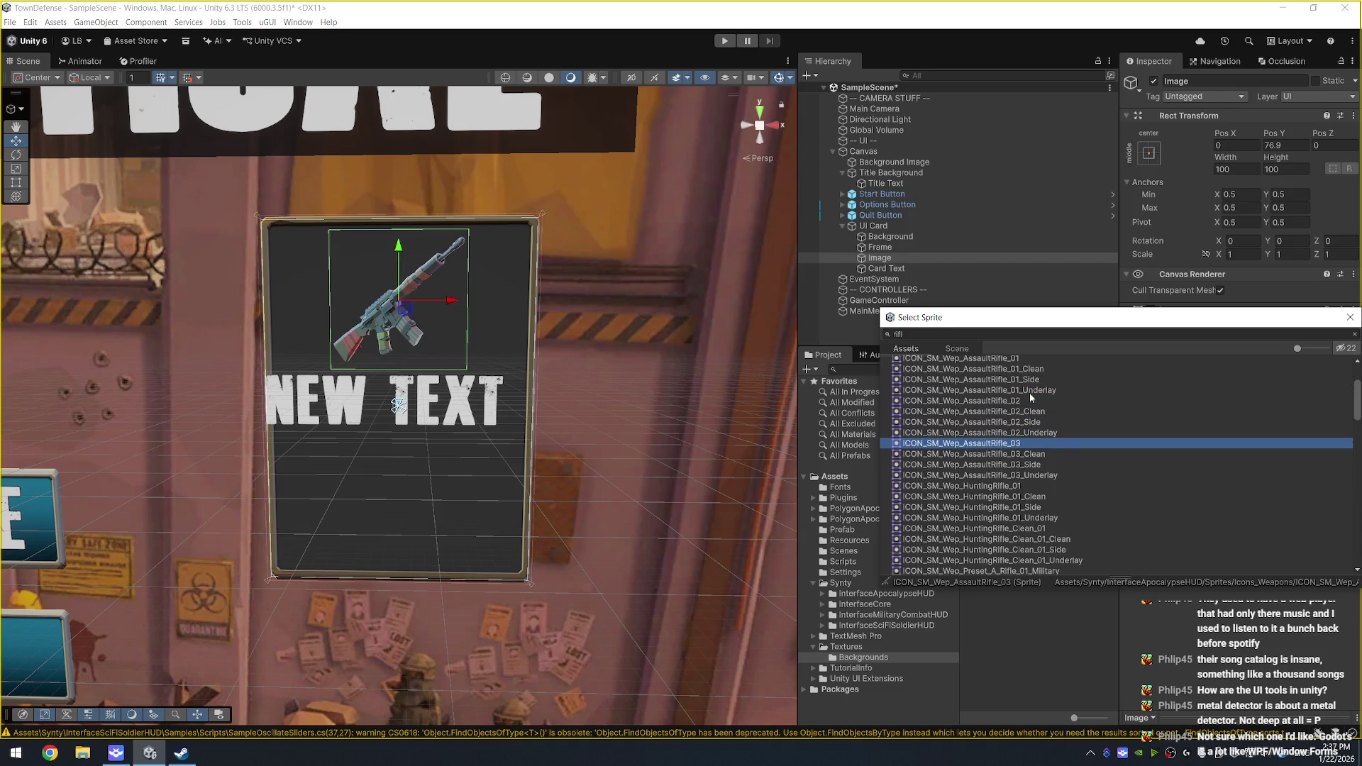
key(Return)
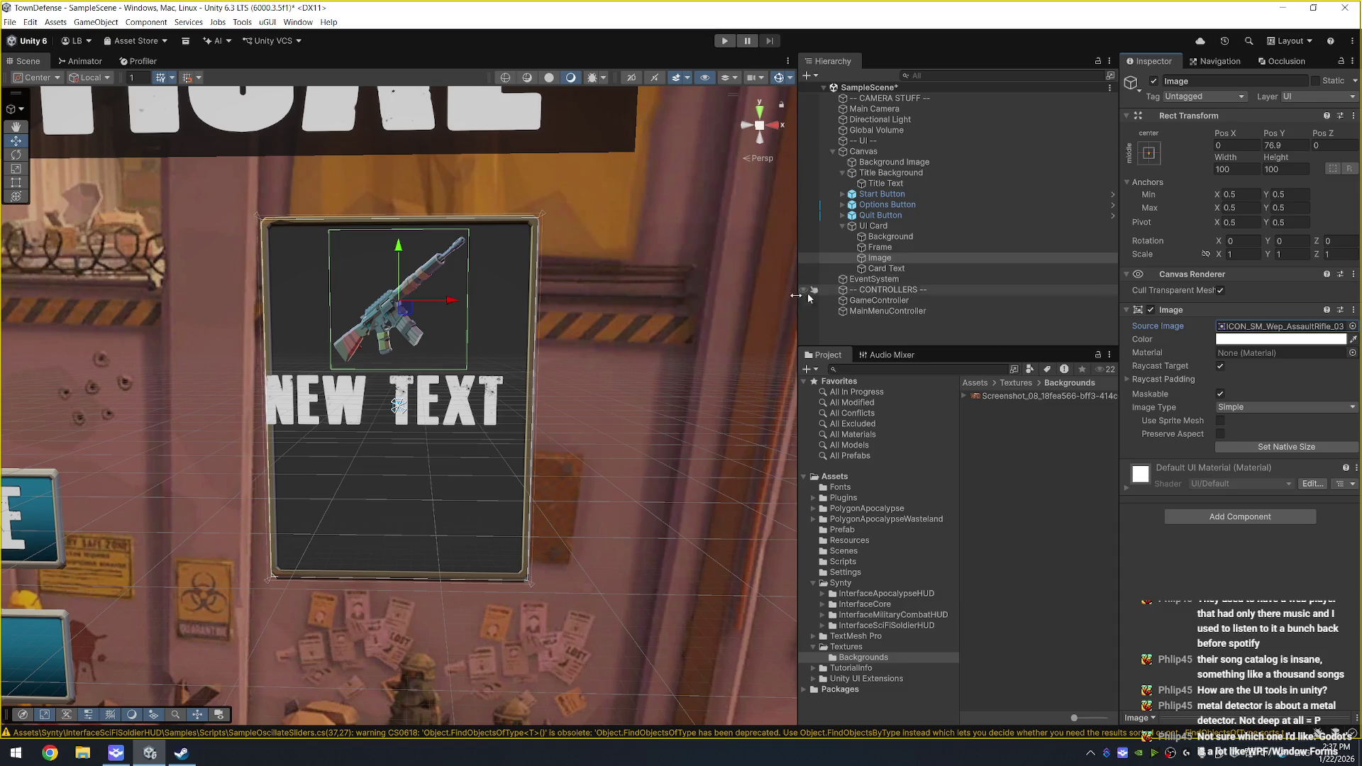
Step: Move the Card Text to the card's bottom and lower the rifle image slightly
click(886, 268)
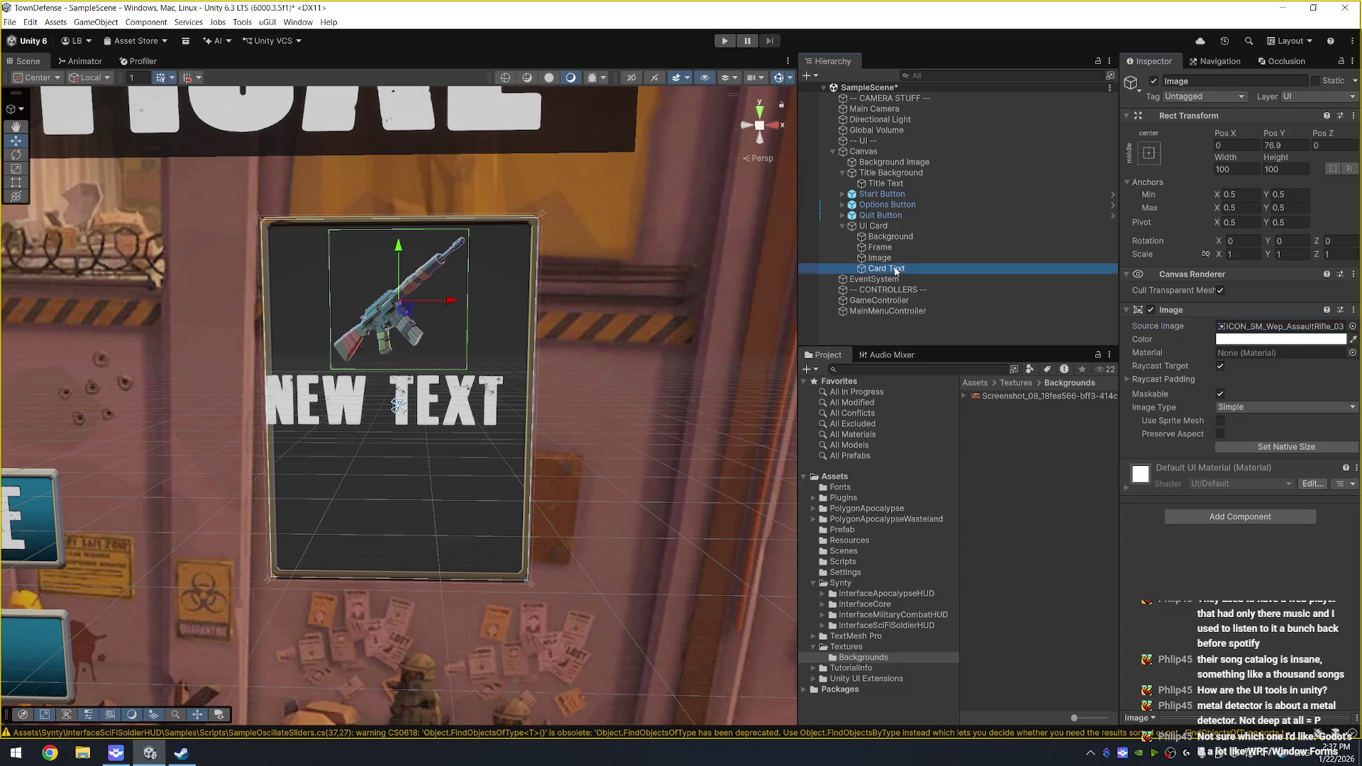
drag(398, 355, 398, 491)
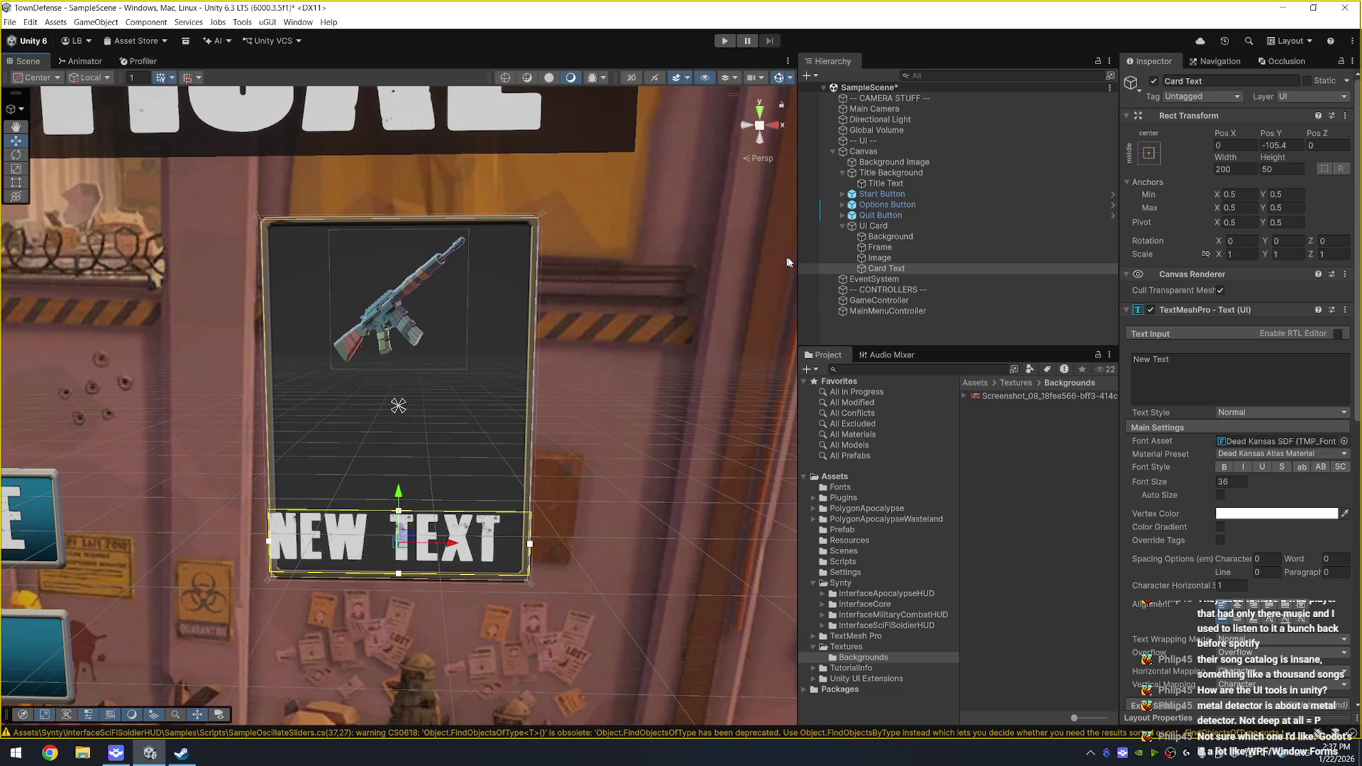
click(918, 258)
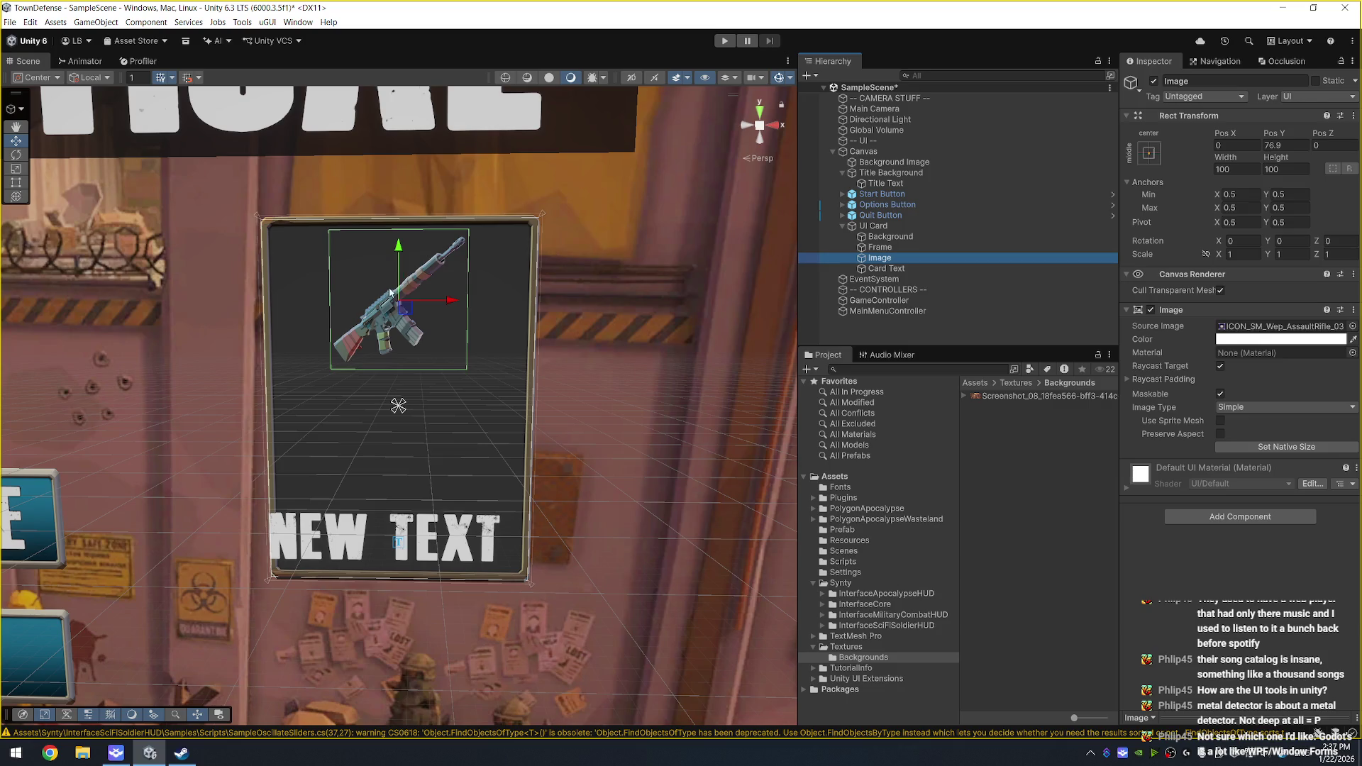
drag(401, 309, 401, 323)
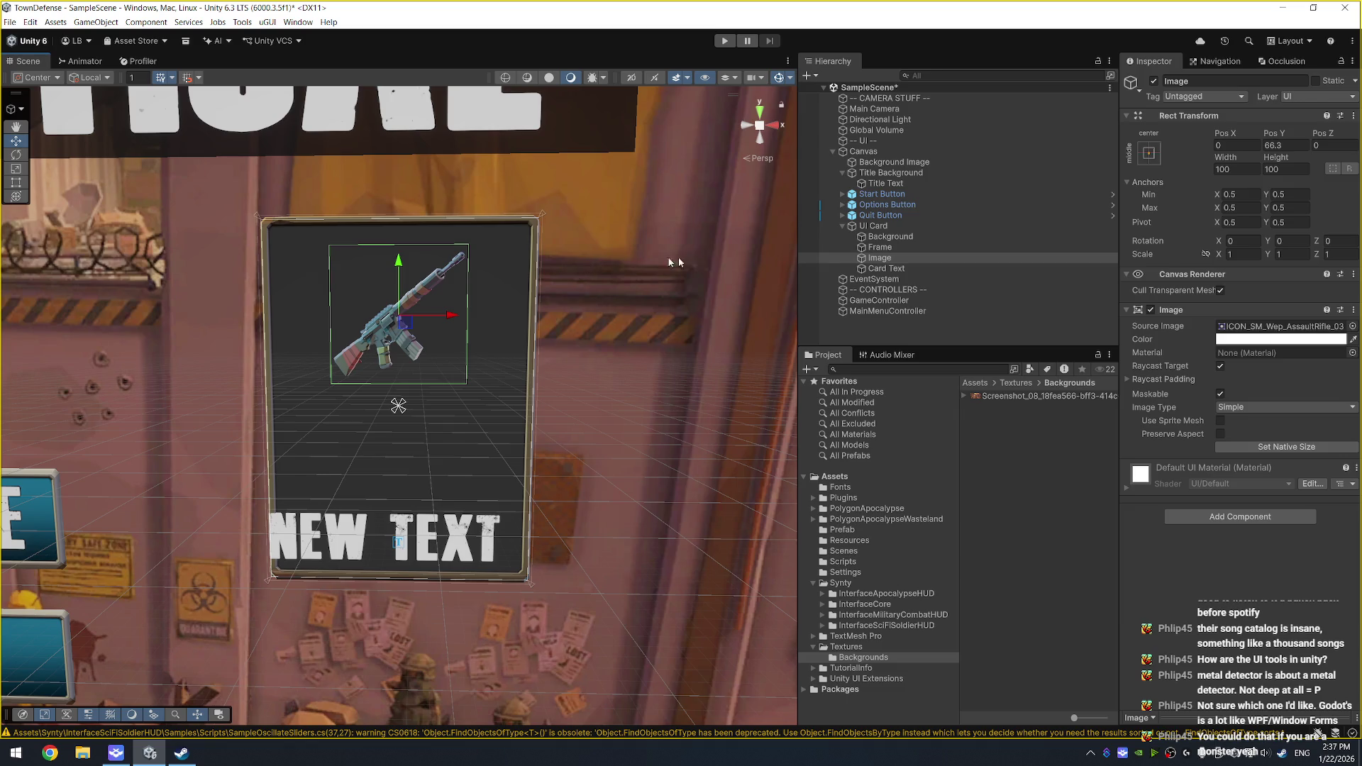
Step: Resize the rifle image to 125 by 125
click(1244, 167)
text(125)
key(Tab)
text(125)
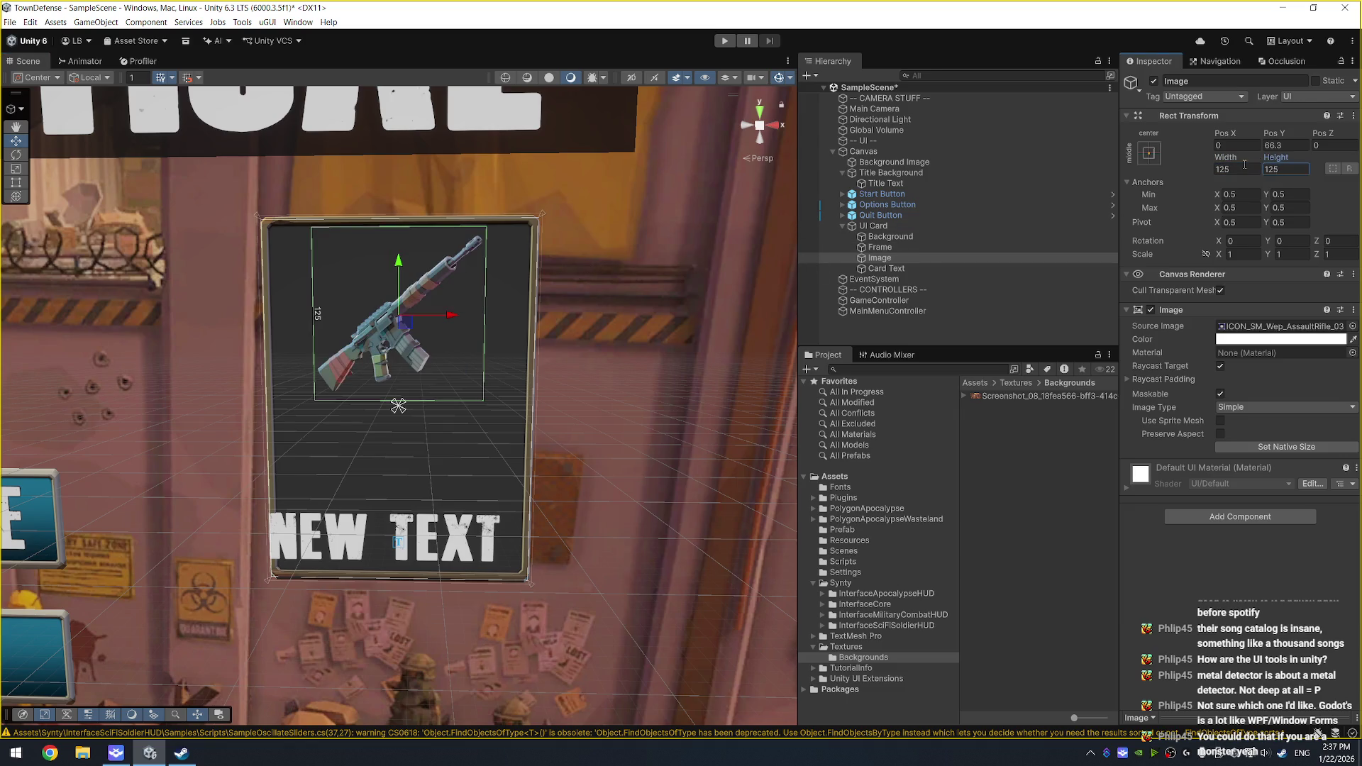
Step: Add a new blank UI Image as a child of the Image object
right_click(895, 255)
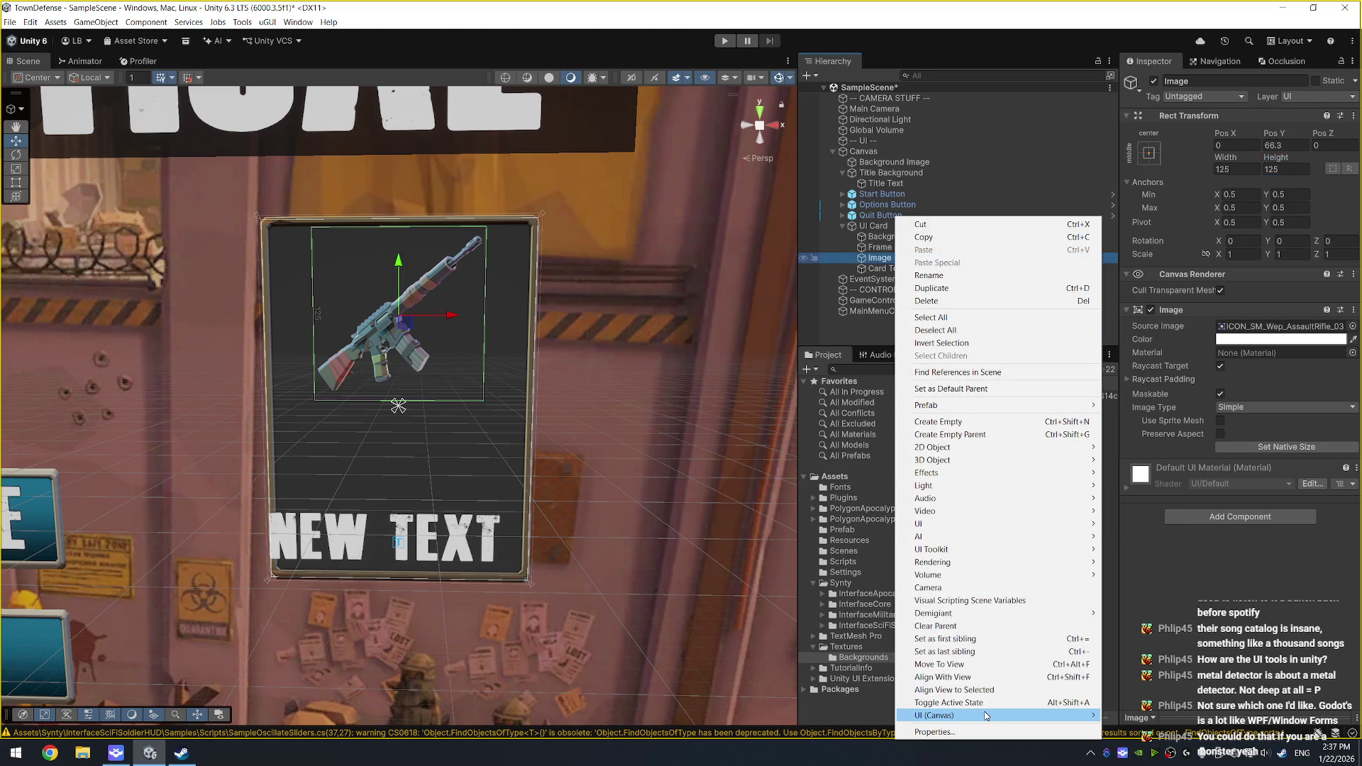
mouse_move(984, 715)
click(1134, 538)
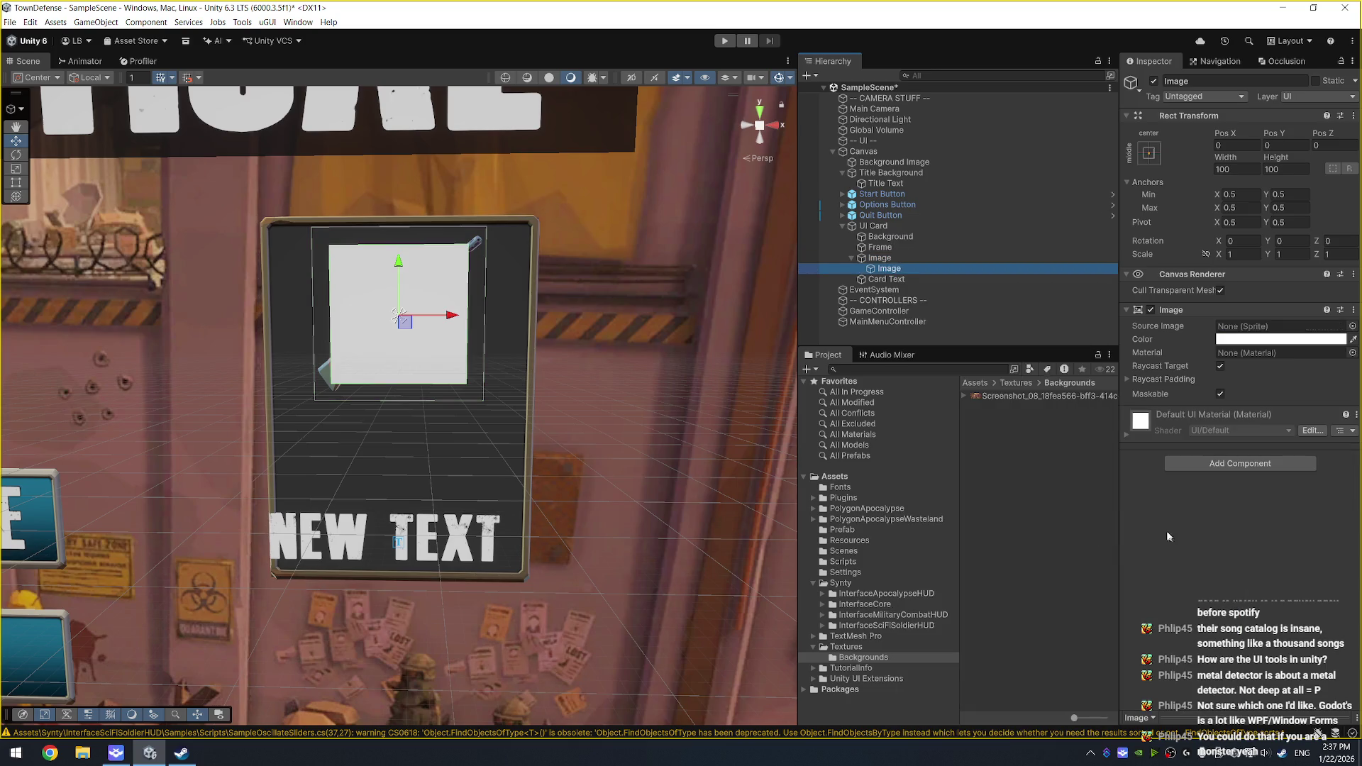
Step: Move the new image directly under UI Card and rename the rifle image to Card Image
drag(885, 257, 889, 263)
click(886, 268)
click(887, 268)
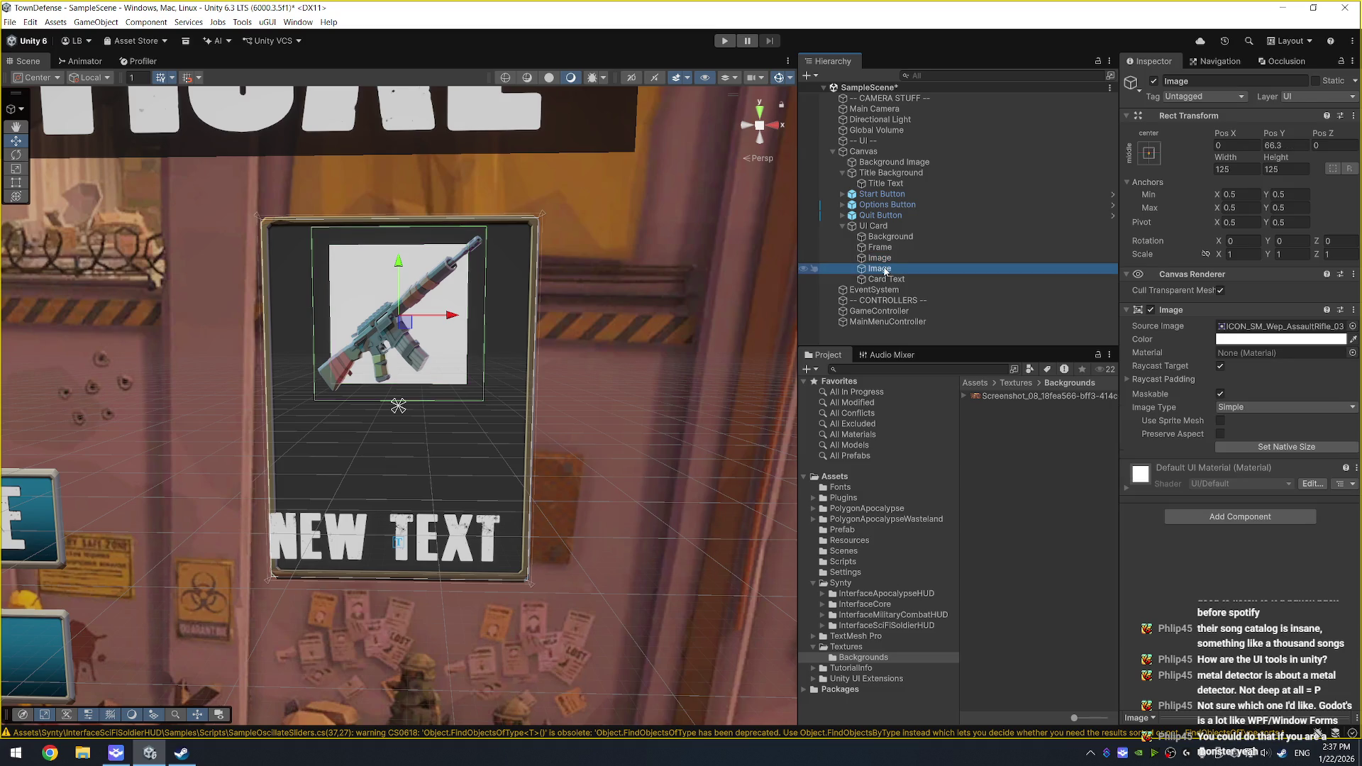
text(Image Ico)
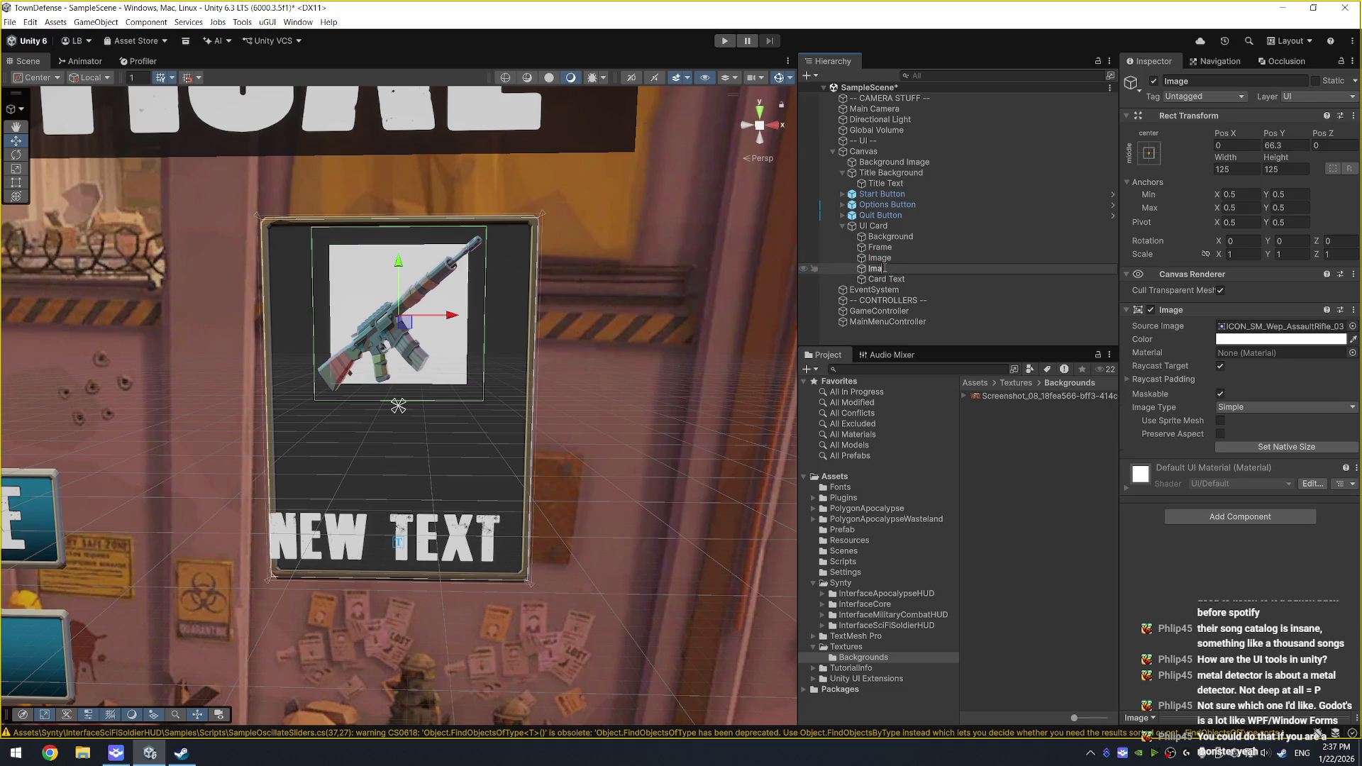
key(BackSpace)
key(BackSpace)
key(BackSpace)
text(Card Image)
key(Return)
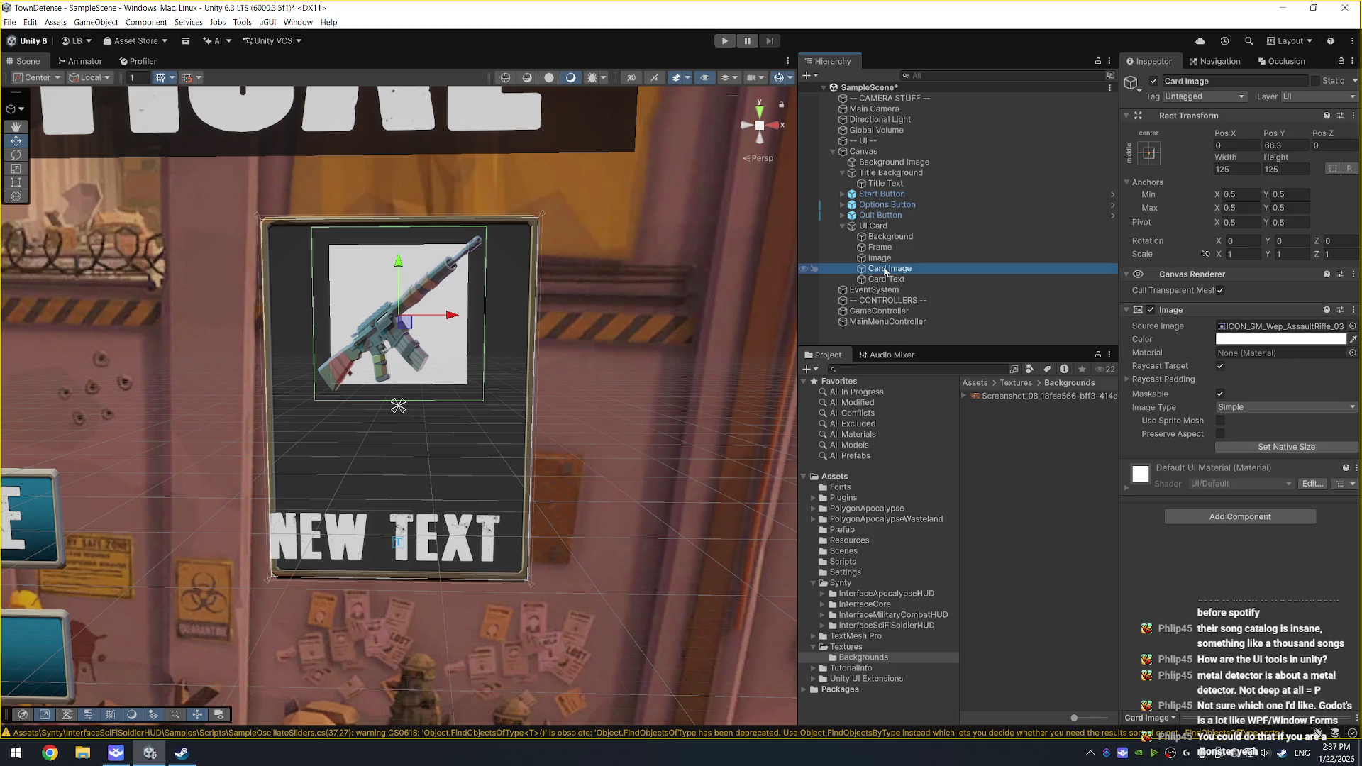
Step: Rename the blank image to Card Image Background
click(879, 258)
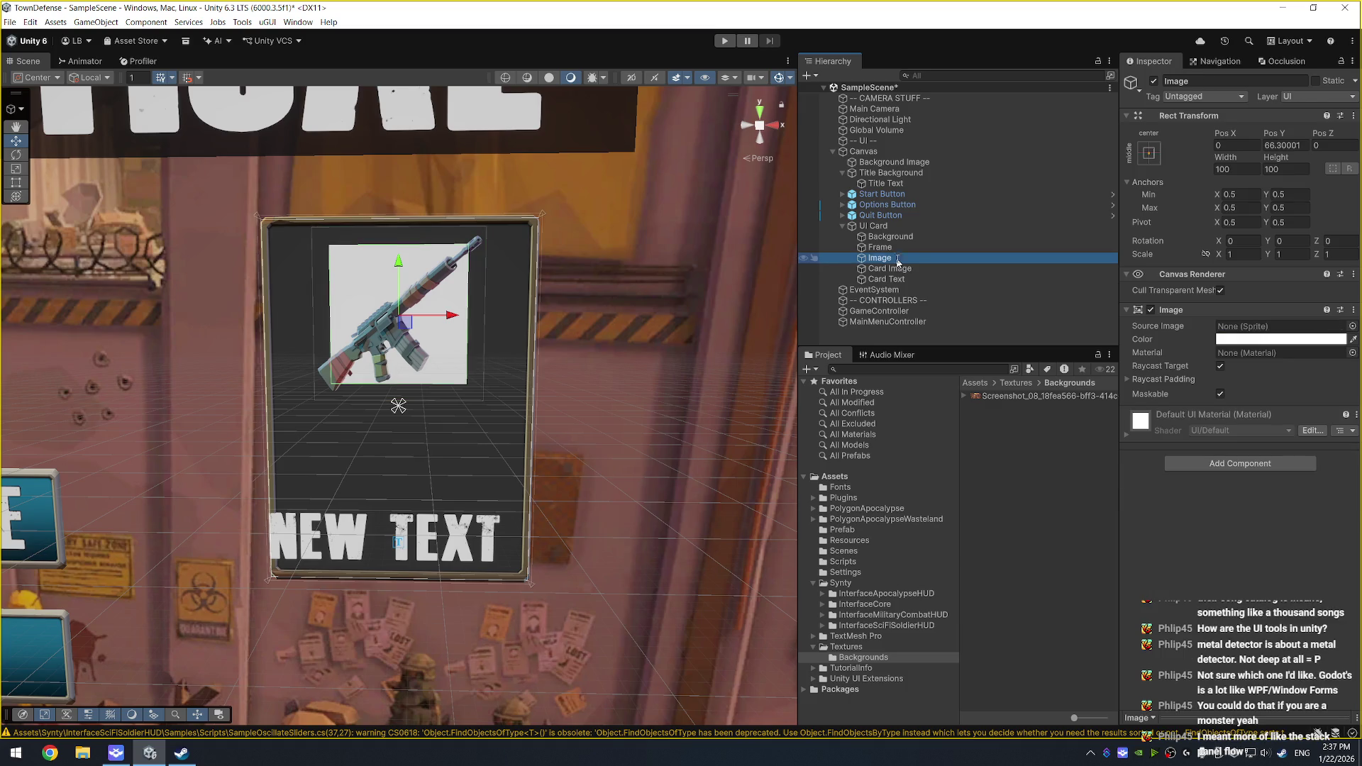
key(F2)
text(Card Image Bcakgr)
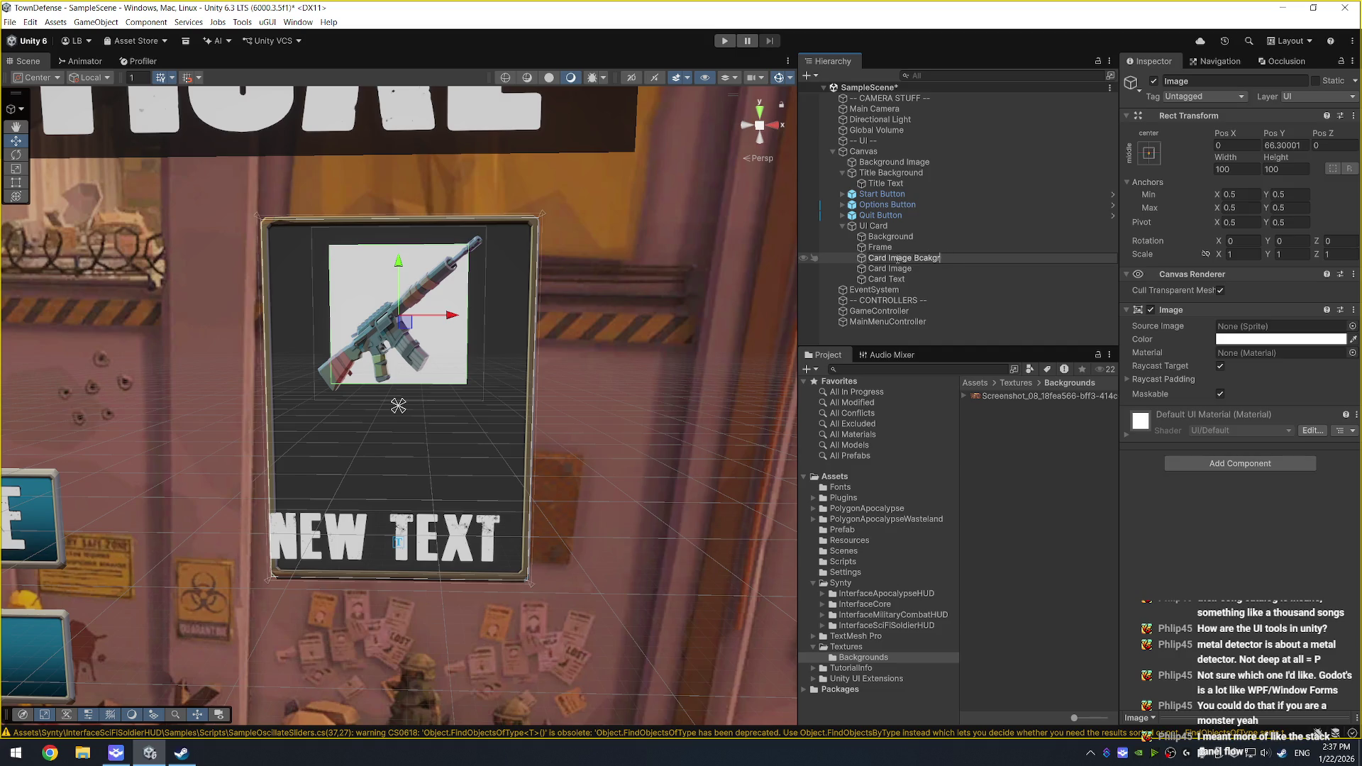
text(d)
key(Return)
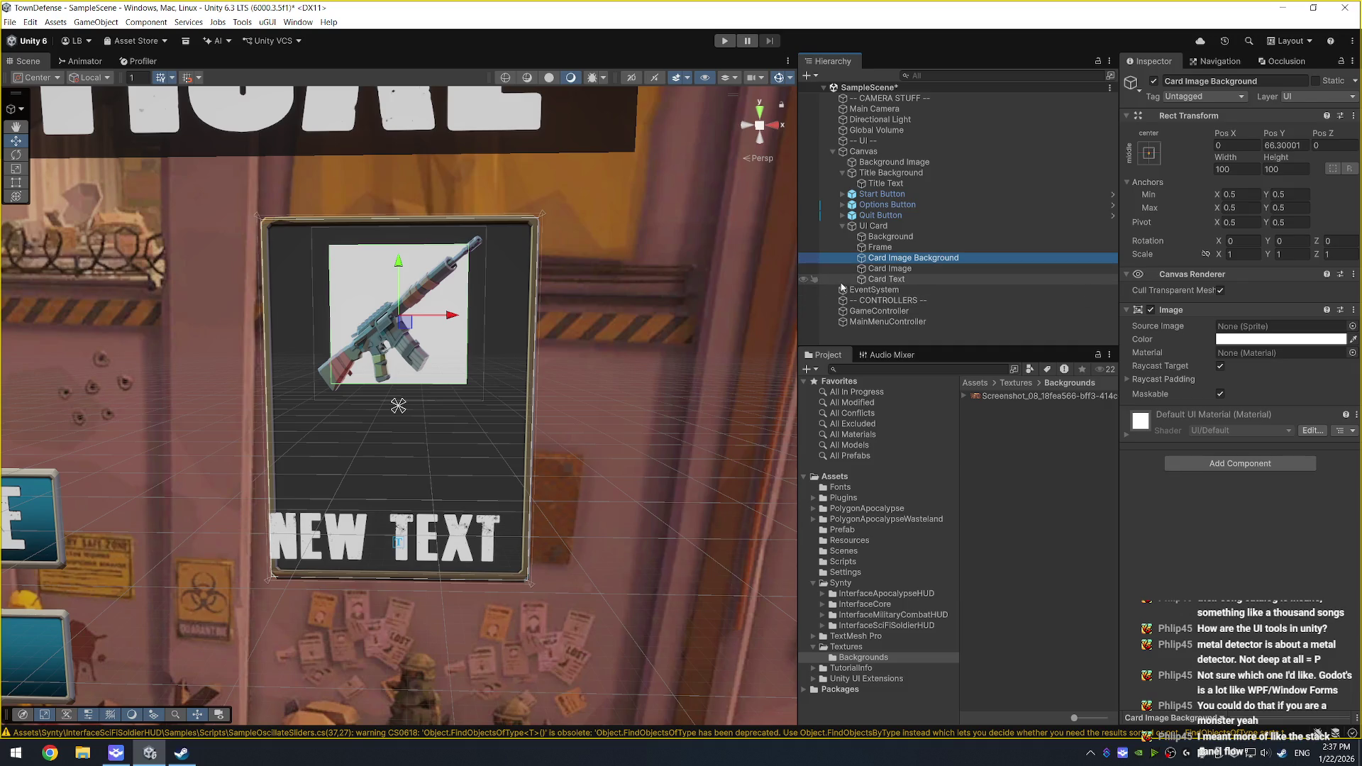
Step: Nest Card Image inside Card Image Background in the Hierarchy
click(903, 271)
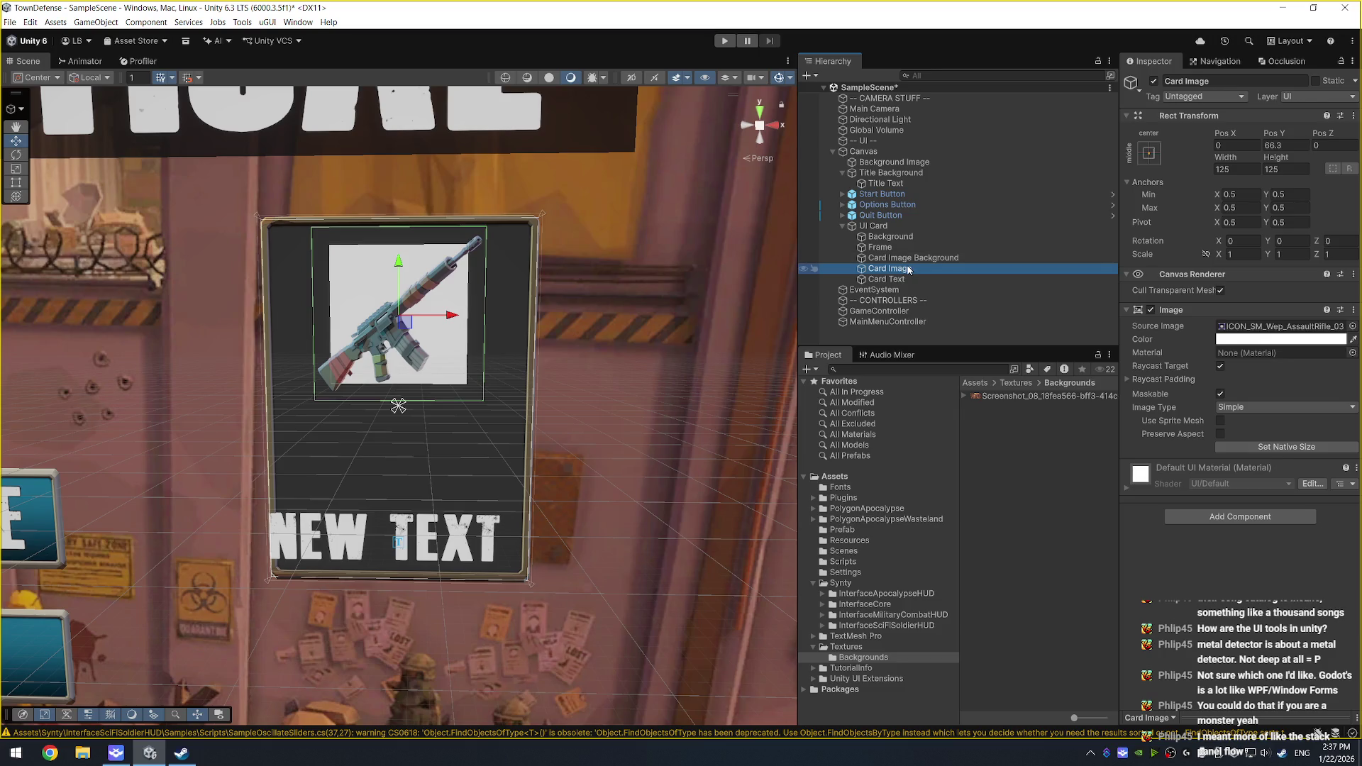
click(914, 260)
drag(896, 268, 927, 263)
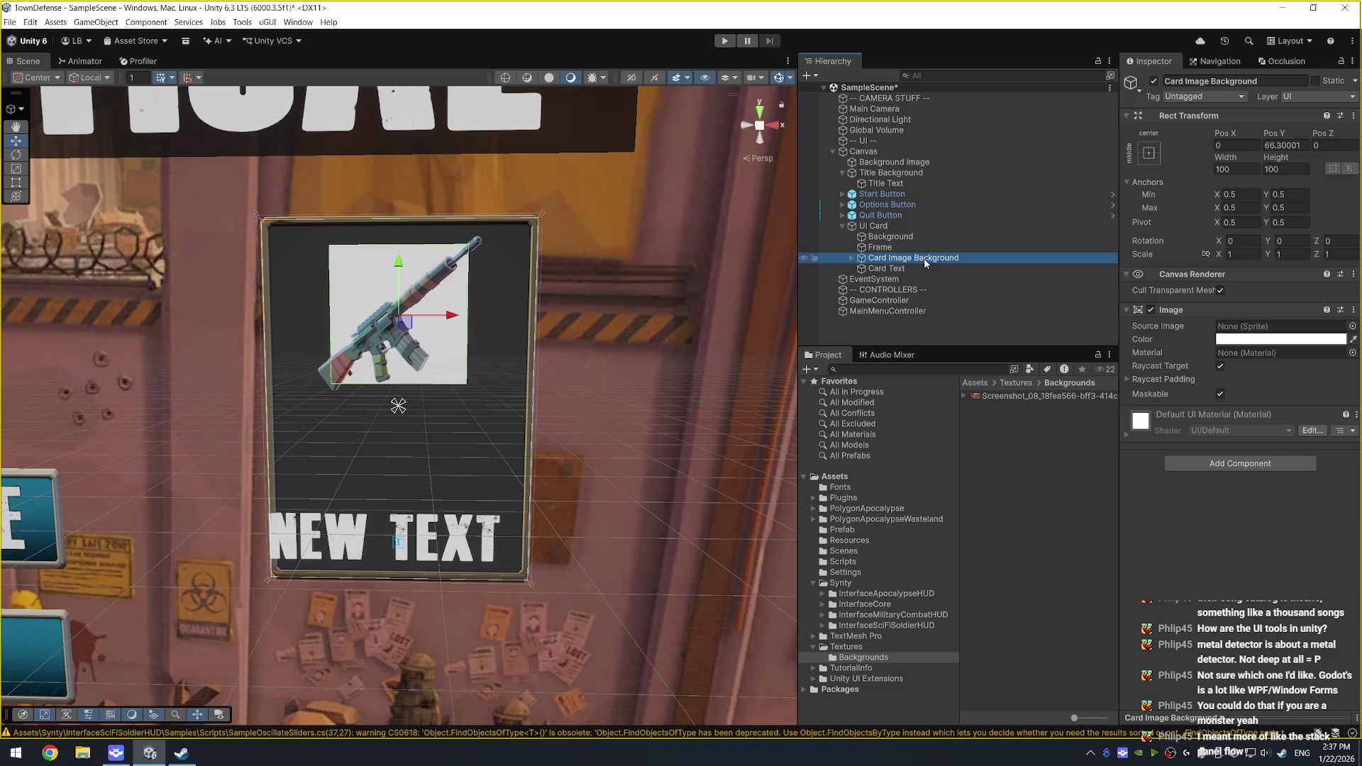
click(1232, 171)
Step: Size Card Image Background to 125 by 125 and lower it slightly on the card
text(125)
key(Tab)
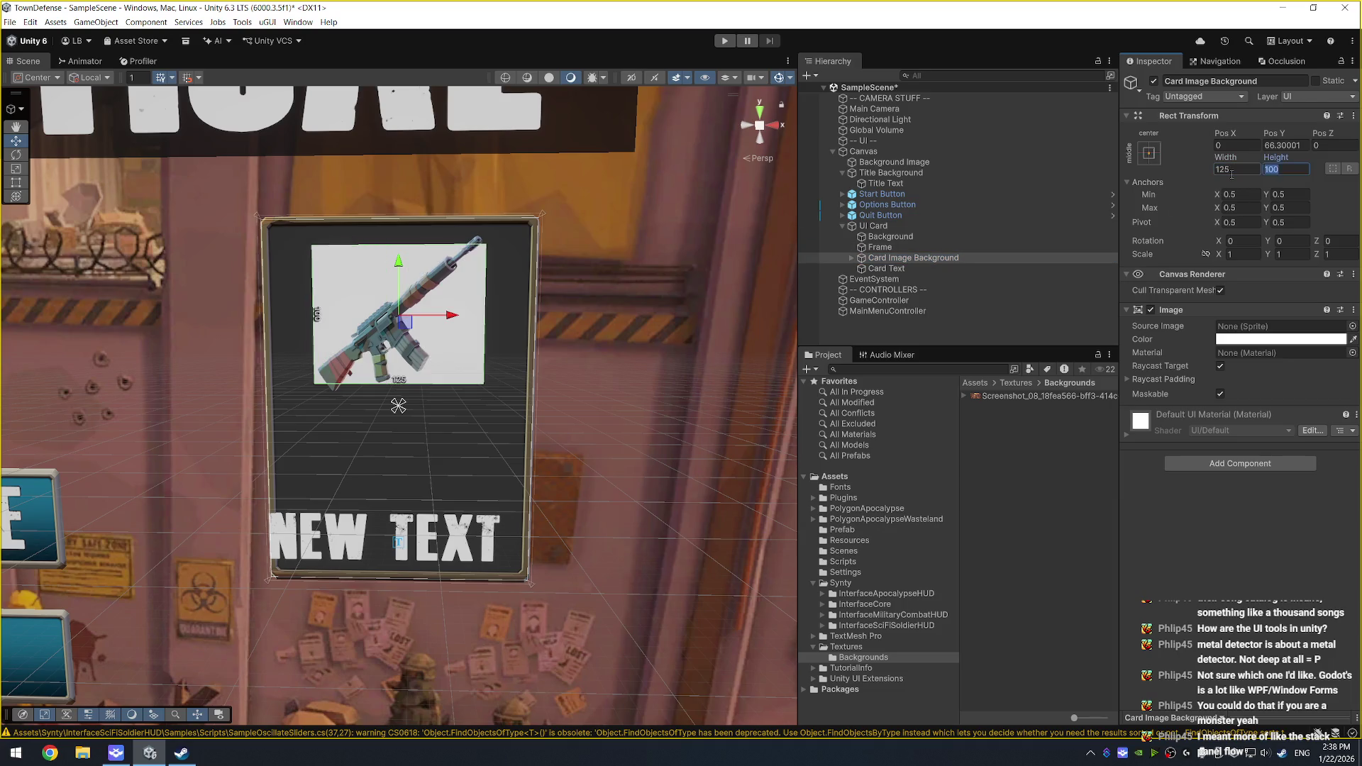
text(125)
drag(398, 264, 399, 273)
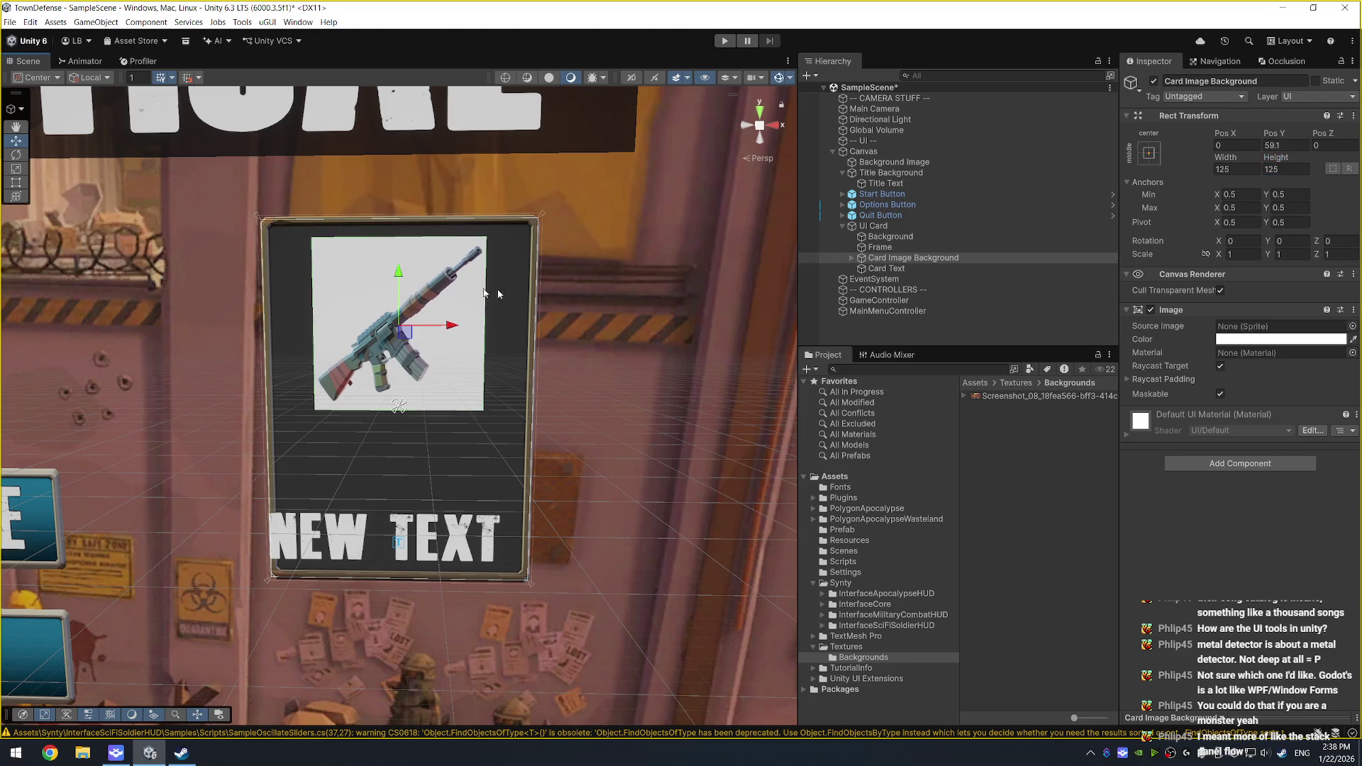
Step: Preview gradient sprites on Card Image, then cancel to keep the rifle sprite
key(Right)
key(Down)
click(1352, 325)
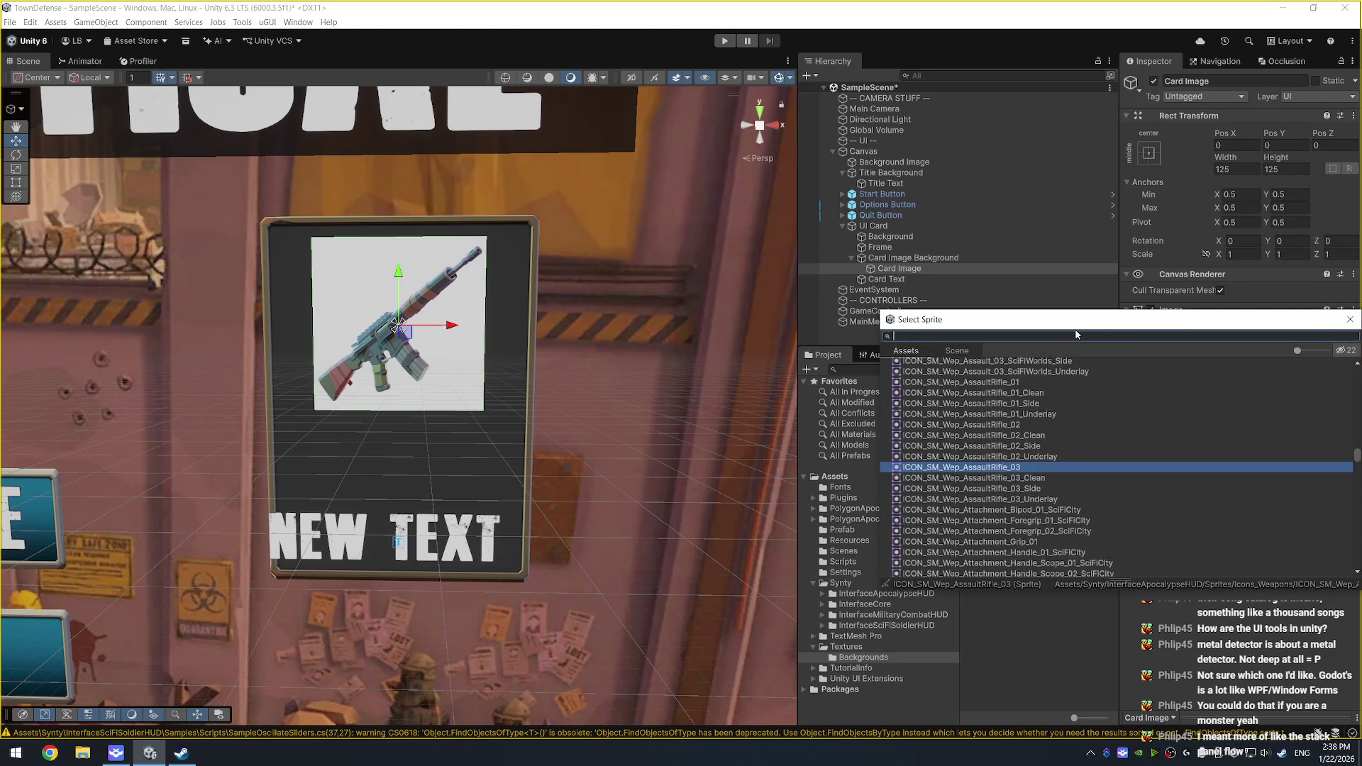
text(gradie)
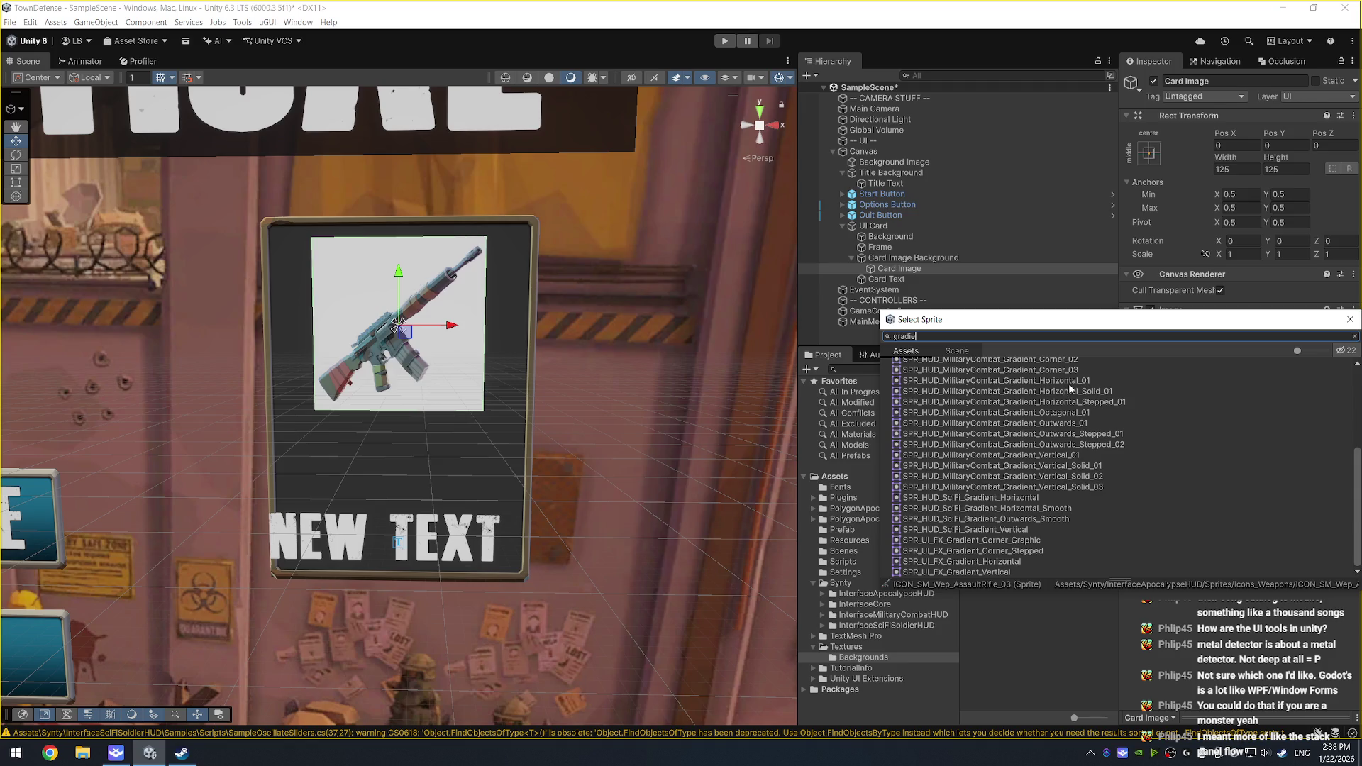
click(1070, 383)
key(Down)
key(Down)
key(Down)
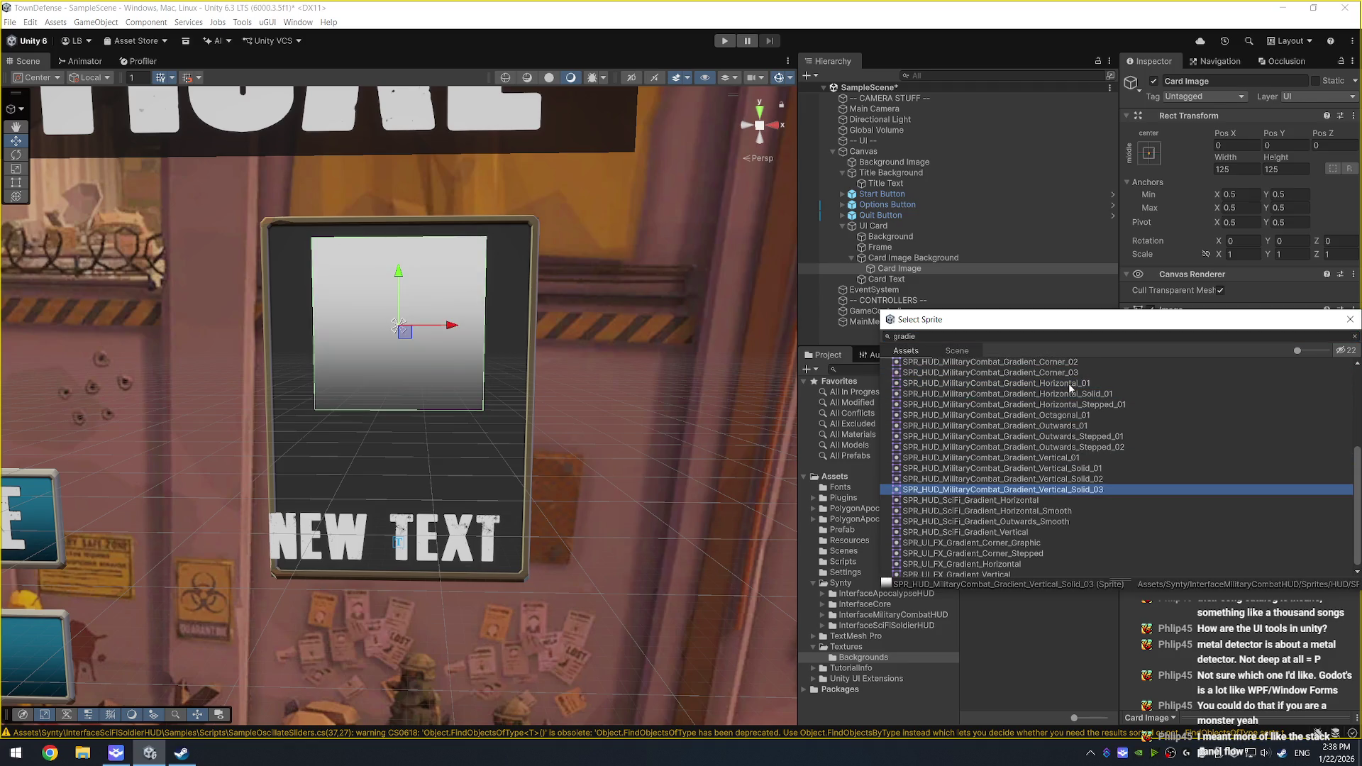
key(Escape)
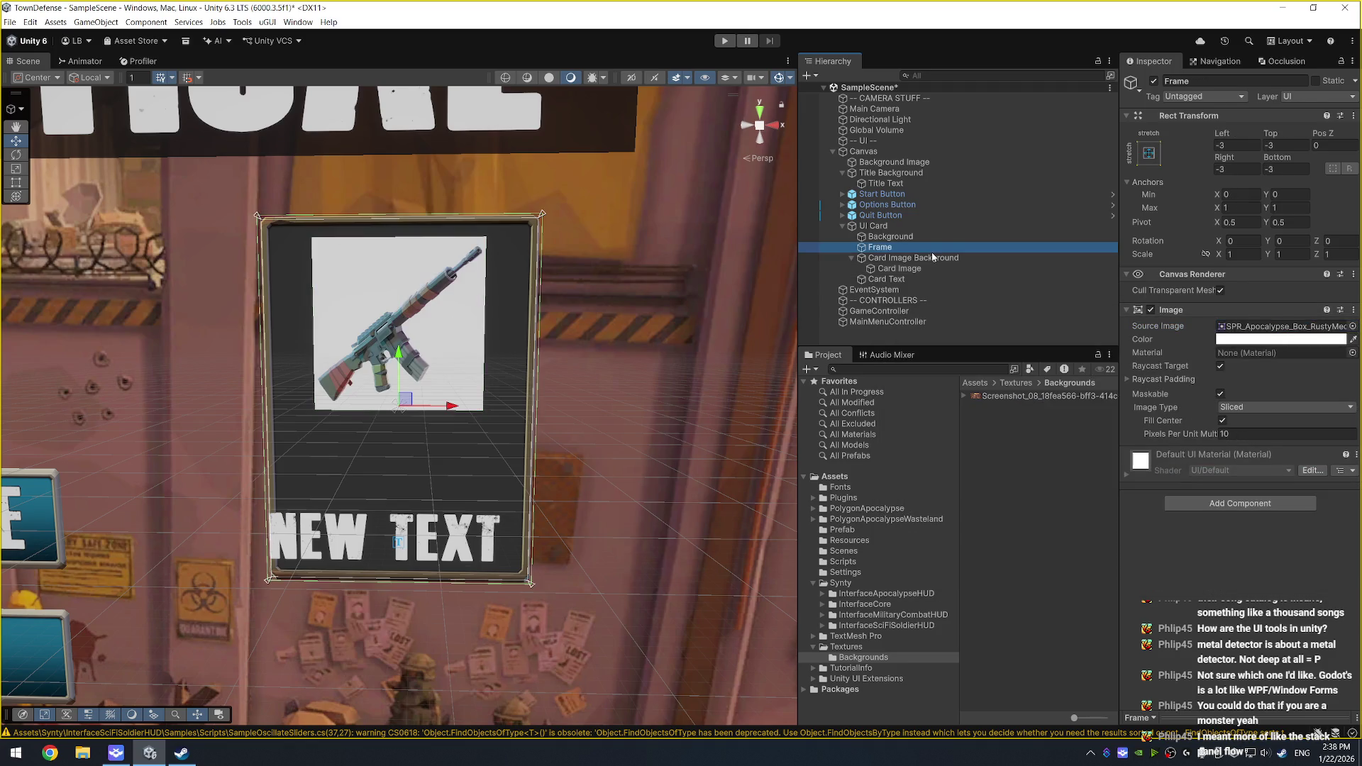
Step: Set Card Image Background's source image to SPR_FX_SciFi_Gradient_Hexagons
click(937, 258)
click(1352, 325)
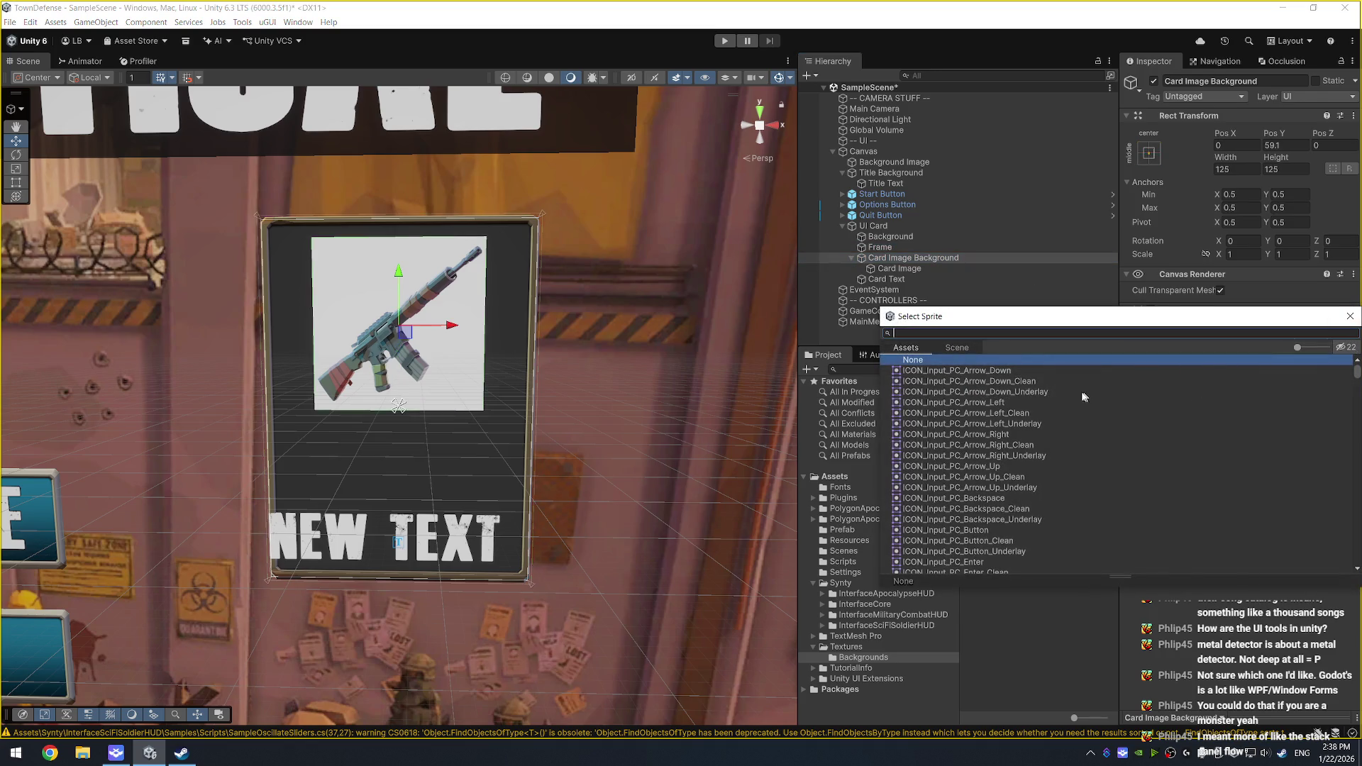
text(gradie)
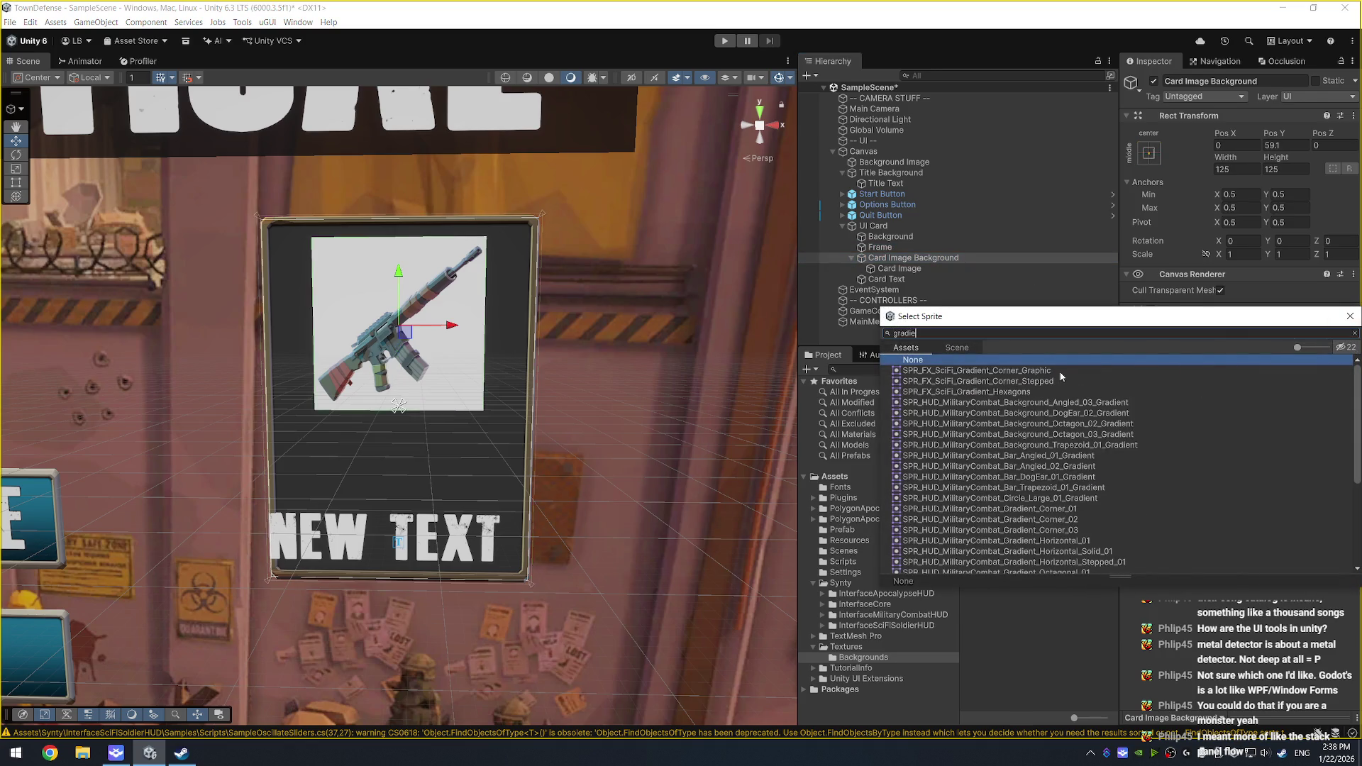
click(1041, 393)
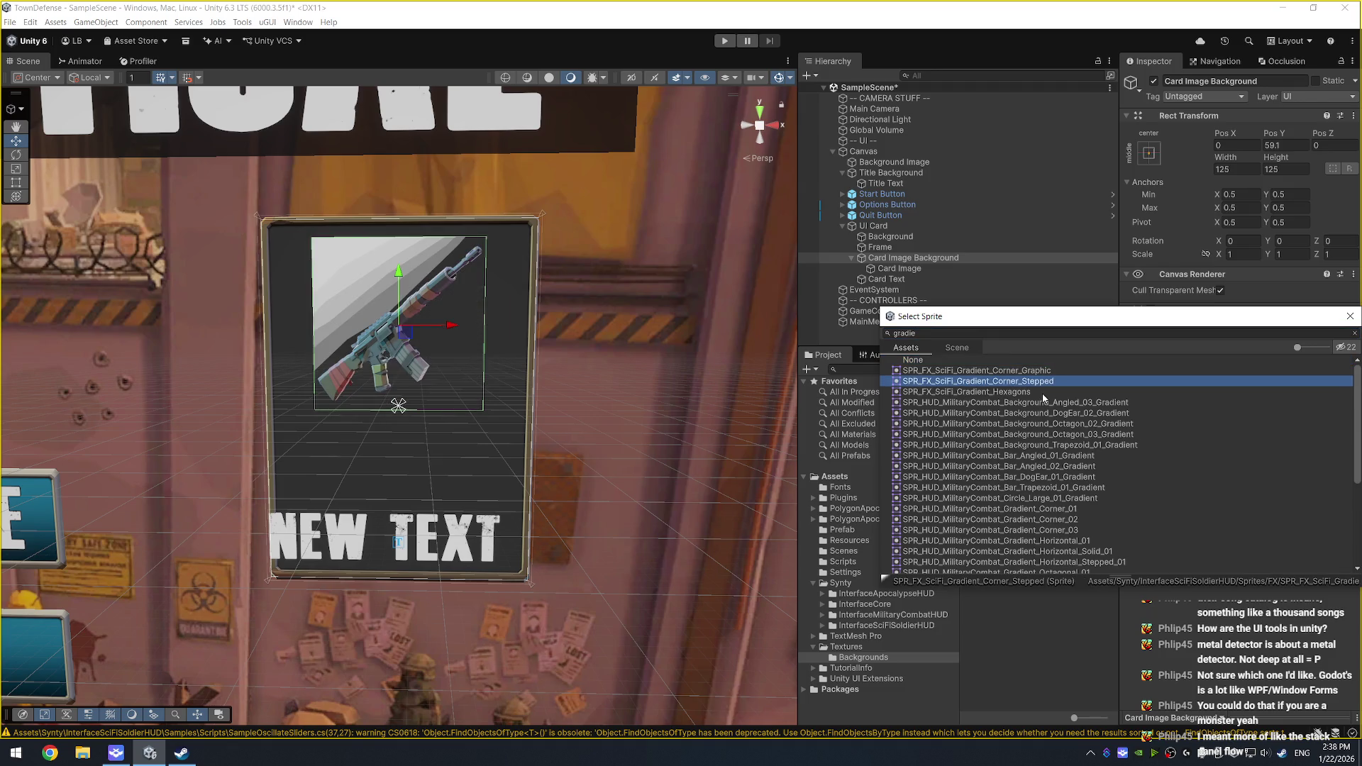
key(Down)
key(Down)
key(Down)
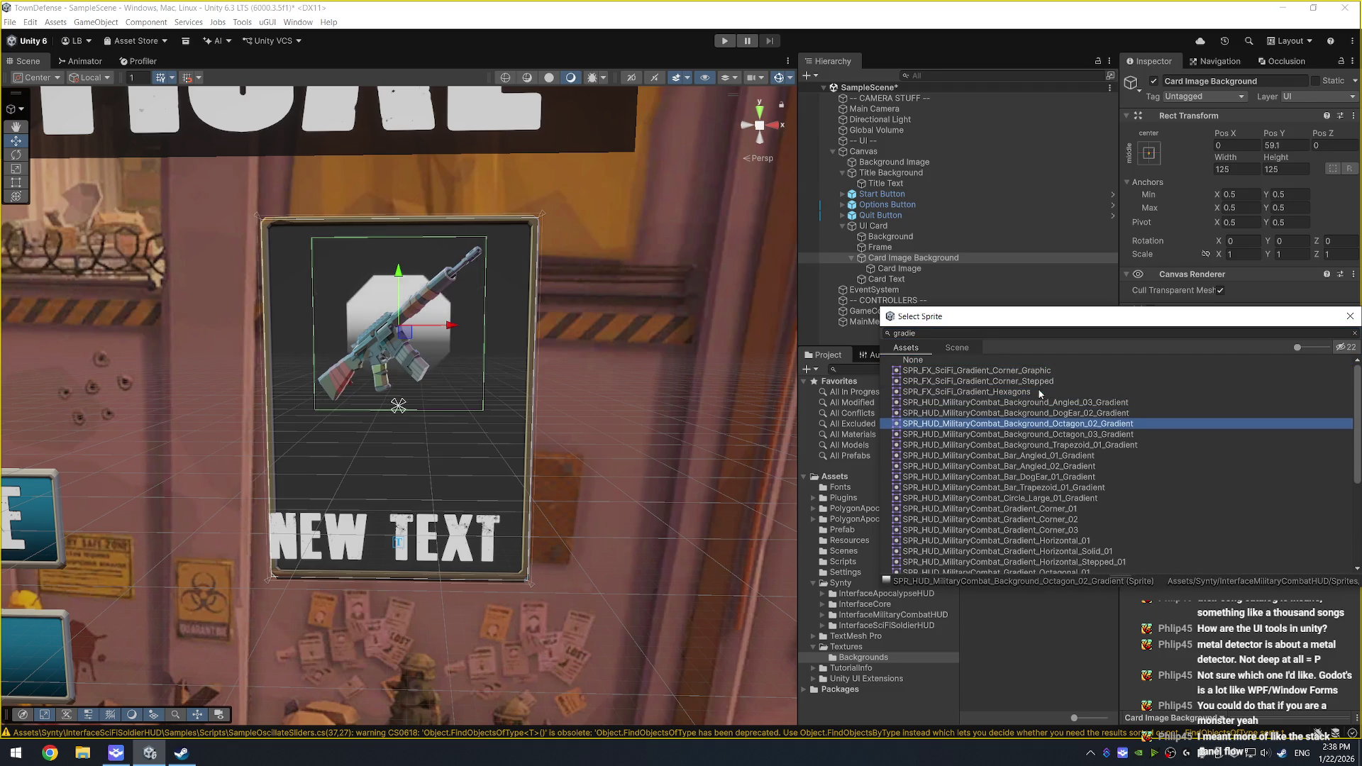
key(Down)
key(Down)
key(Down)
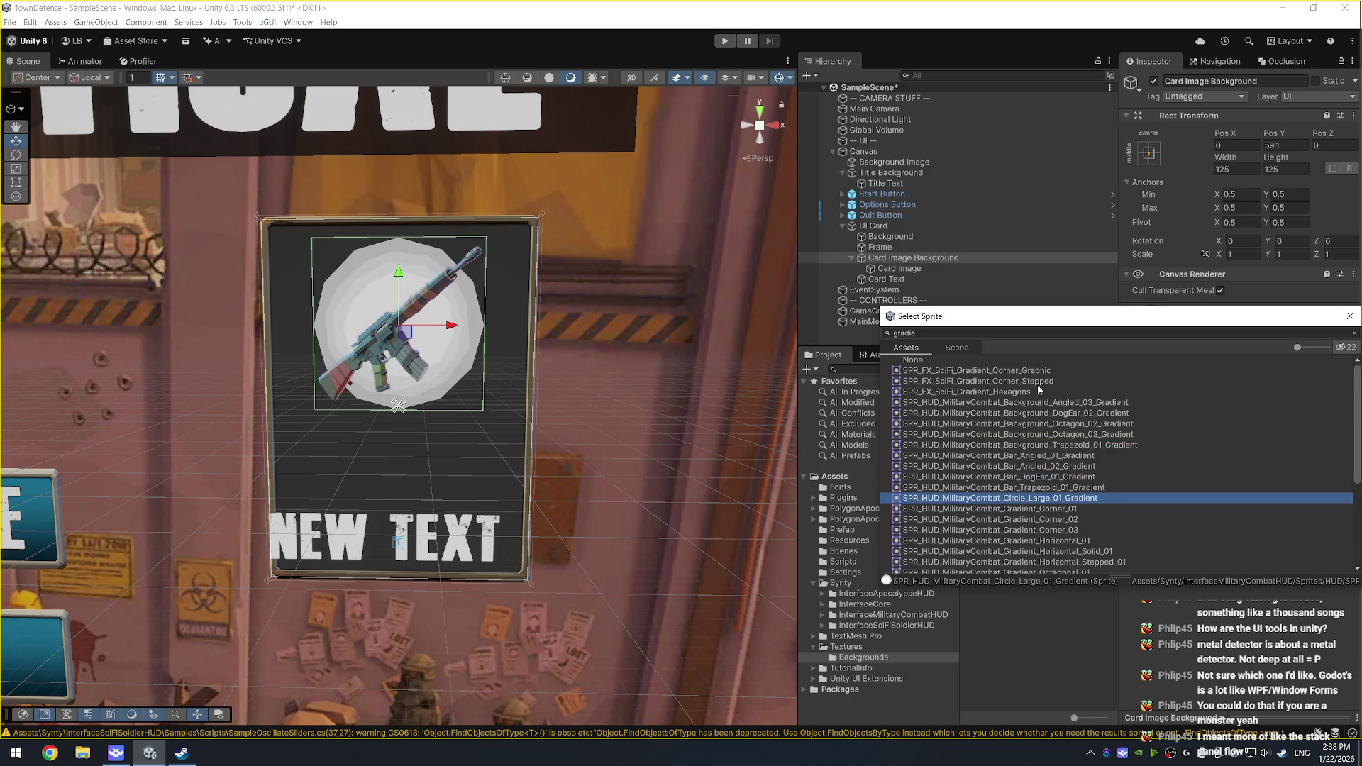
key(Down)
key(Down)
key(Down)
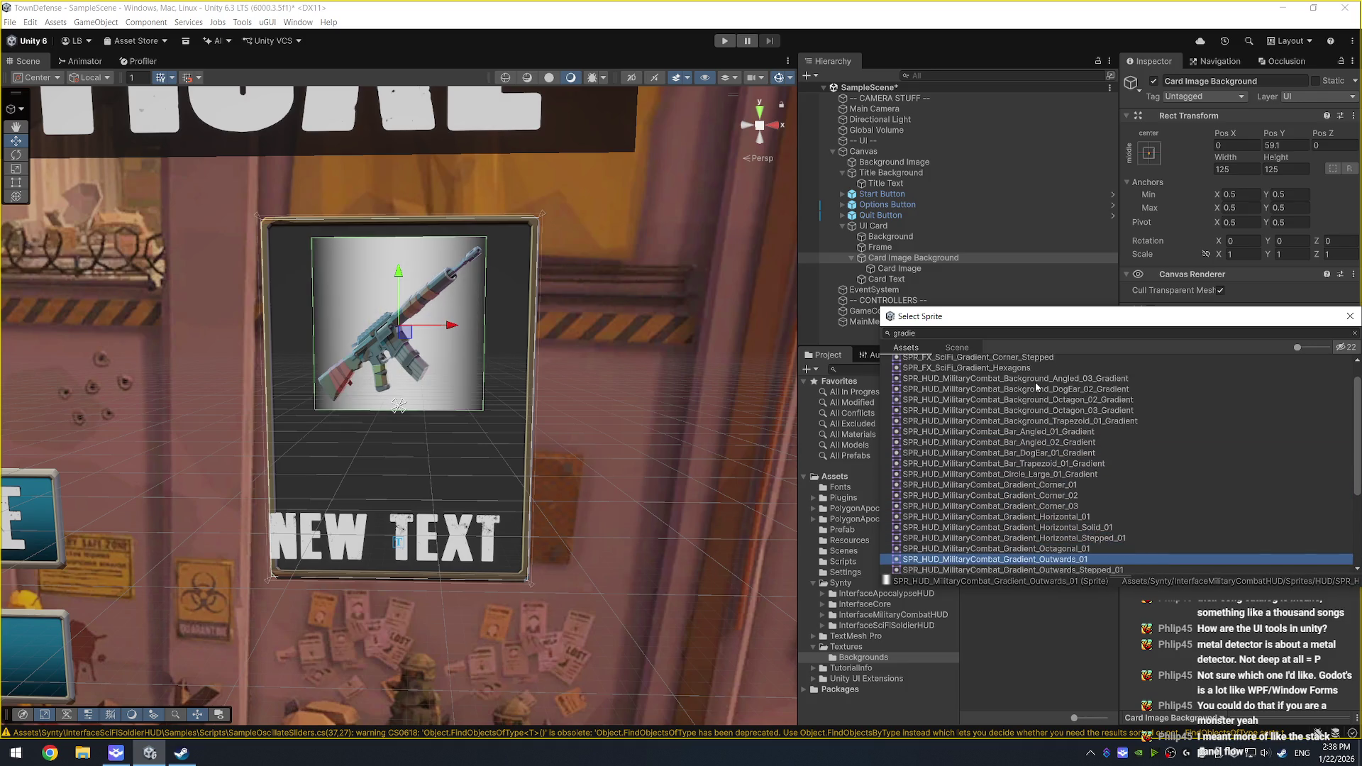
key(Down)
key(Down)
key(Down)
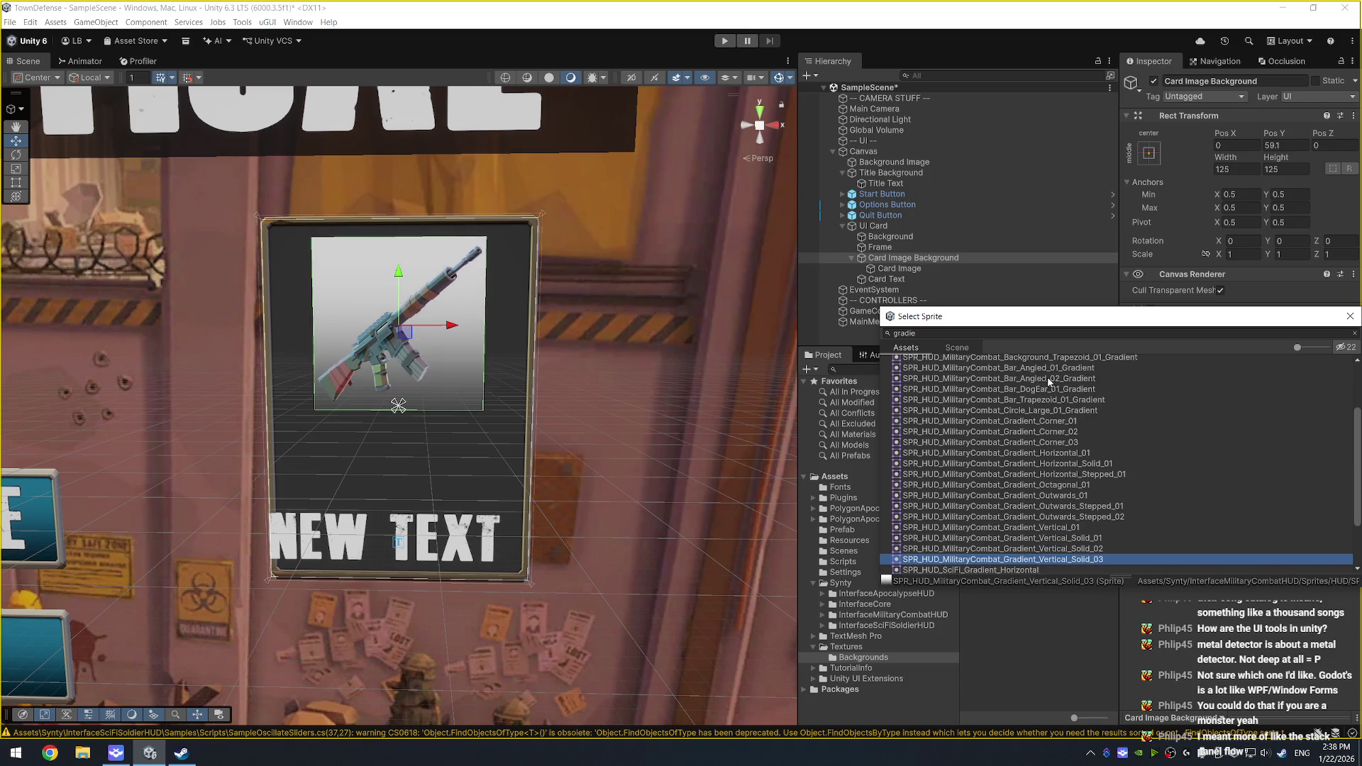
key(Down)
key(Down)
key(Down)
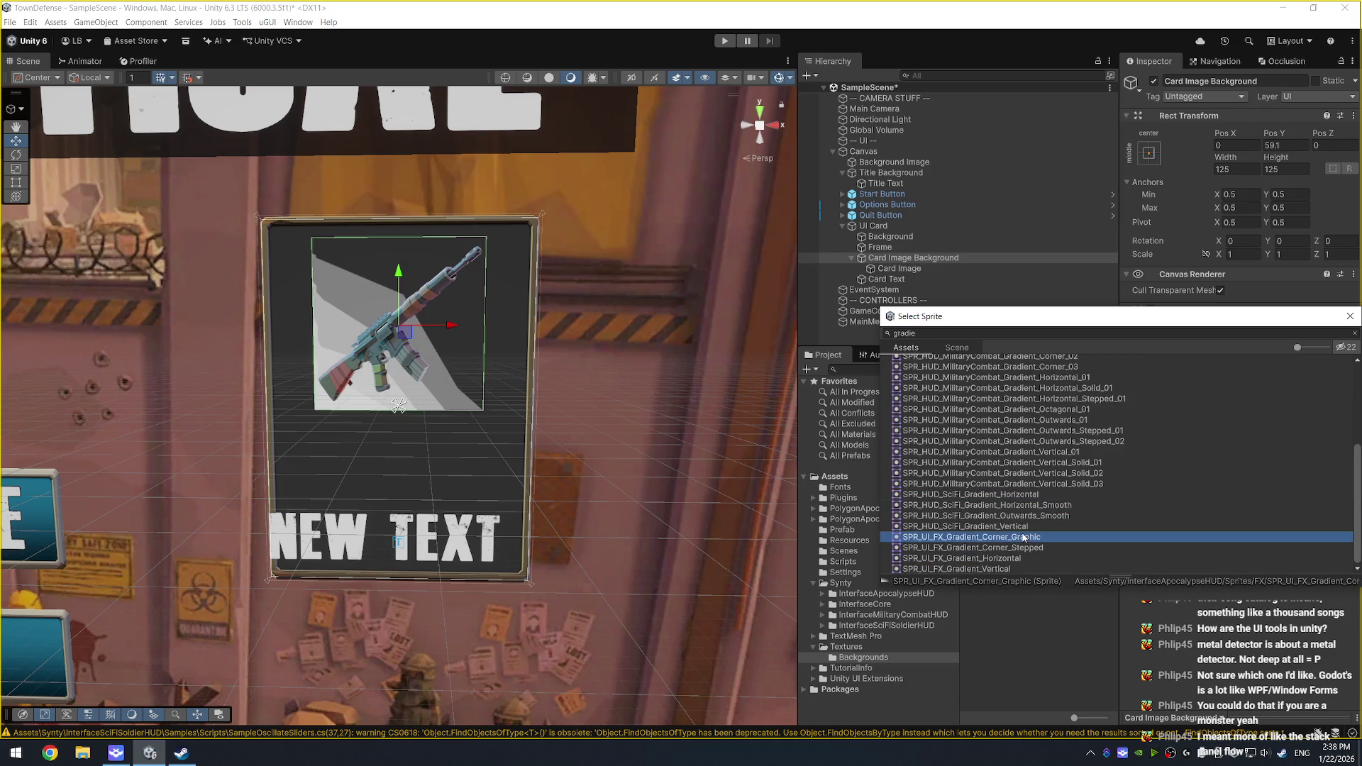
key(Down)
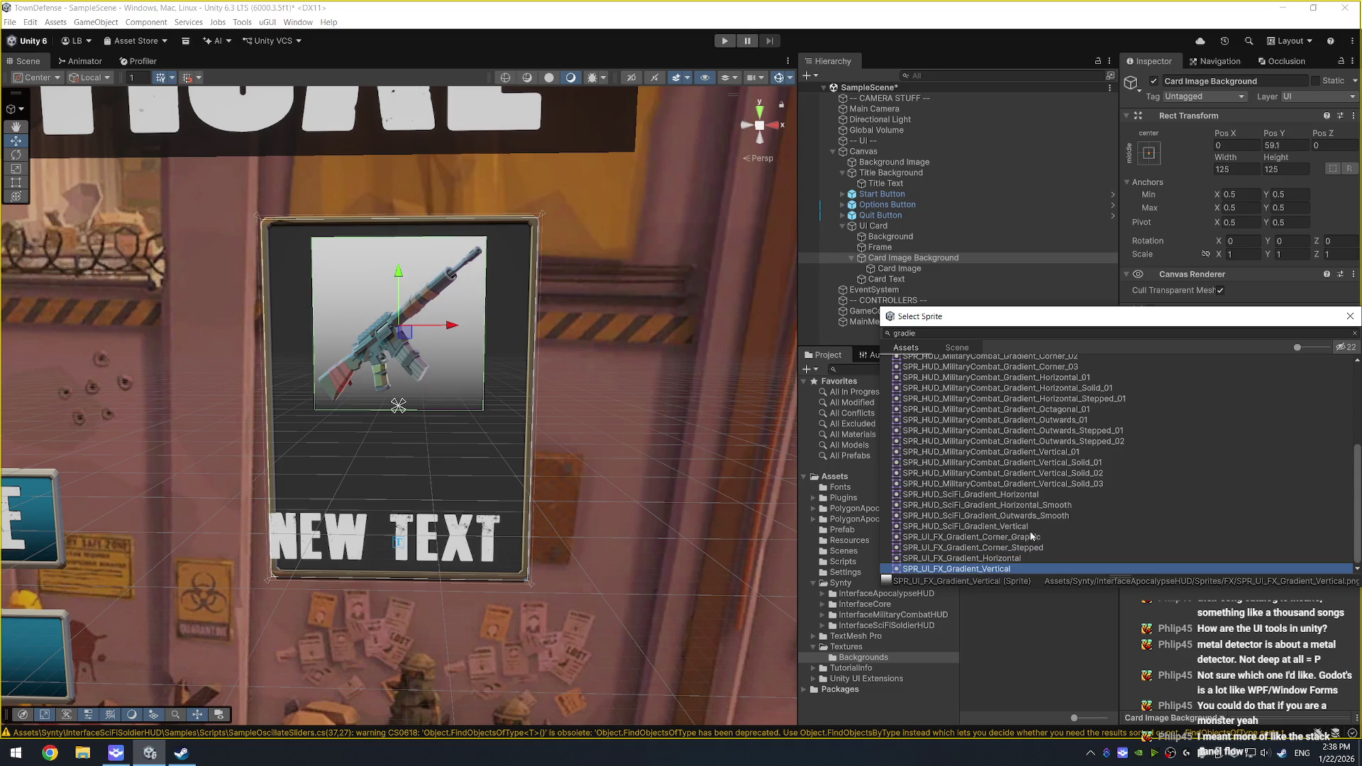
key(Down)
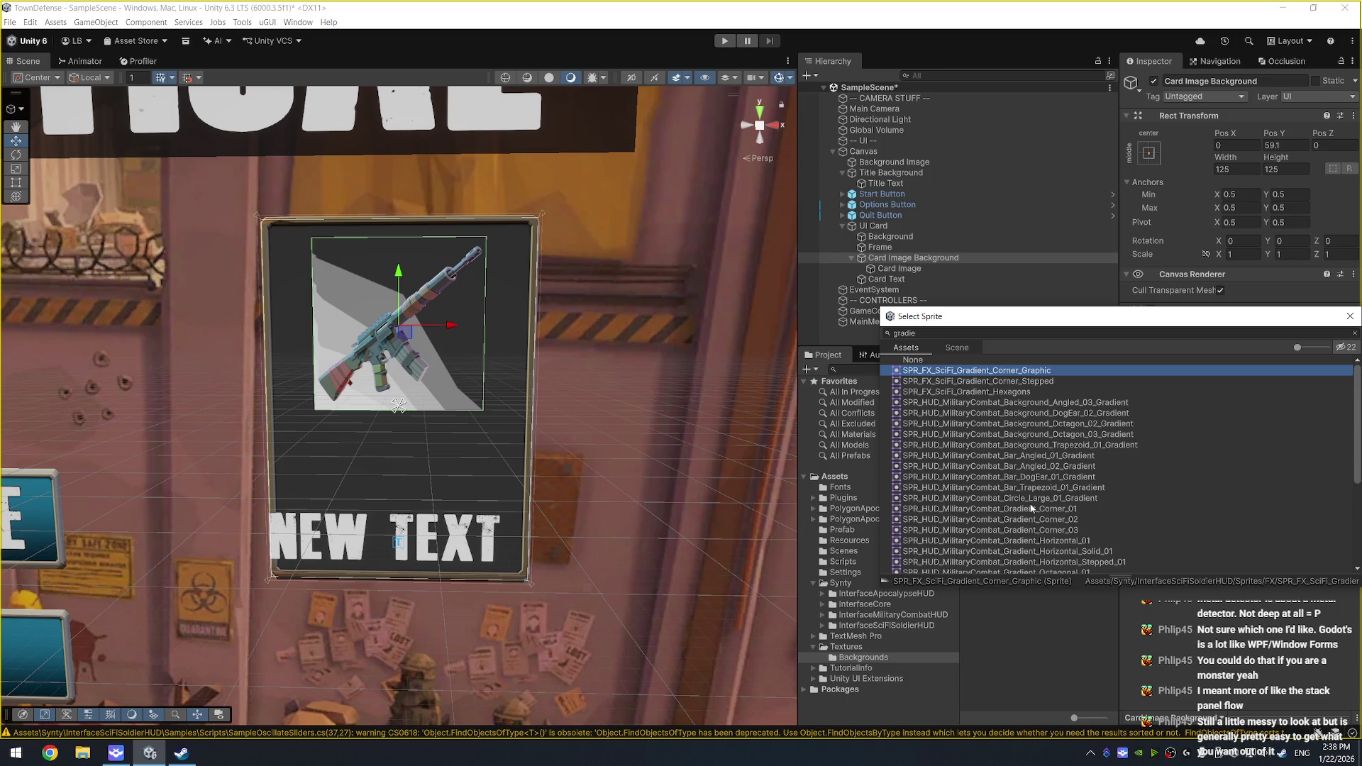
key(Down)
key(Down)
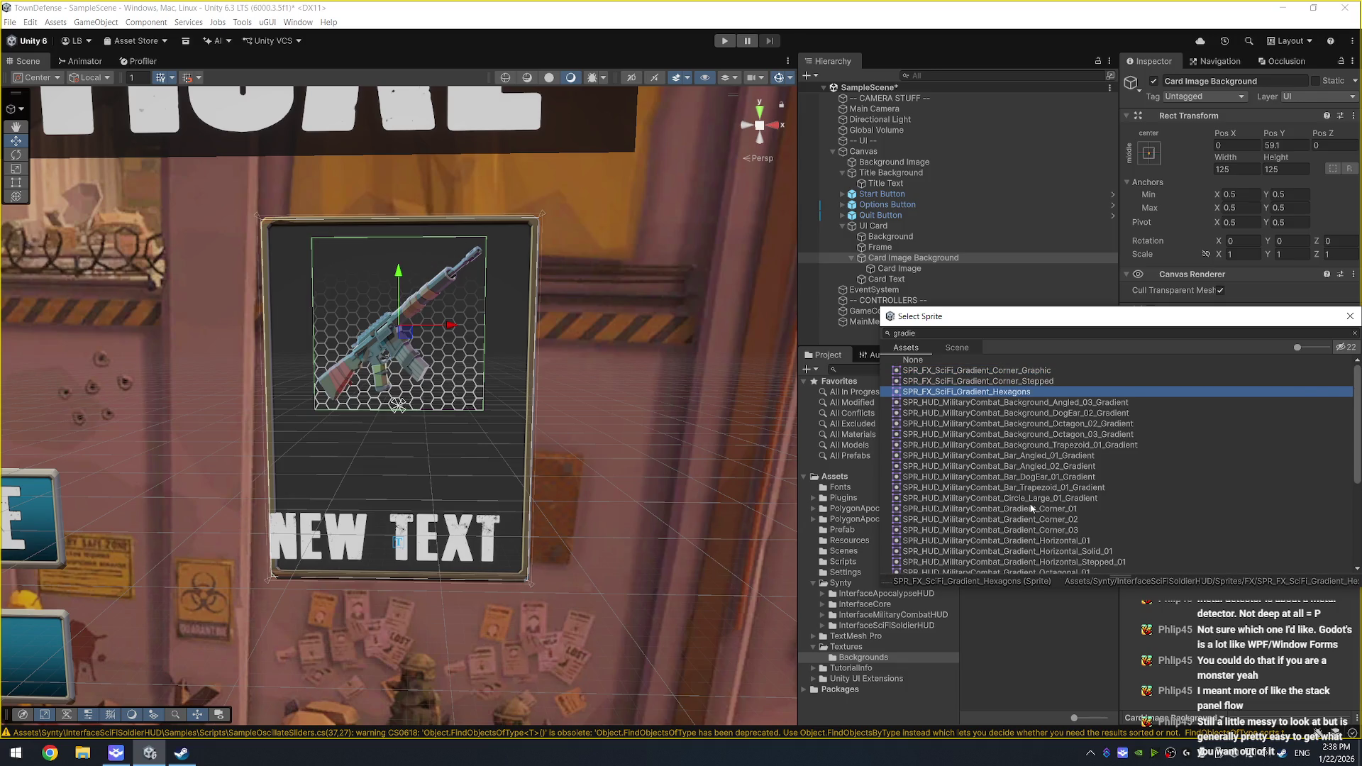
key(Down)
key(Up)
key(Return)
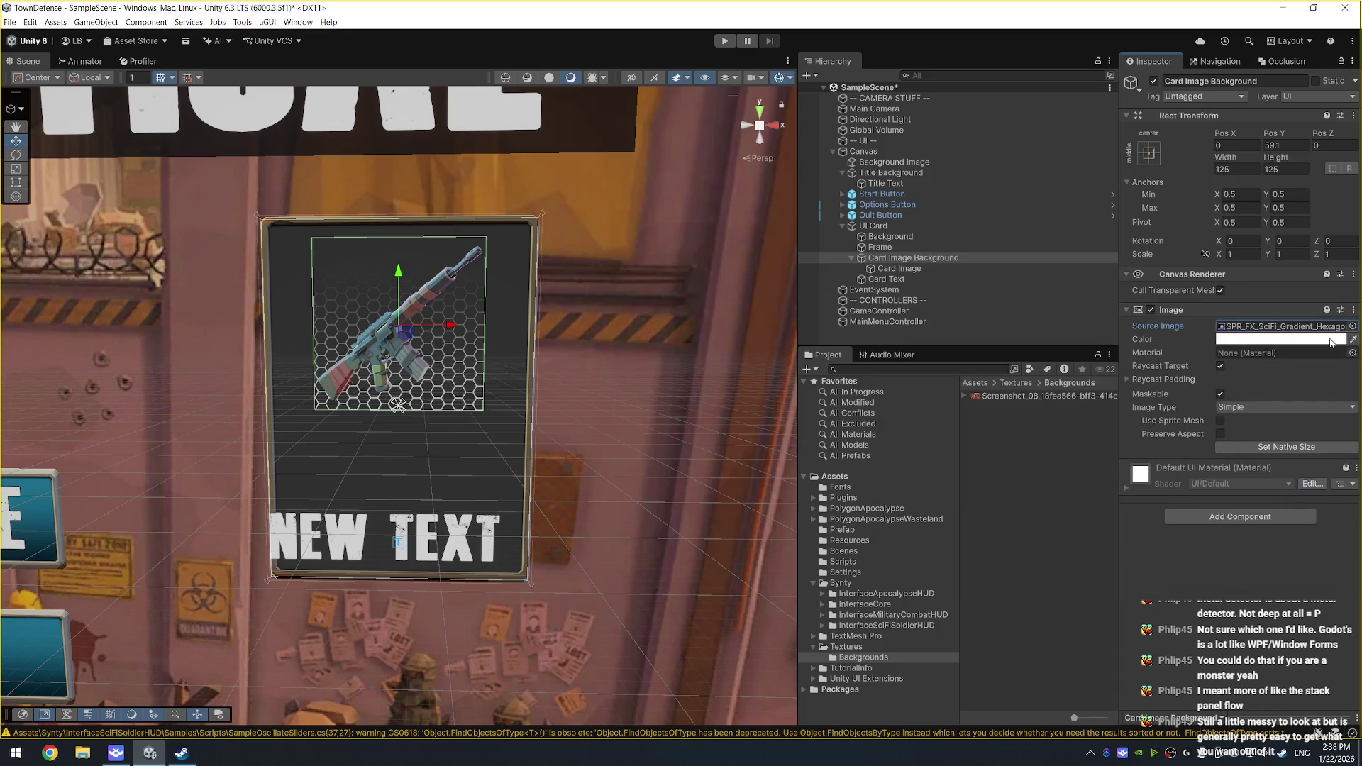
Step: Tint the background bright purple B100FF
click(1277, 339)
drag(1331, 449, 1298, 471)
drag(1313, 414, 1336, 356)
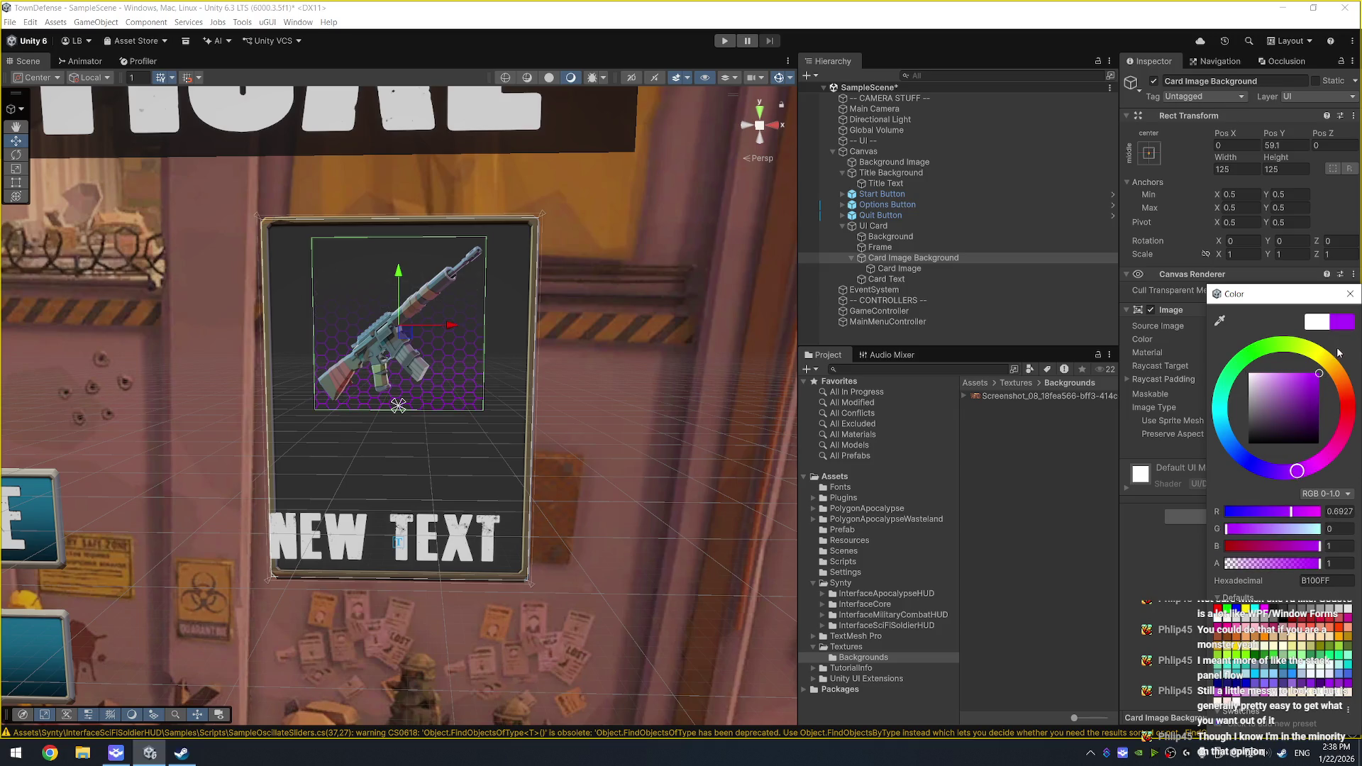
click(1350, 293)
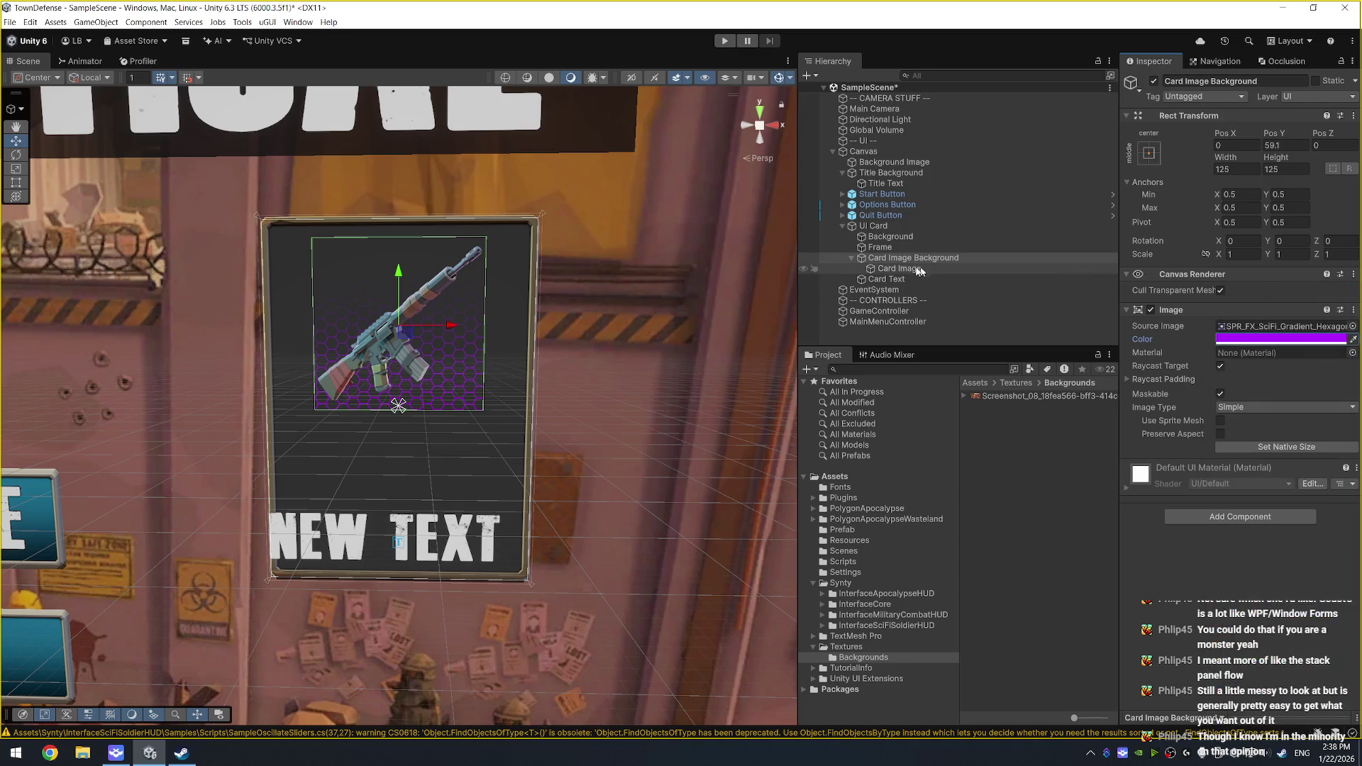
click(911, 269)
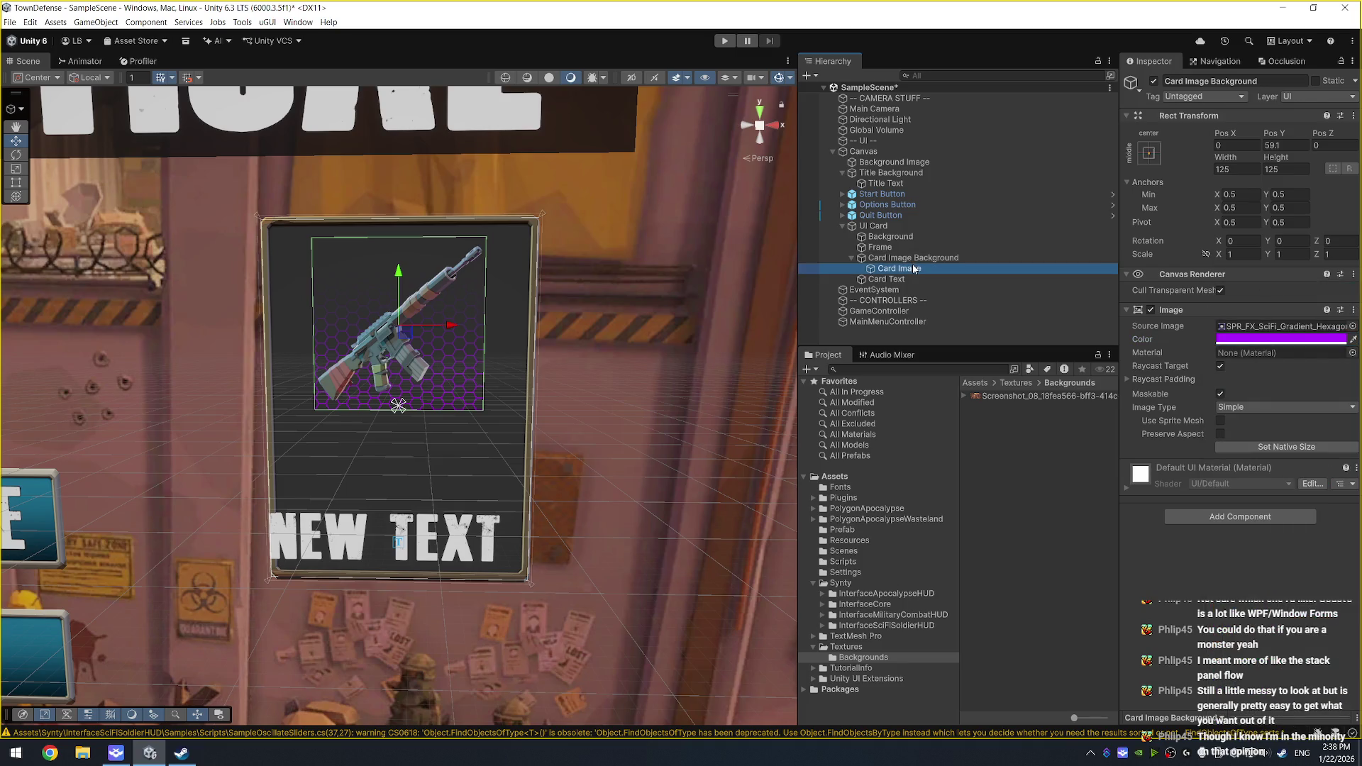
Step: Duplicate Card Image and rename the copy to Card Image Frame
key(ctrl+d)
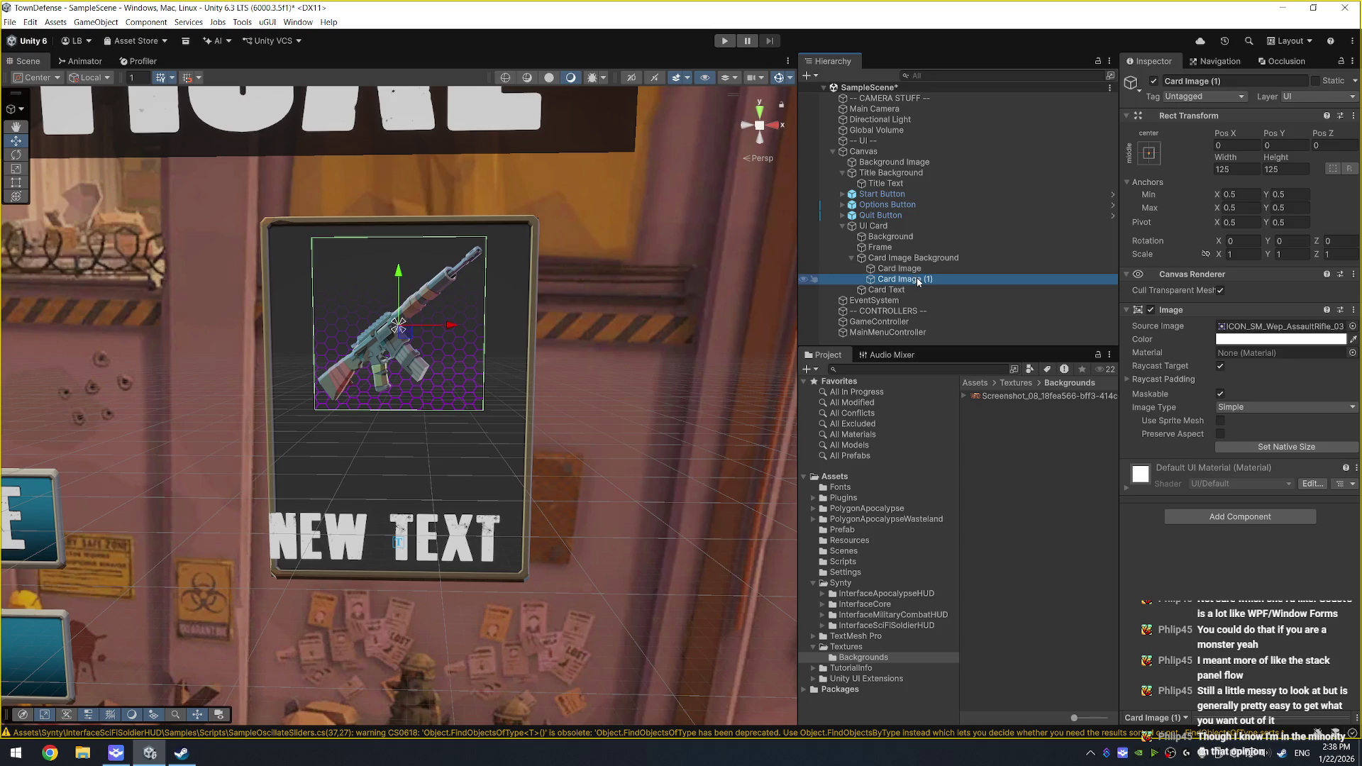
drag(911, 281, 1032, 285)
text(I)
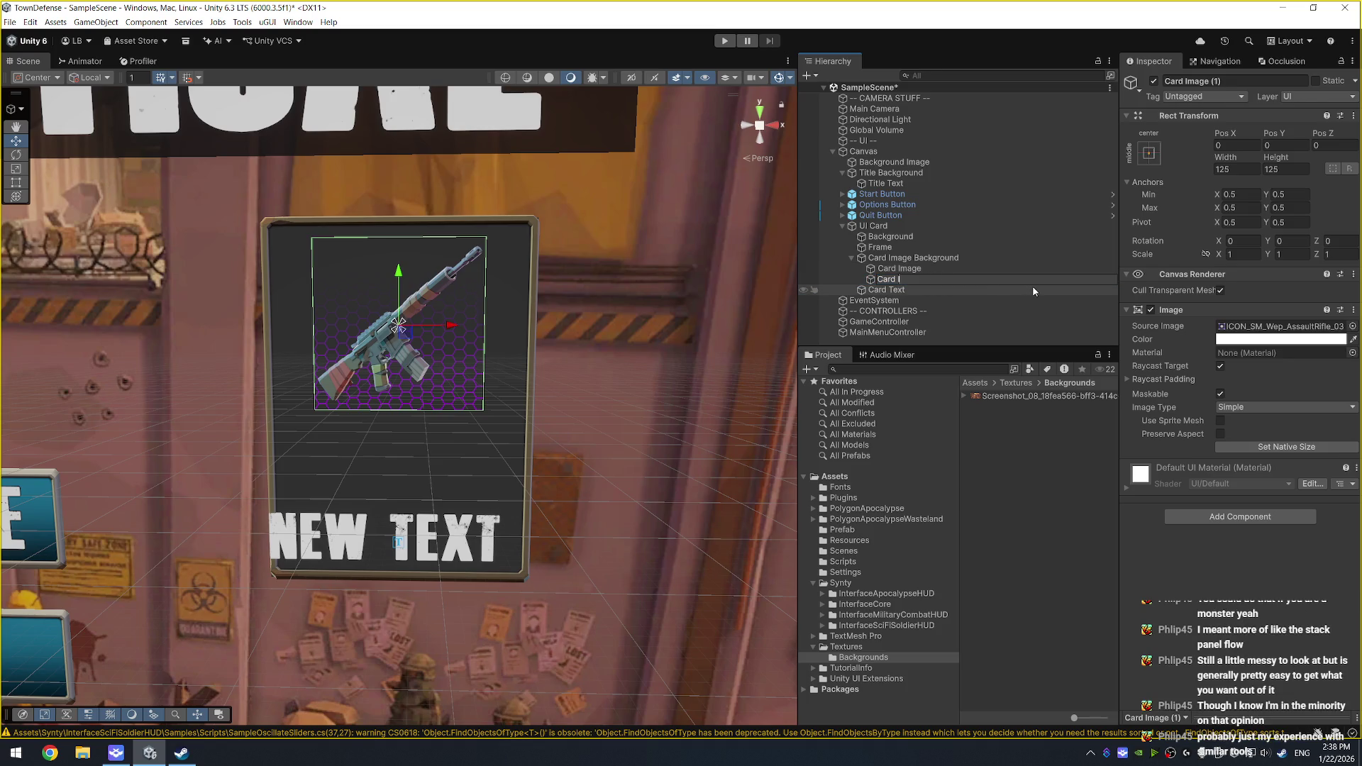
text(mage Frame)
key(Return)
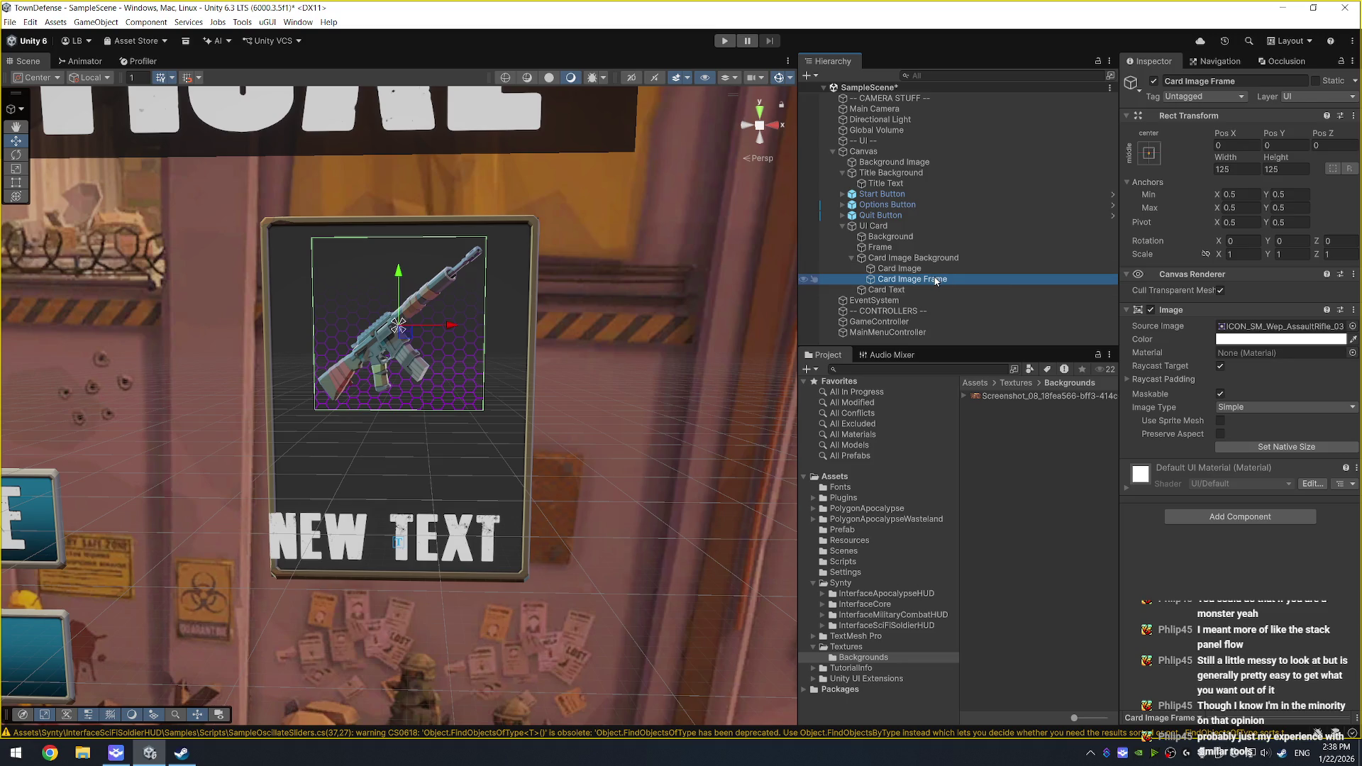
Step: Set the frame's Source Image to SPR_SciFi_Box_Techy03
click(1352, 326)
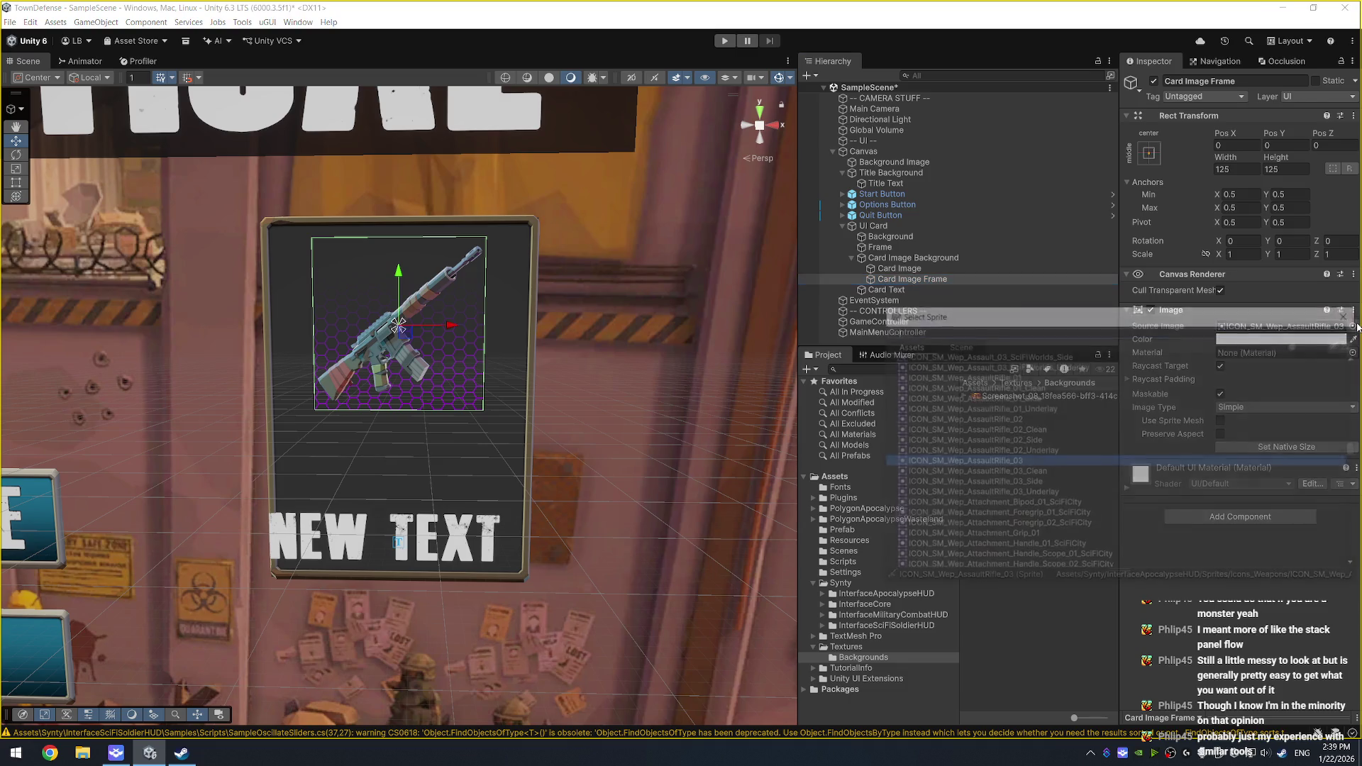
text(box)
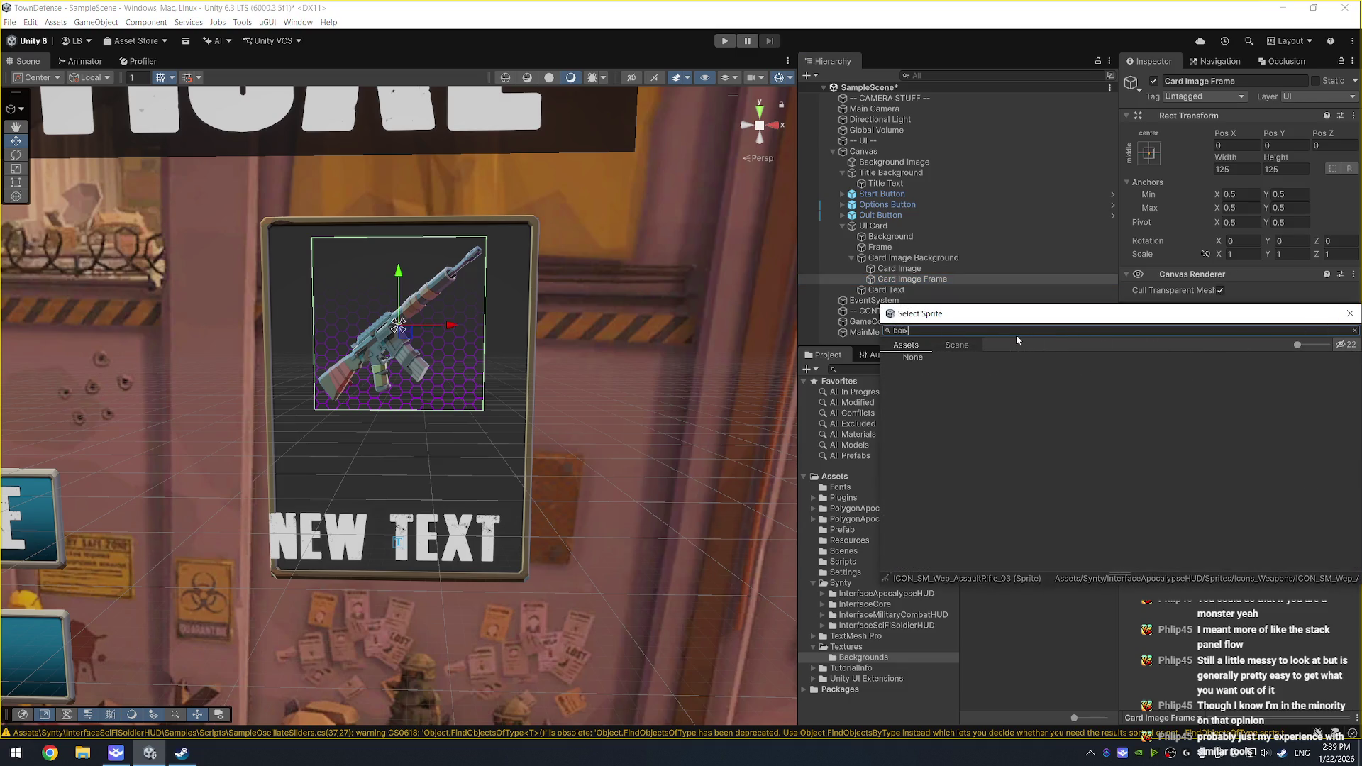
scroll(1174, 453, down, 10)
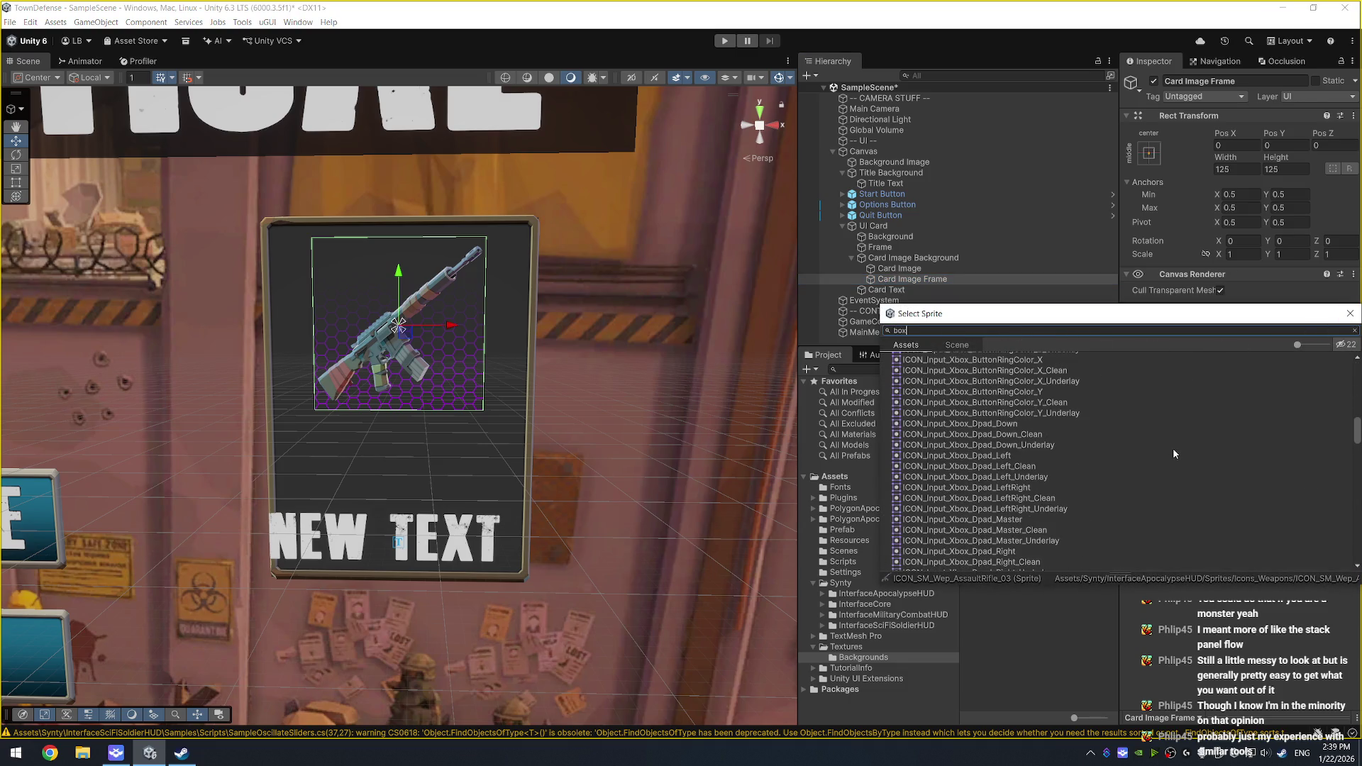
key(Home)
text(_)
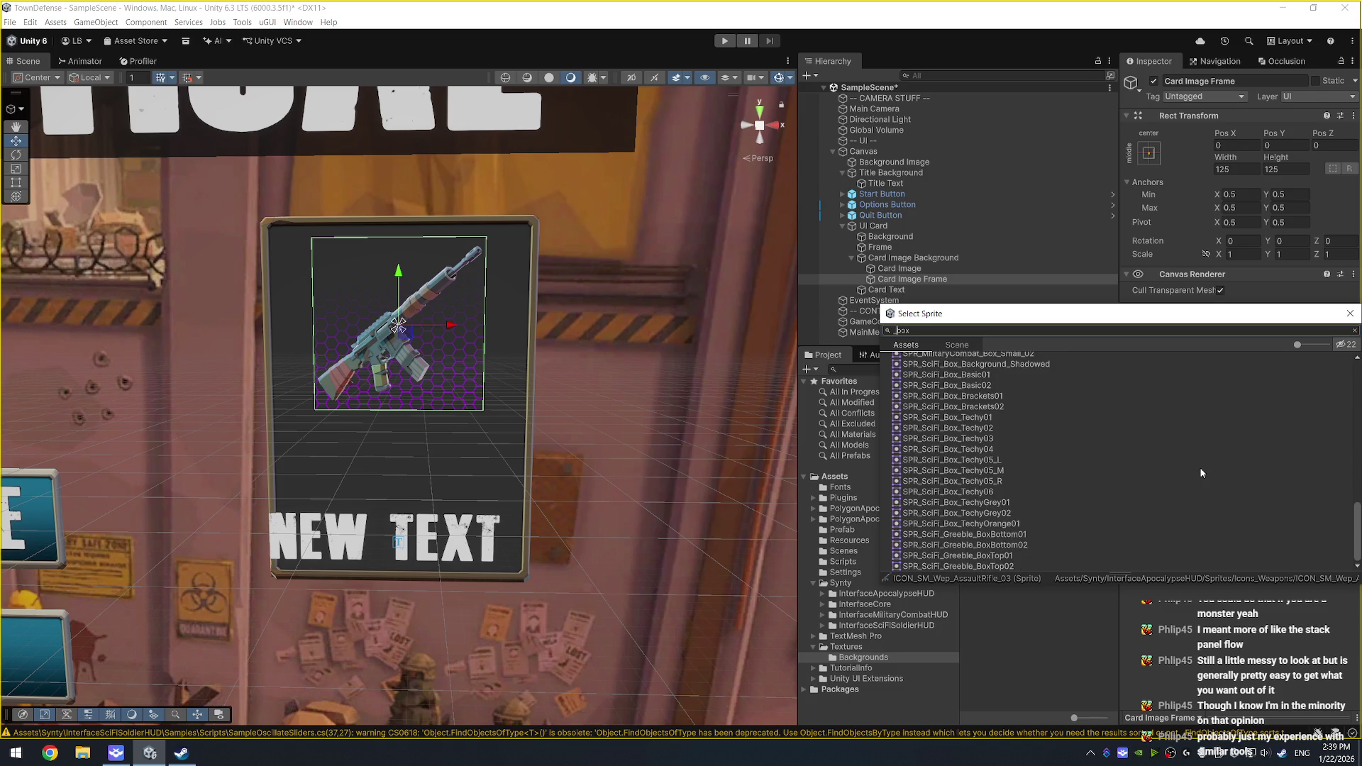
click(1011, 410)
key(Down)
key(Down)
key(Down)
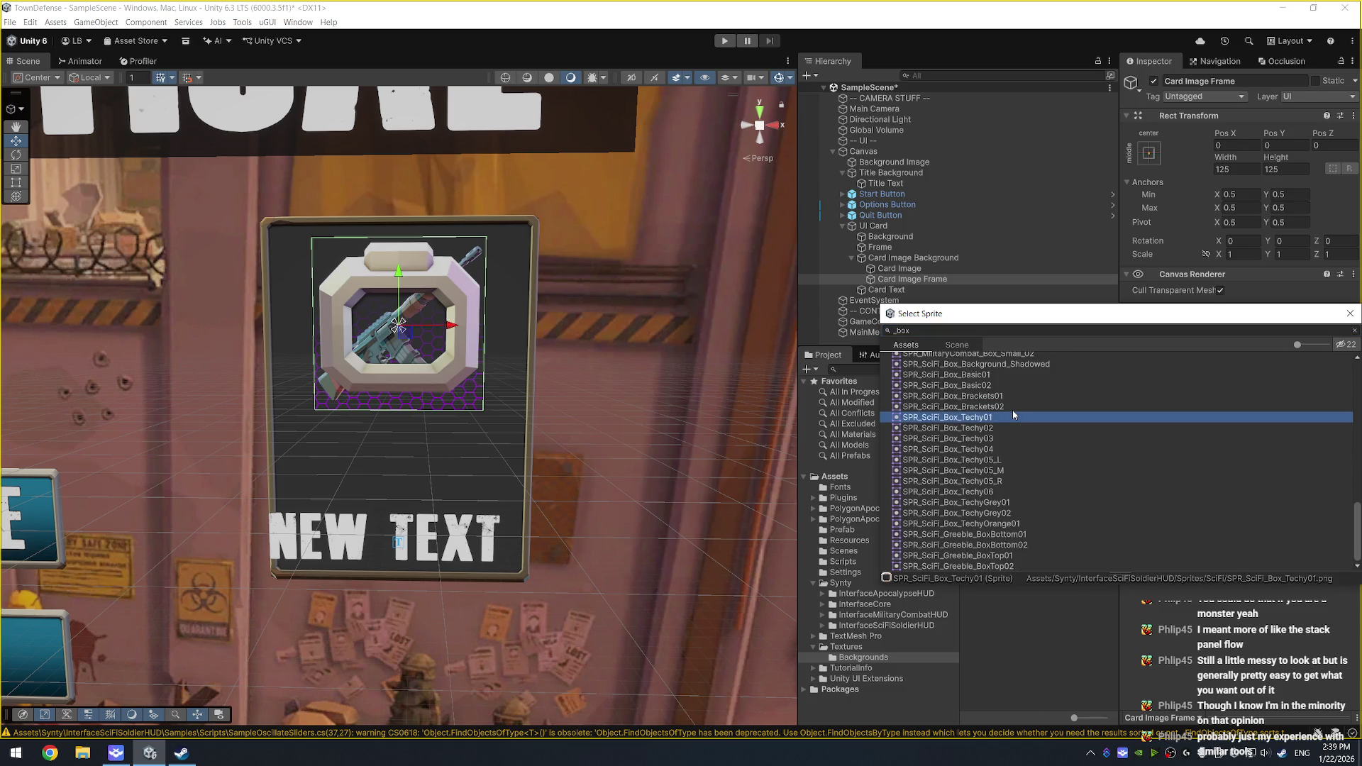
key(Return)
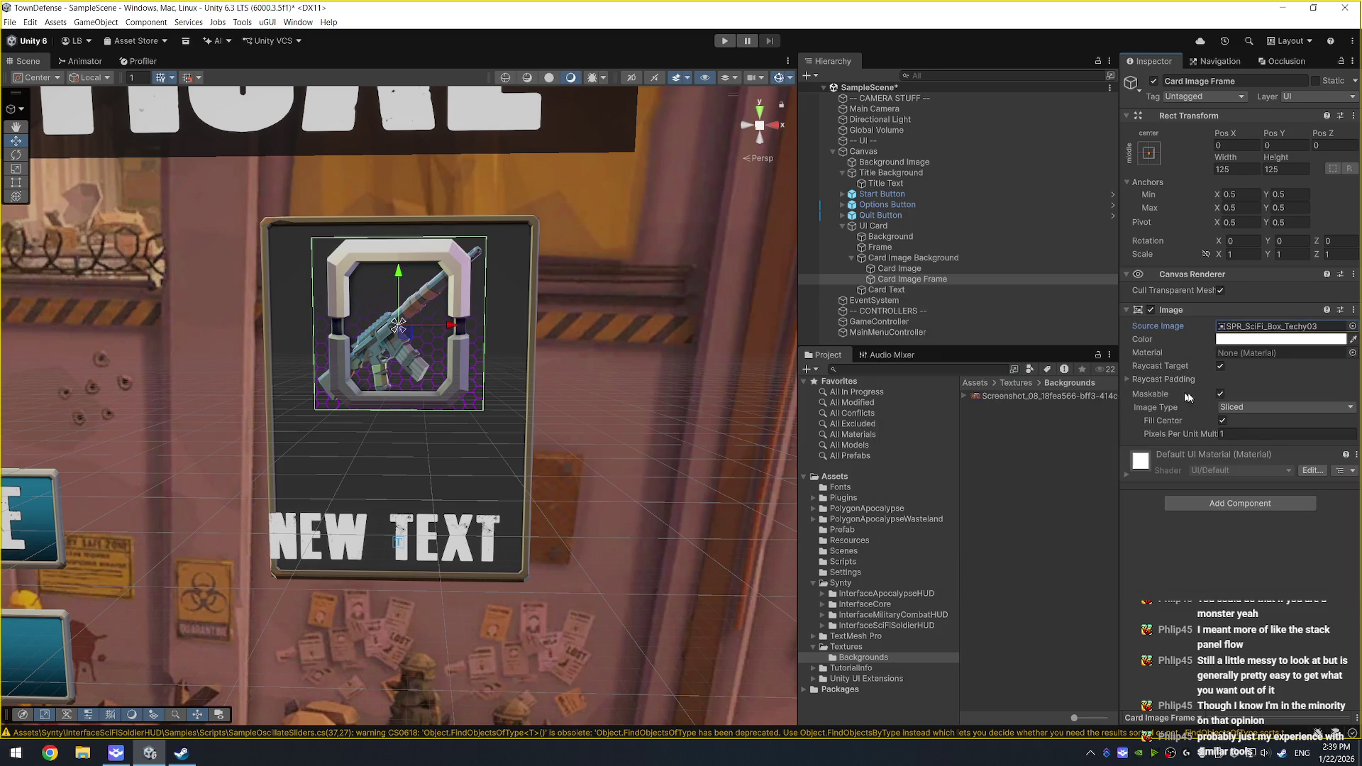
Step: Set Pixels Per Unit Multiplier to 10 and enter Rect Transform values 5, -5 and -5
click(1290, 434)
text(8)
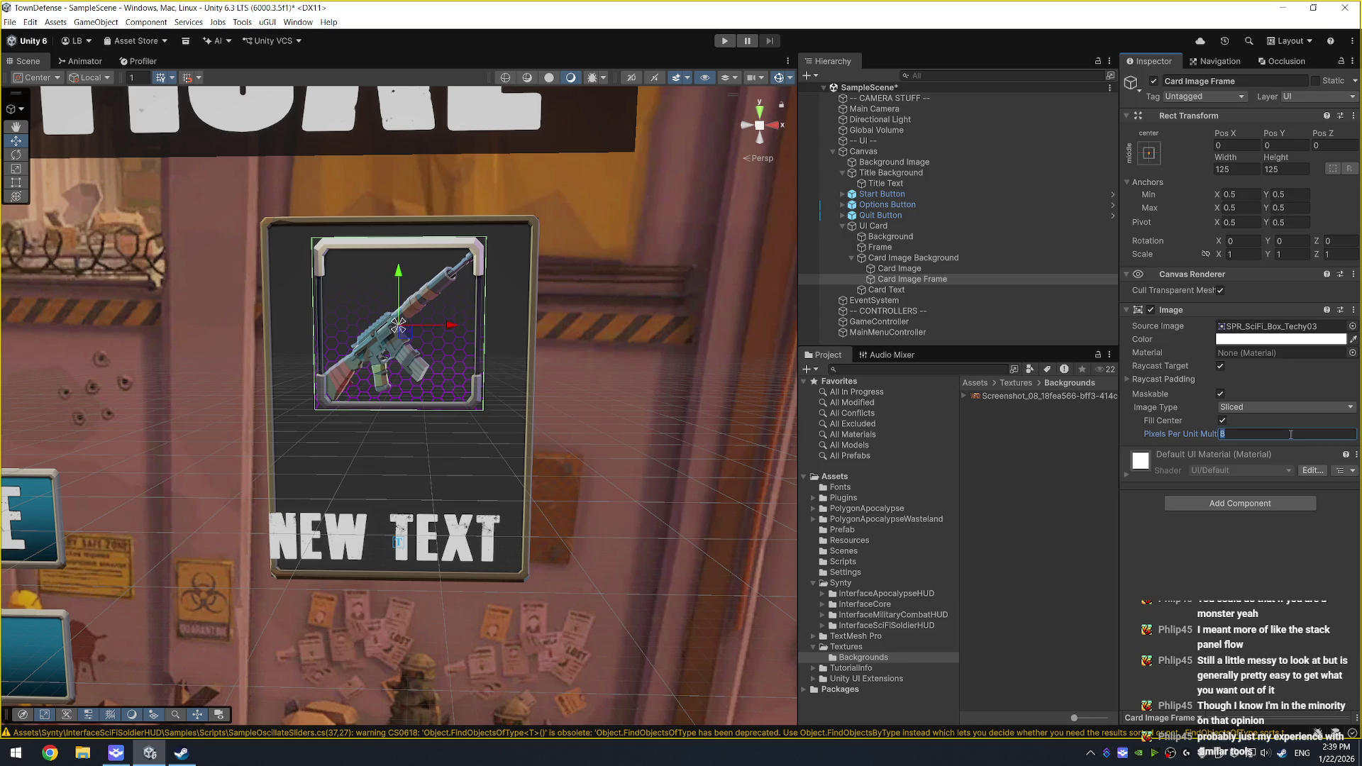
text(10)
click(1241, 141)
text(5)
key(Tab)
text(-5)
key(Tab)
text(-5)
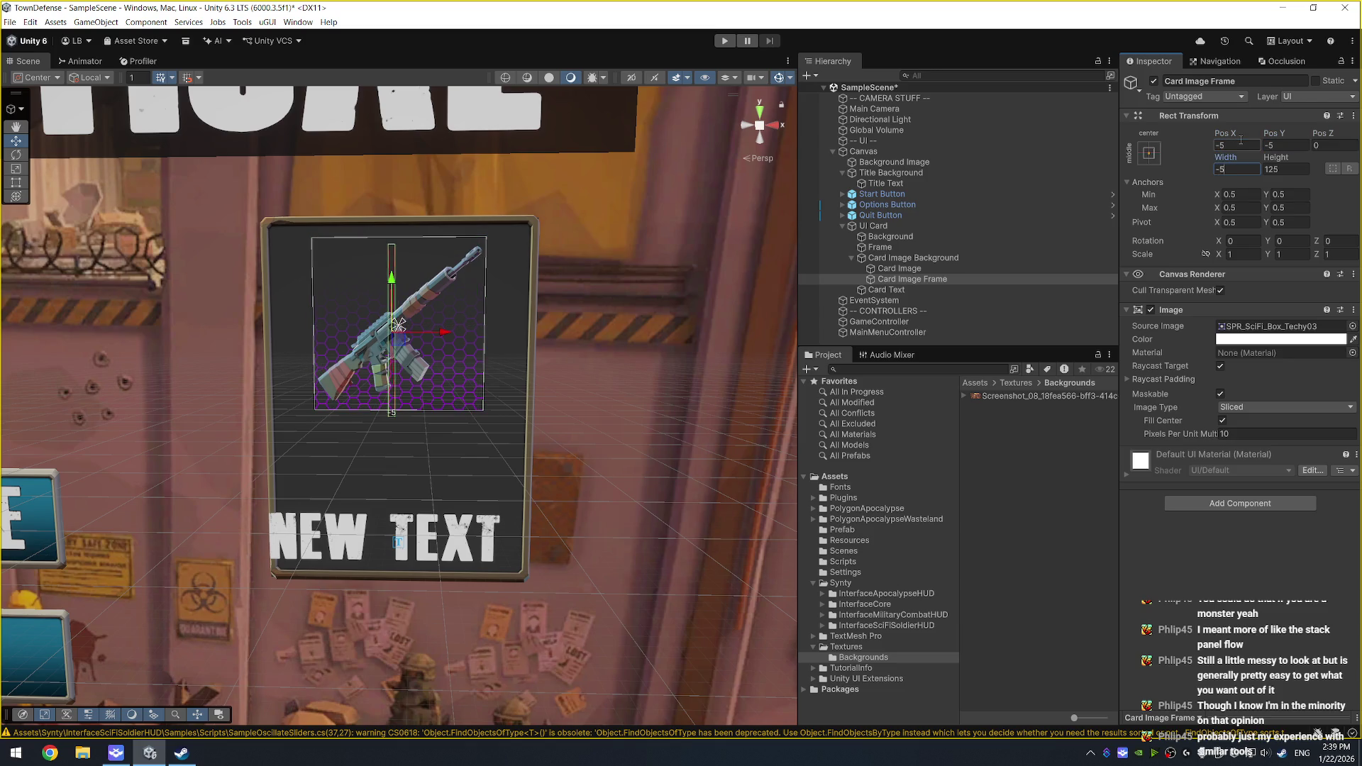
click(1149, 153)
Step: Apply the stretch-stretch anchor preset and set the frame's offsets to -5
alt+click(1290, 359)
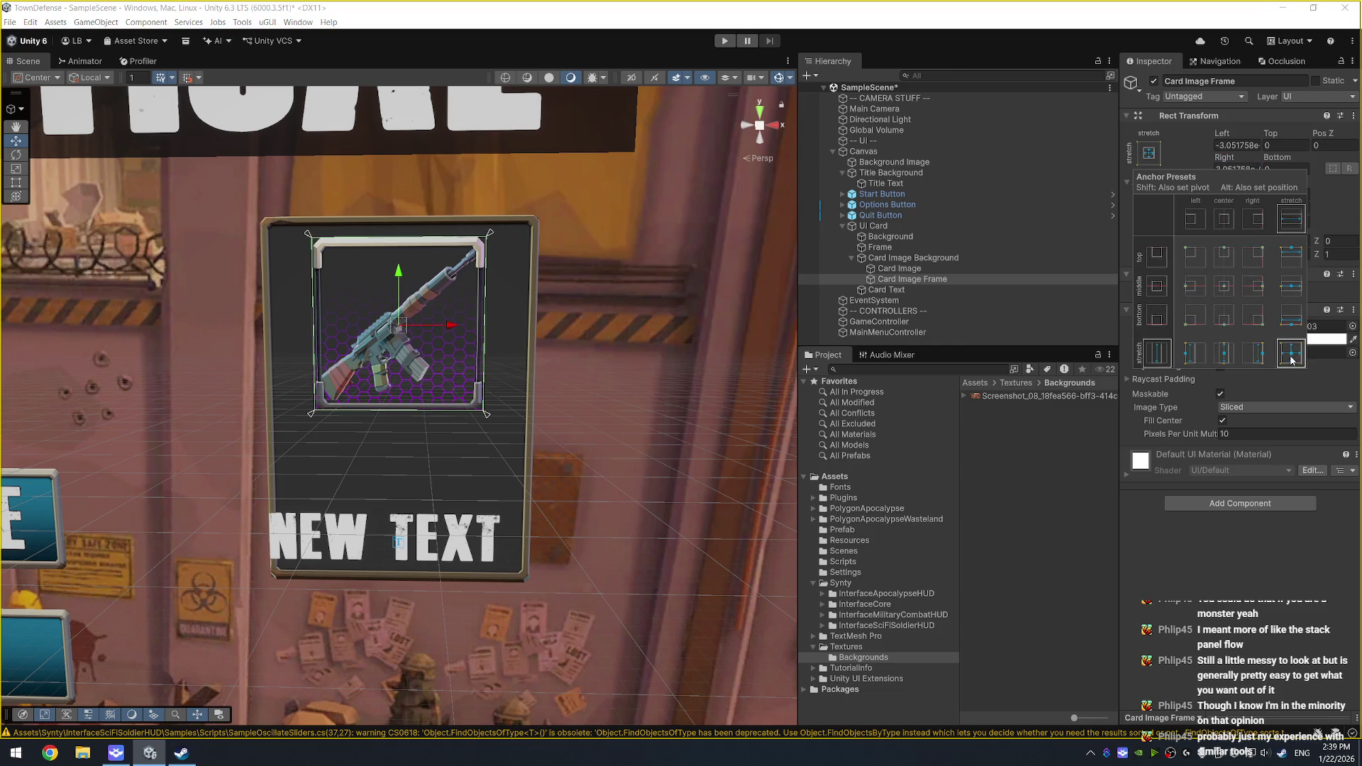
click(1229, 143)
text(-5)
key(Tab)
text(-5)
key(Tab)
key(Tab)
text(-5)
key(Tab)
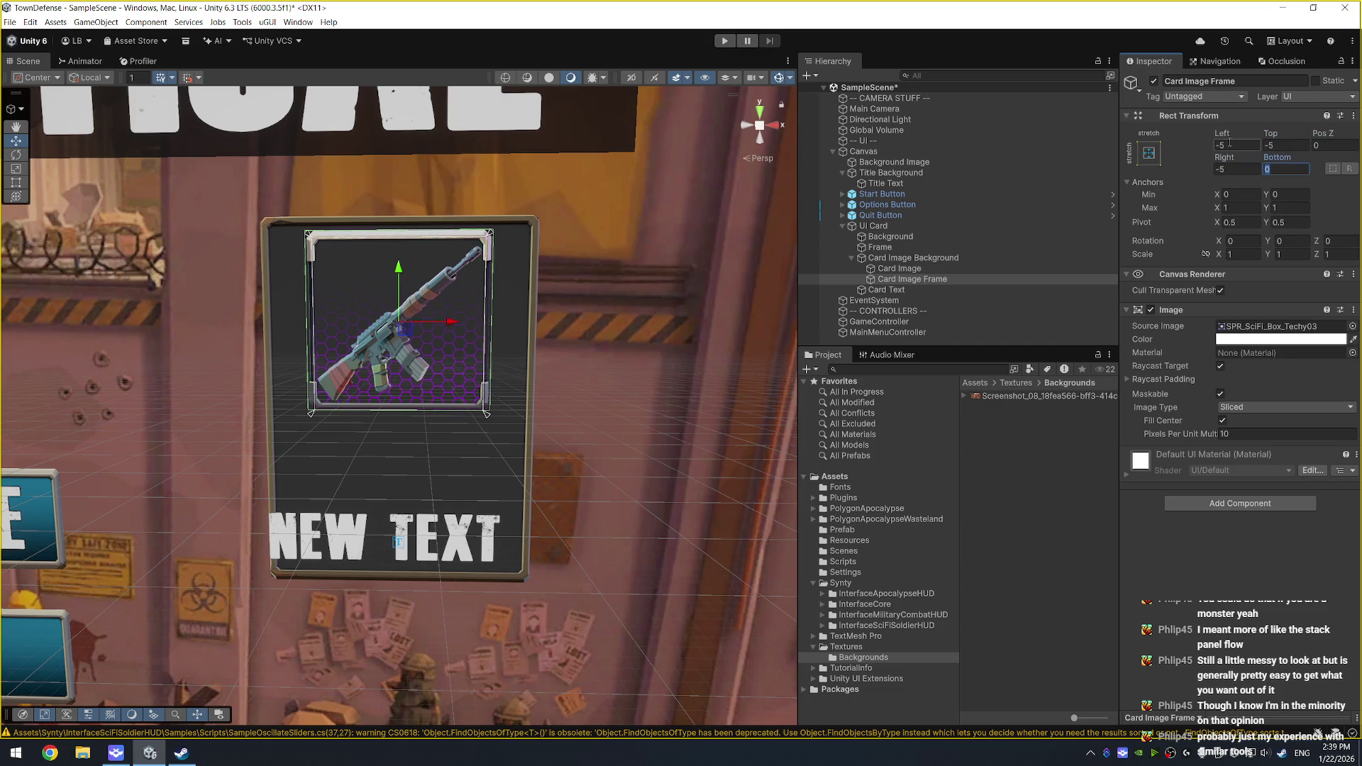
text(-5)
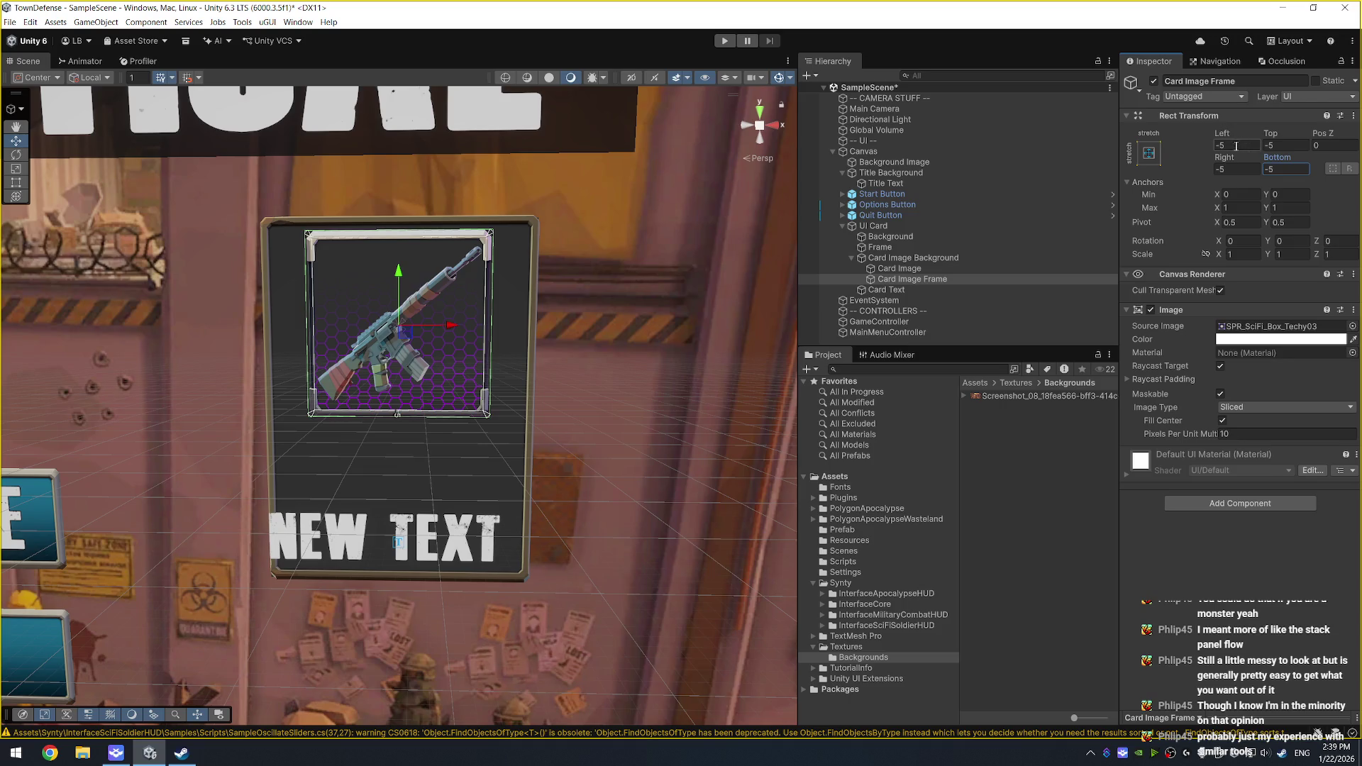
Step: Correct the frame's left and right offsets back to -5 after a stray edit
scroll(506, 280, up, 5)
click(1222, 145)
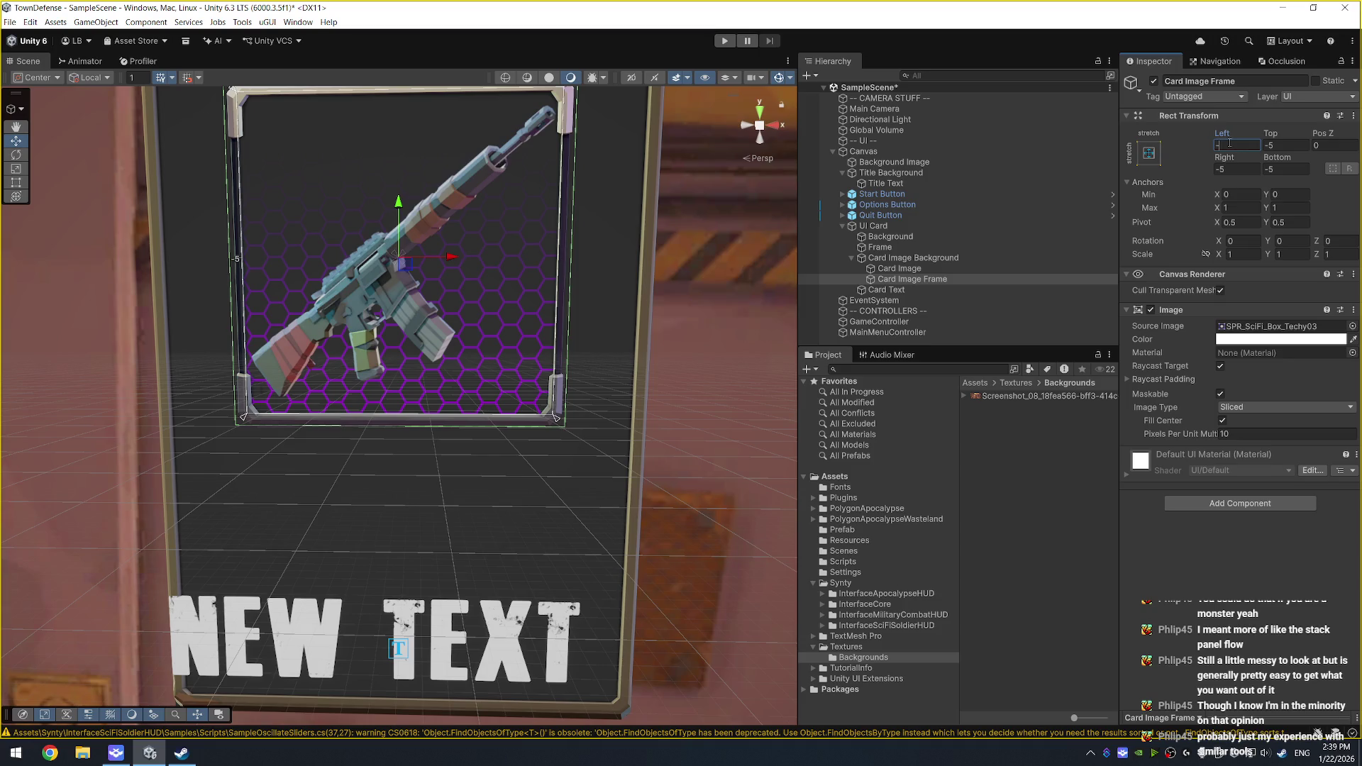
text(10)
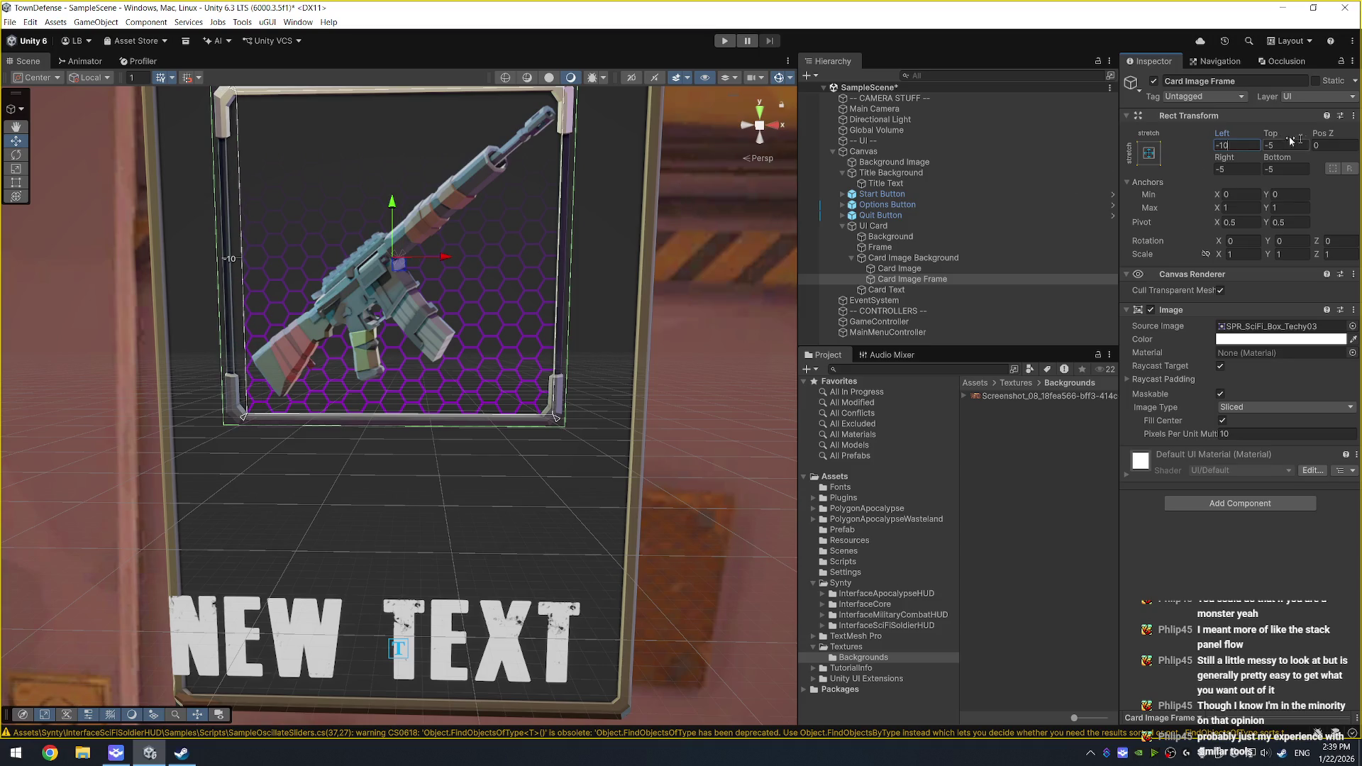
drag(1222, 132, 1318, 145)
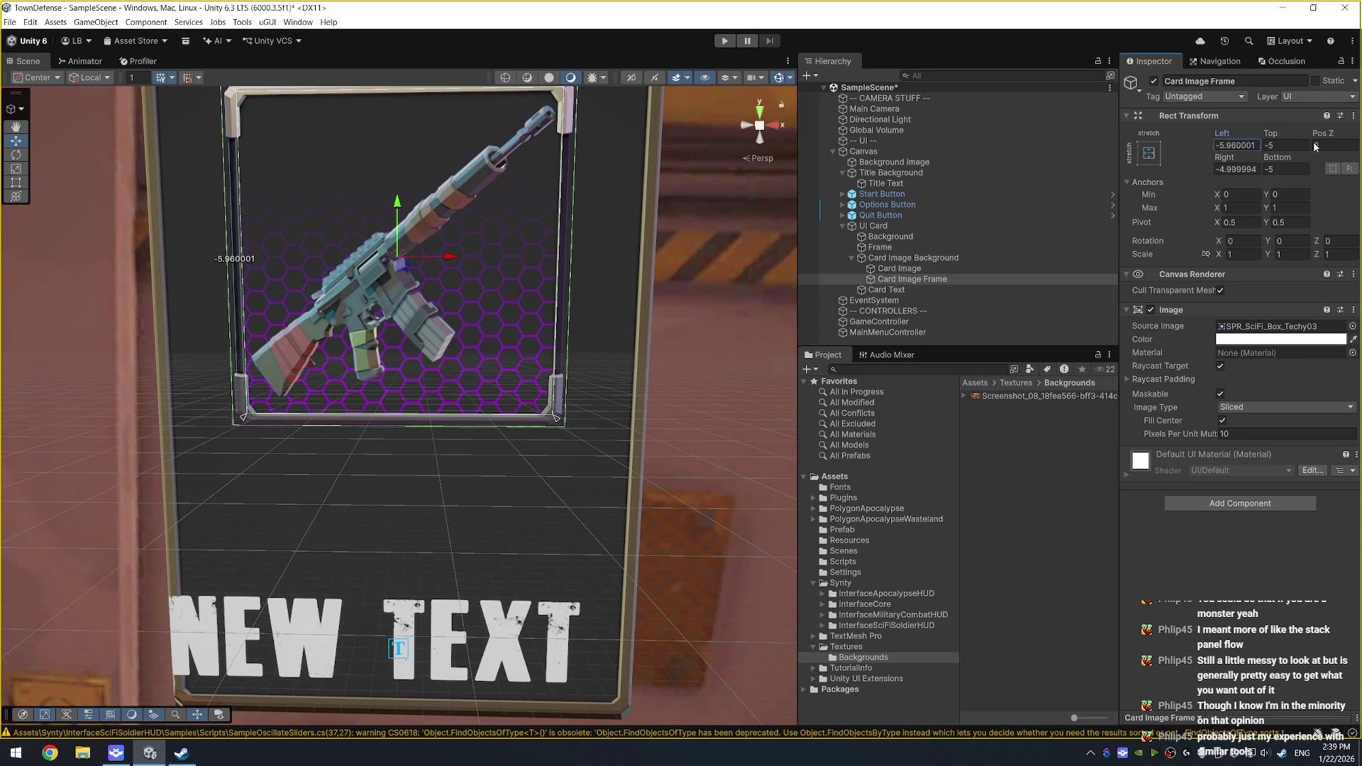
click(1250, 147)
text(-5)
key(Tab)
key(Tab)
key(Tab)
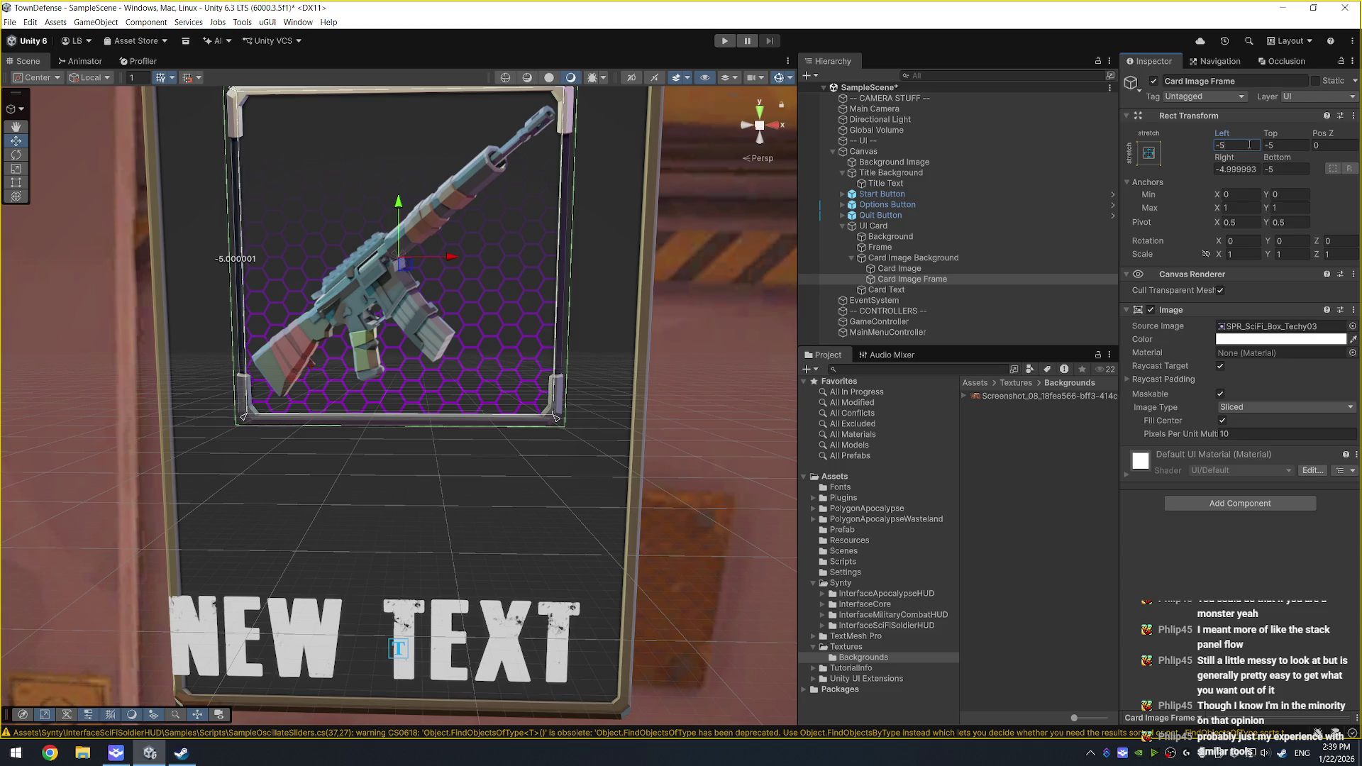
text(-5)
key(Return)
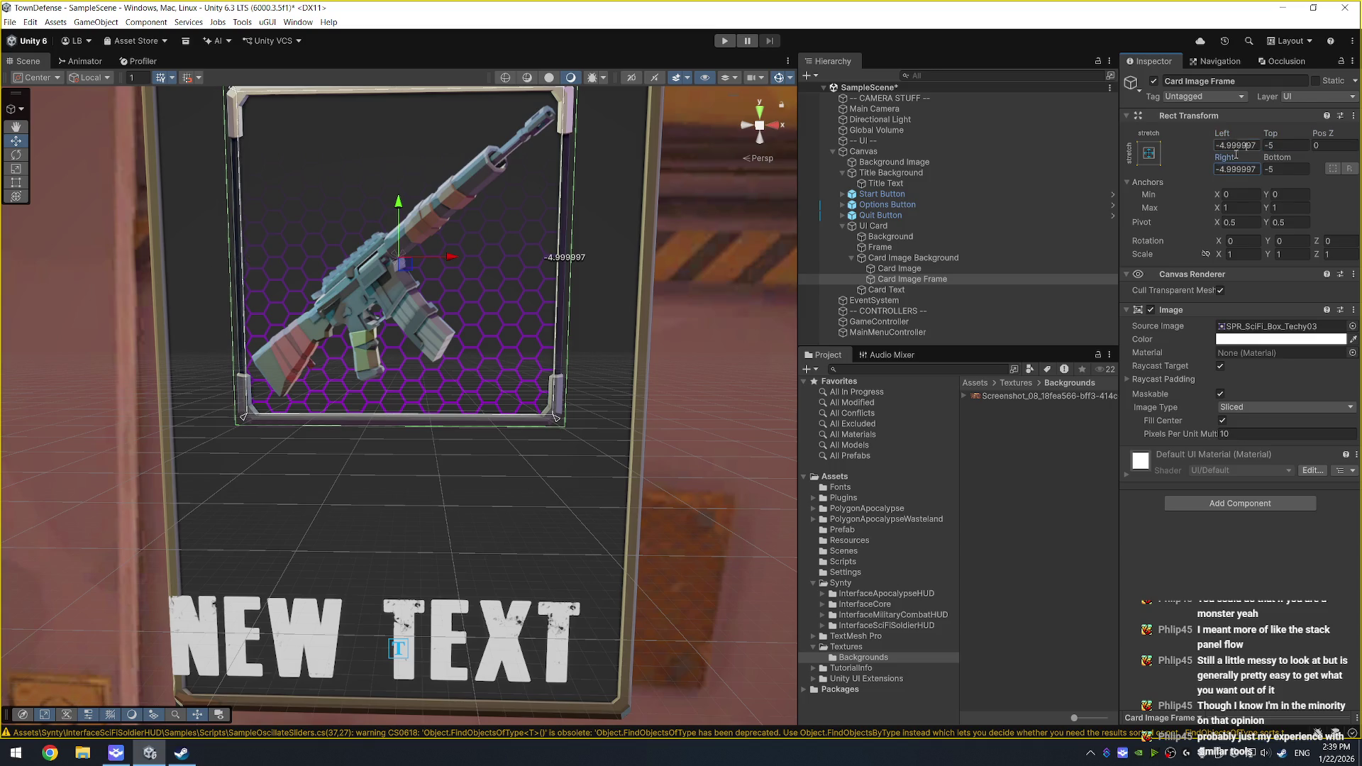
Step: Check the card's Frame, Background, Card Image Background and Card Text objects in the hierarchy
click(606, 303)
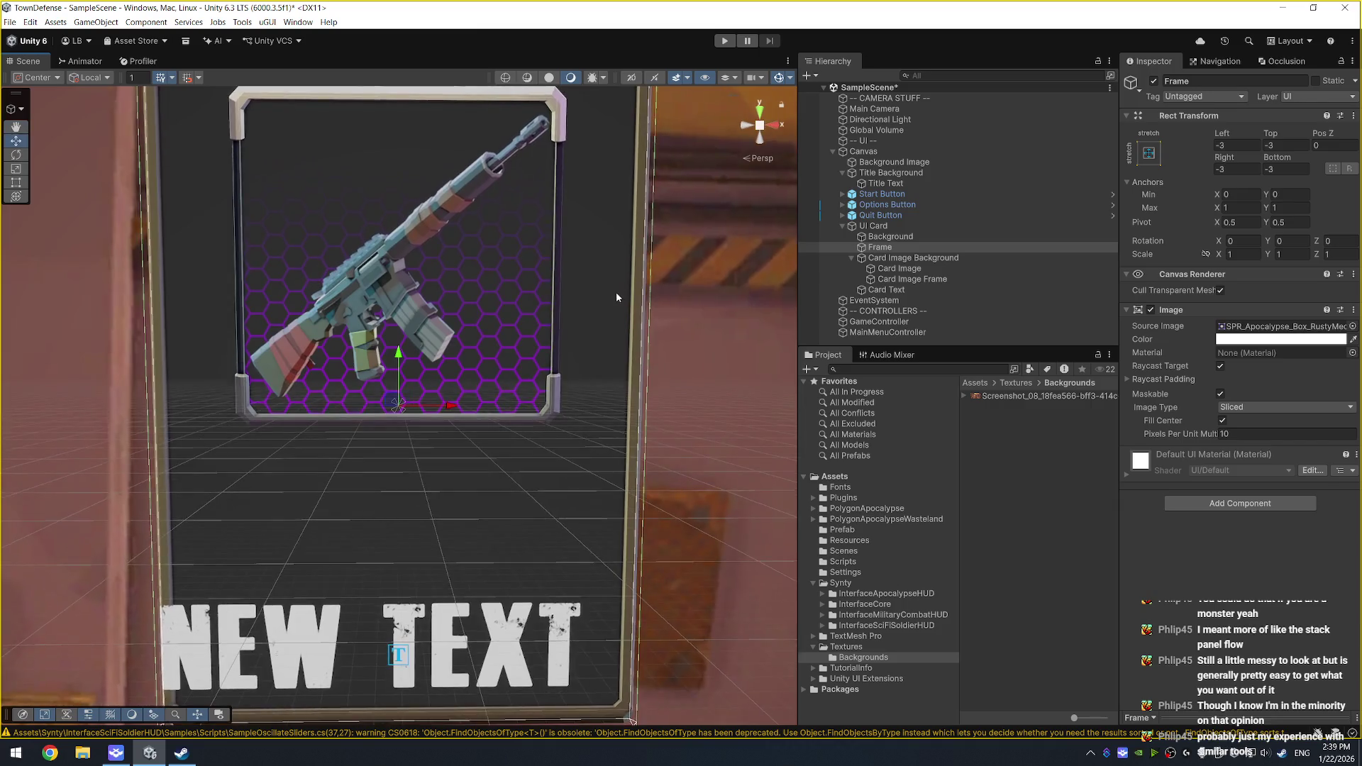
scroll(616, 296, down, 3)
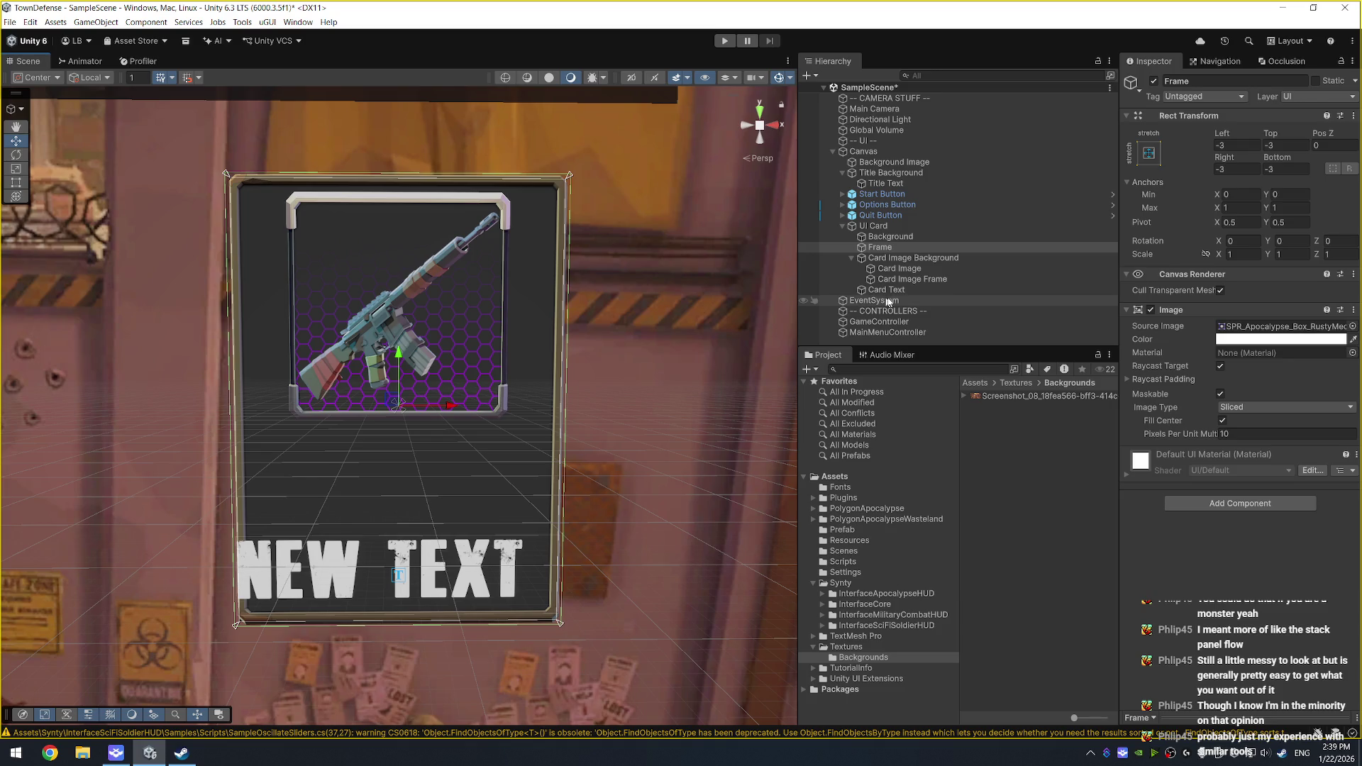
click(922, 237)
click(930, 258)
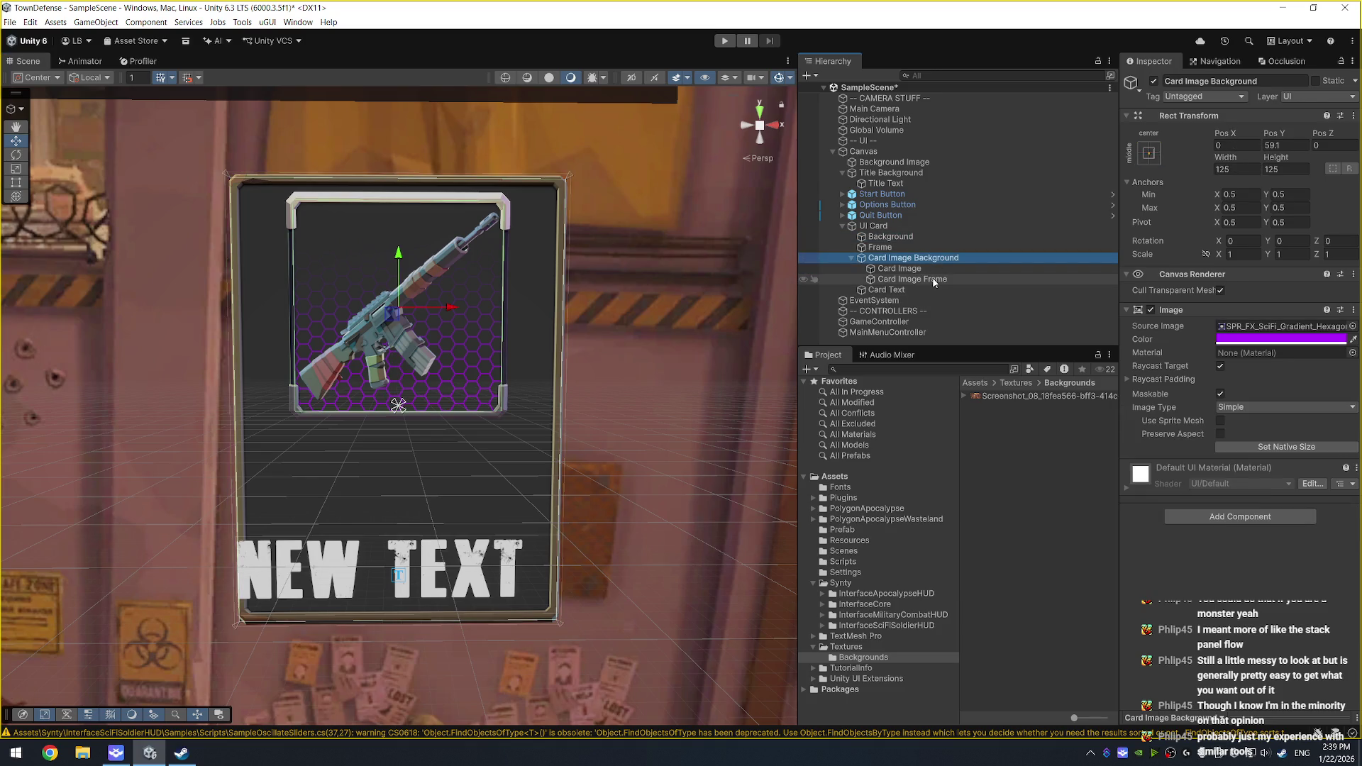
click(908, 290)
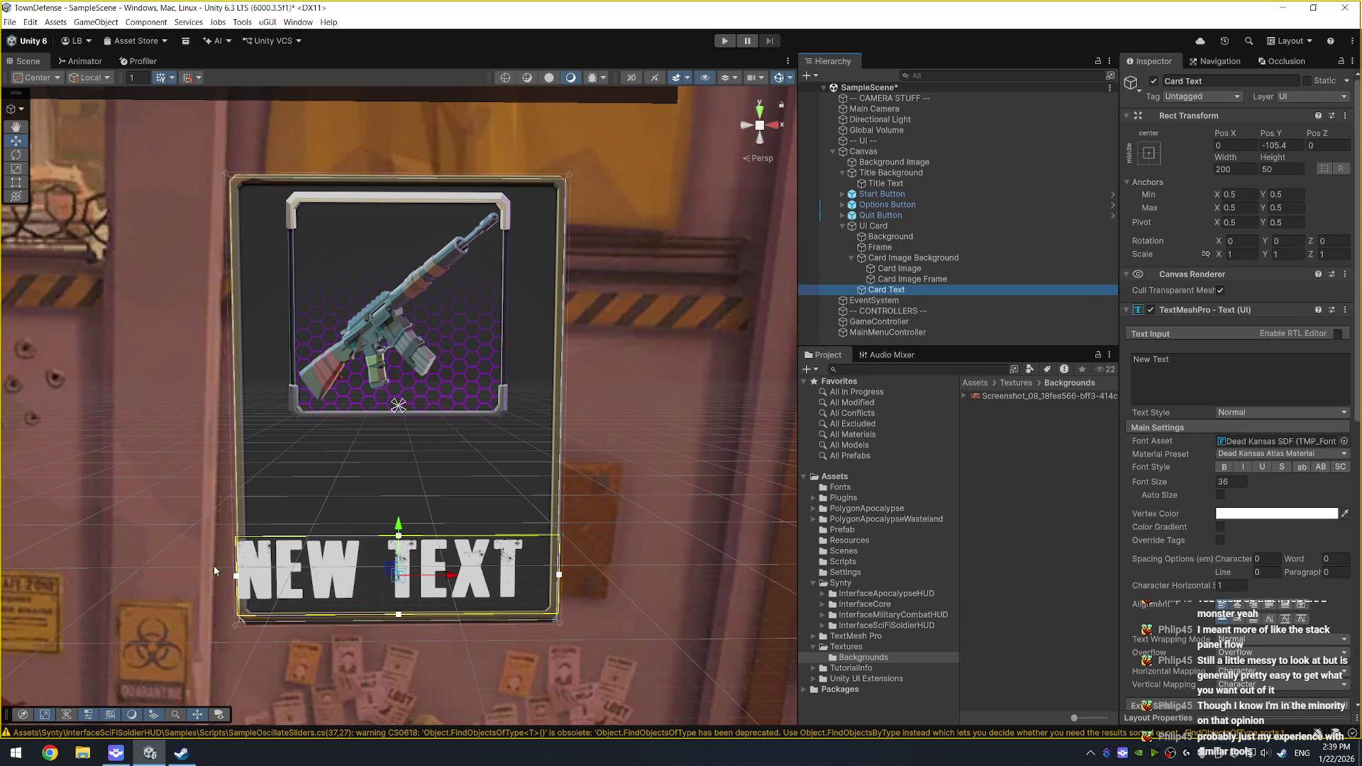
Step: Narrow and raise the Card Text box and set its font size to 18
drag(239, 576, 253, 575)
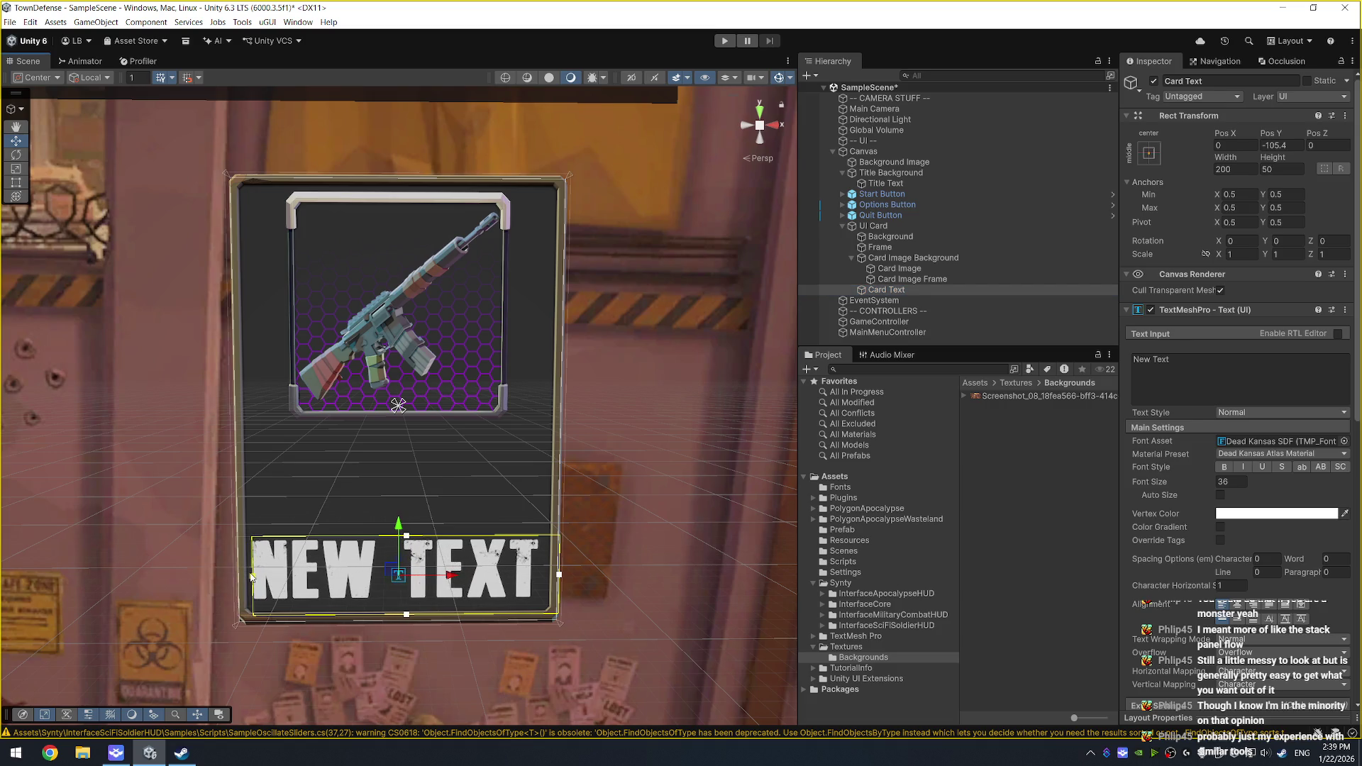
drag(560, 575, 545, 575)
drag(404, 540, 413, 459)
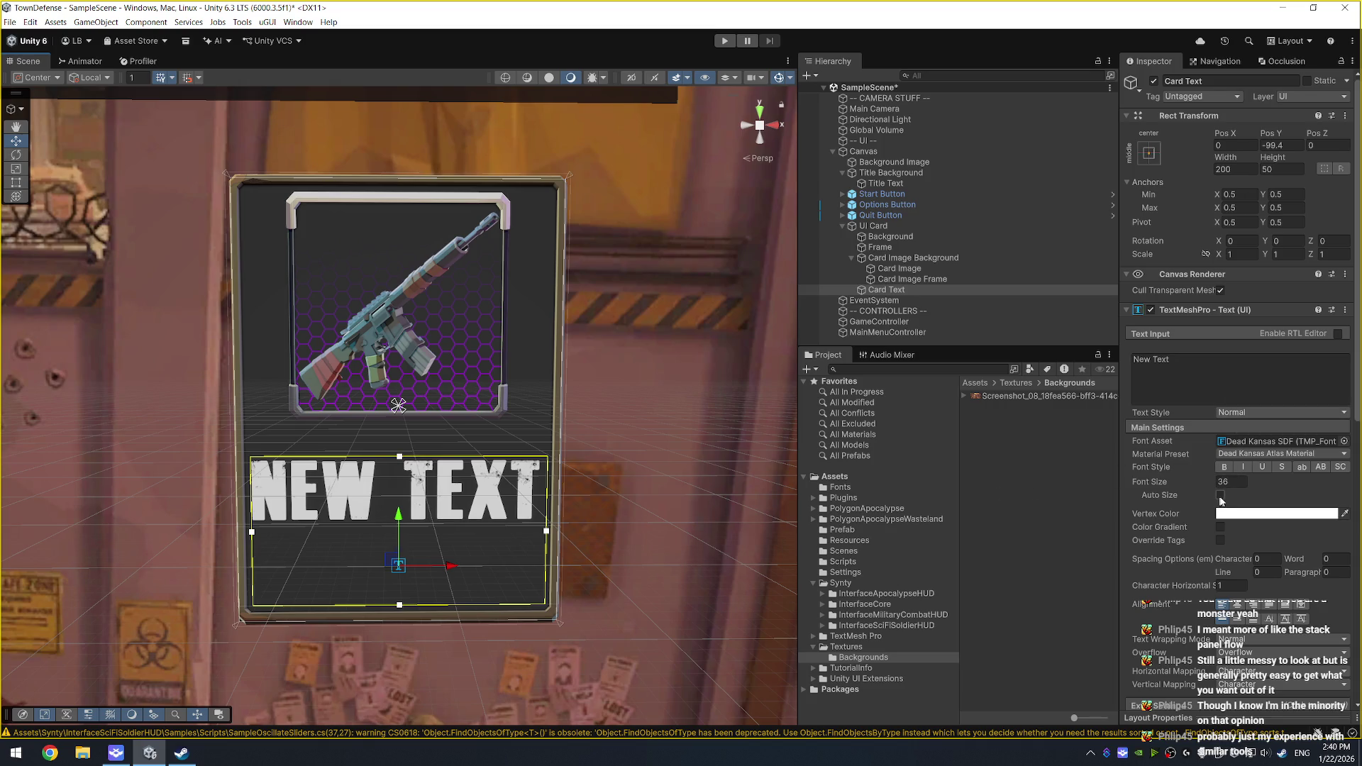
click(1243, 482)
text(18)
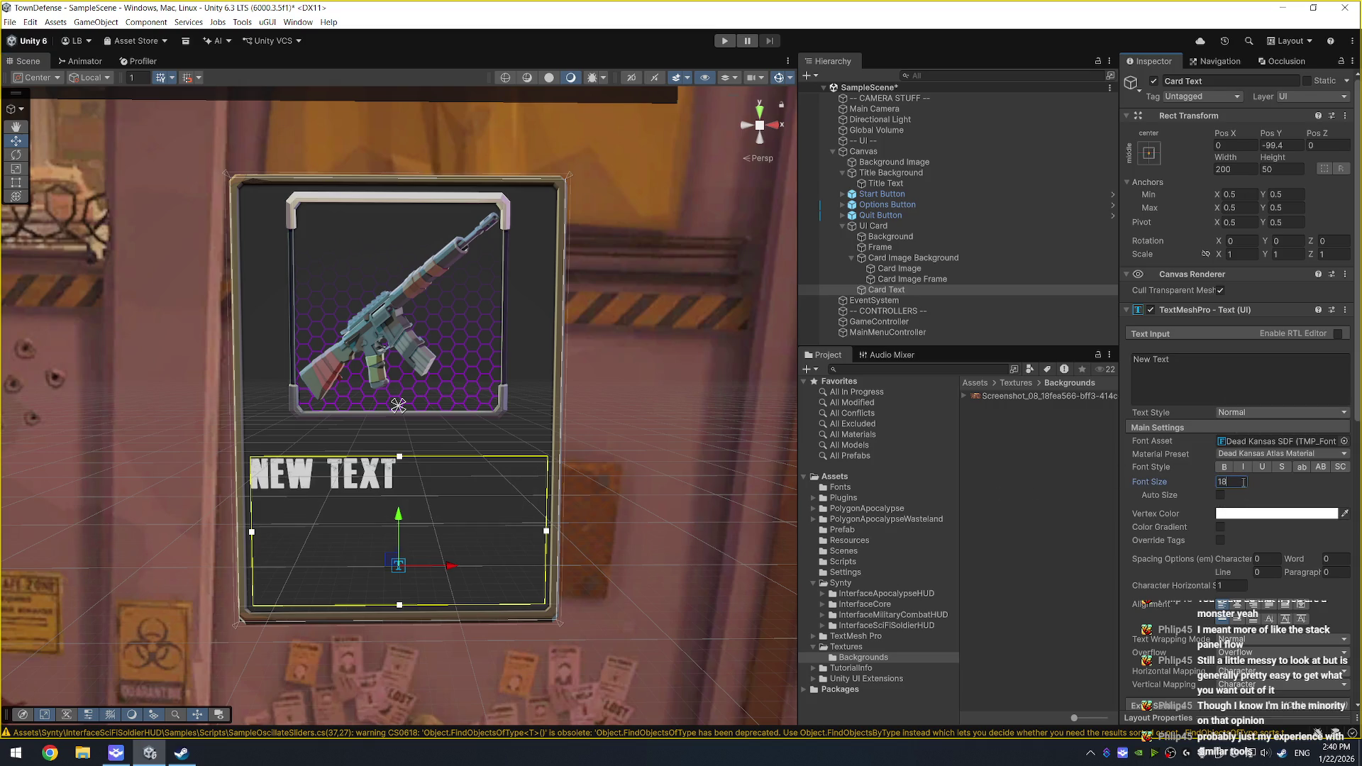
Step: Change the text to 'THIS IS THE CARD TEXT BOX IT IS SUPER COOL AND FULL OF TEXT', centred both ways
click(1212, 372)
text(TH)
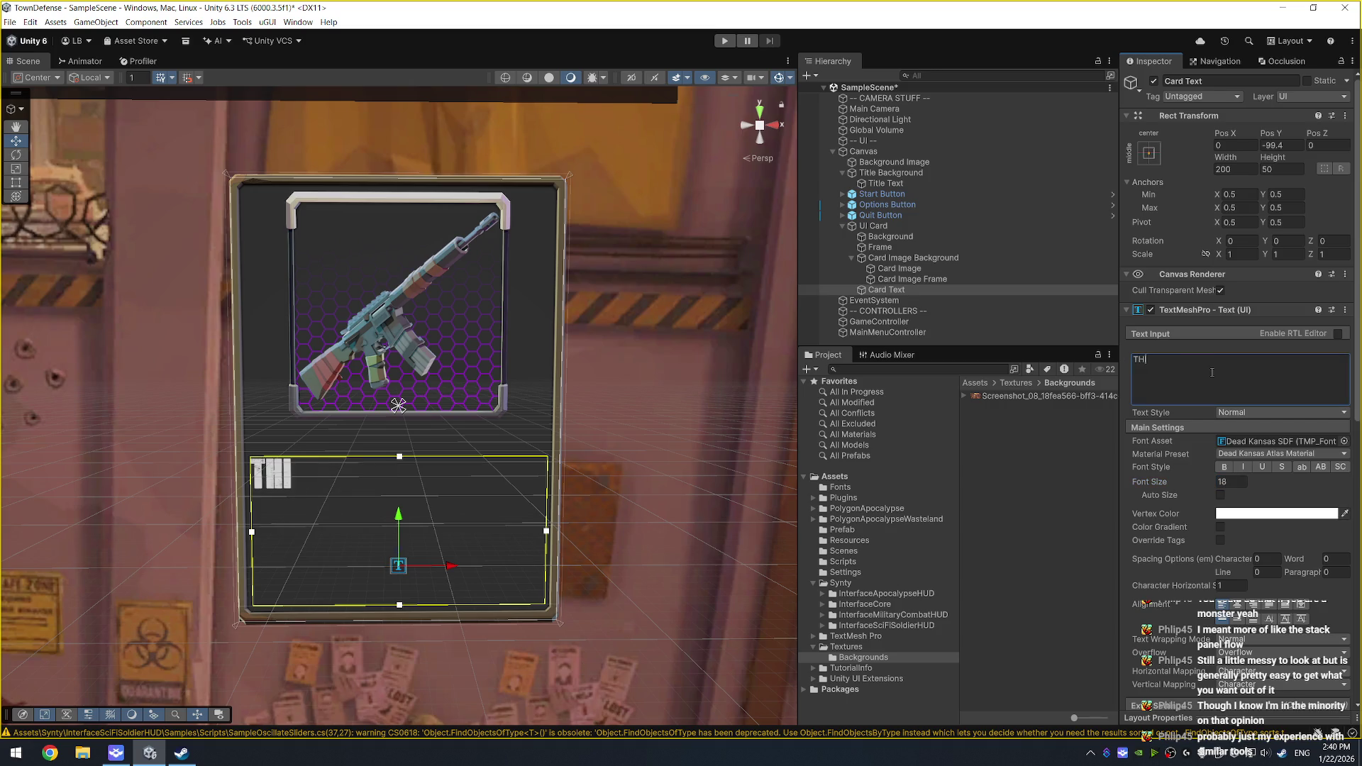
text(IS IS THE CARD TEX)
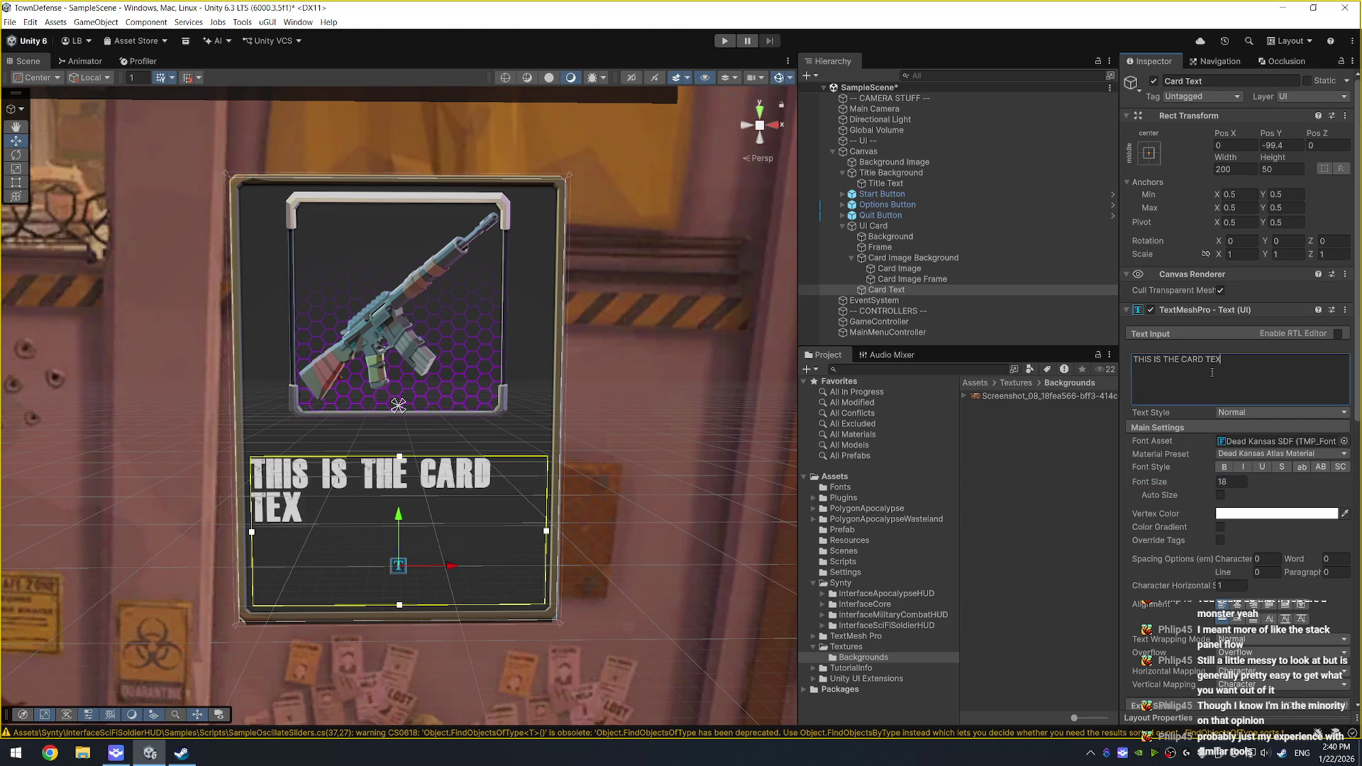
text(T BOX IT IS S)
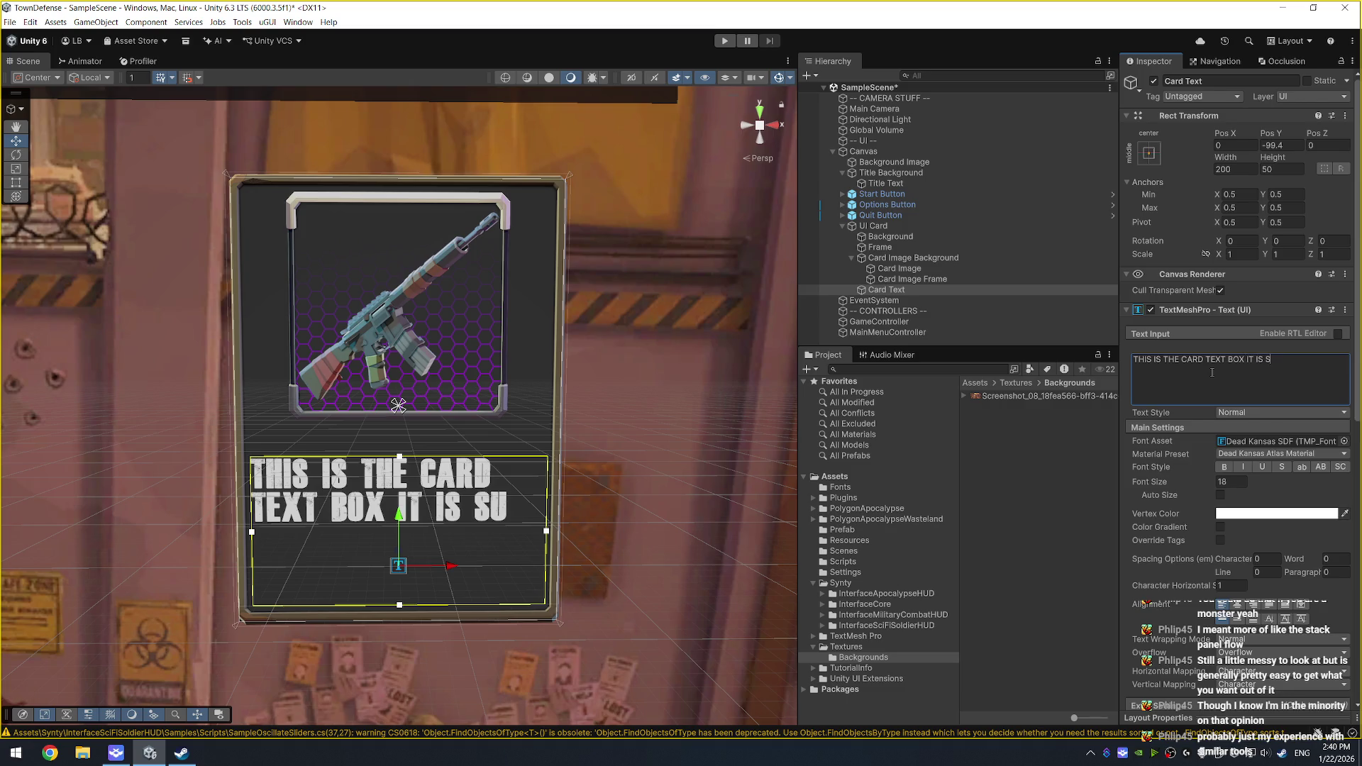
text(UPER COOL AND FULL OF TEXT!)
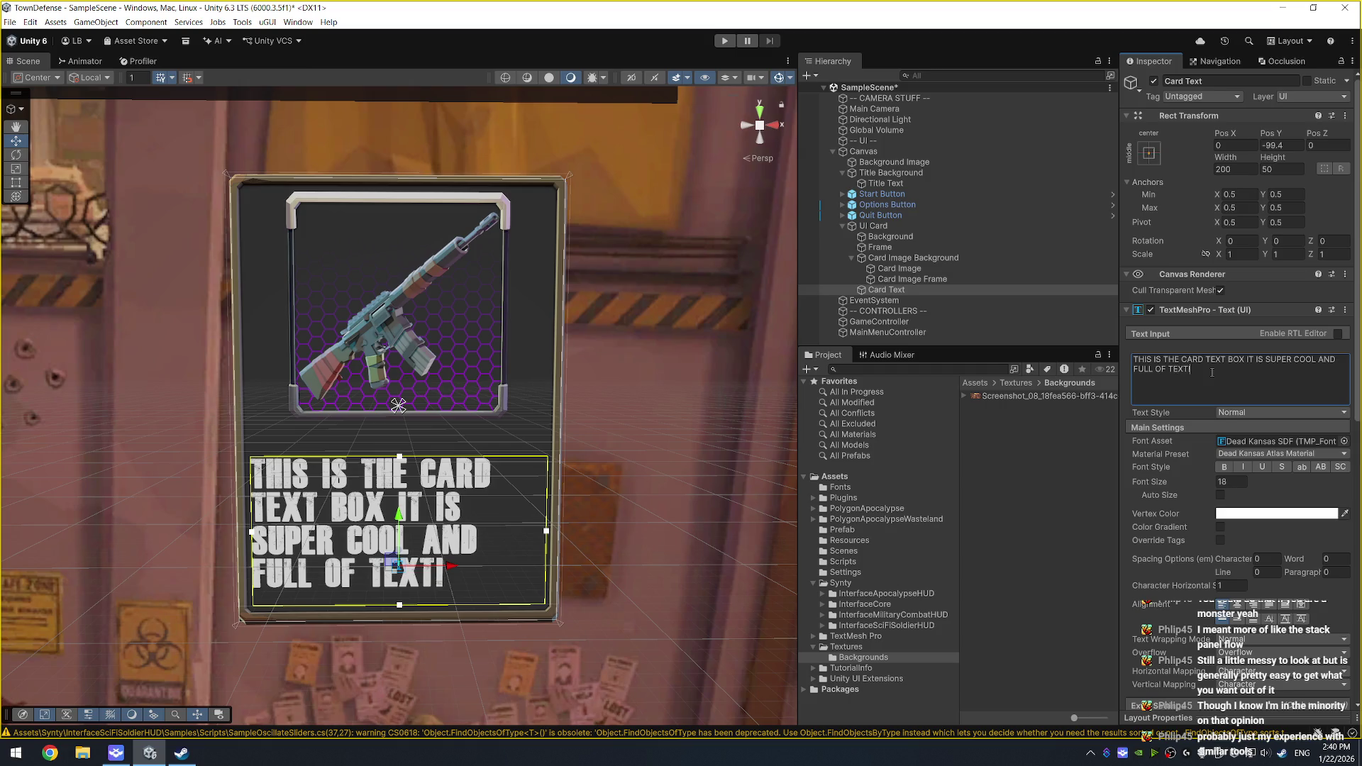
key(BackSpace)
click(1237, 604)
click(1237, 618)
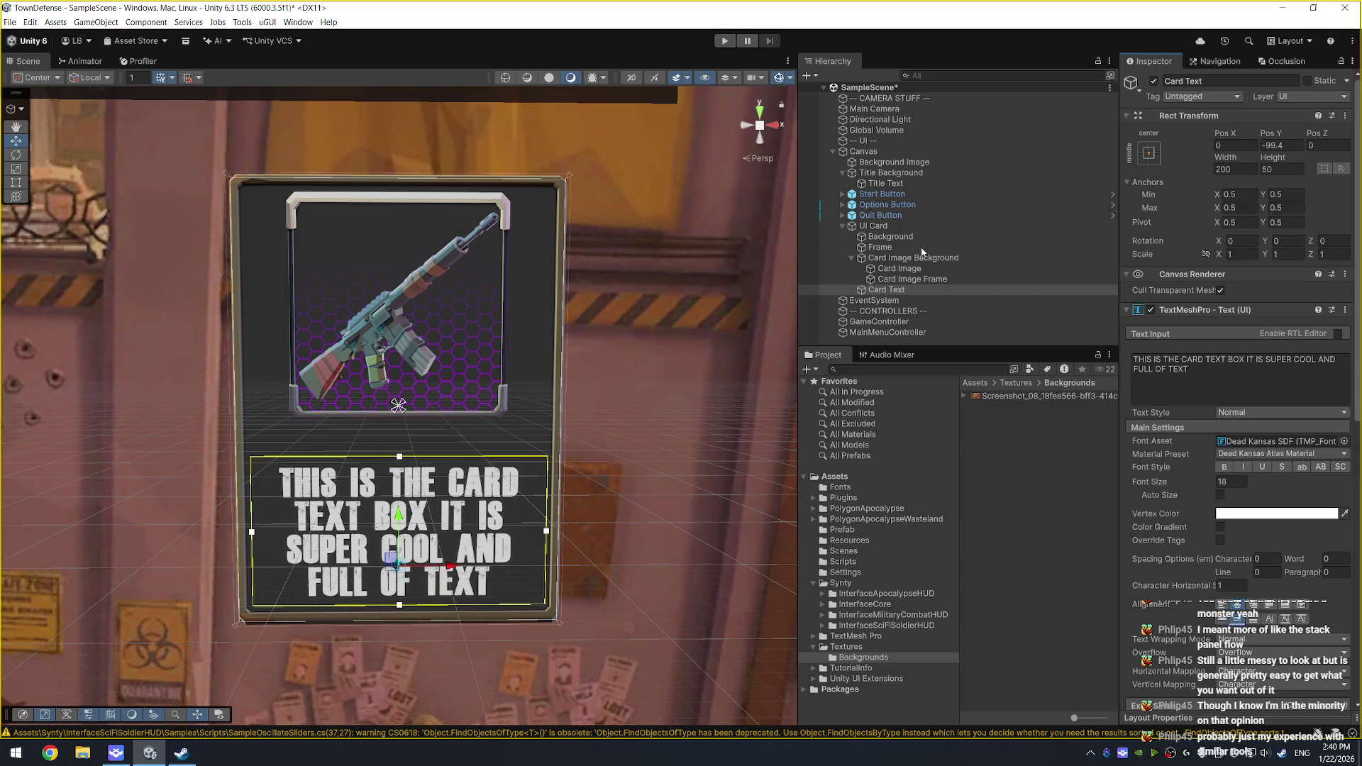
Step: Nudge the card image slightly down and add Card Hover Tilt Script to UI Card
click(921, 258)
drag(400, 257, 400, 264)
click(874, 226)
click(1248, 538)
text(Card)
double_click(1248, 537)
key(Return)
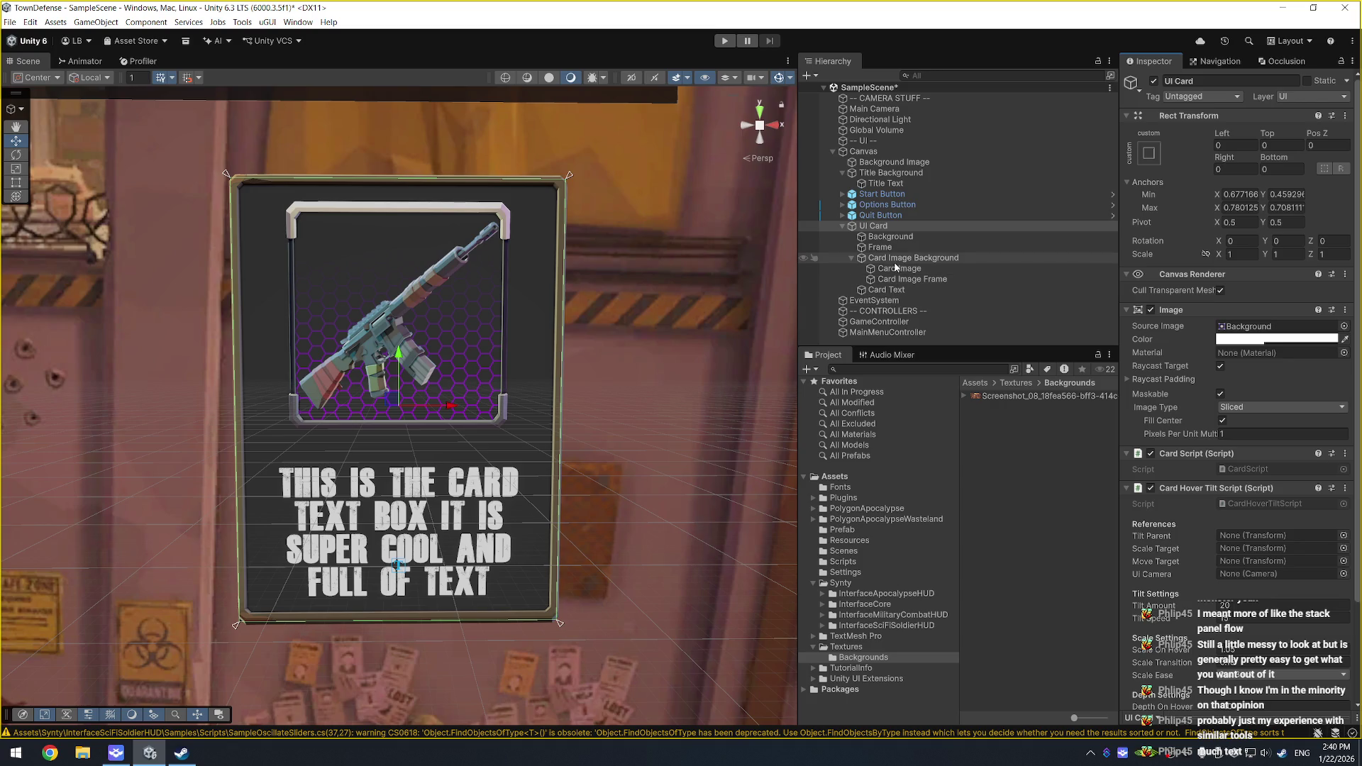
Step: Create an empty child of UI Card named Card Hover Container, placed first
right_click(890, 227)
click(931, 430)
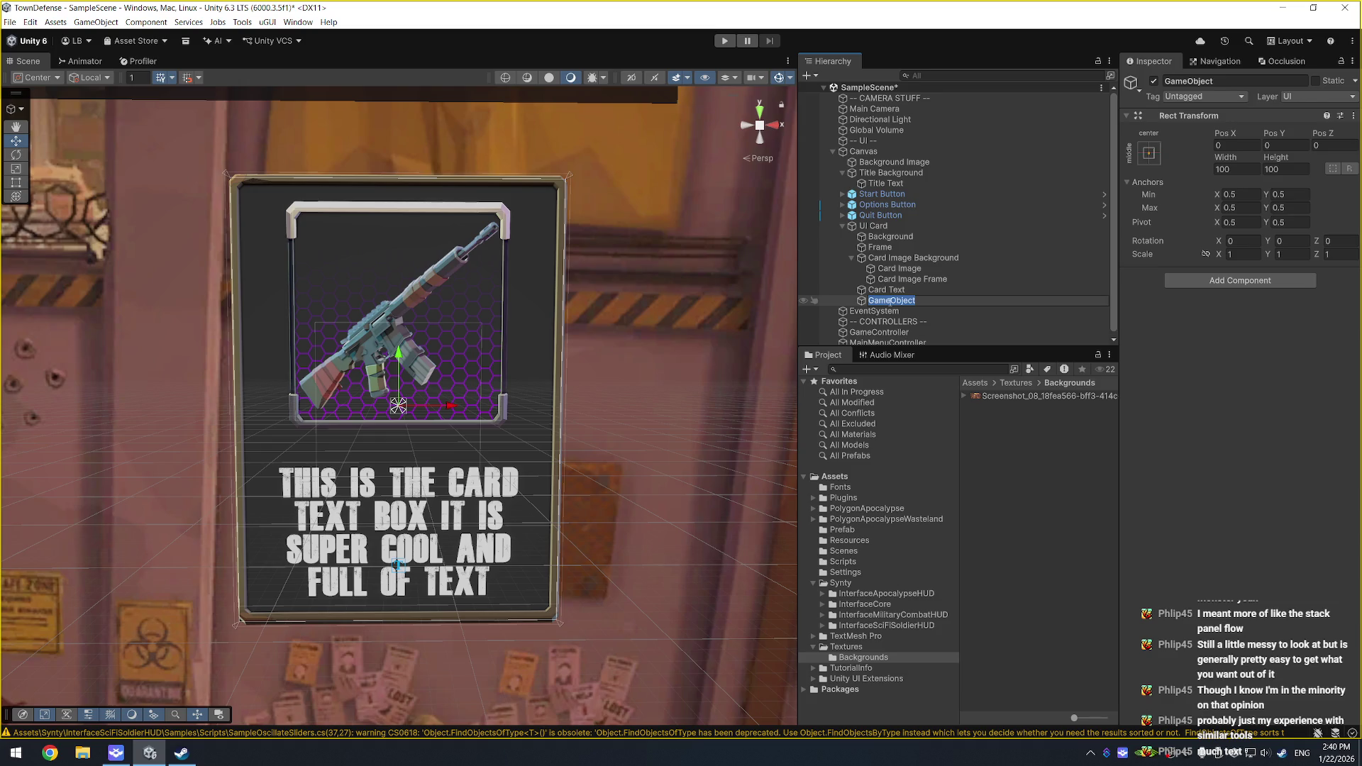
text(Card)
text( Hover Conta)
text(iner)
key(Return)
drag(891, 305, 895, 242)
Step: Nest Background, Frame, Card Image Background and Card Text under Card Hover Container
click(895, 247)
click(852, 268)
shift+click(886, 278)
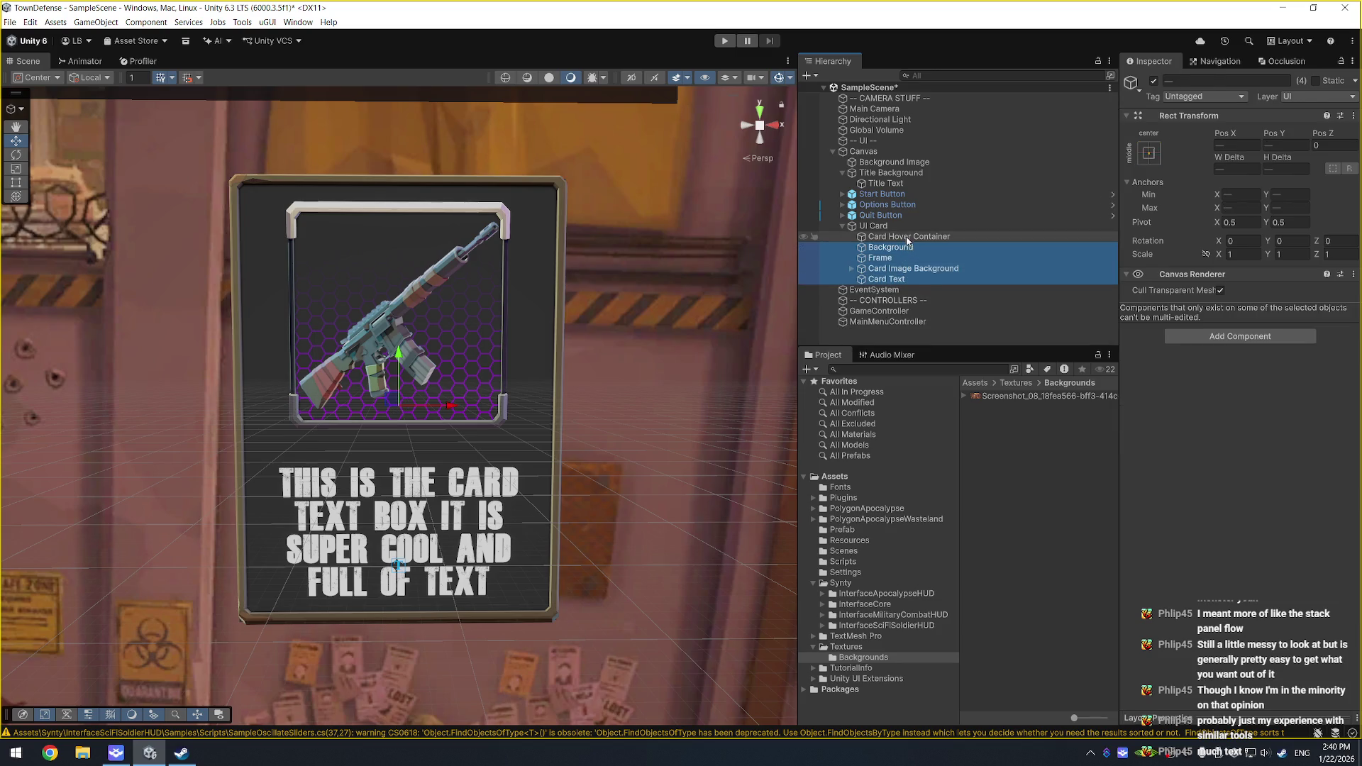
drag(907, 241, 908, 237)
click(873, 226)
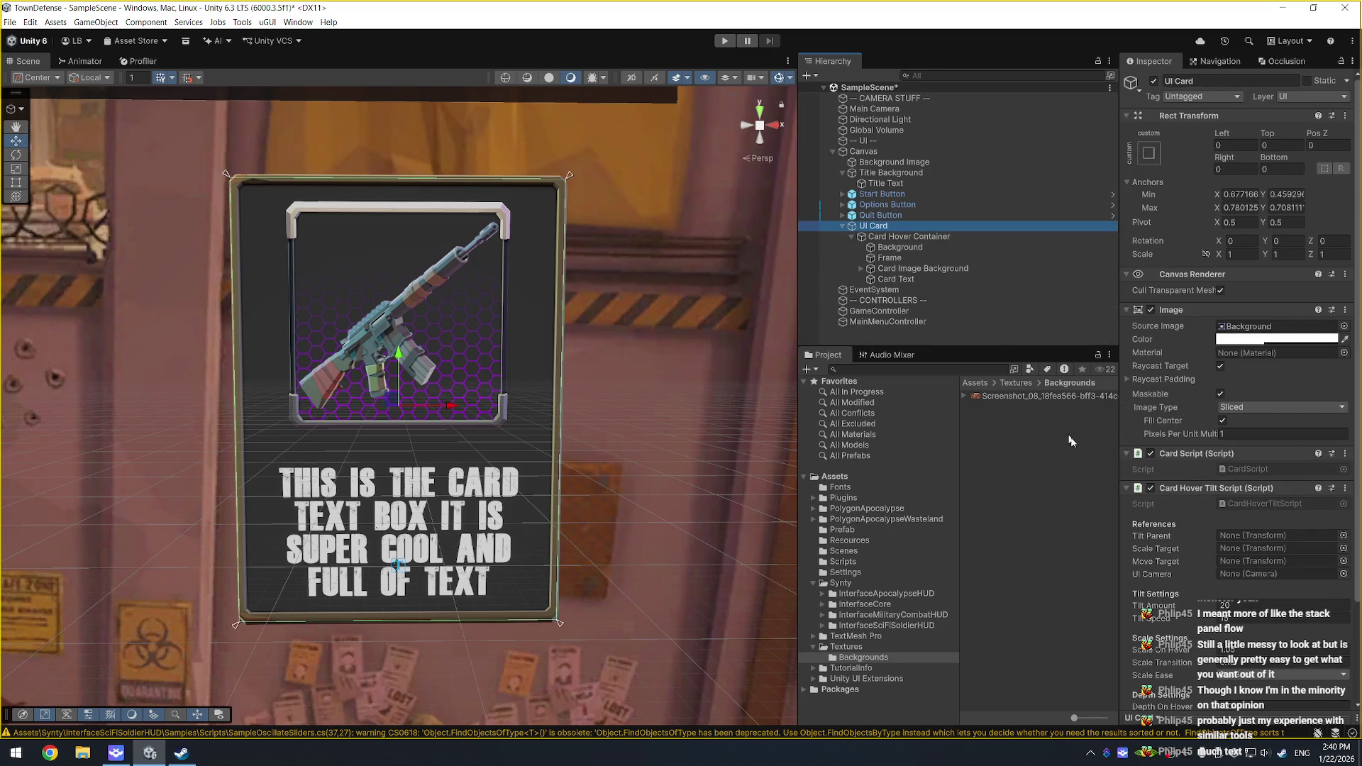
Step: Assign Card Hover Container as Tilt Parent, Scale Target and Move Target, and Main Camera as UI Camera
scroll(1241, 489, down, 4)
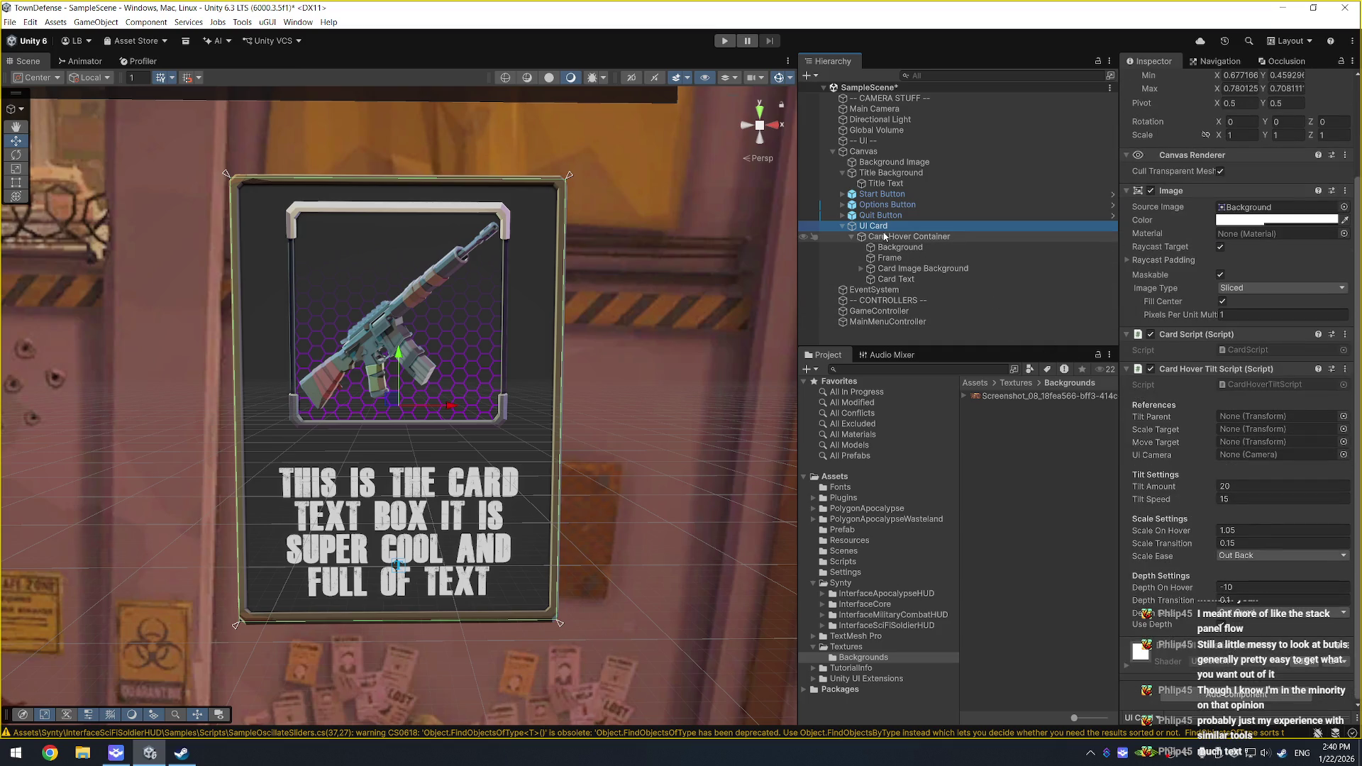
mouse_move(894, 238)
mouse_down()
mouse_move(1142, 339)
mouse_move(1260, 428)
mouse_up()
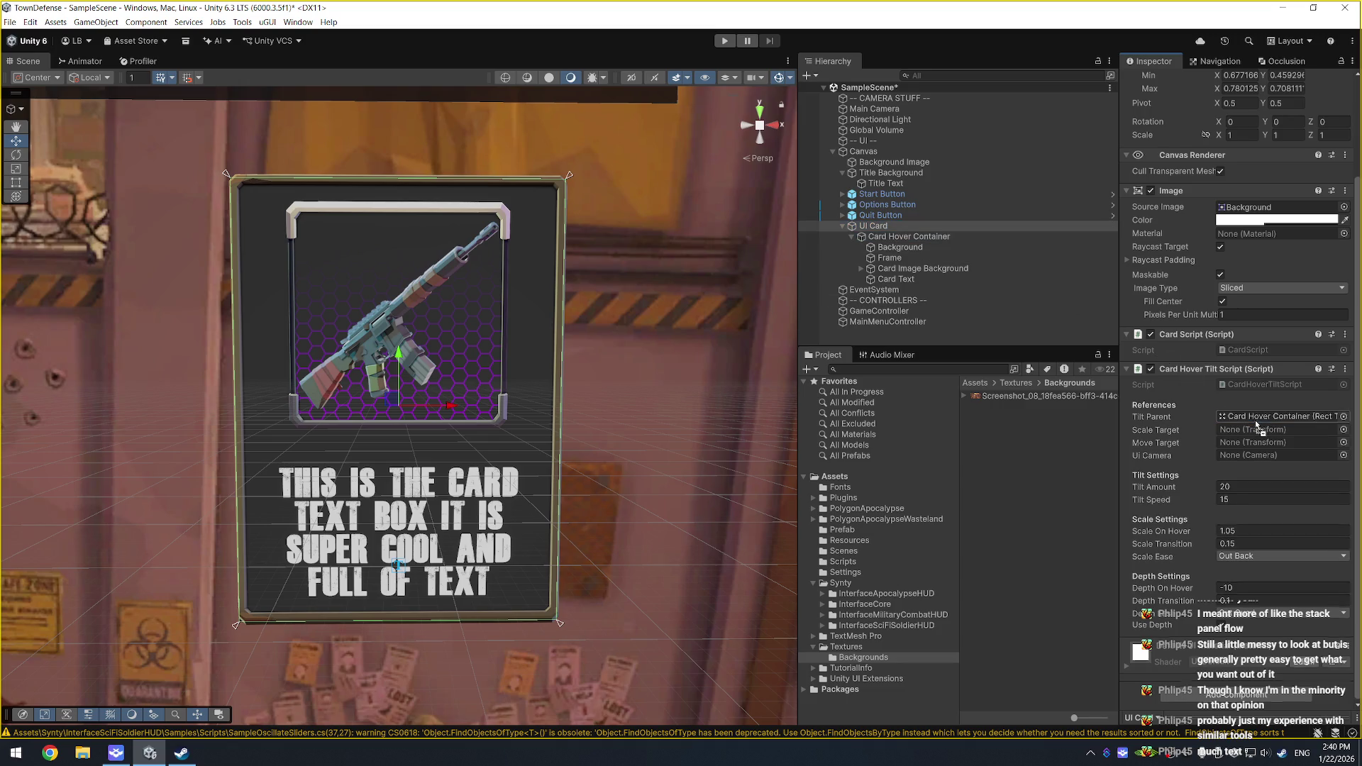
mouse_move(905, 237)
mouse_down()
mouse_move(1256, 417)
mouse_move(1242, 430)
mouse_up()
drag(899, 241, 1277, 444)
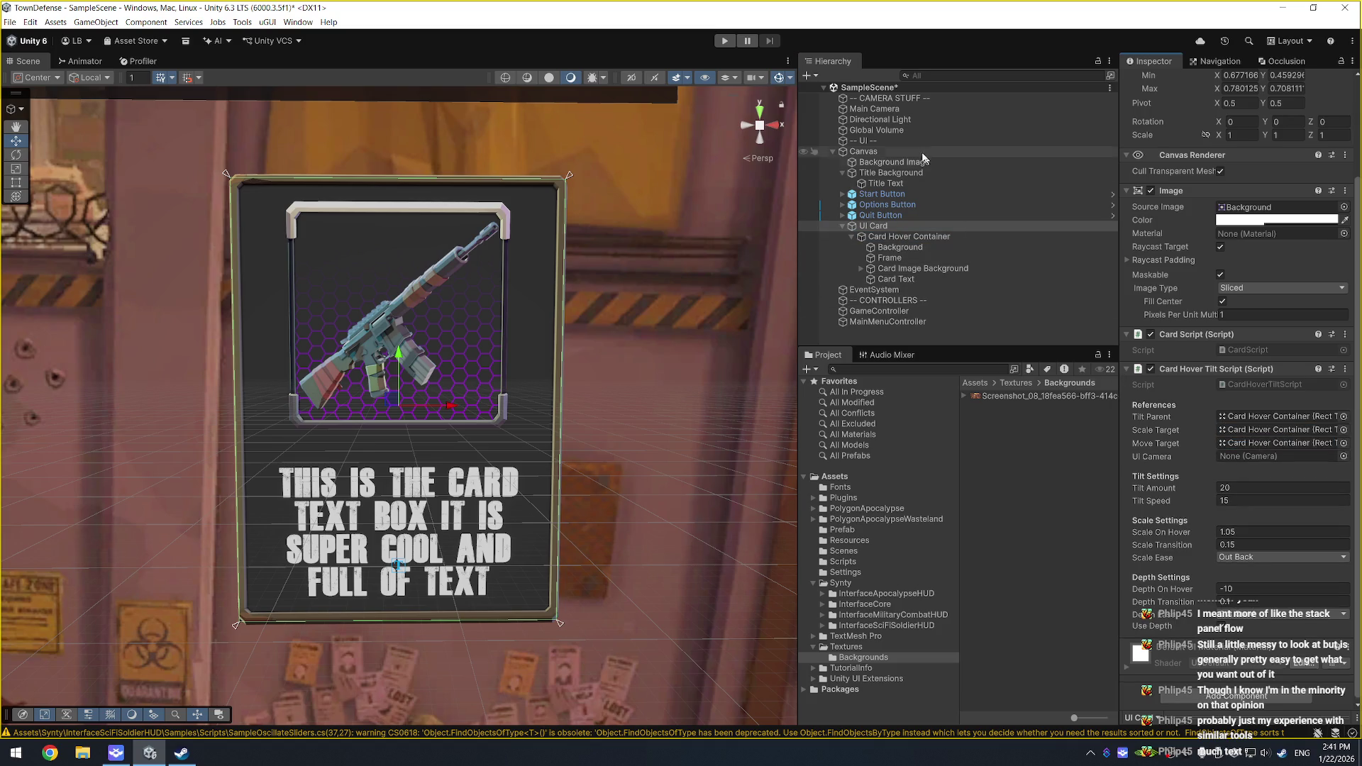
mouse_move(874, 109)
mouse_down()
mouse_move(943, 128)
mouse_move(1276, 458)
mouse_up()
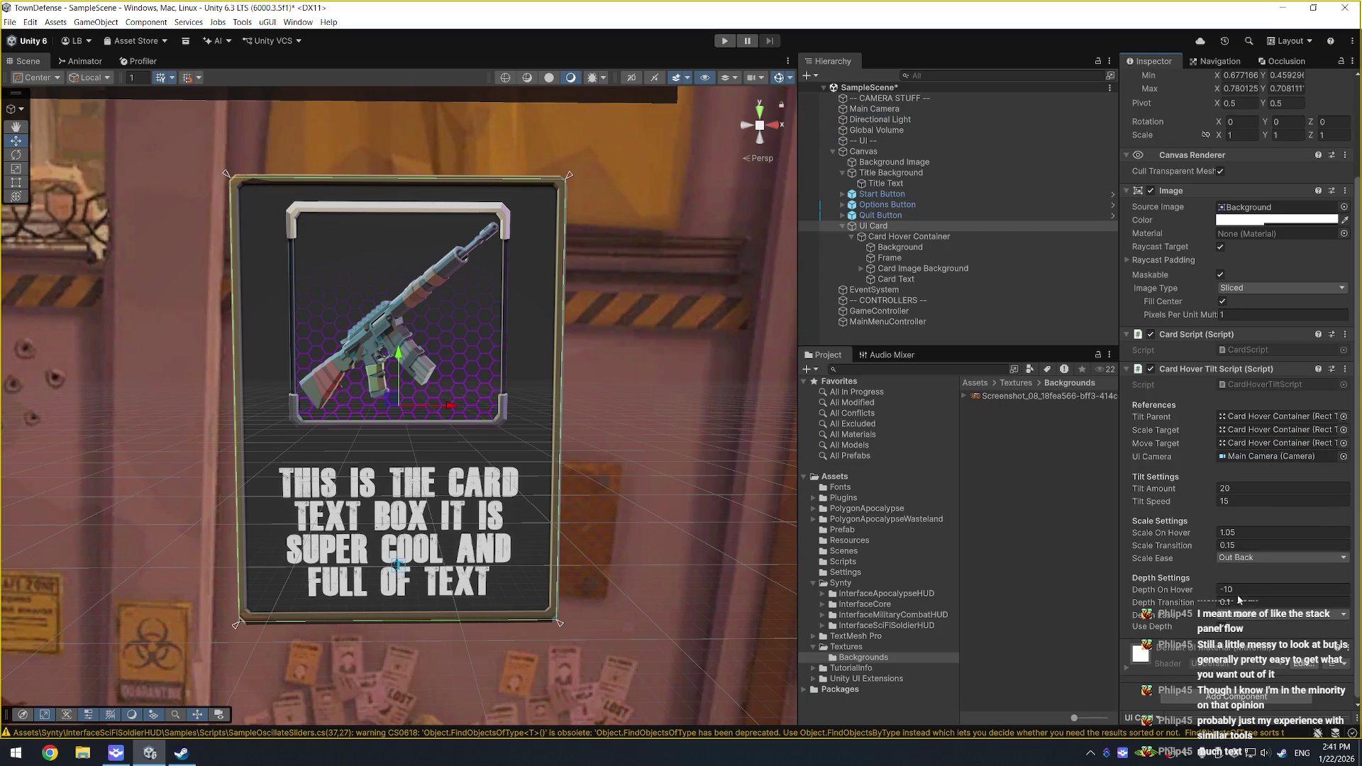
Step: Set Scale On Hover to 1.1, save the scene and enter Play mode
click(1245, 532)
click(1246, 532)
text(1)
key(ctrl+s)
click(724, 40)
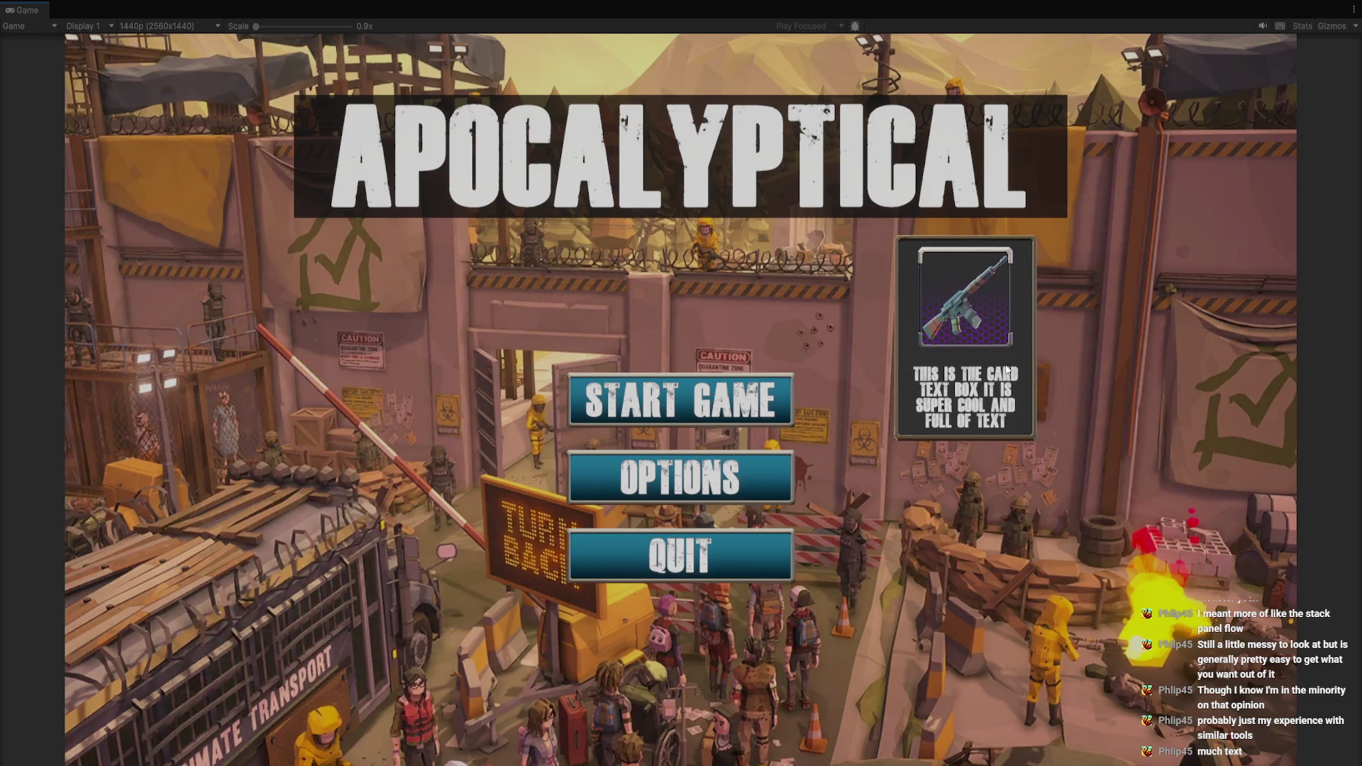
Step: Stop Play mode, run the scene once more, then stop it again
key(ctrl+p)
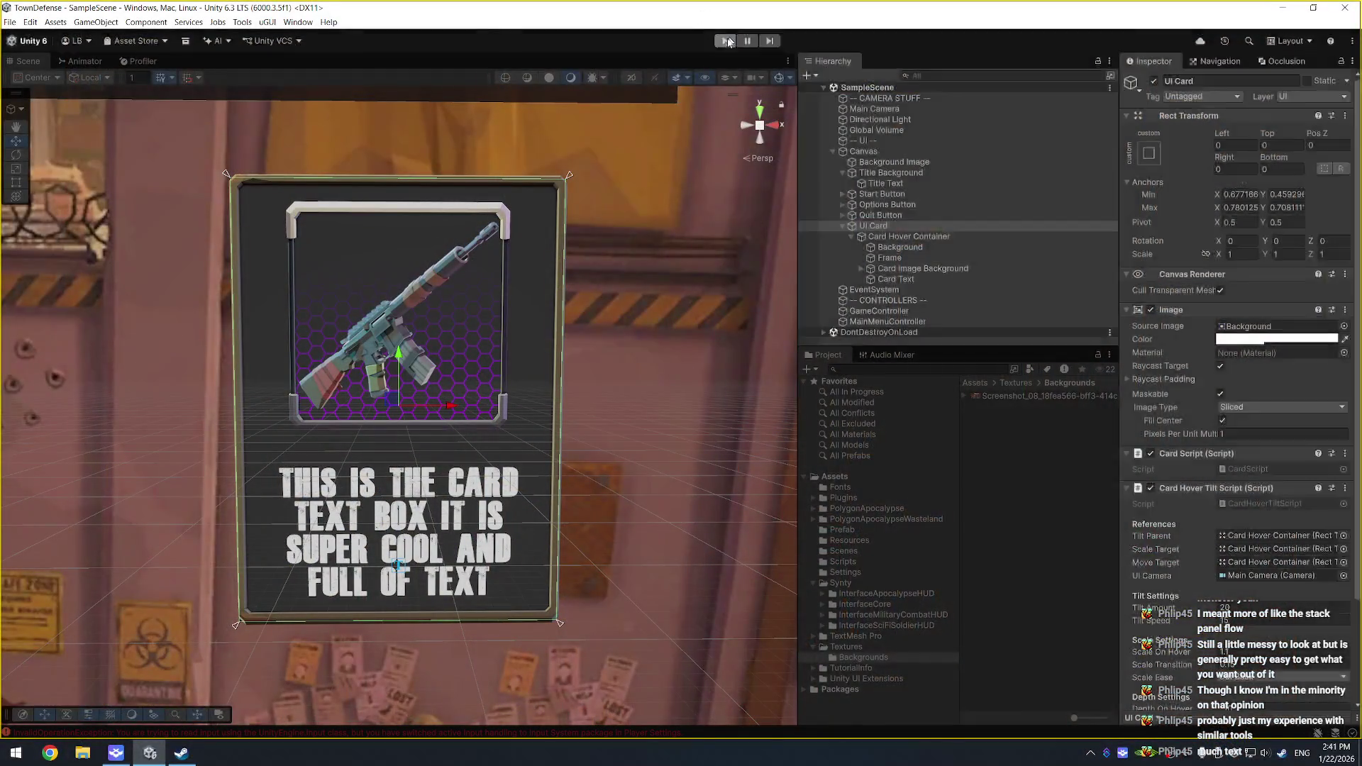
key(ctrl+p)
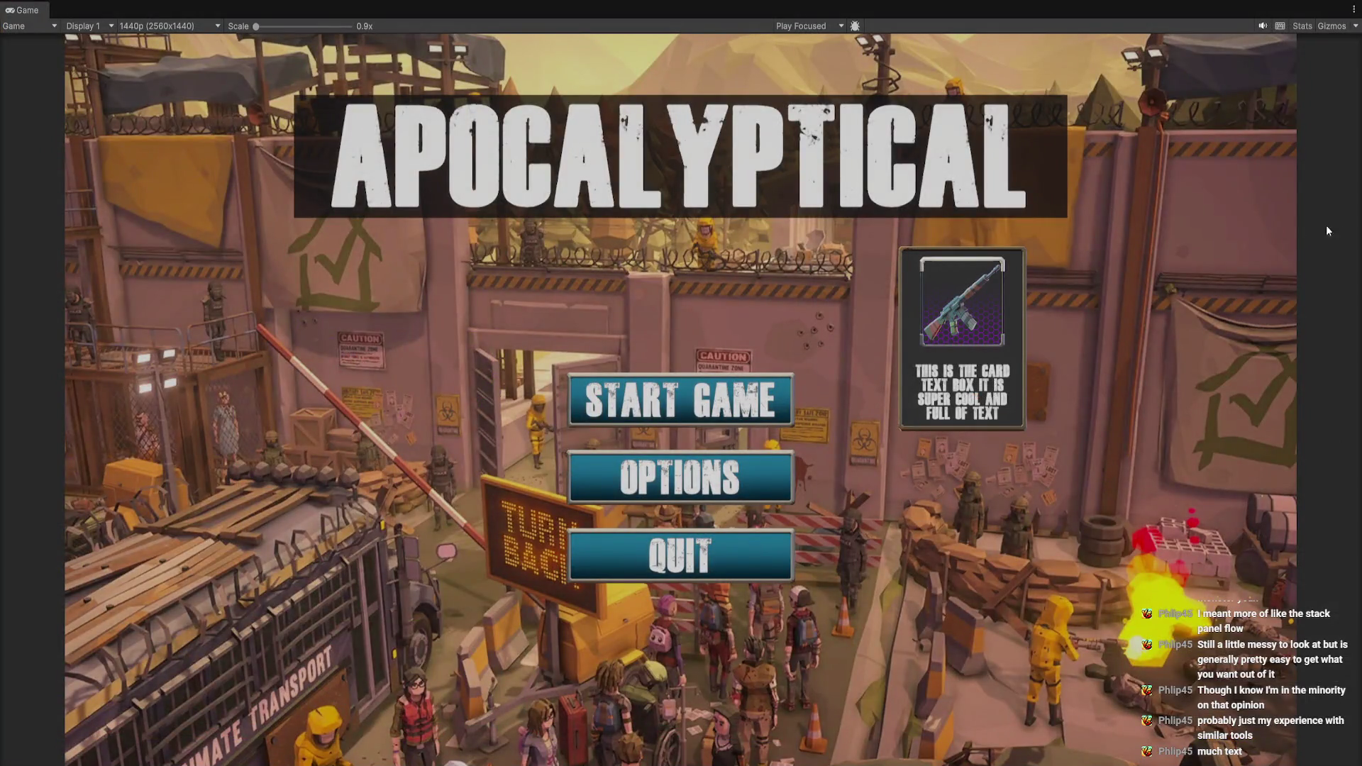
key(ctrl+p)
click(10, 22)
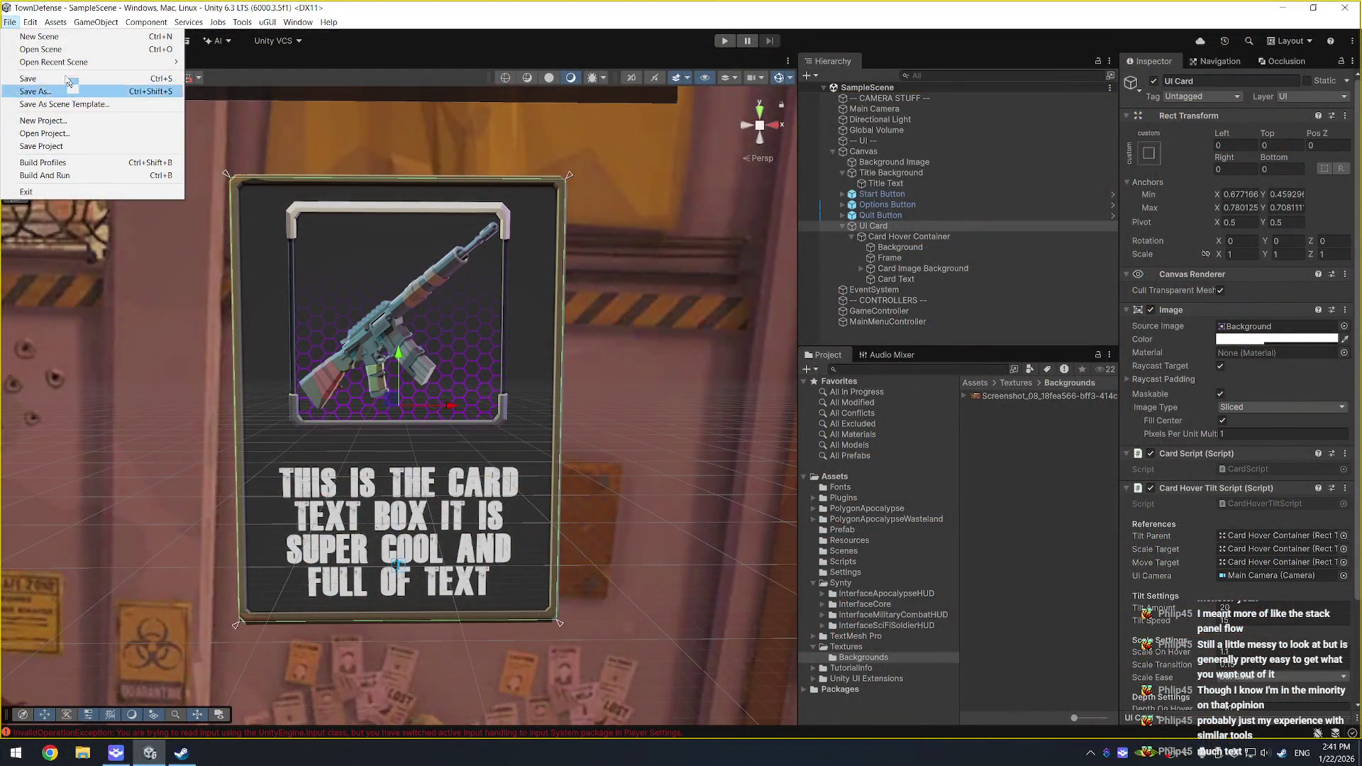
click(164, 366)
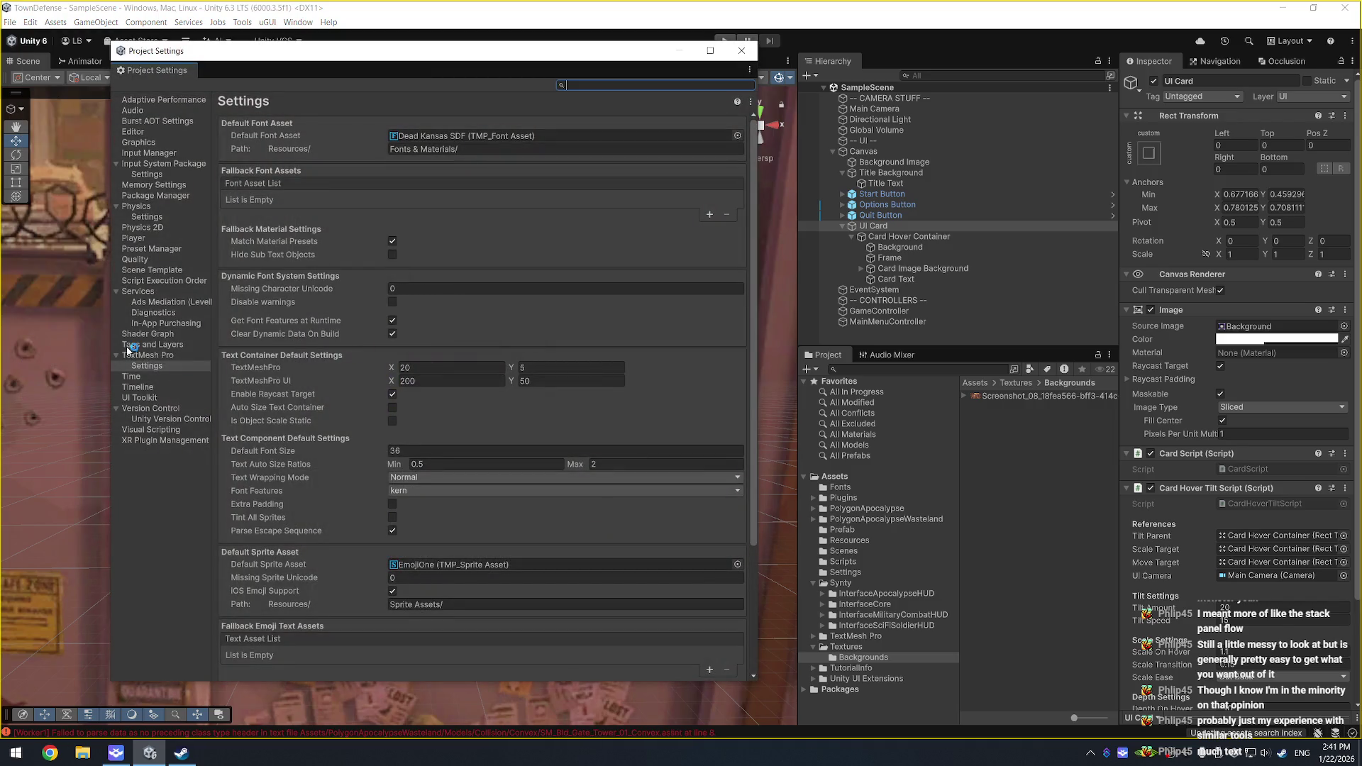
click(151, 153)
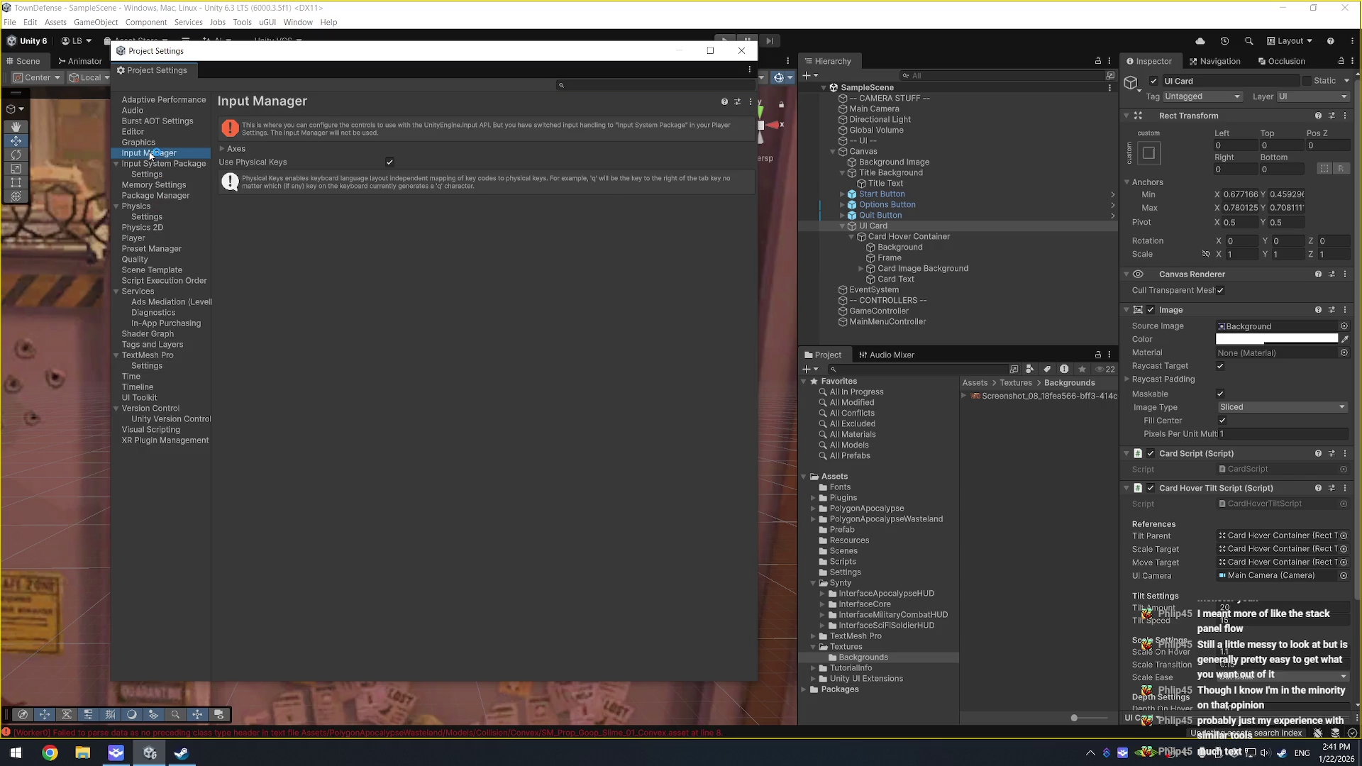
click(151, 164)
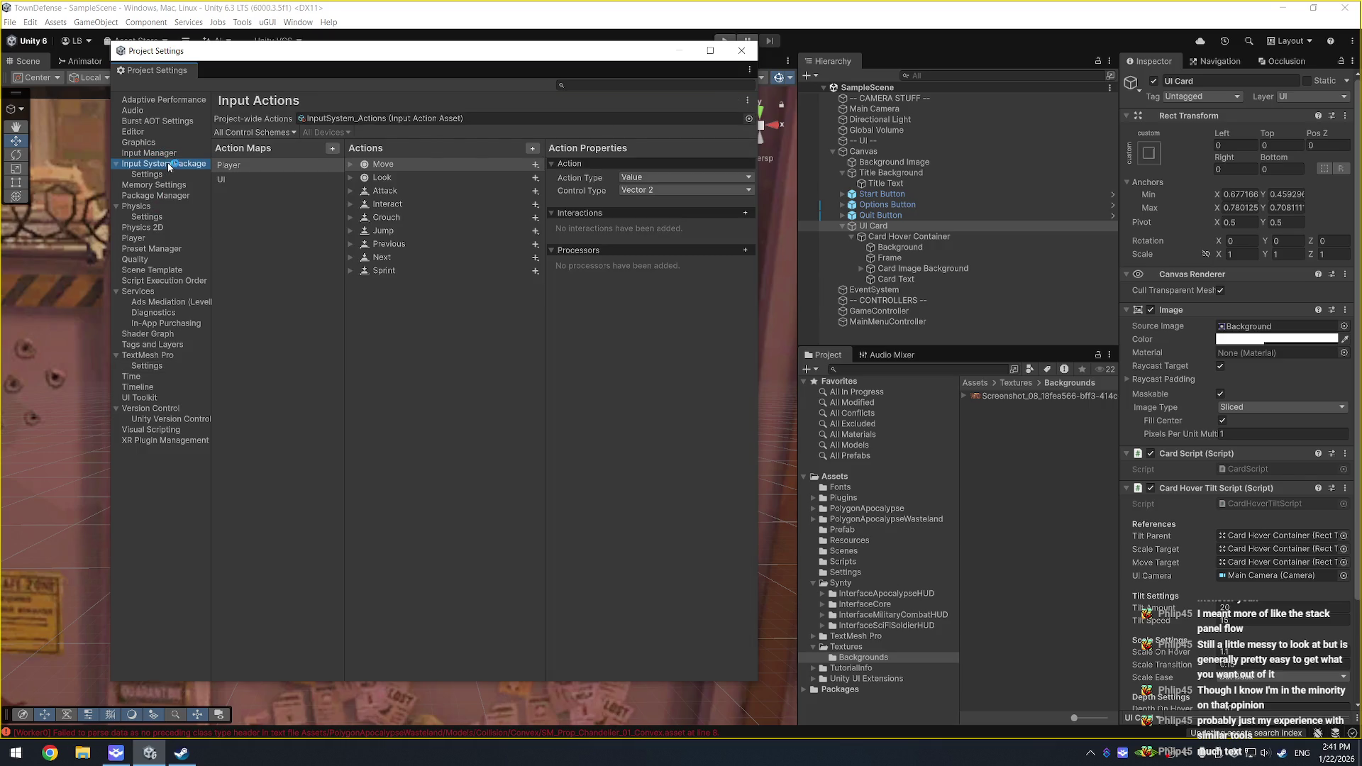
click(174, 175)
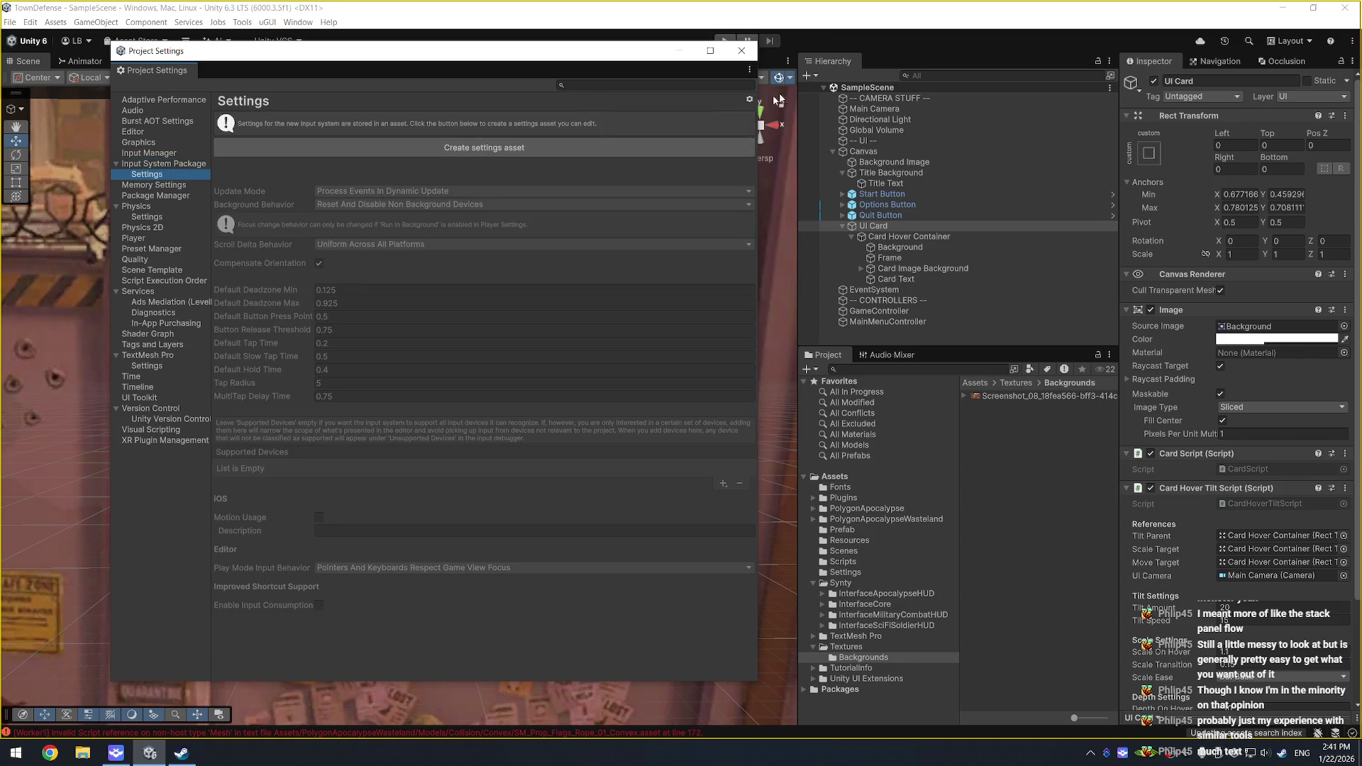
click(742, 52)
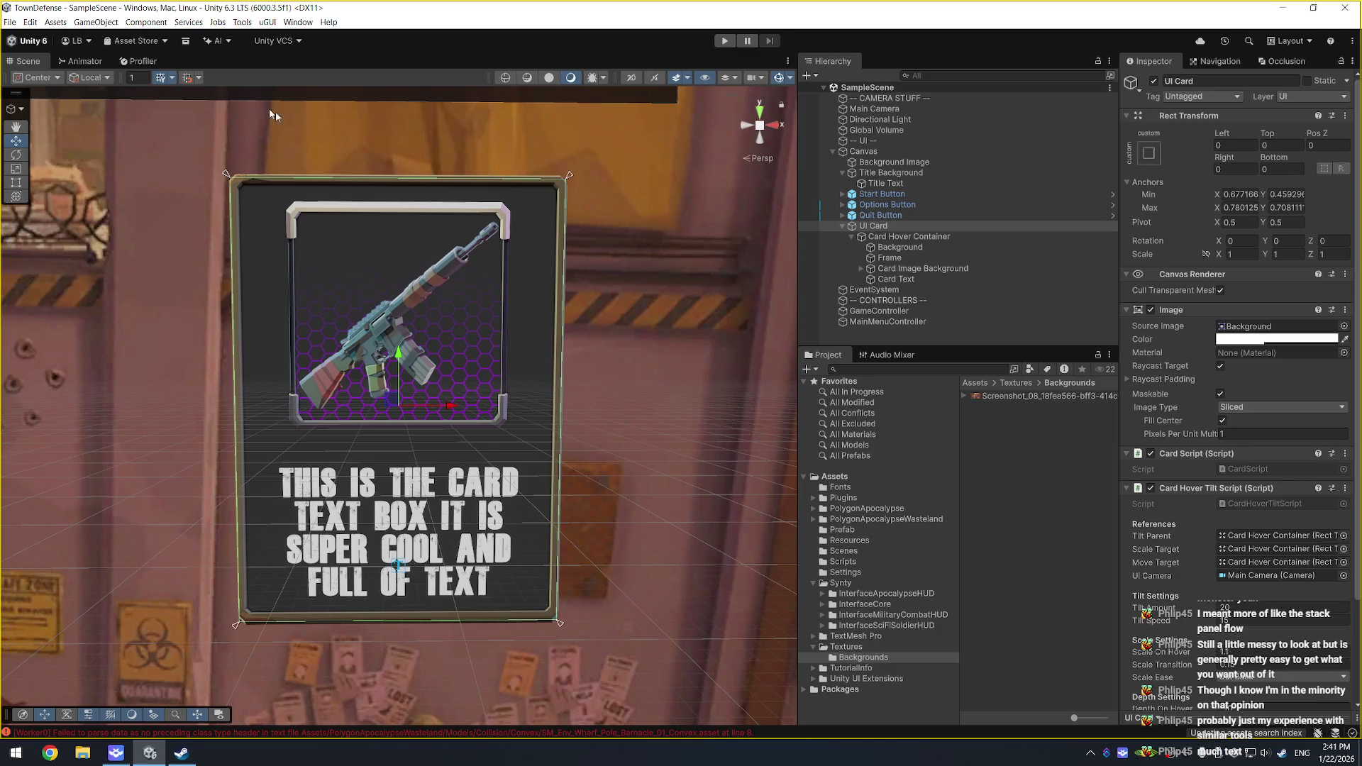
Step: Open Build Profiles and add a Windows build profile
click(10, 22)
click(32, 149)
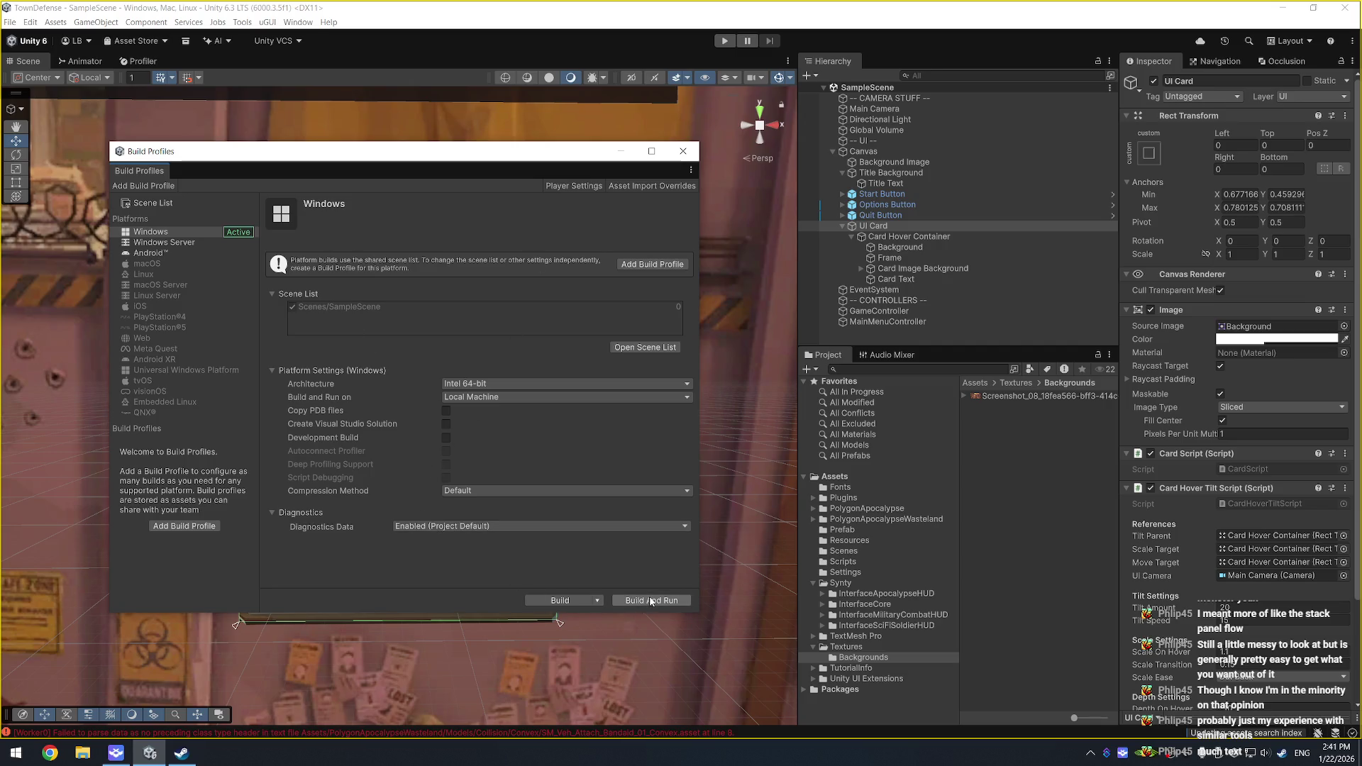
click(652, 263)
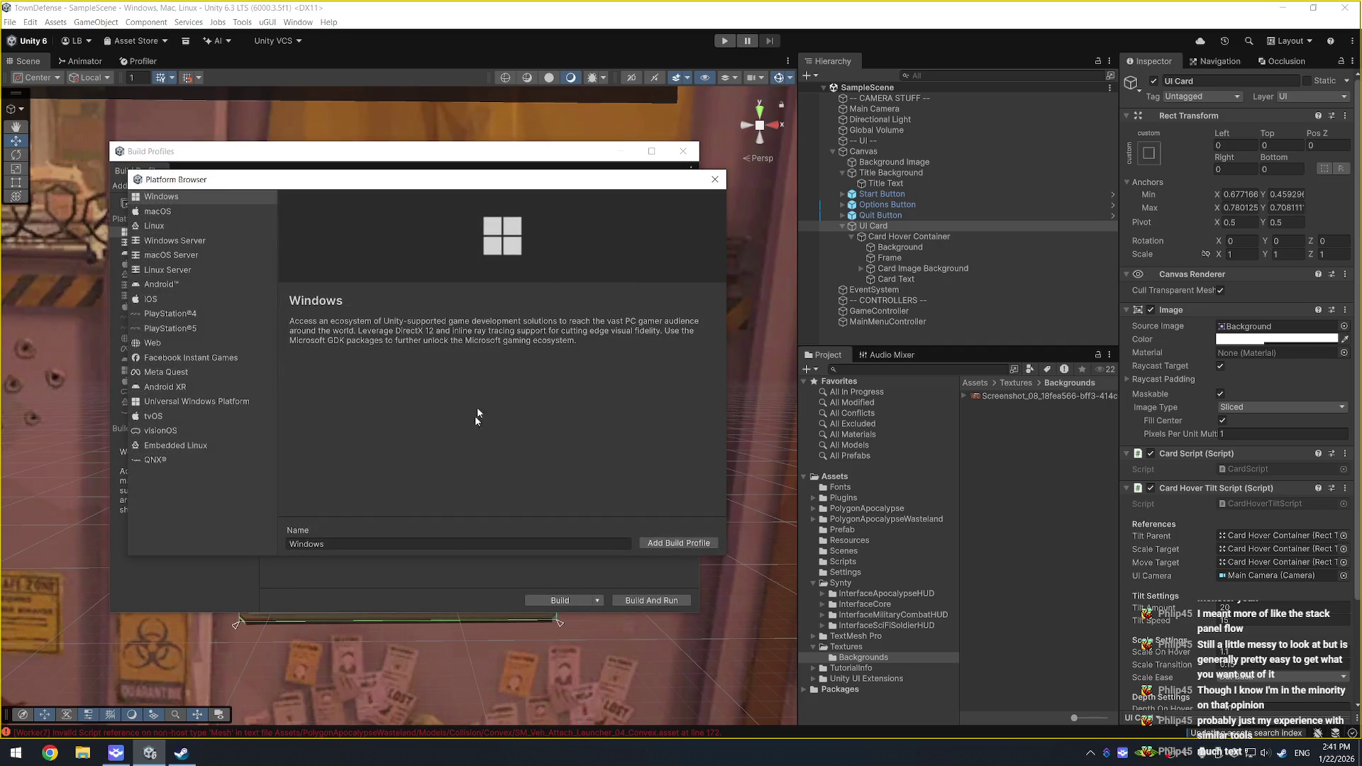
click(678, 543)
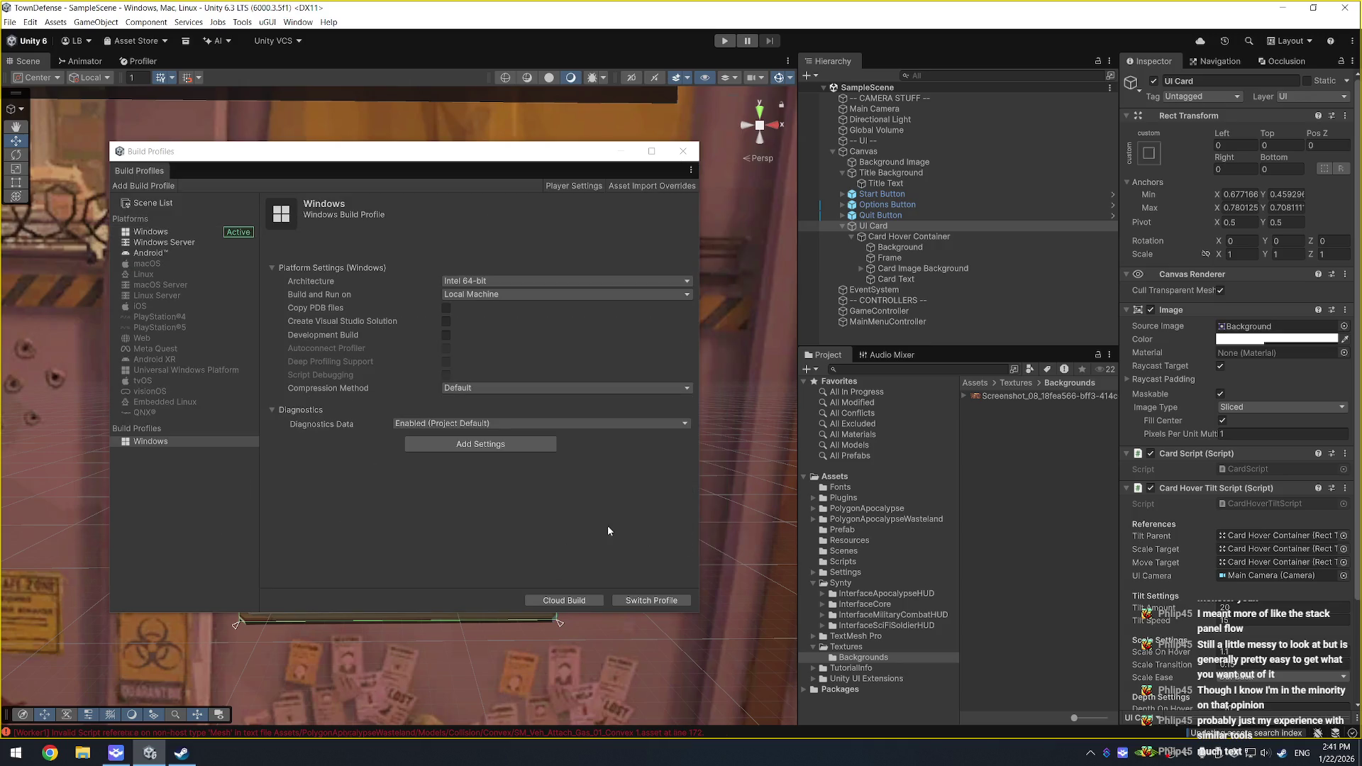
Step: Add Adaptive Performance Settings, remove it again, then add Player Settings to the profile
click(466, 445)
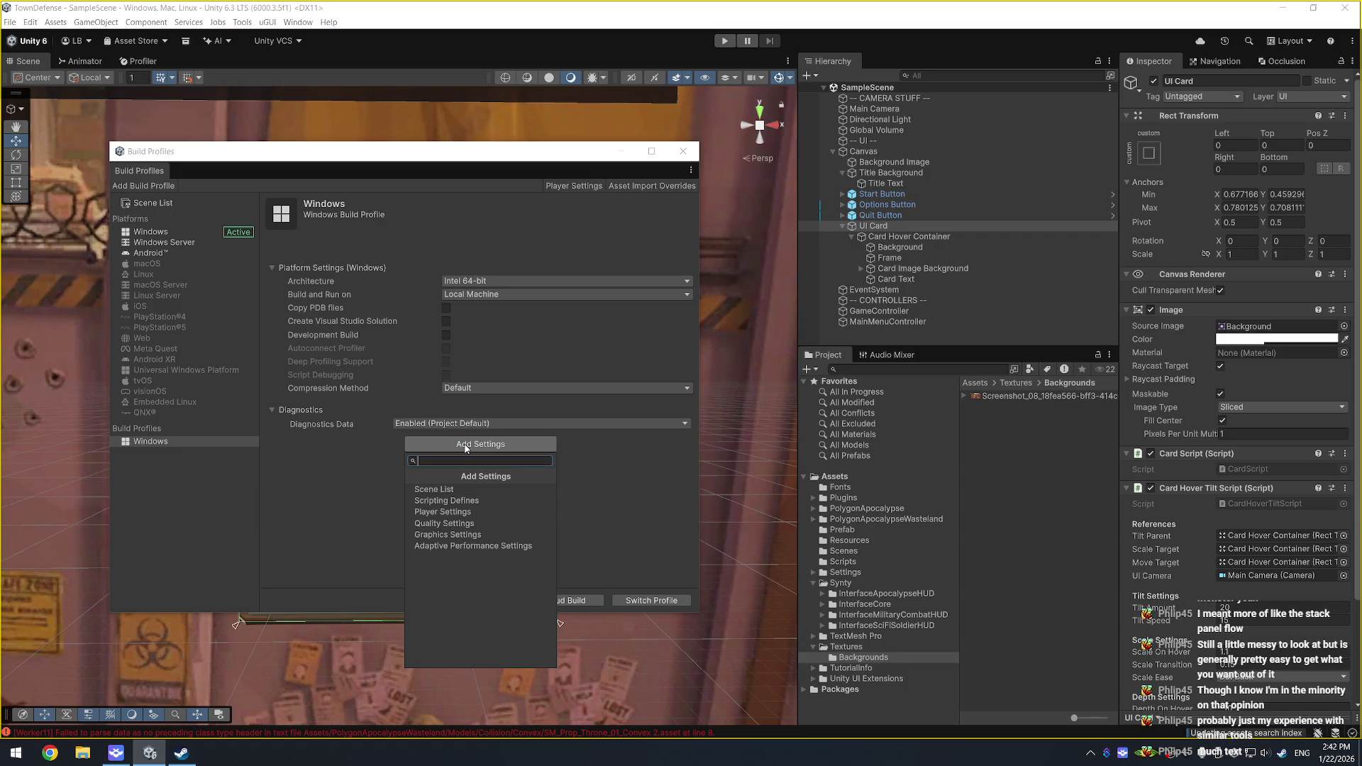
click(457, 546)
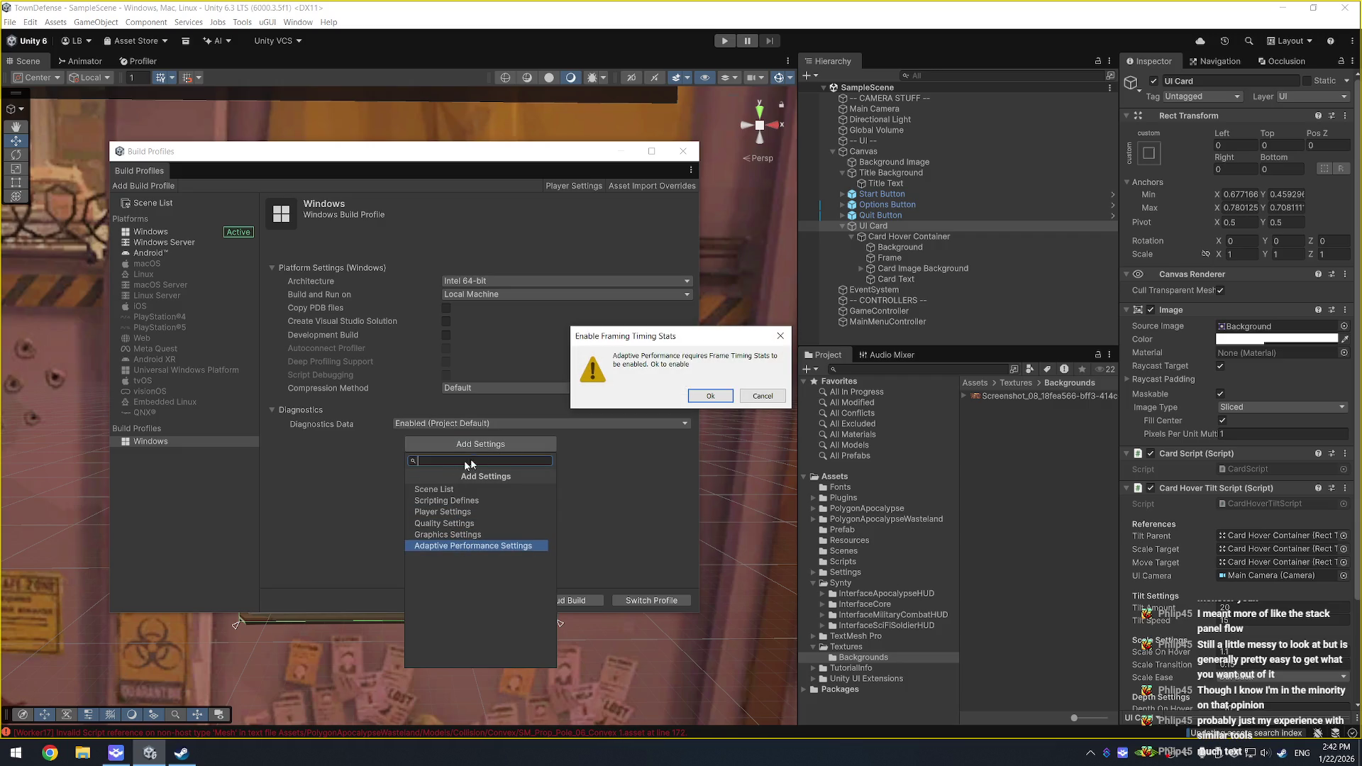
click(708, 398)
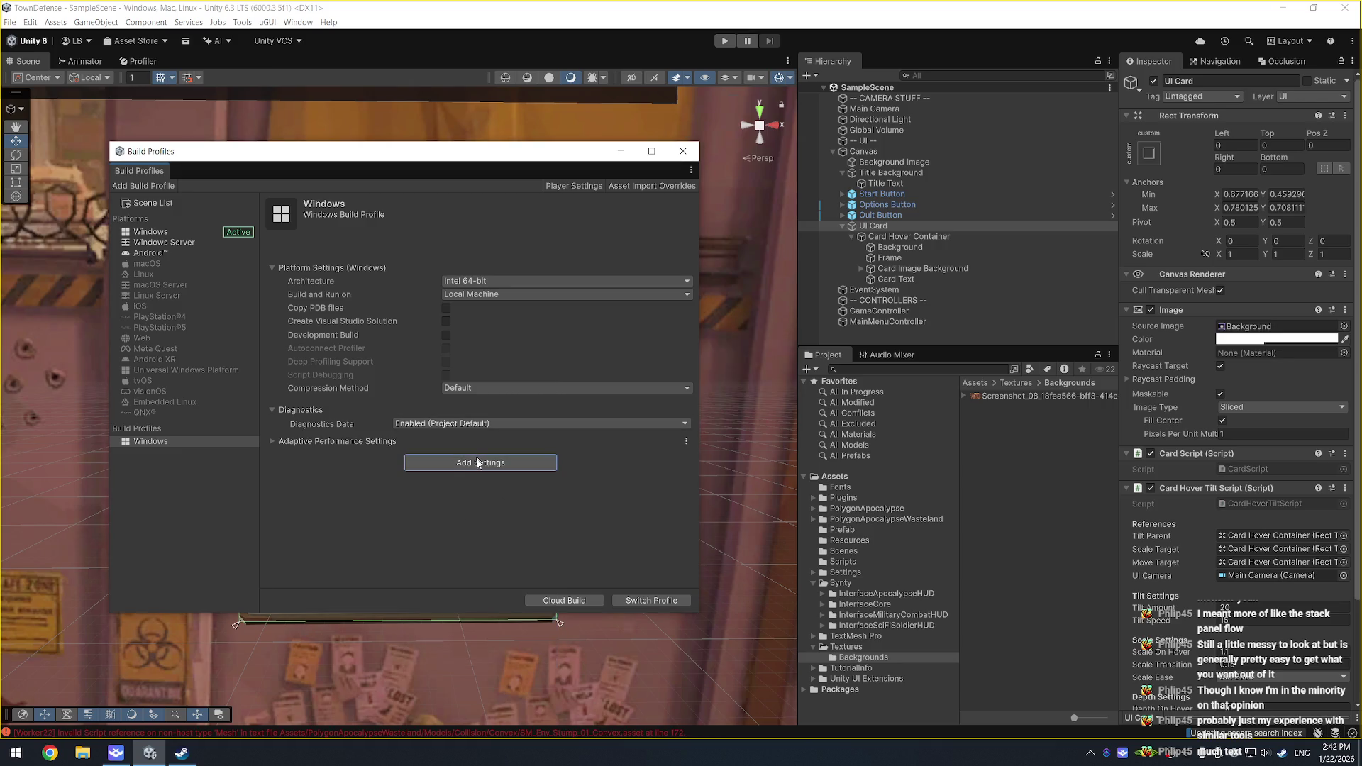
click(686, 441)
click(713, 453)
click(706, 394)
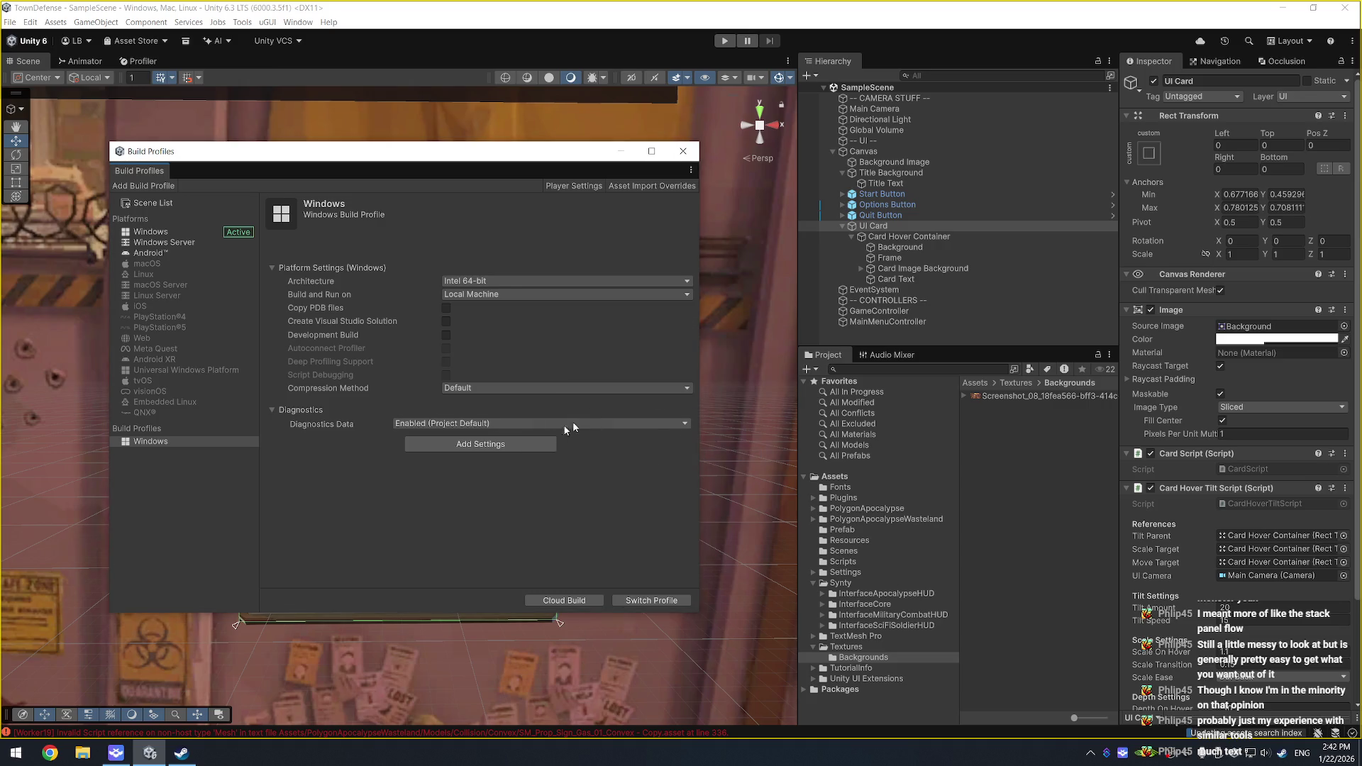
click(466, 450)
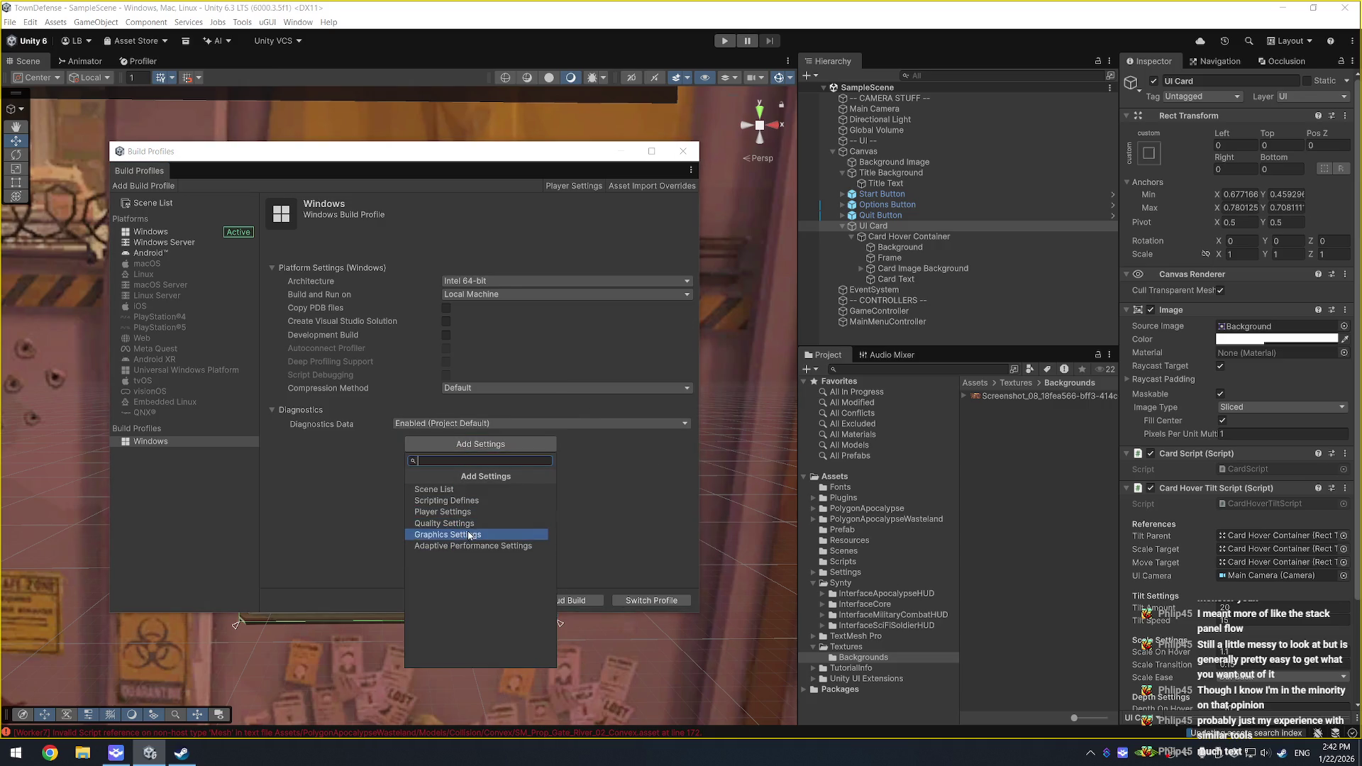
click(443, 511)
Step: Set Company Name to Charging Llama and turn off Show Unity Logo
scroll(479, 426, down, 5)
click(517, 275)
text(Charging )
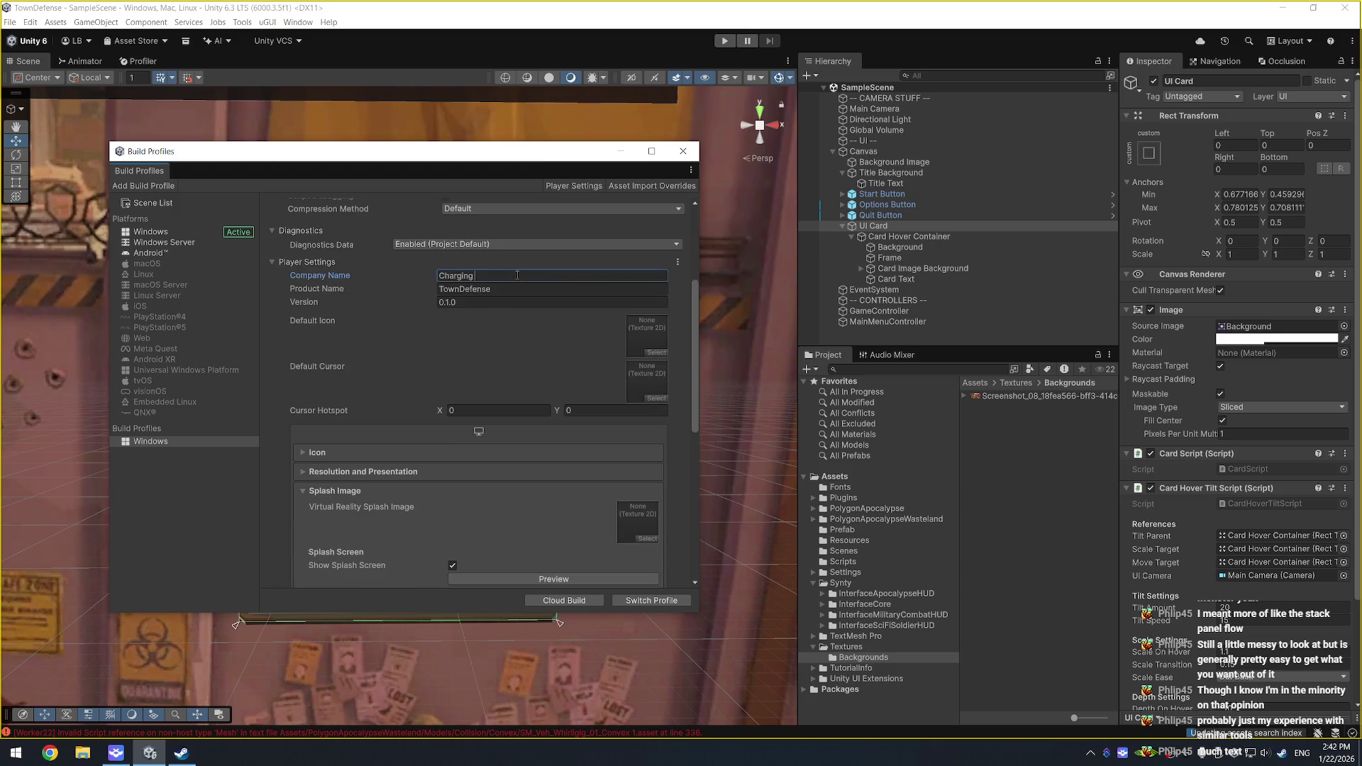
text(Llama)
scroll(557, 397, down, 3)
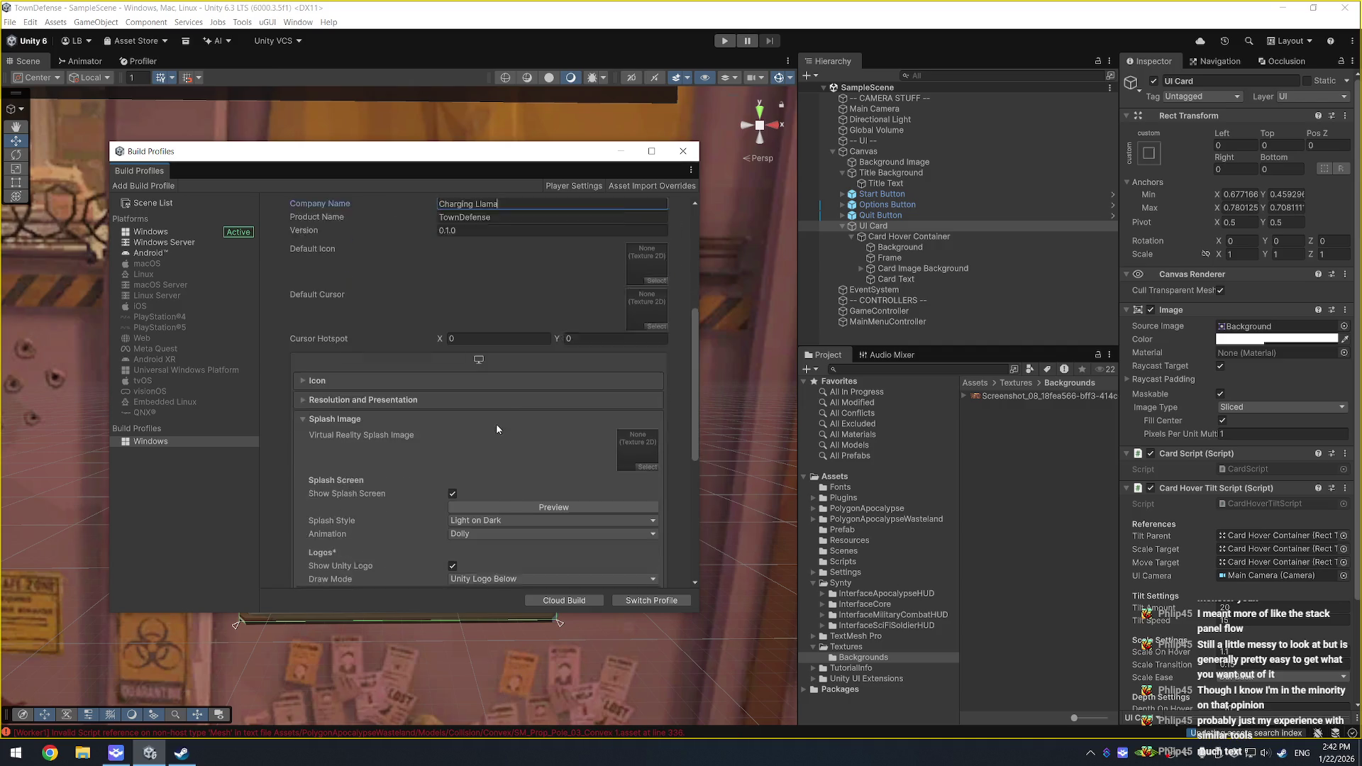
scroll(483, 431, down, 2)
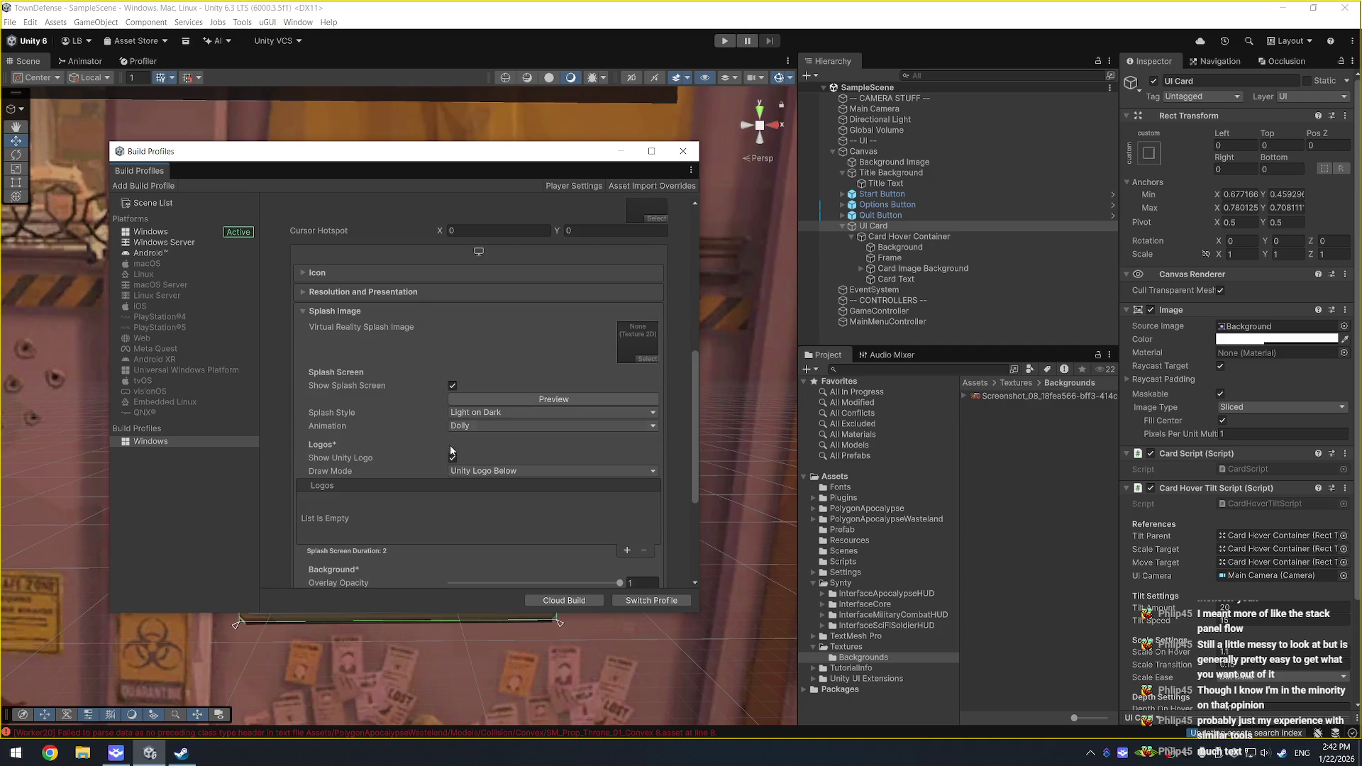
click(452, 459)
scroll(418, 454, down, 5)
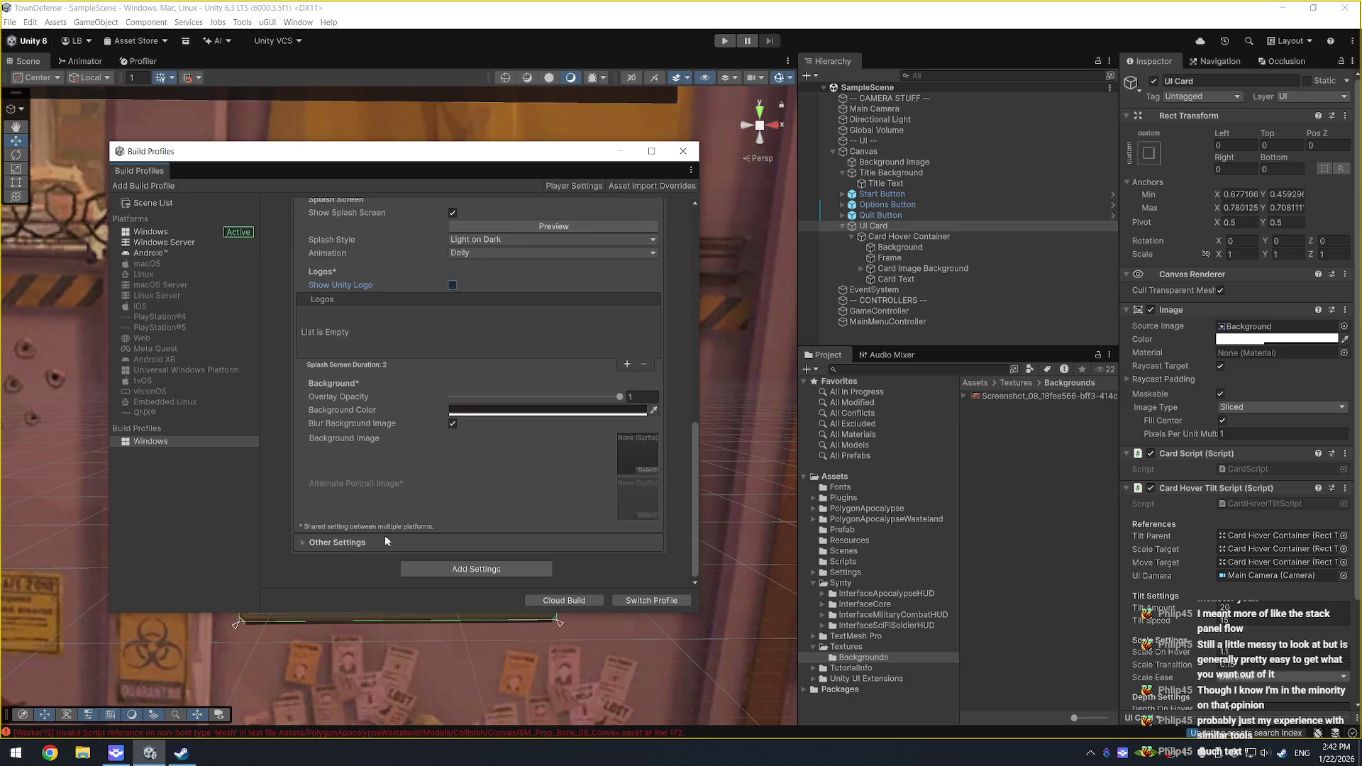
Step: Set Active Input Handling to Both and switch to the Windows profile, restarting the editor
click(360, 540)
scroll(387, 479, down, 10)
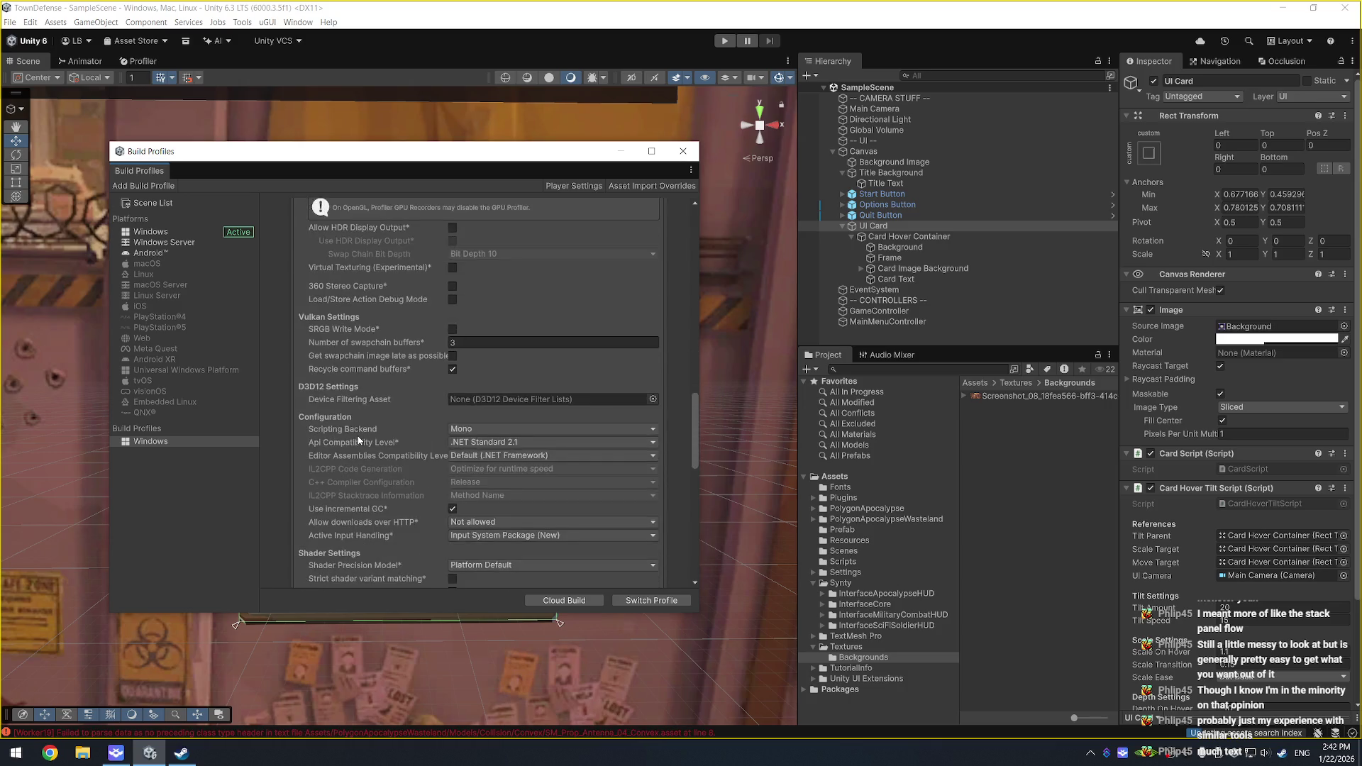
scroll(370, 429, down, 2)
click(539, 463)
click(488, 505)
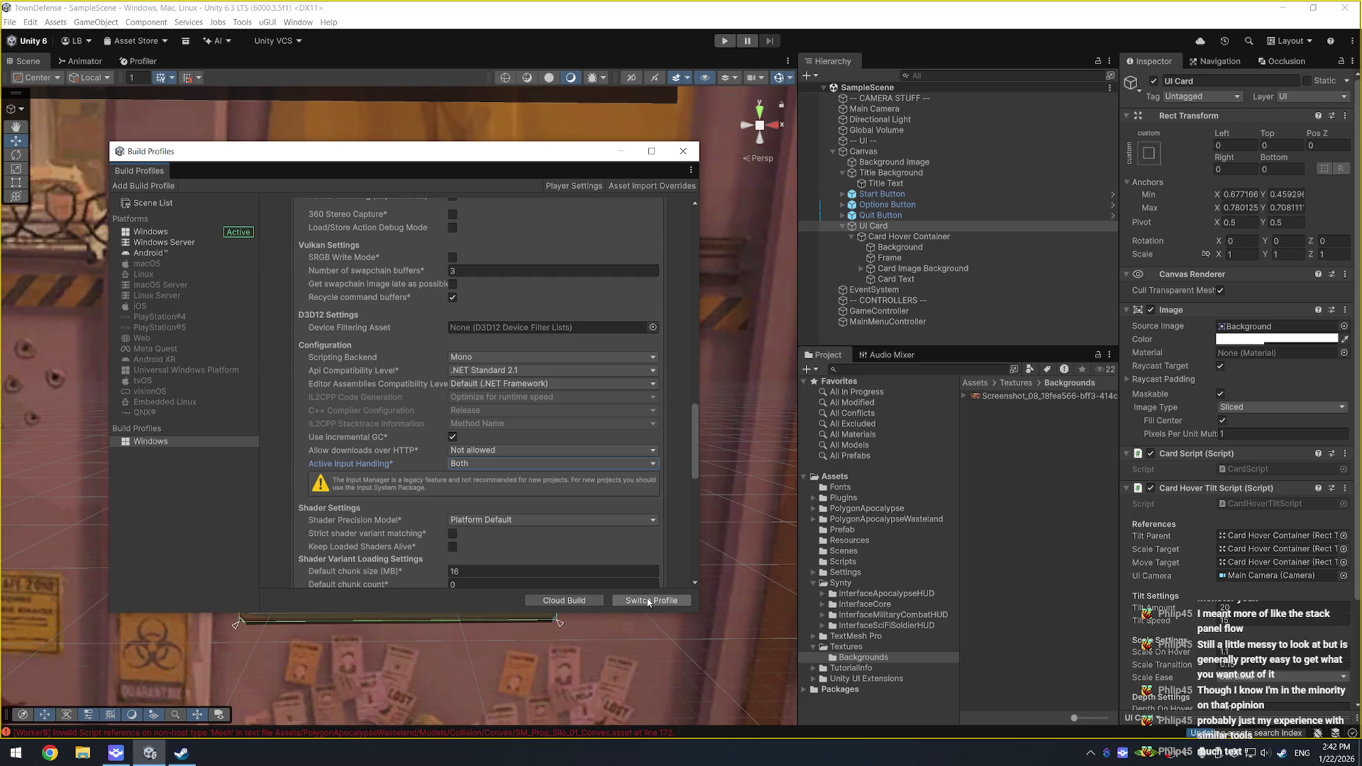
click(649, 601)
click(705, 406)
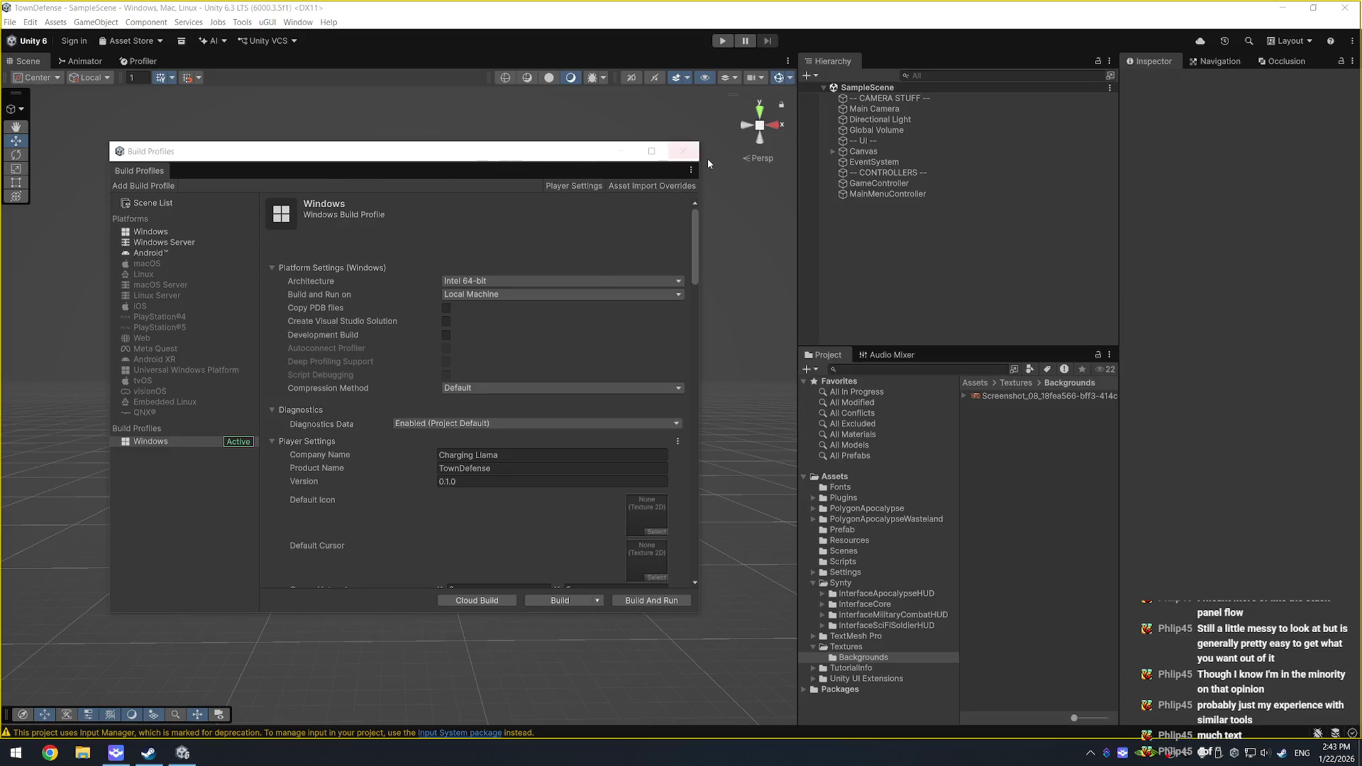
Step: Review the Windows profile settings after the restart and close Build Profiles
scroll(558, 453, down, 5)
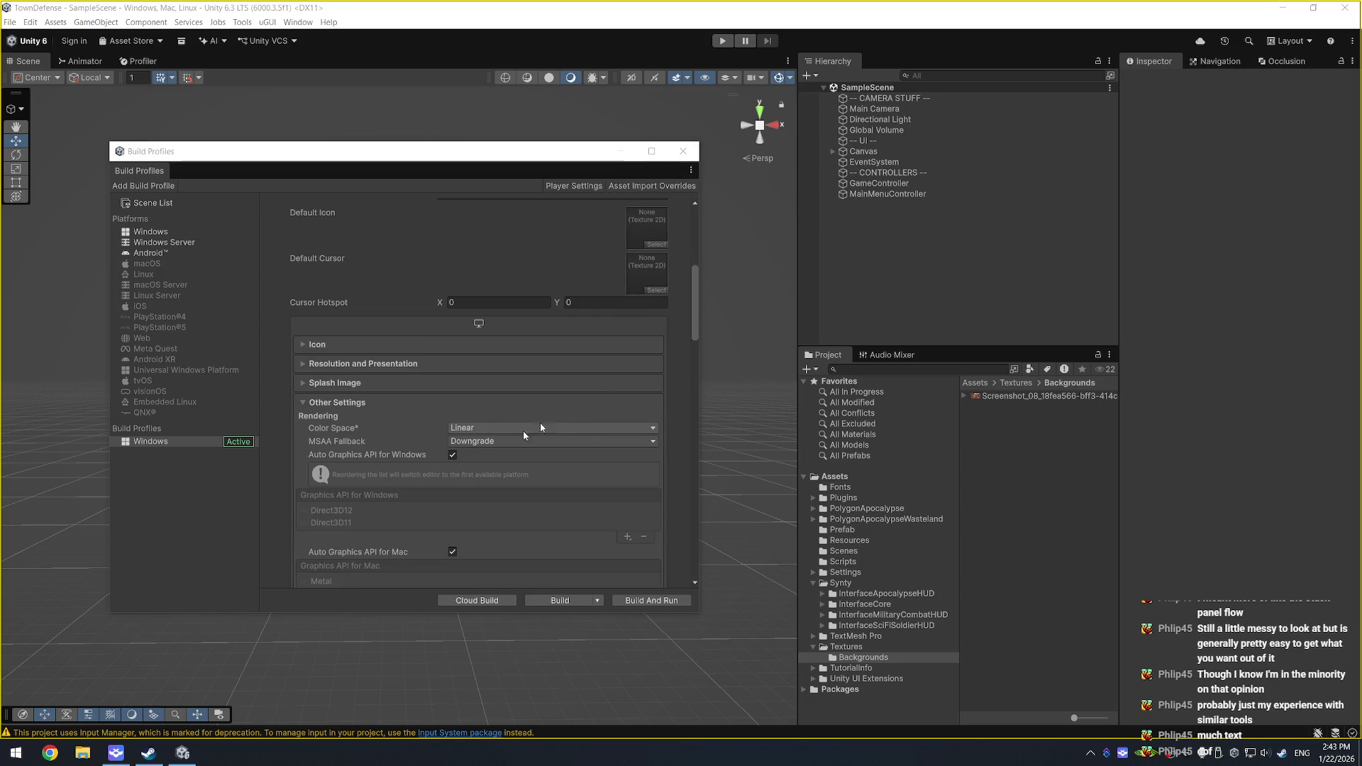
scroll(532, 429, down, 5)
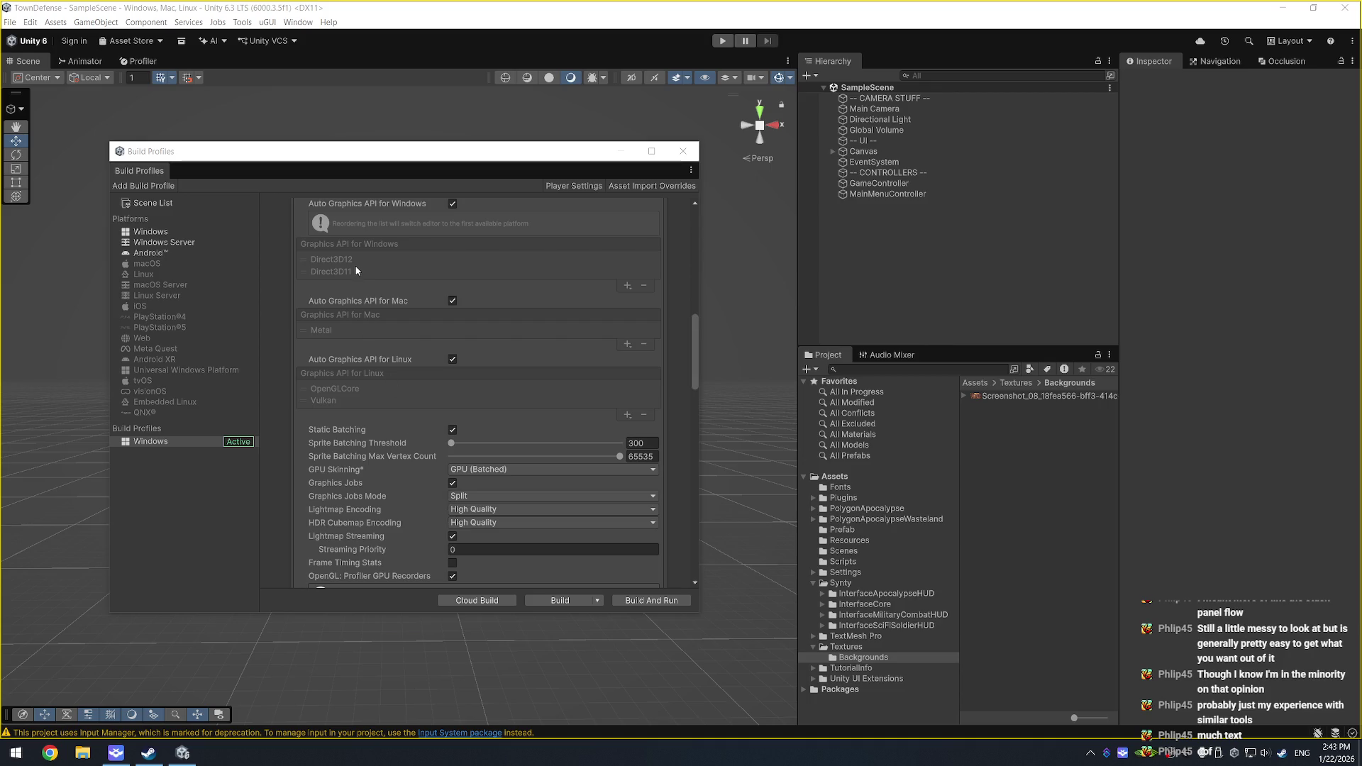
scroll(362, 298, up, 1)
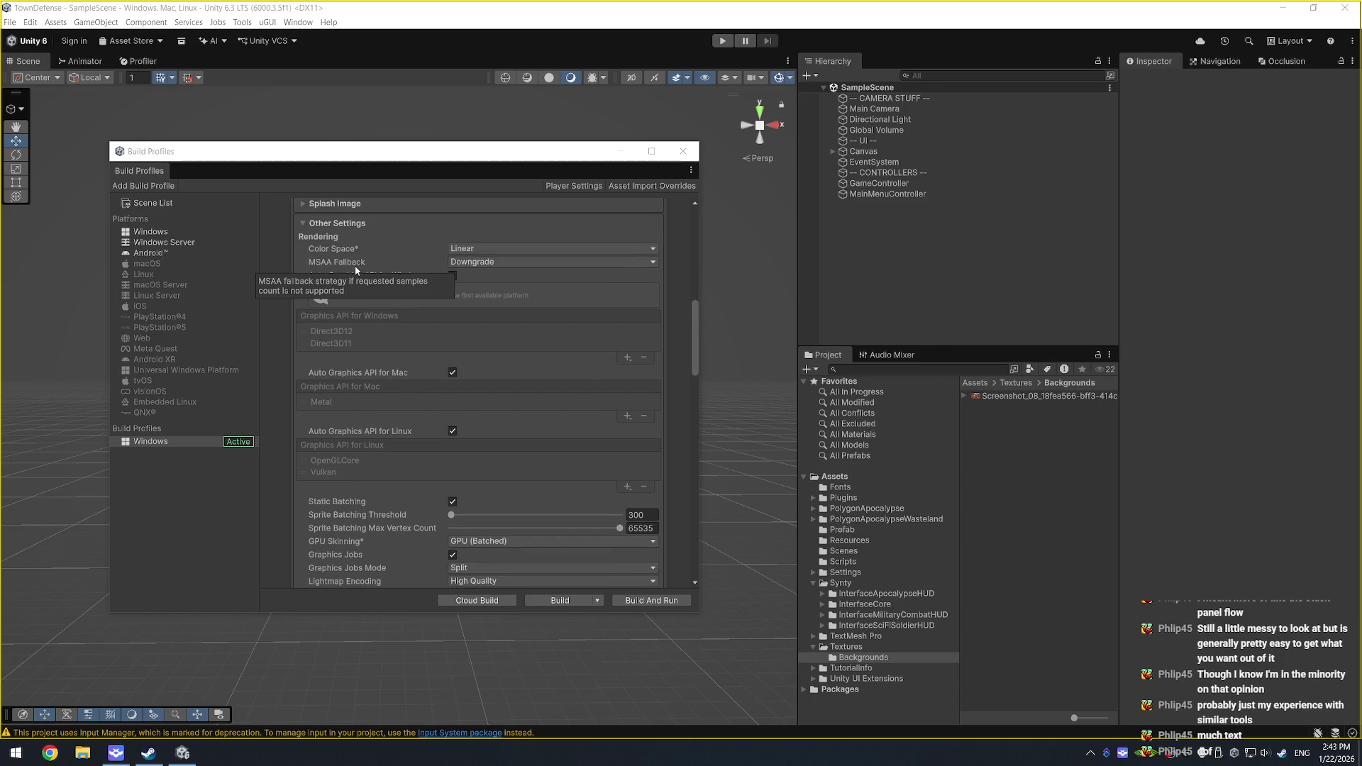
click(683, 151)
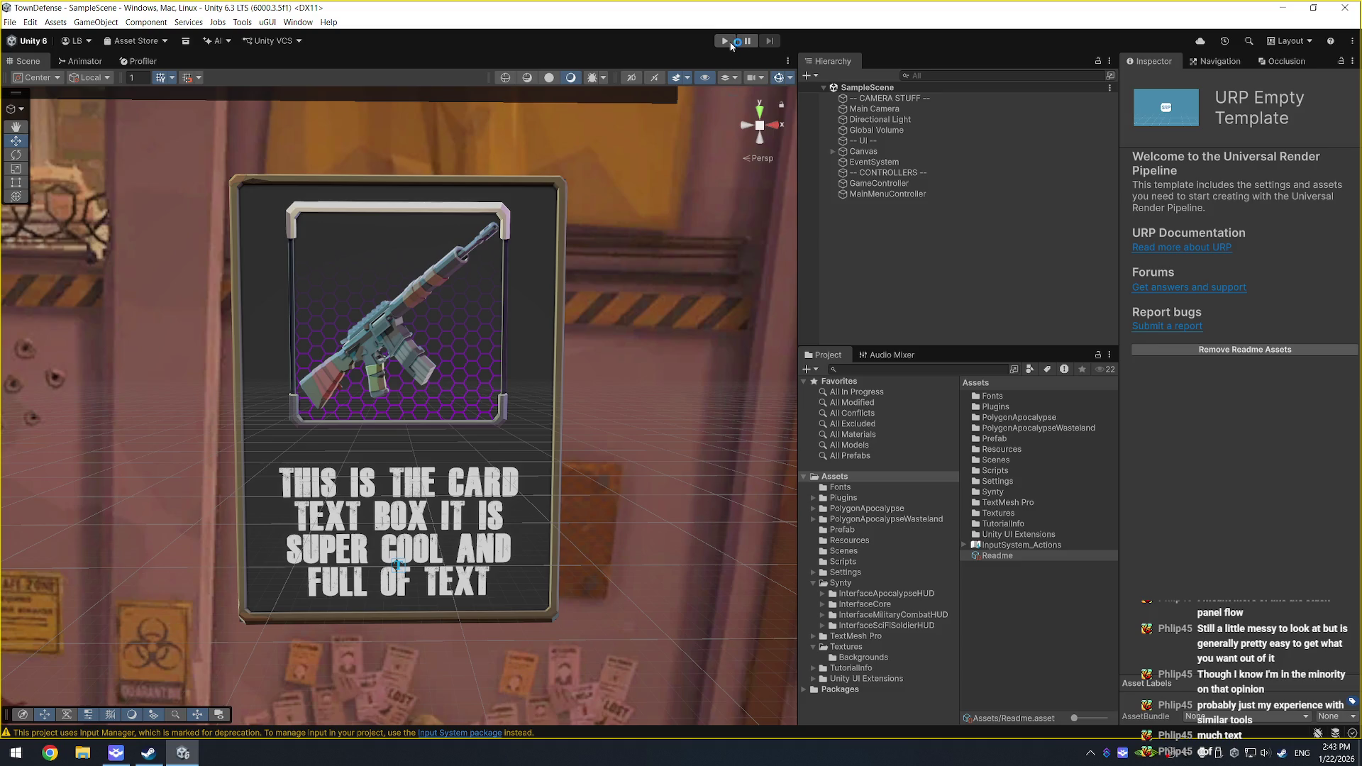
Step: Play the game to try the card's hover tilt, then leave the fullscreen Game view
click(726, 42)
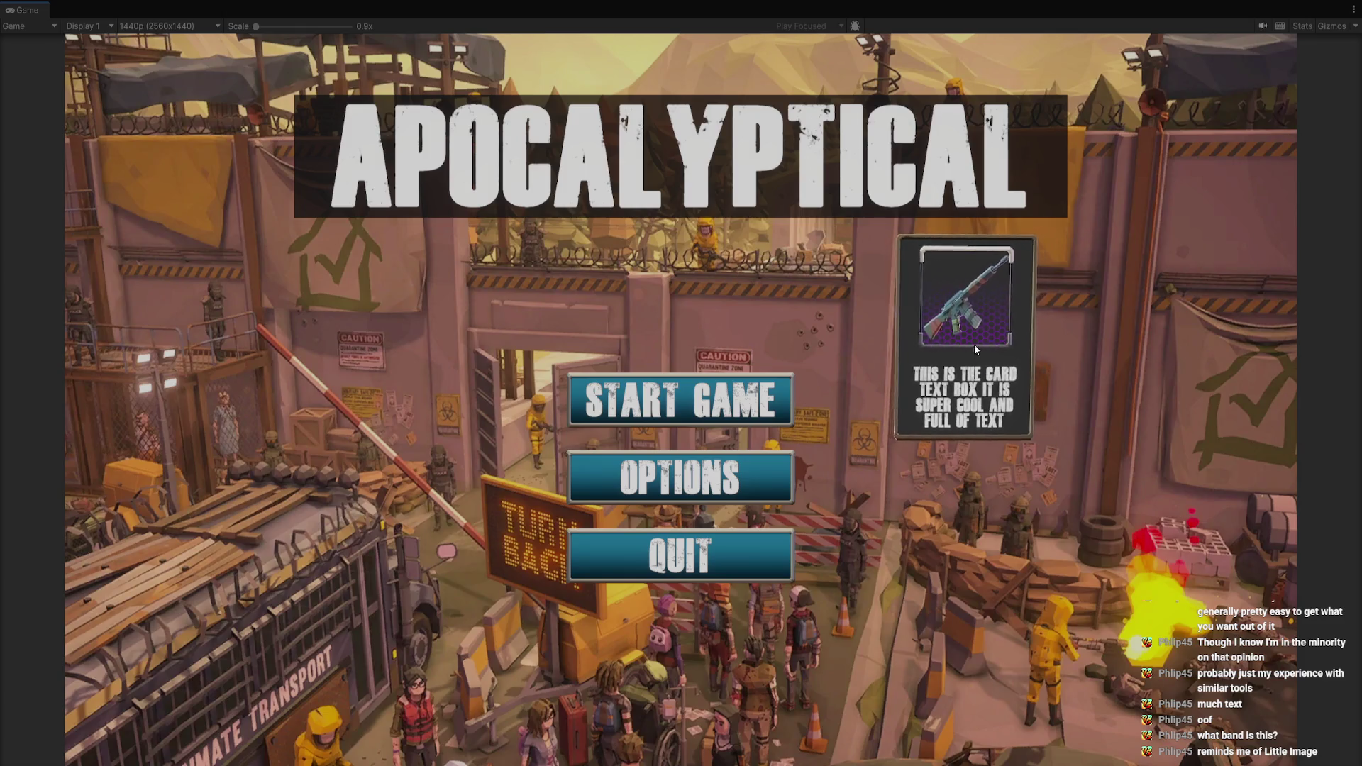
key(ctrl+shift+F7)
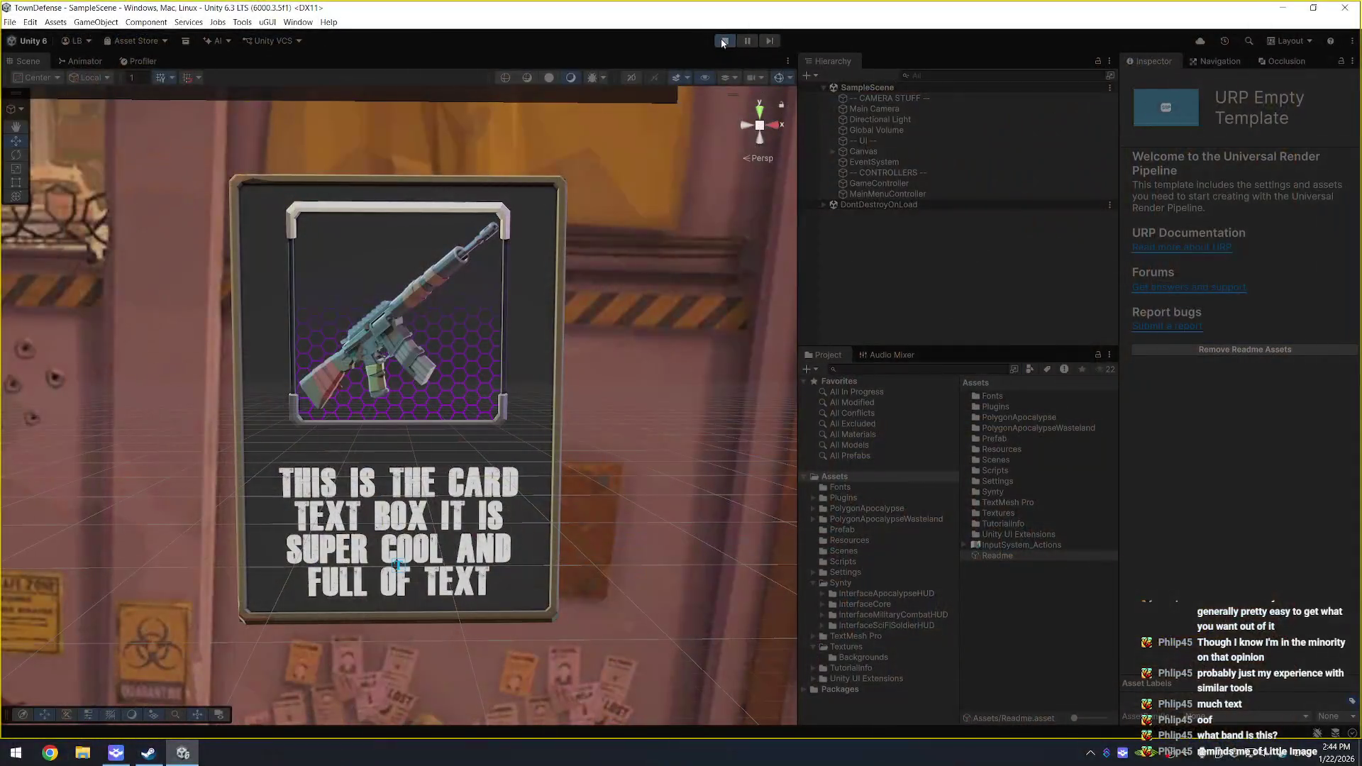
Step: Stop Play mode, select Canvas > UI Card in the Hierarchy, and save the scene
click(723, 41)
click(902, 152)
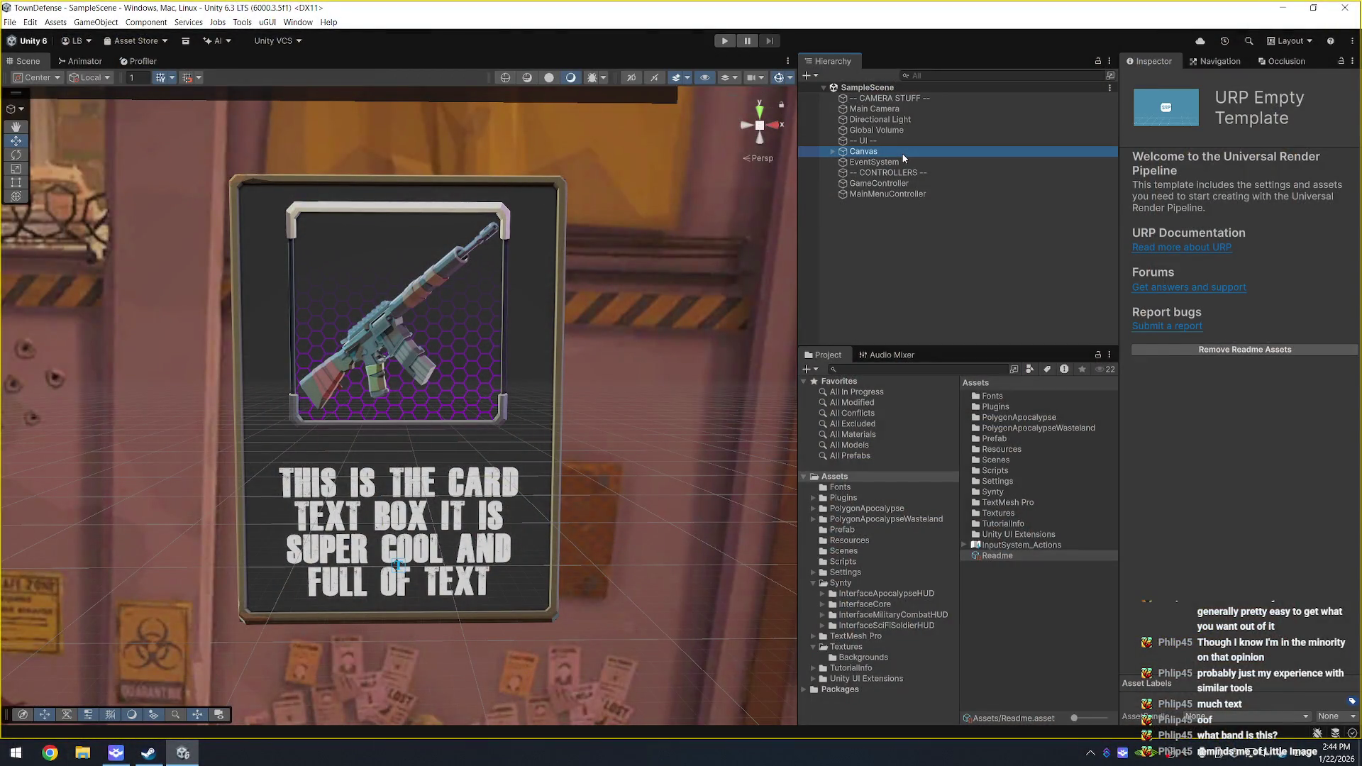
key(Right)
click(883, 216)
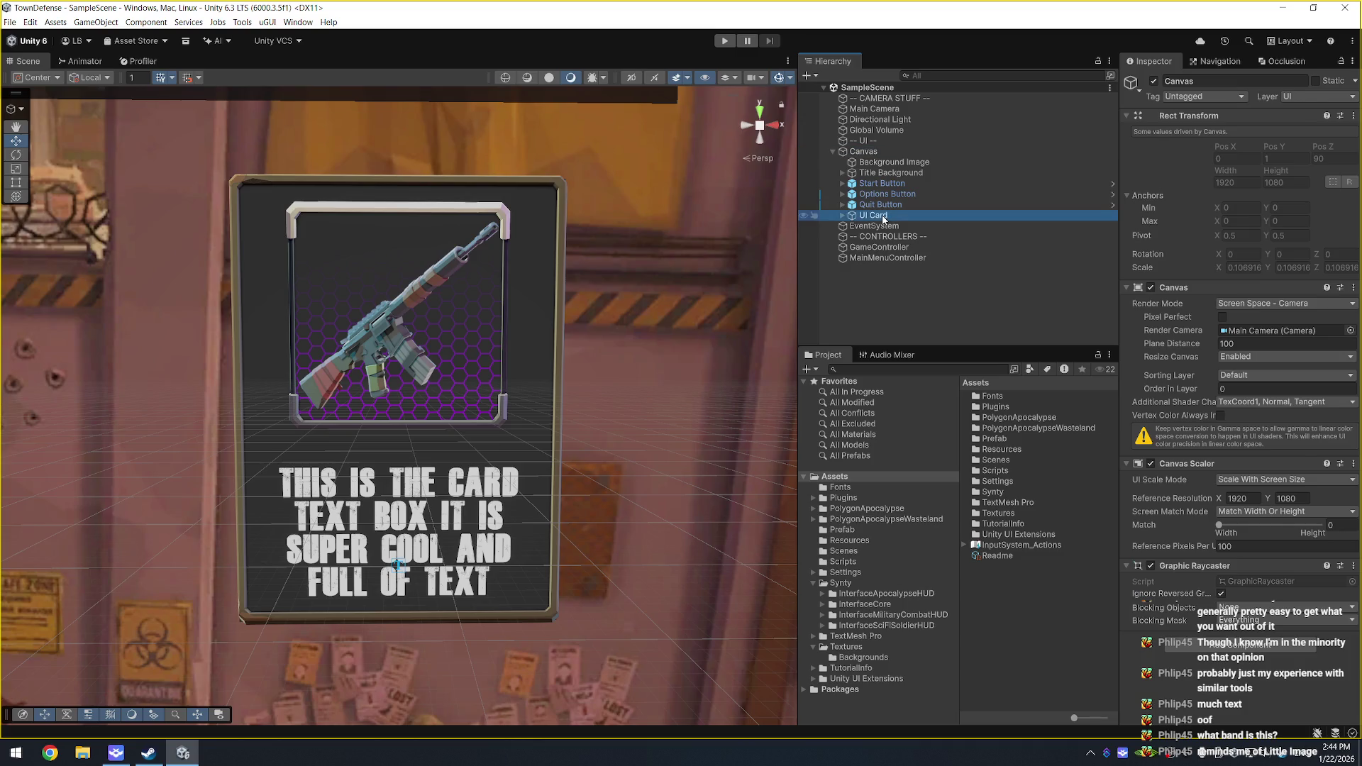
key(Right)
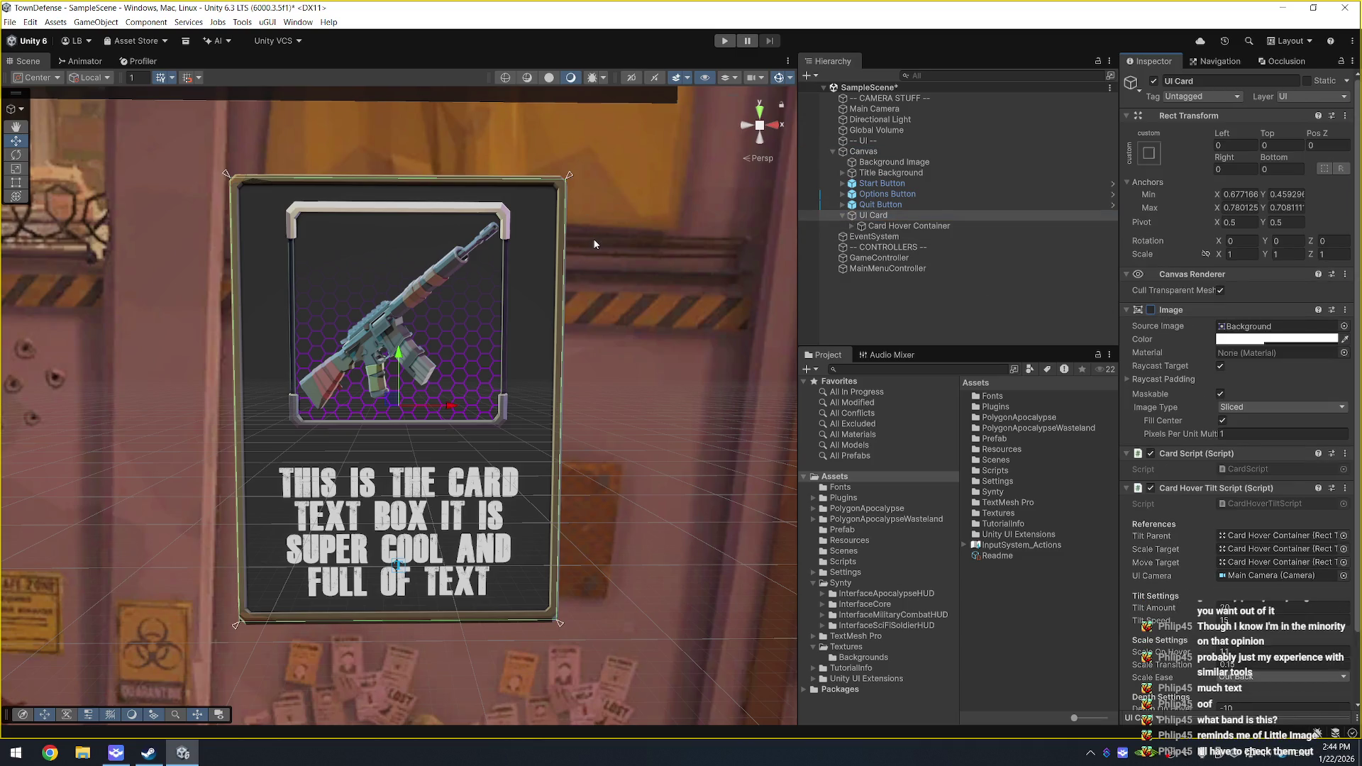
key(ctrl+s)
Step: Play-test the menu card again, then set its Card Hover Tilt Script Tilt Amount to 20
click(725, 40)
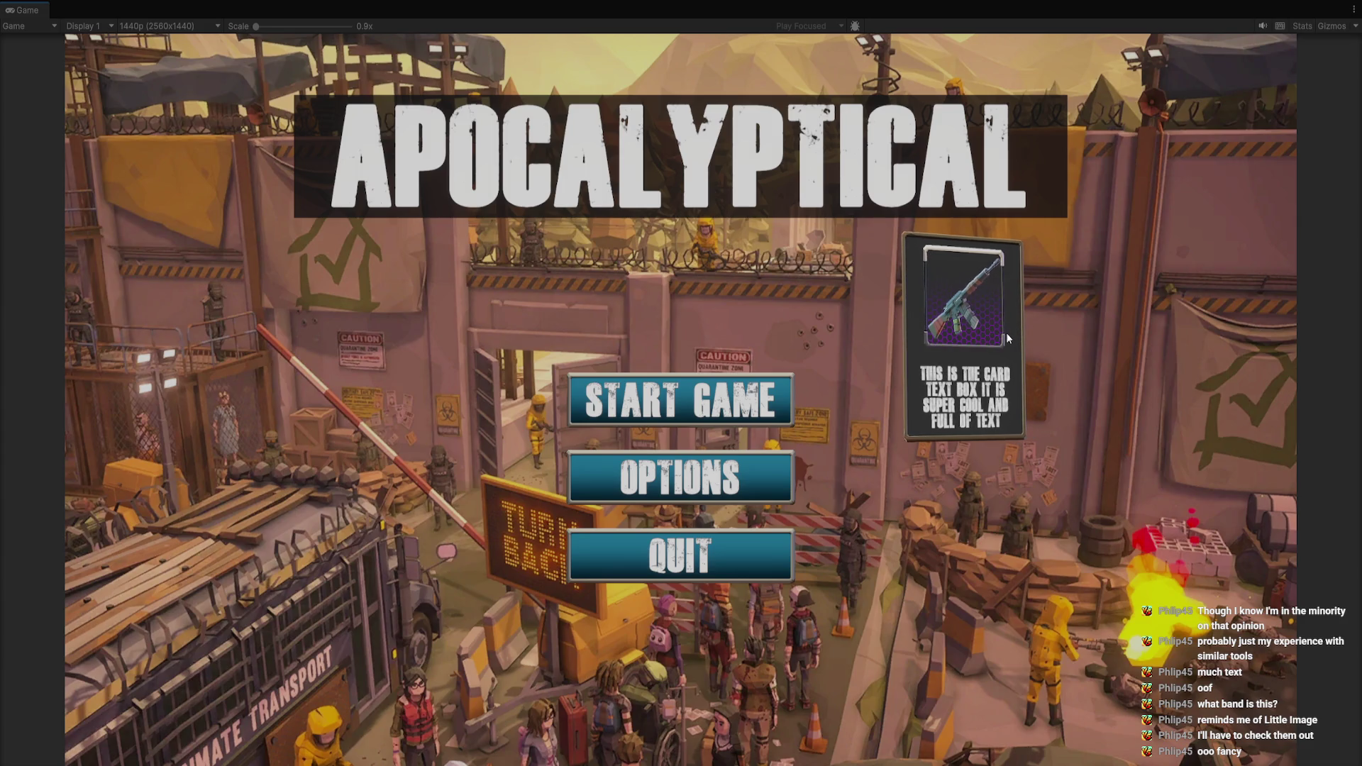
key(ctrl+shift+F7)
click(1227, 530)
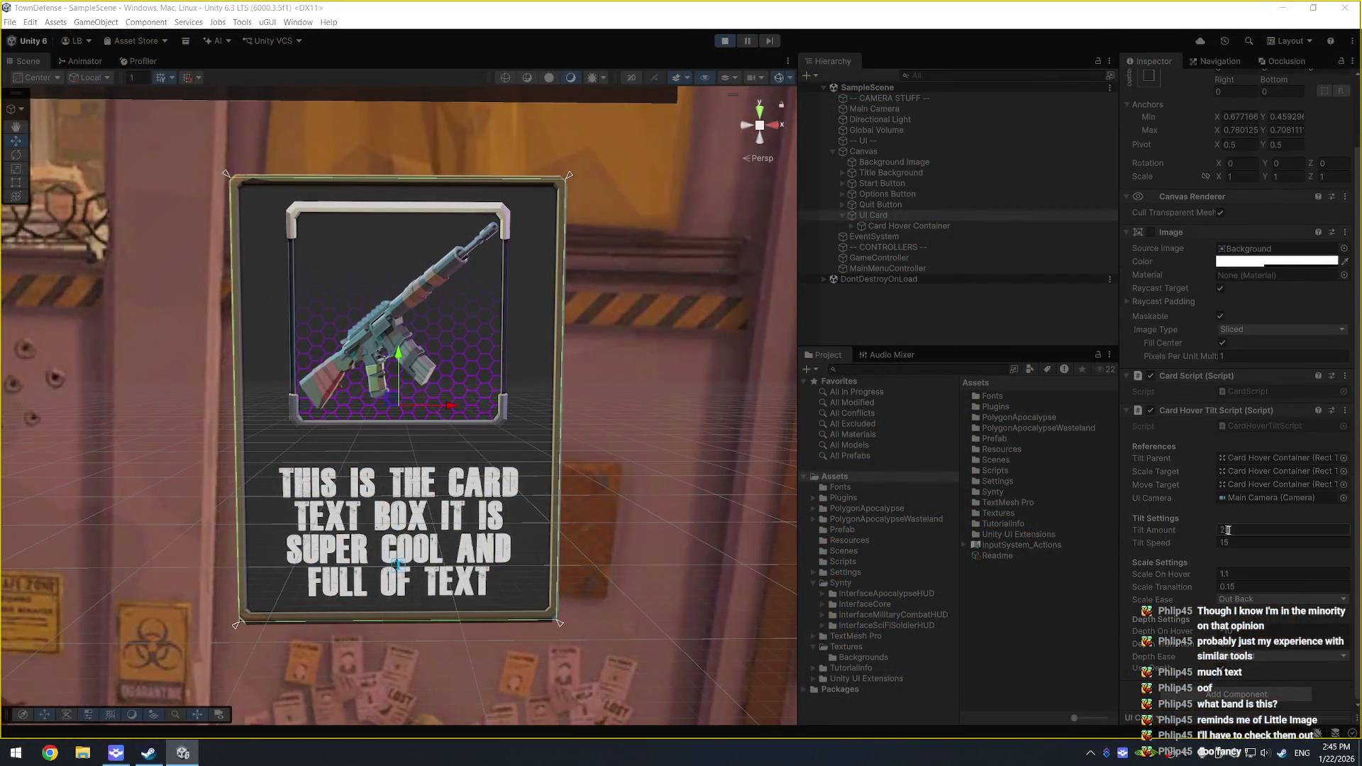
key(Return)
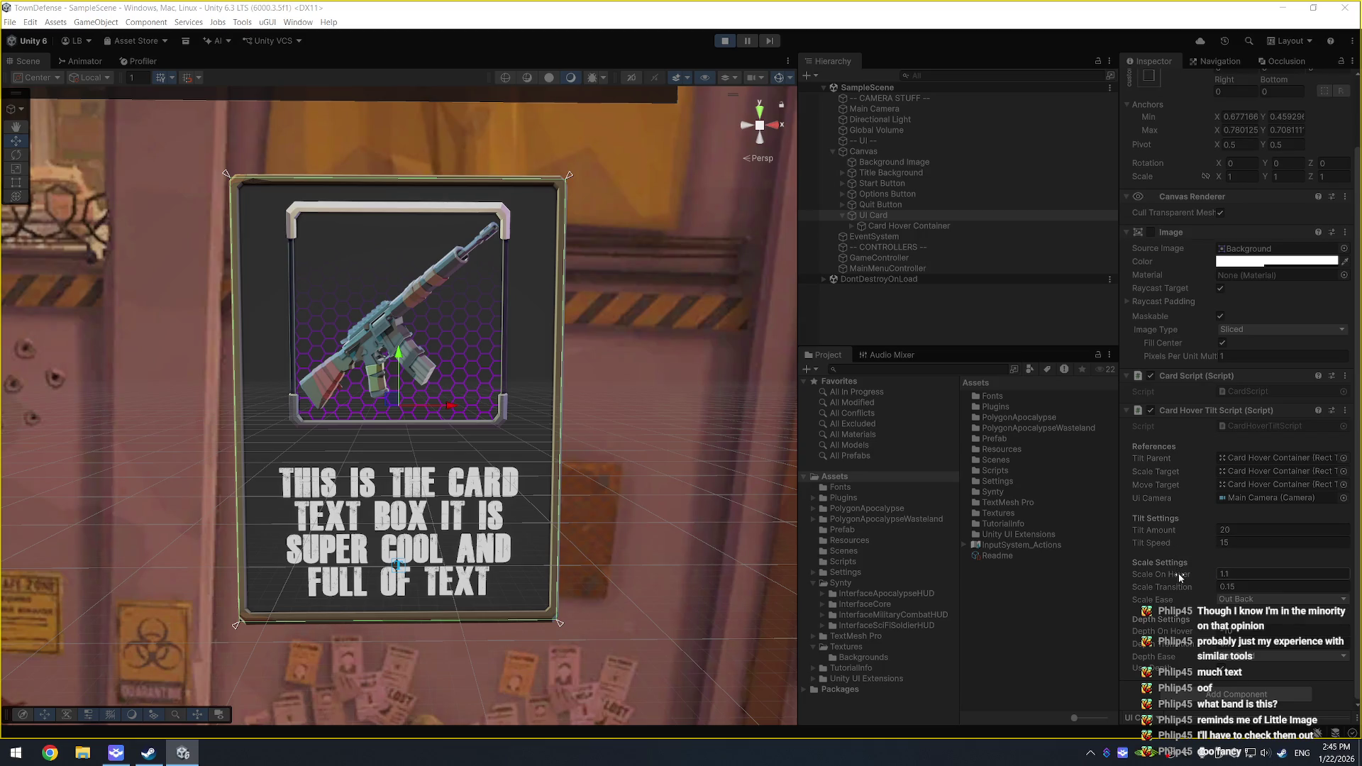
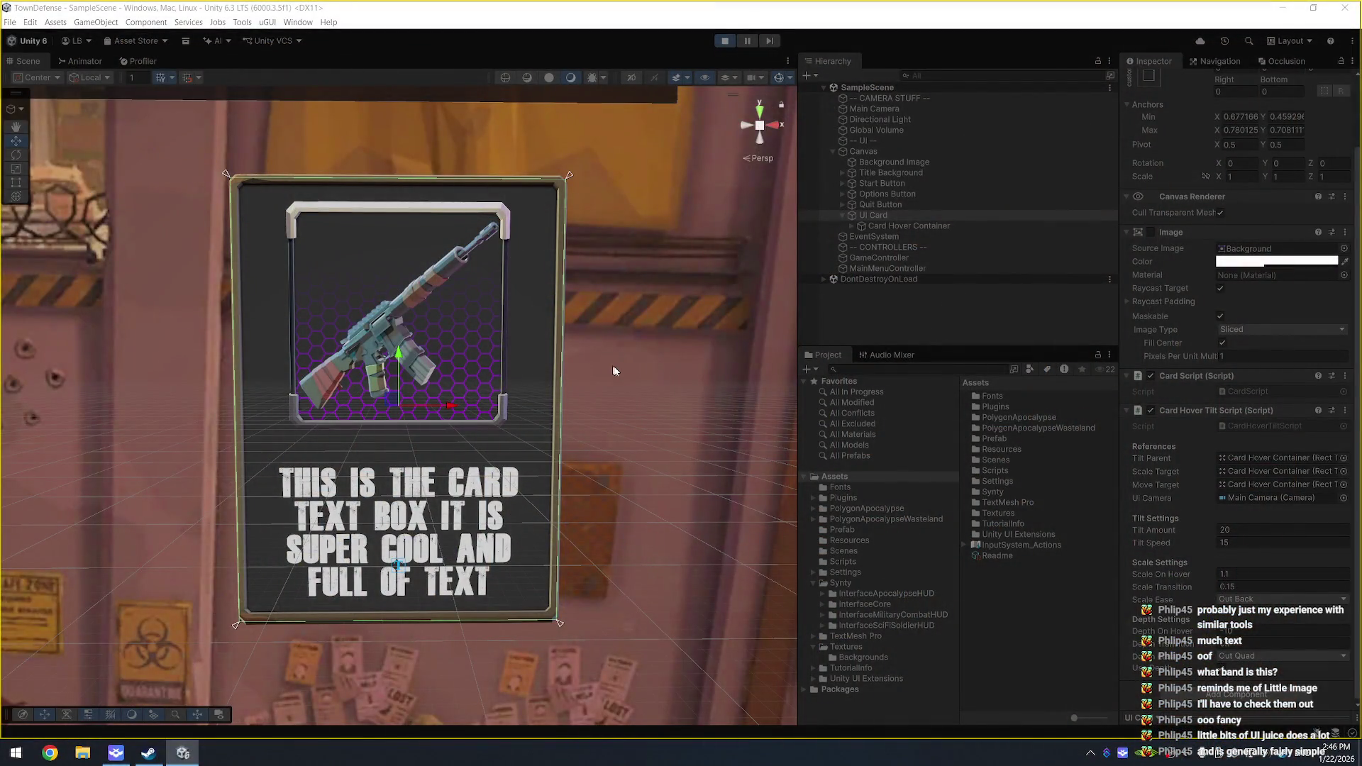
Step: Select Card Hover Container in the Hierarchy and expand it to show its children
drag(636, 381, 608, 448)
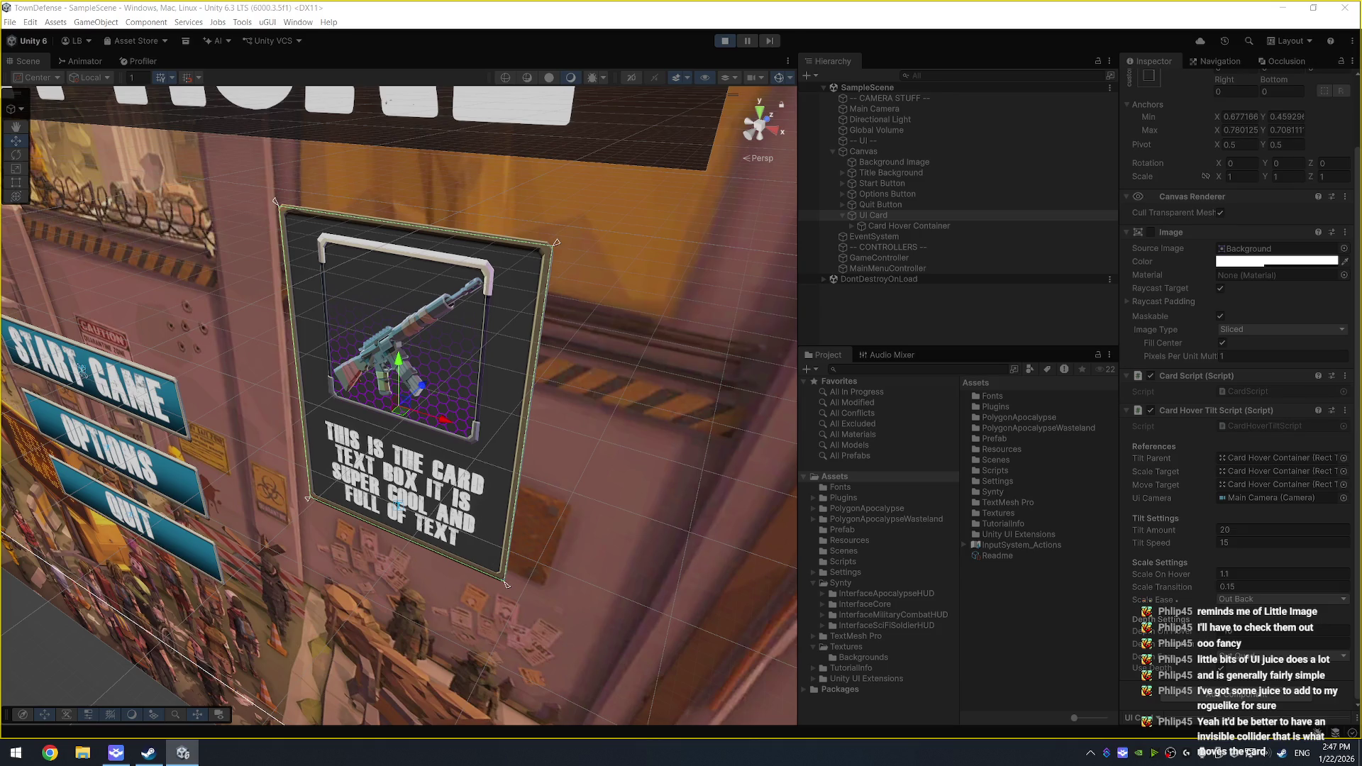
click(919, 225)
scroll(611, 322, up, 4)
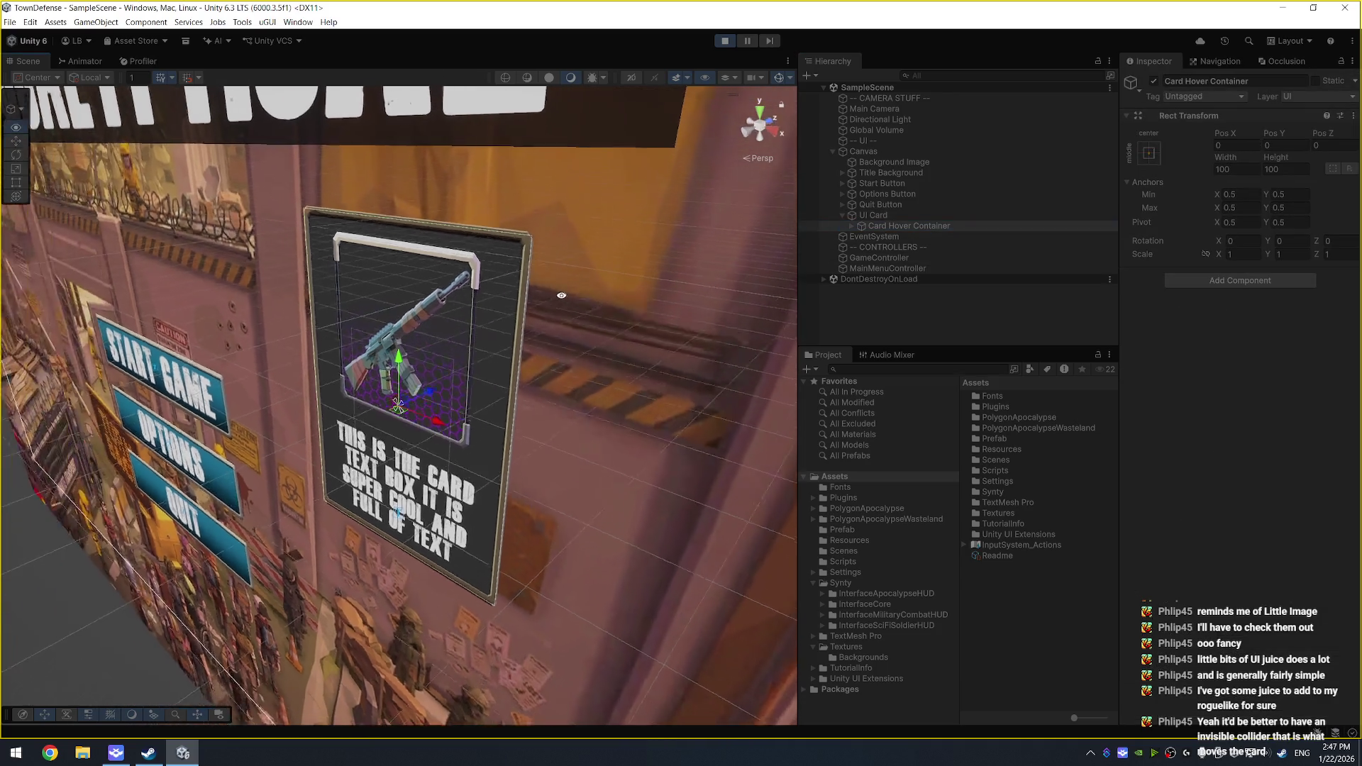
click(851, 225)
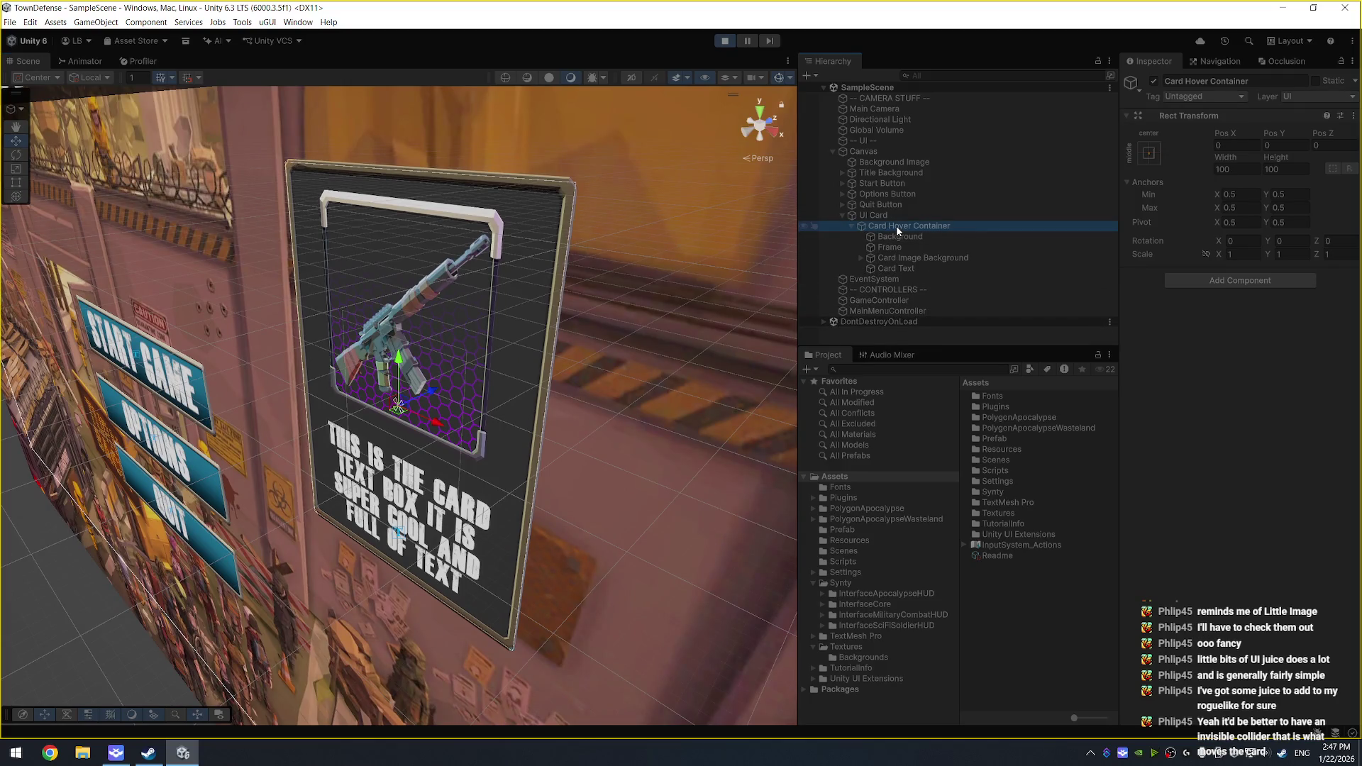
mouse_move(709, 283)
mouse_down()
mouse_move(654, 283)
mouse_move(744, 235)
mouse_up()
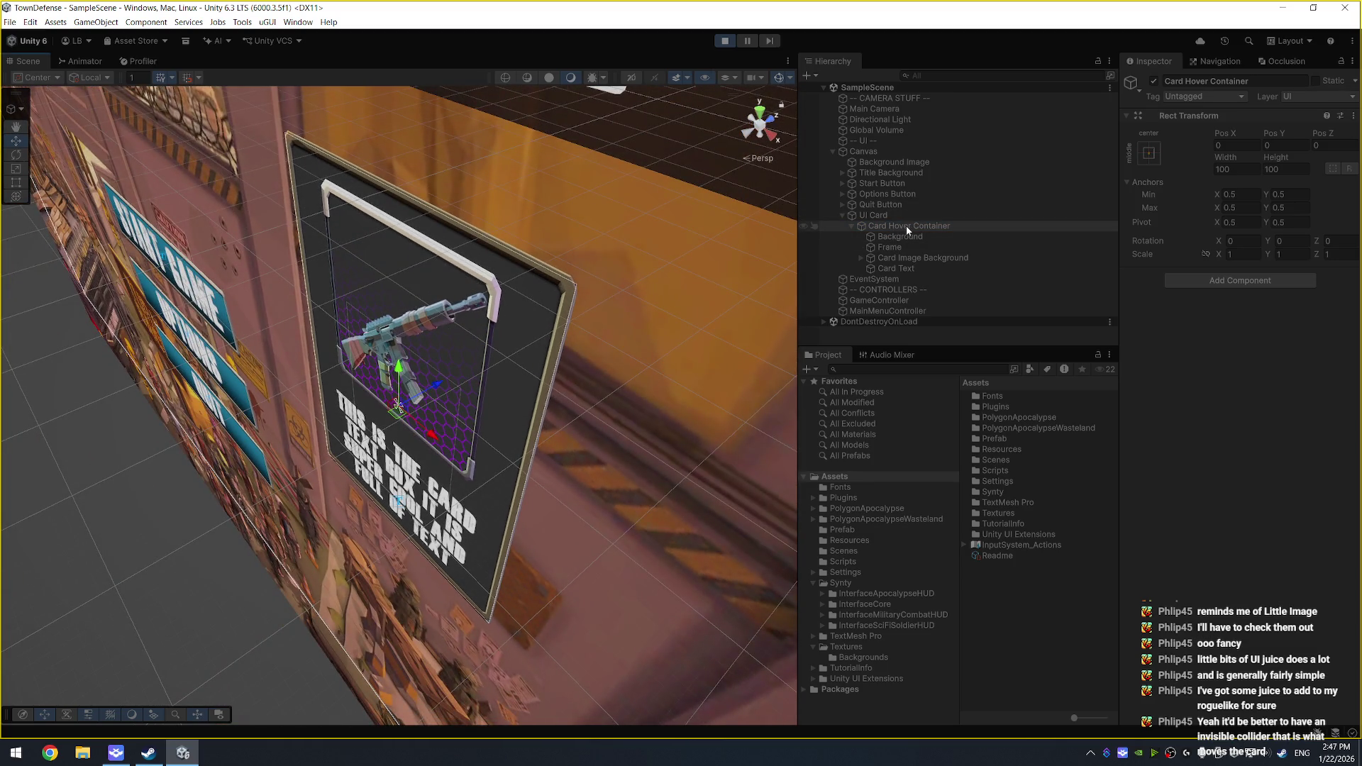
Step: Inspect the Card Hover Tilt Script settings on the UI Card object
click(871, 219)
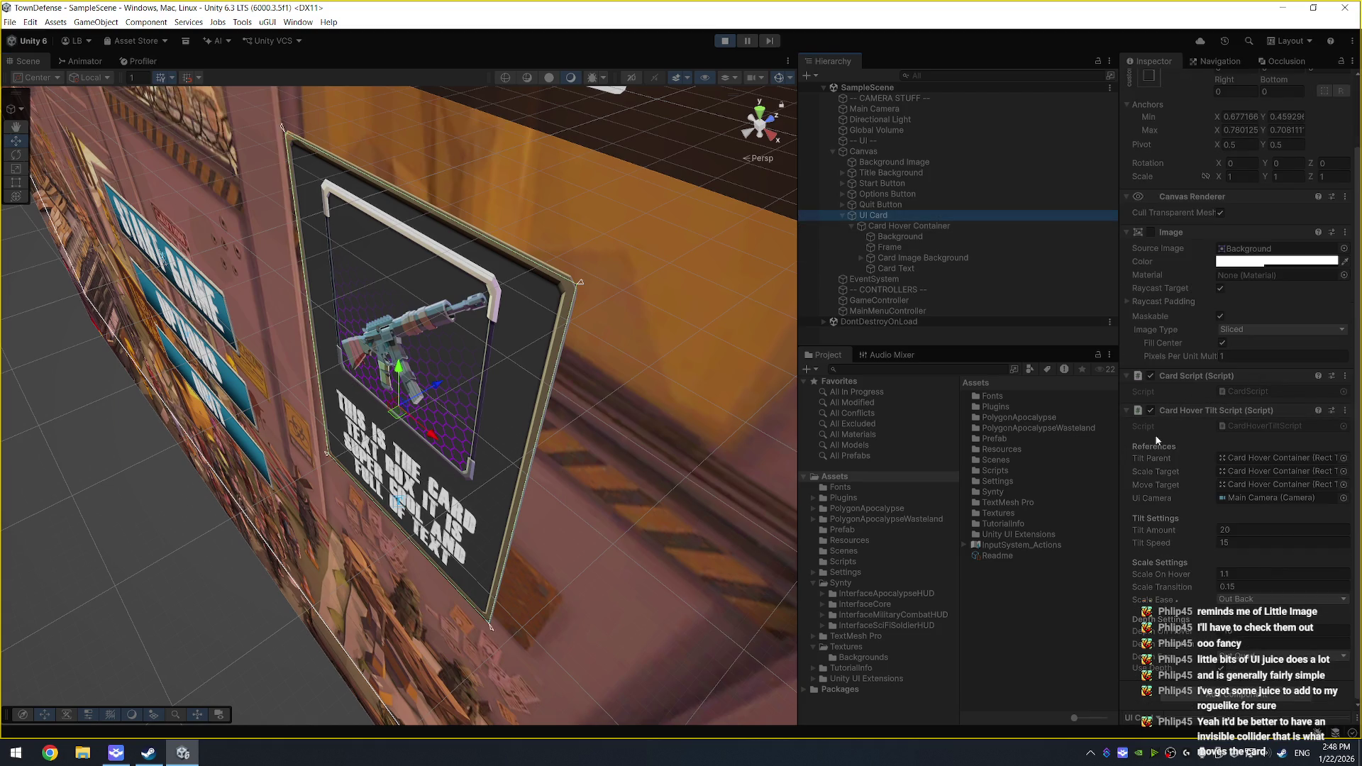
click(905, 224)
click(883, 215)
click(922, 225)
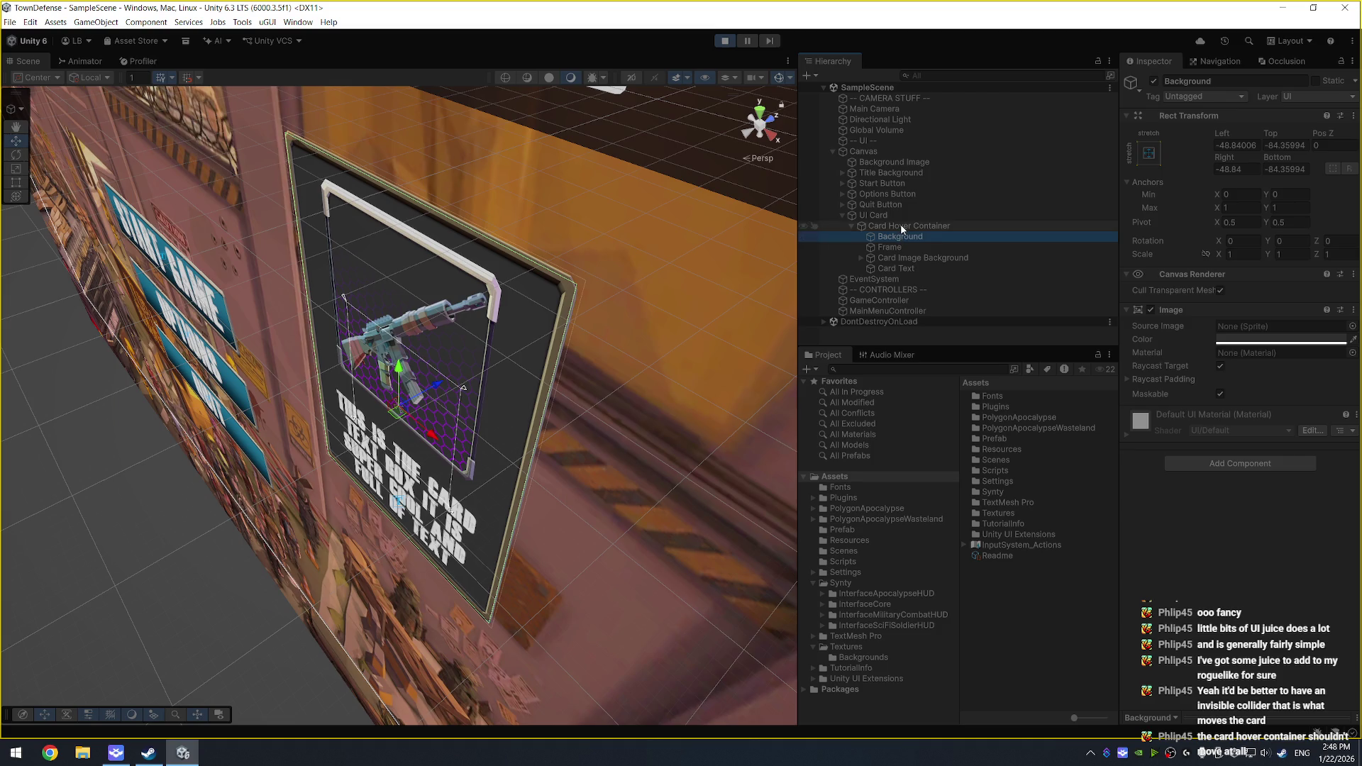
click(875, 215)
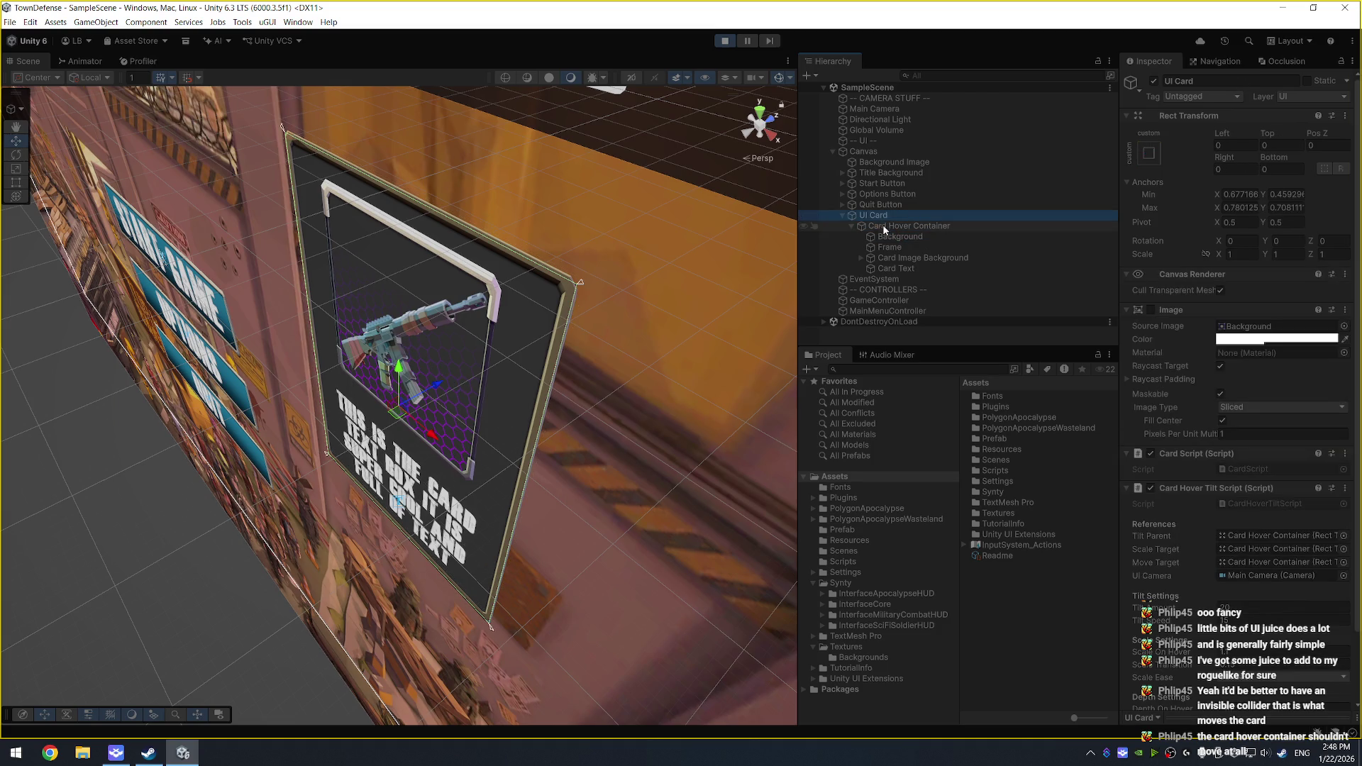
scroll(1234, 319, down, 3)
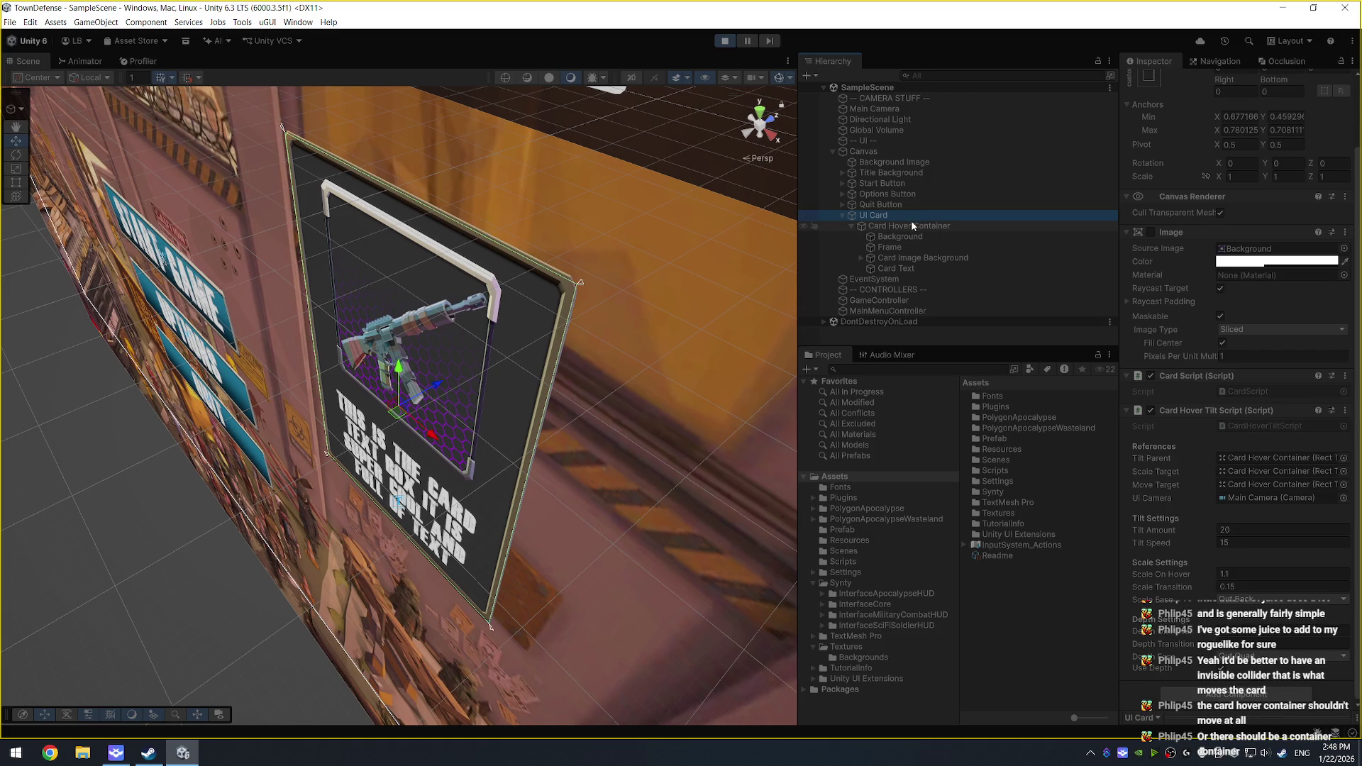
Step: Assign UI Card to Tilt Parent, Scale Target and Move Target, then exit play mode
mouse_move(884, 215)
mouse_down()
mouse_move(942, 228)
mouse_move(1275, 458)
mouse_up()
mouse_move(884, 217)
mouse_down()
mouse_move(1040, 271)
mouse_move(1302, 479)
mouse_up()
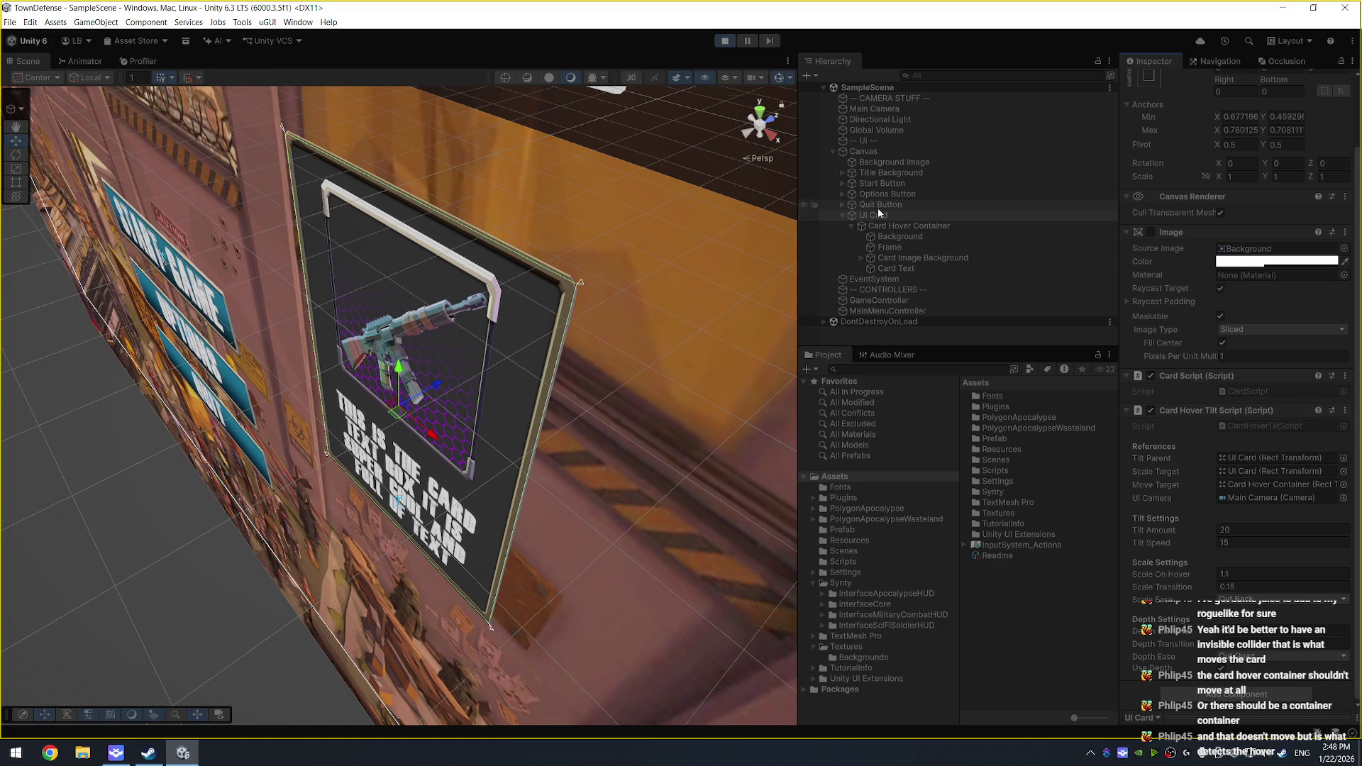
drag(879, 211, 1277, 485)
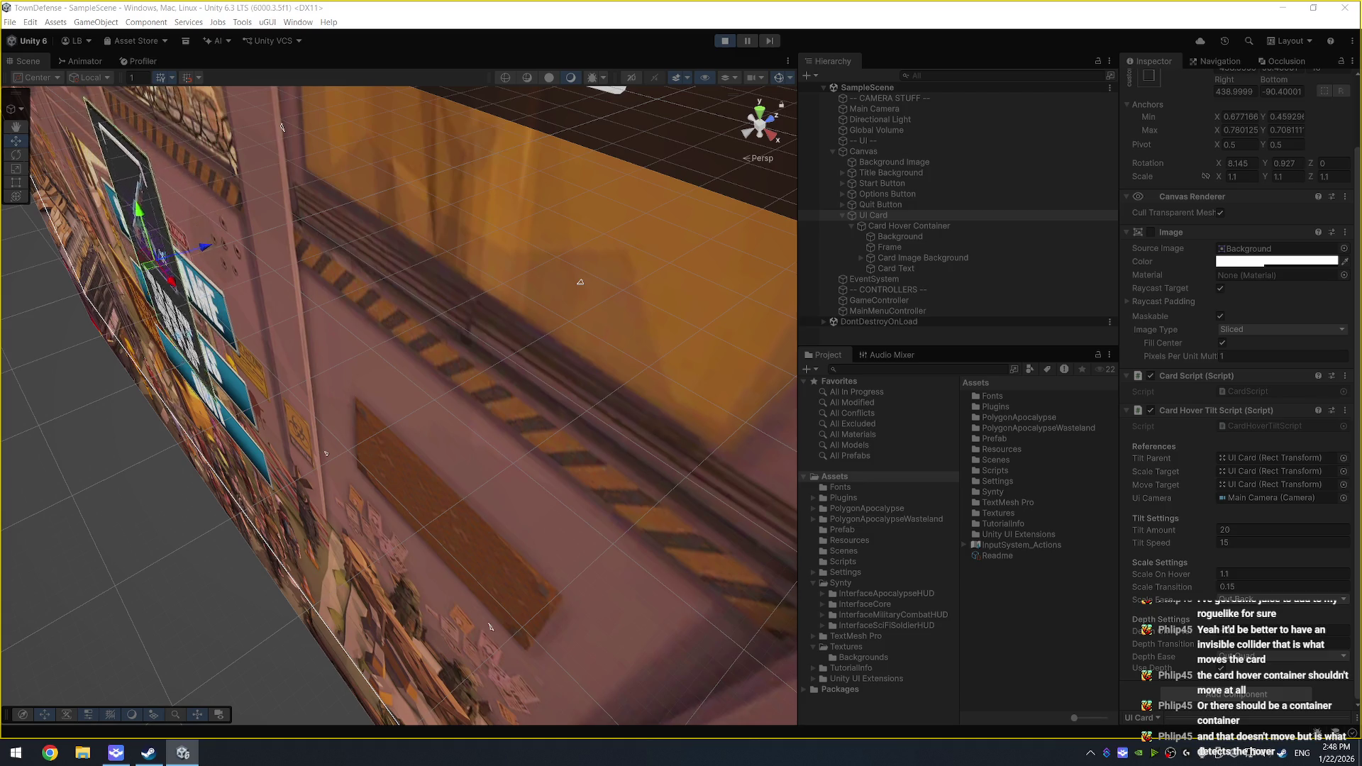
click(724, 41)
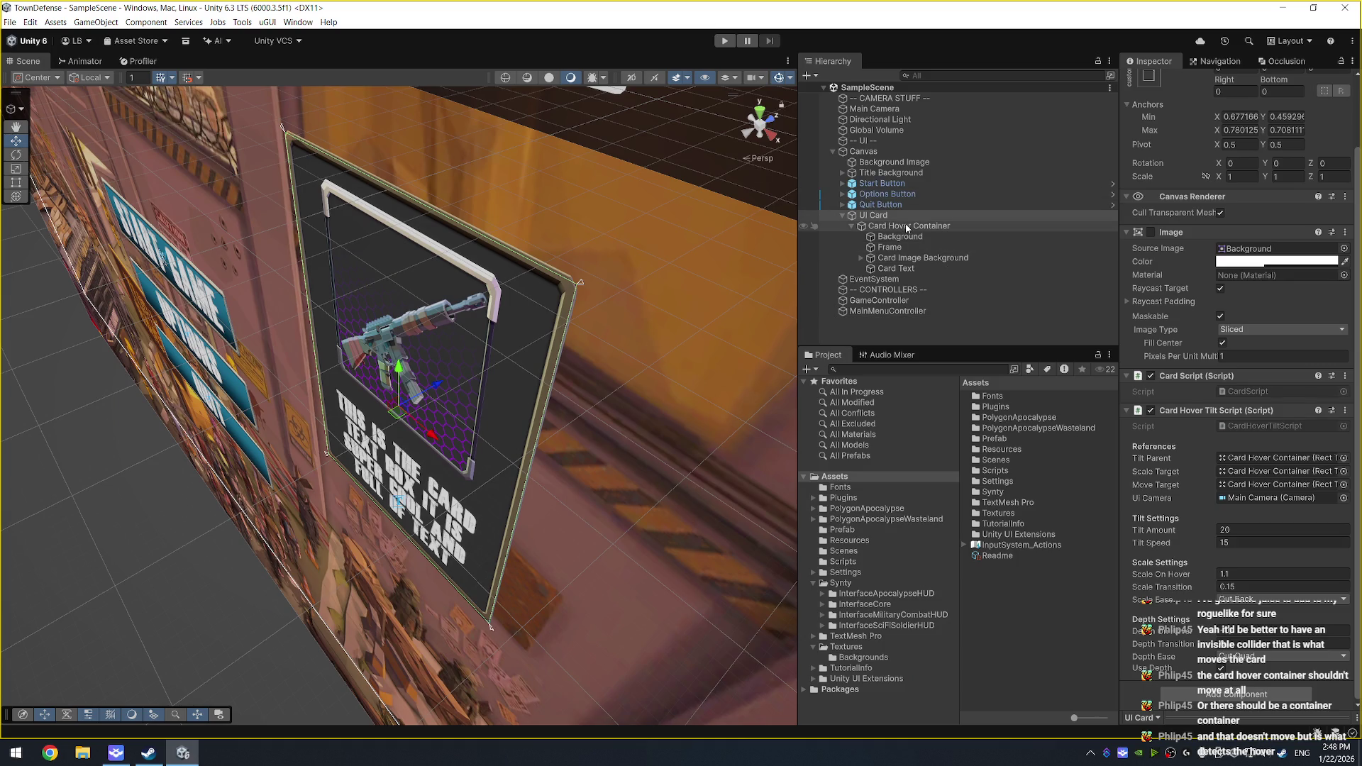
Step: Reassign UI Card as Tilt Parent, Scale Target and Move Target, and save the scene
drag(906, 228, 1268, 461)
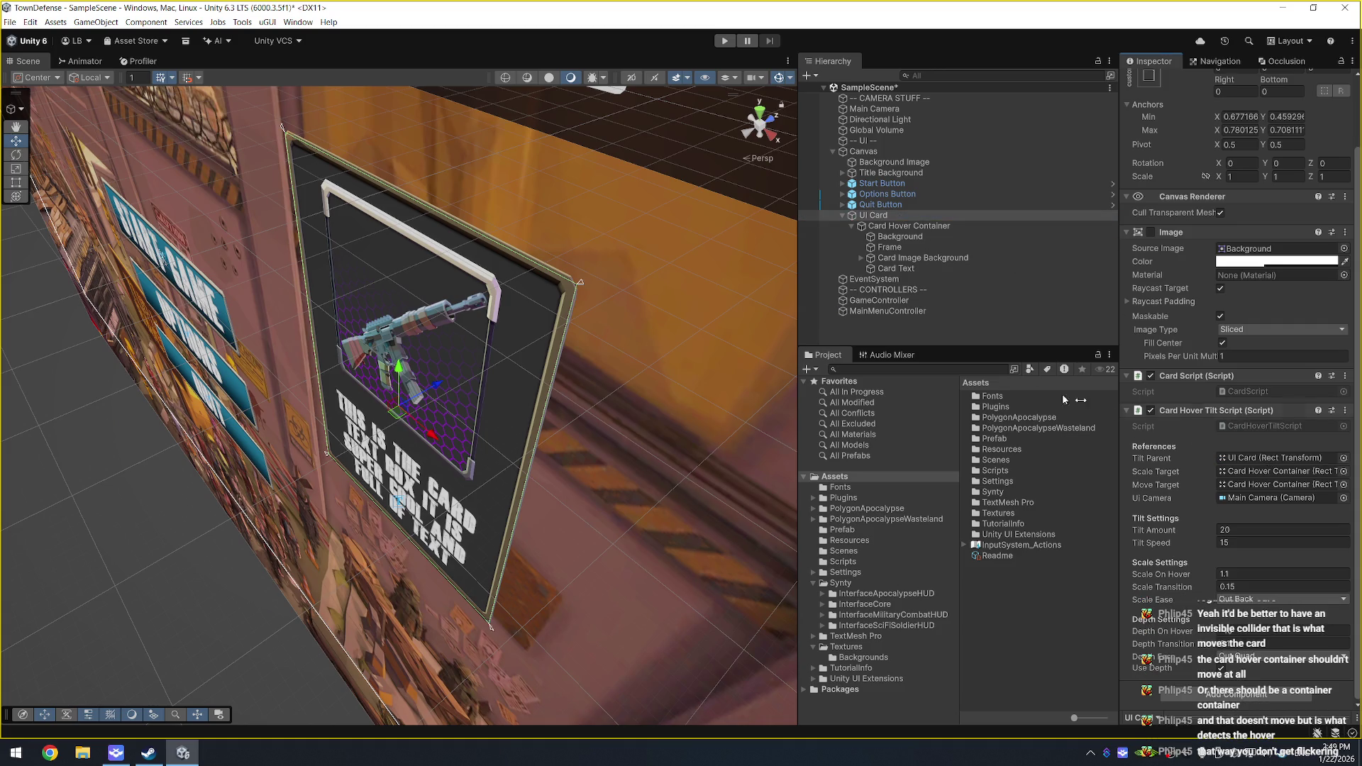
drag(909, 221, 1268, 471)
drag(891, 219, 1268, 484)
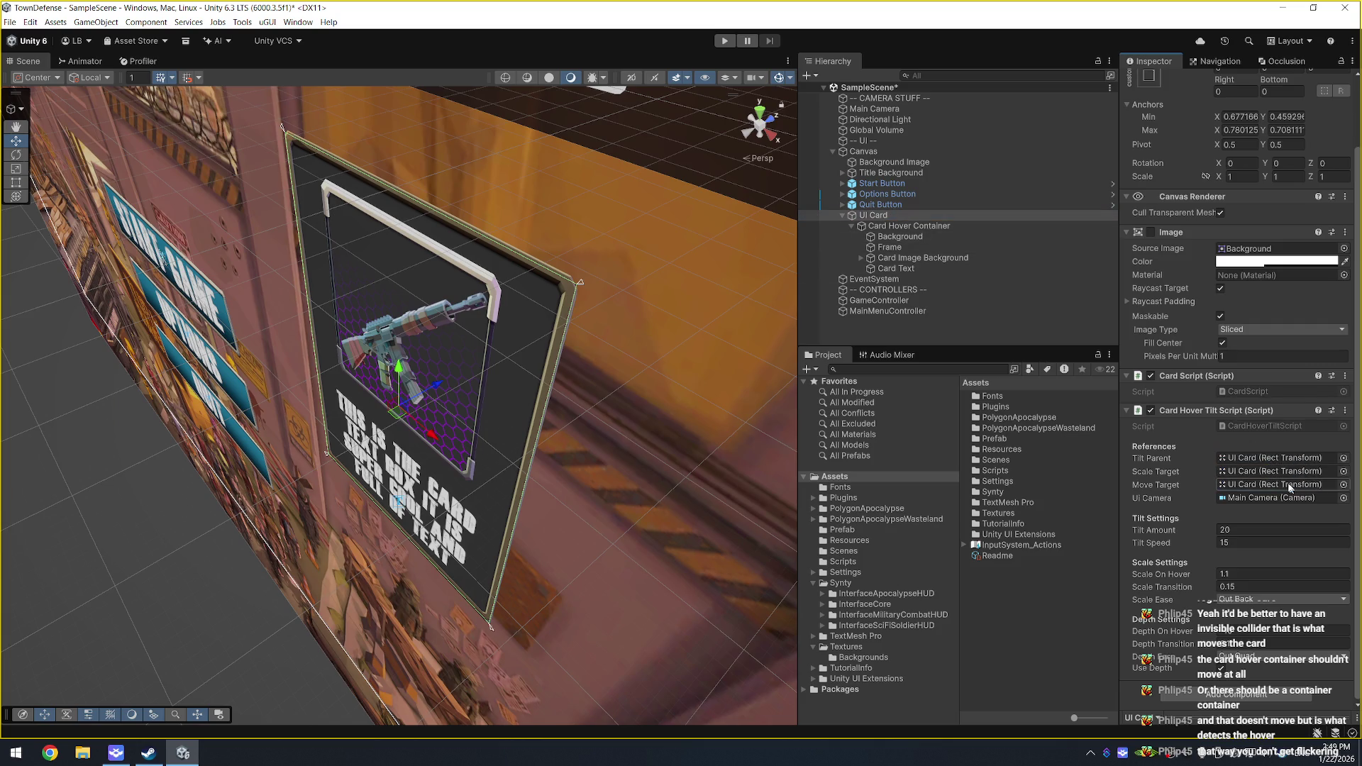
key(ctrl+s)
Step: Test the card hover in play mode, then open CardHoverTiltScript in Visual Studio
click(724, 40)
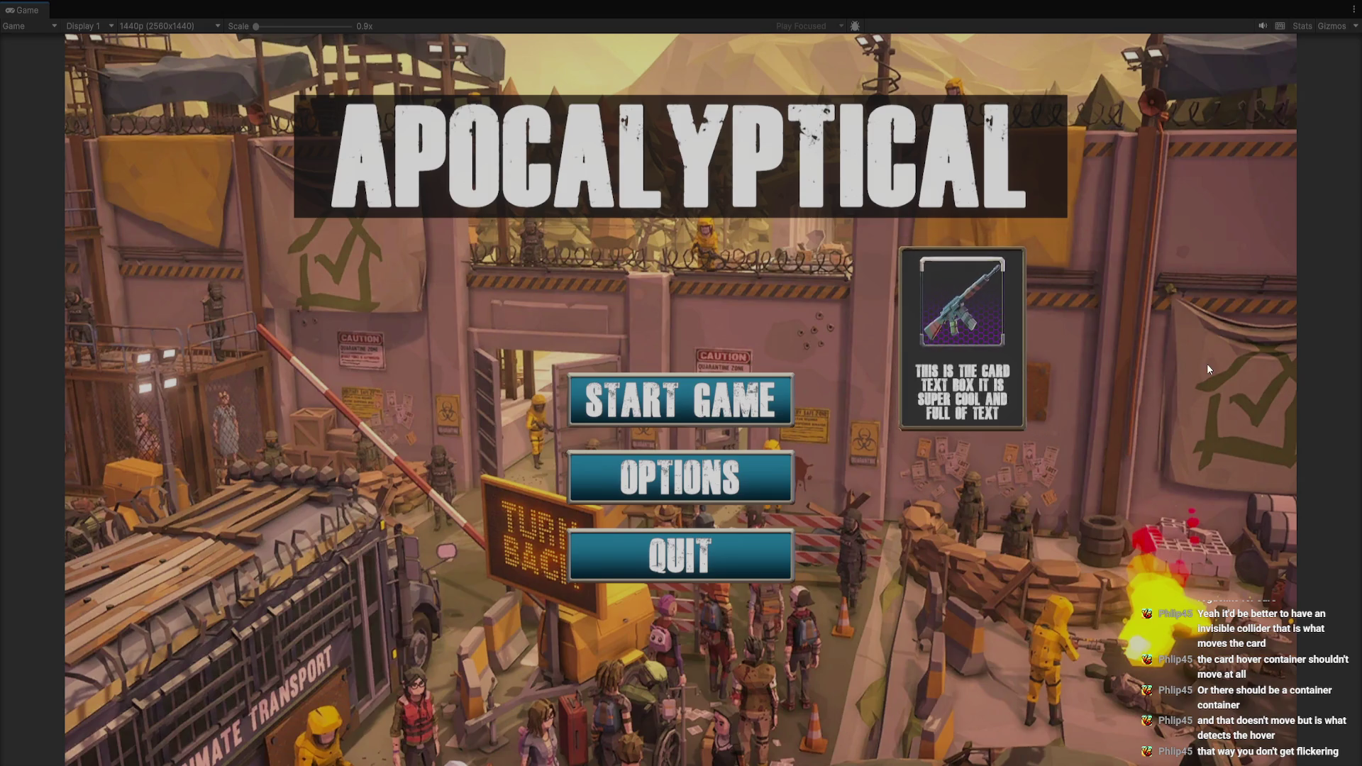
key(alt+Tab)
click(725, 40)
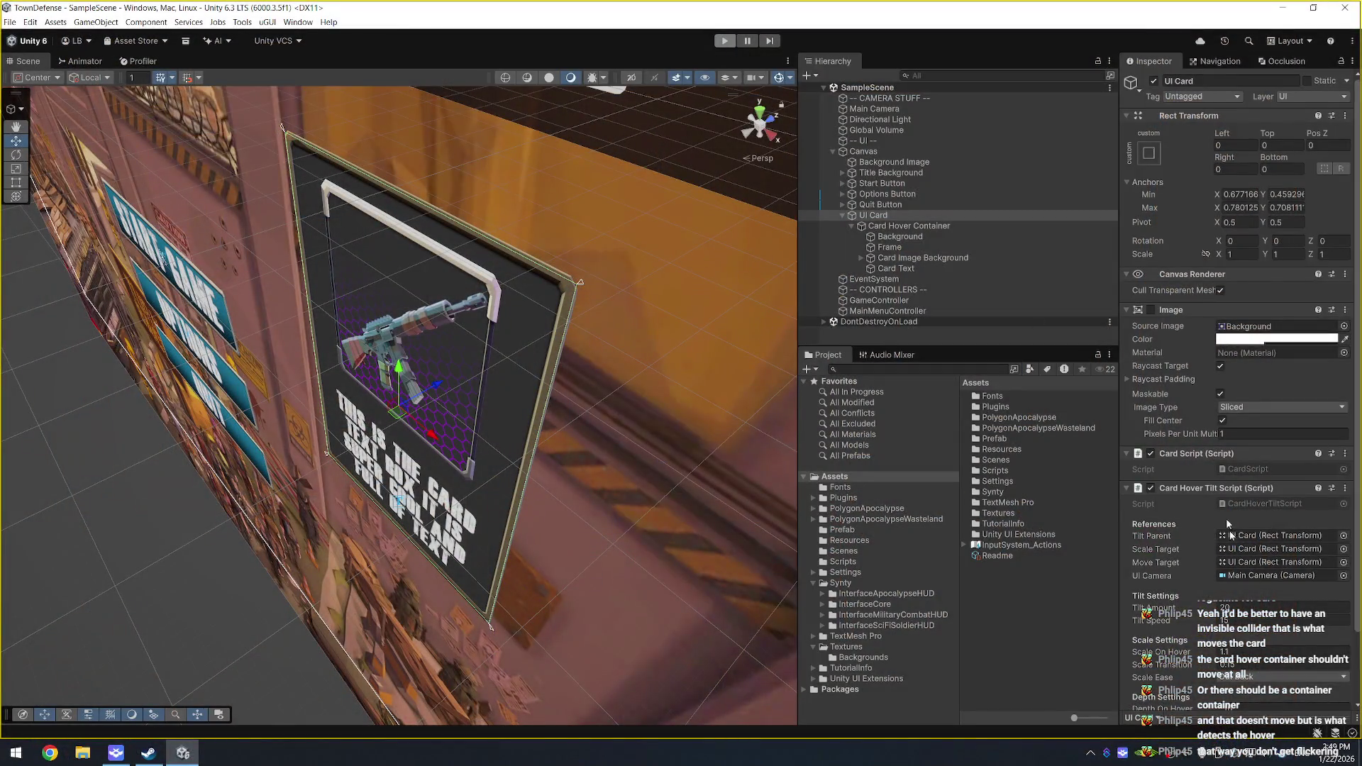
click(1248, 504)
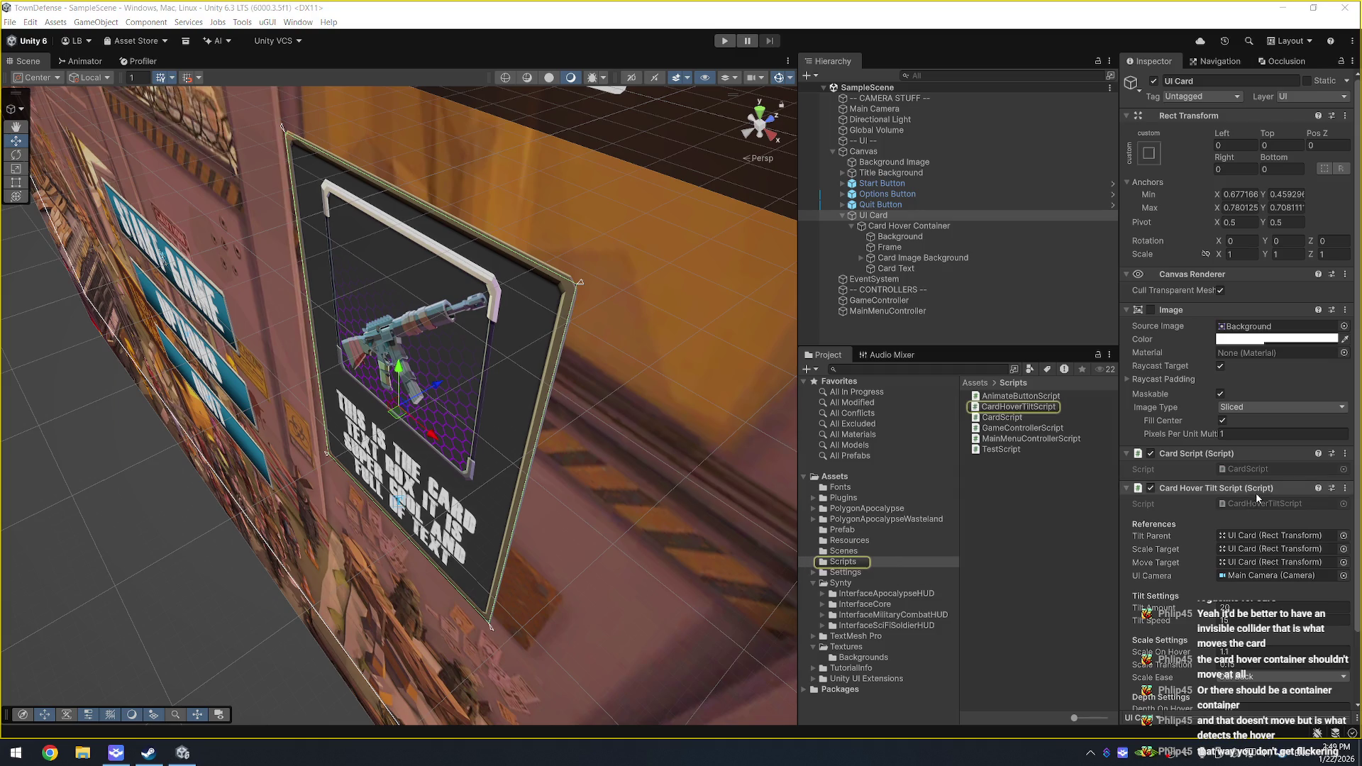
double_click(1315, 513)
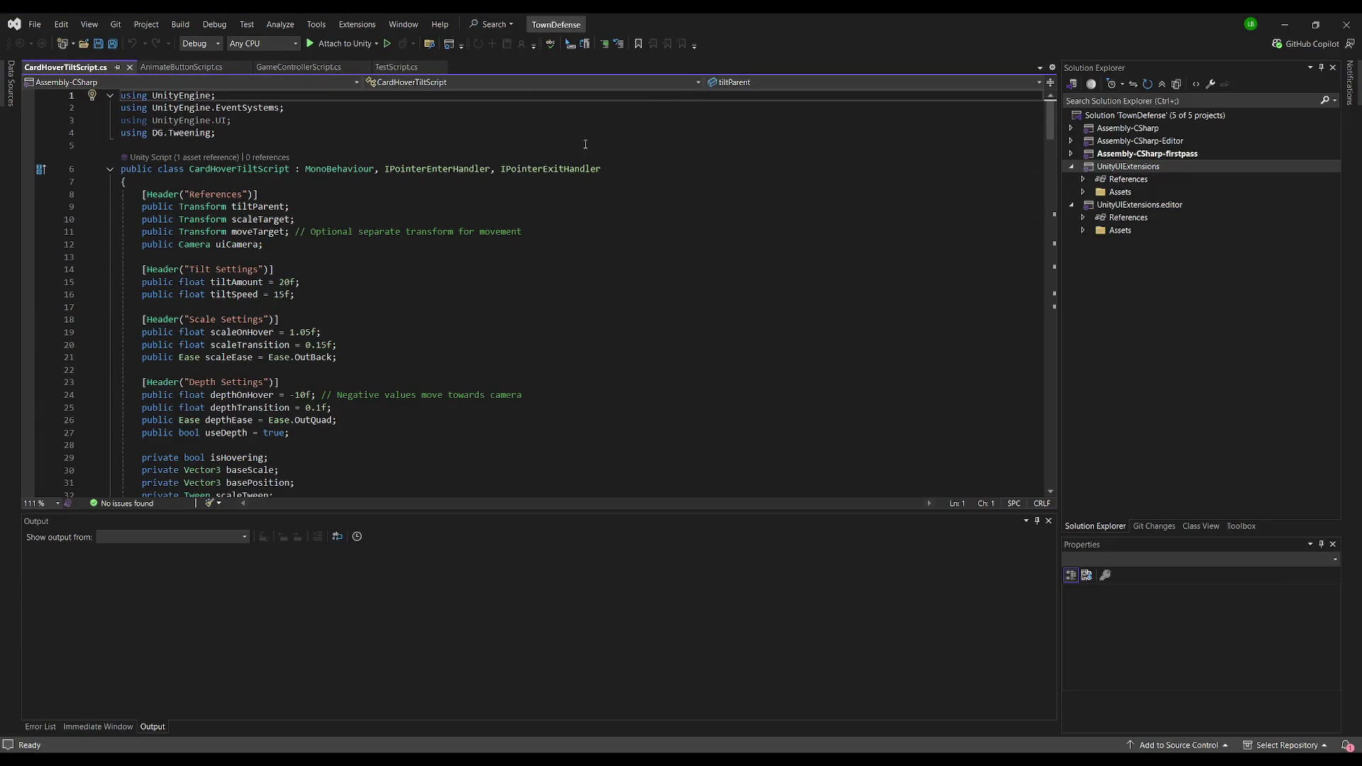
scroll(361, 264, down, 8)
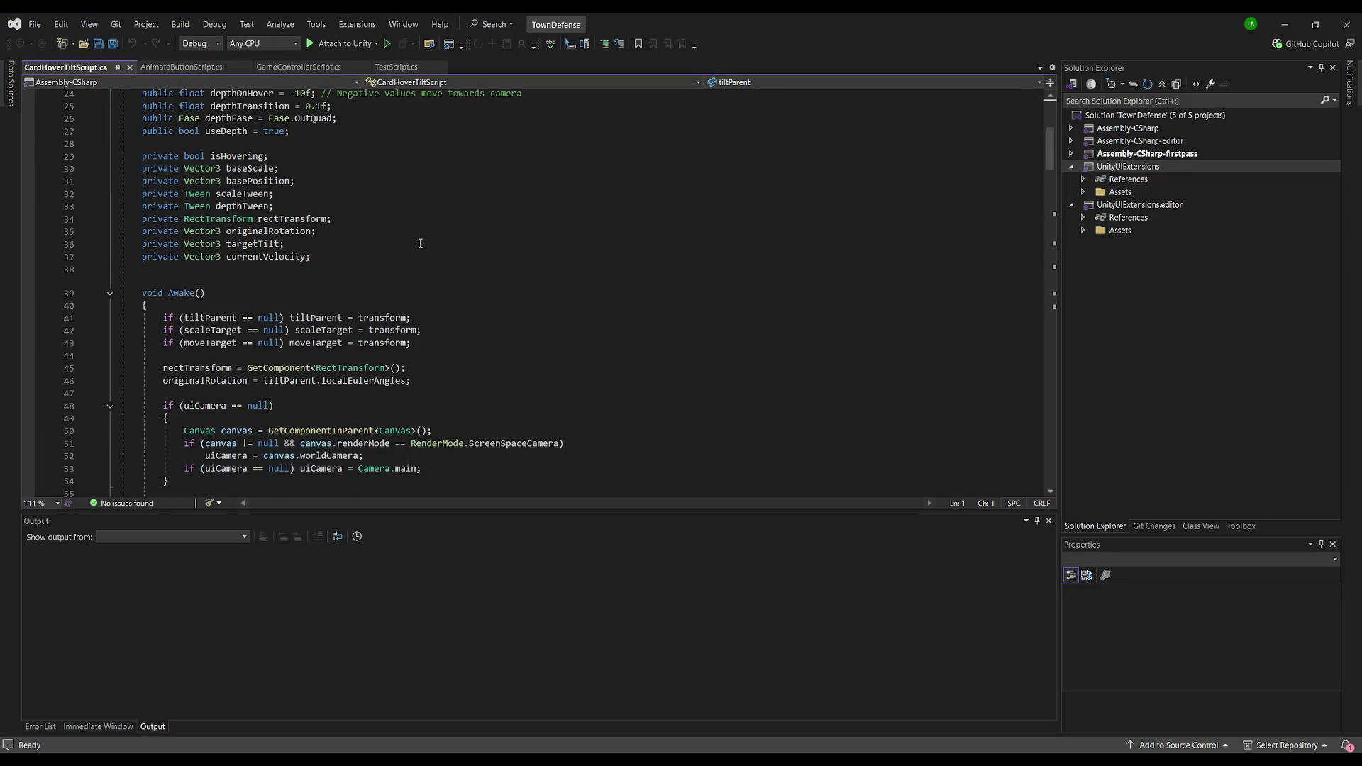
scroll(420, 243, down, 4)
scroll(424, 253, down, 5)
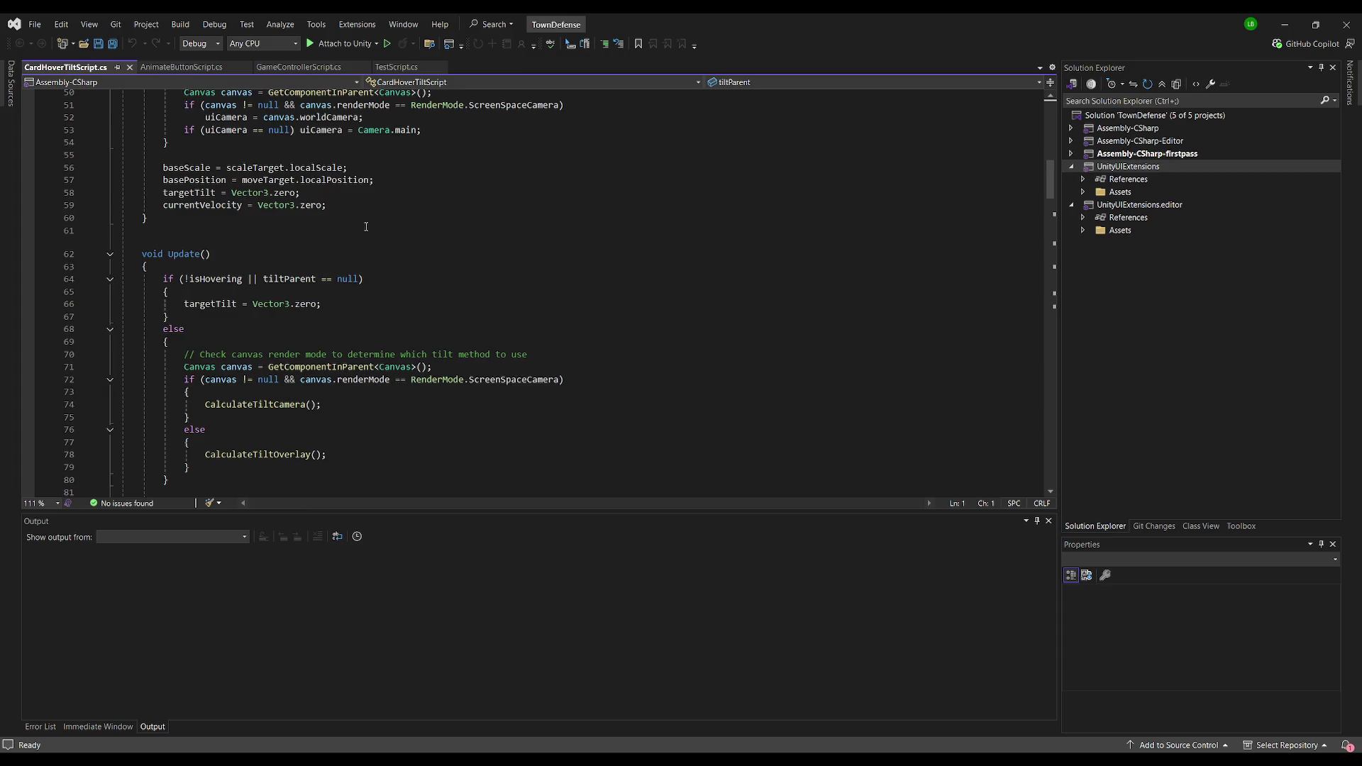
scroll(366, 227, down, 2)
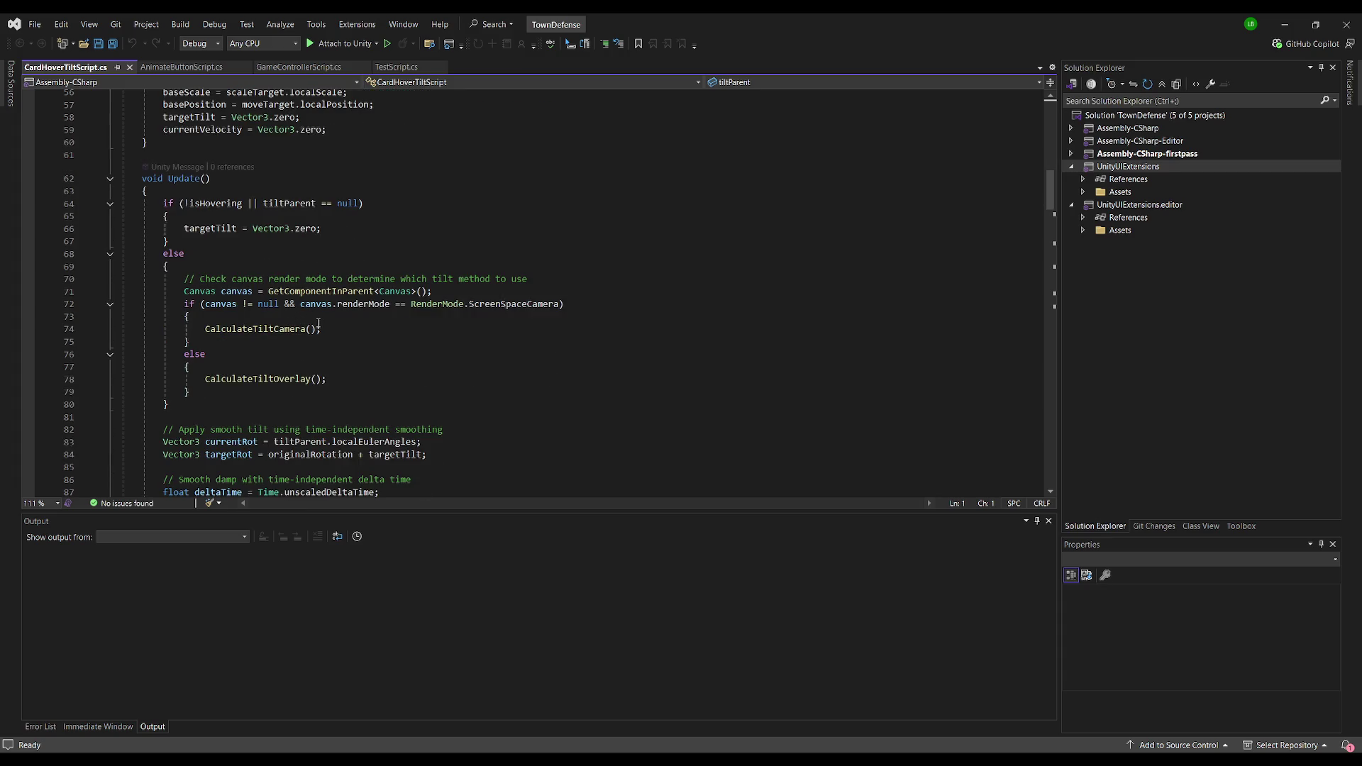
scroll(328, 308, down, 4)
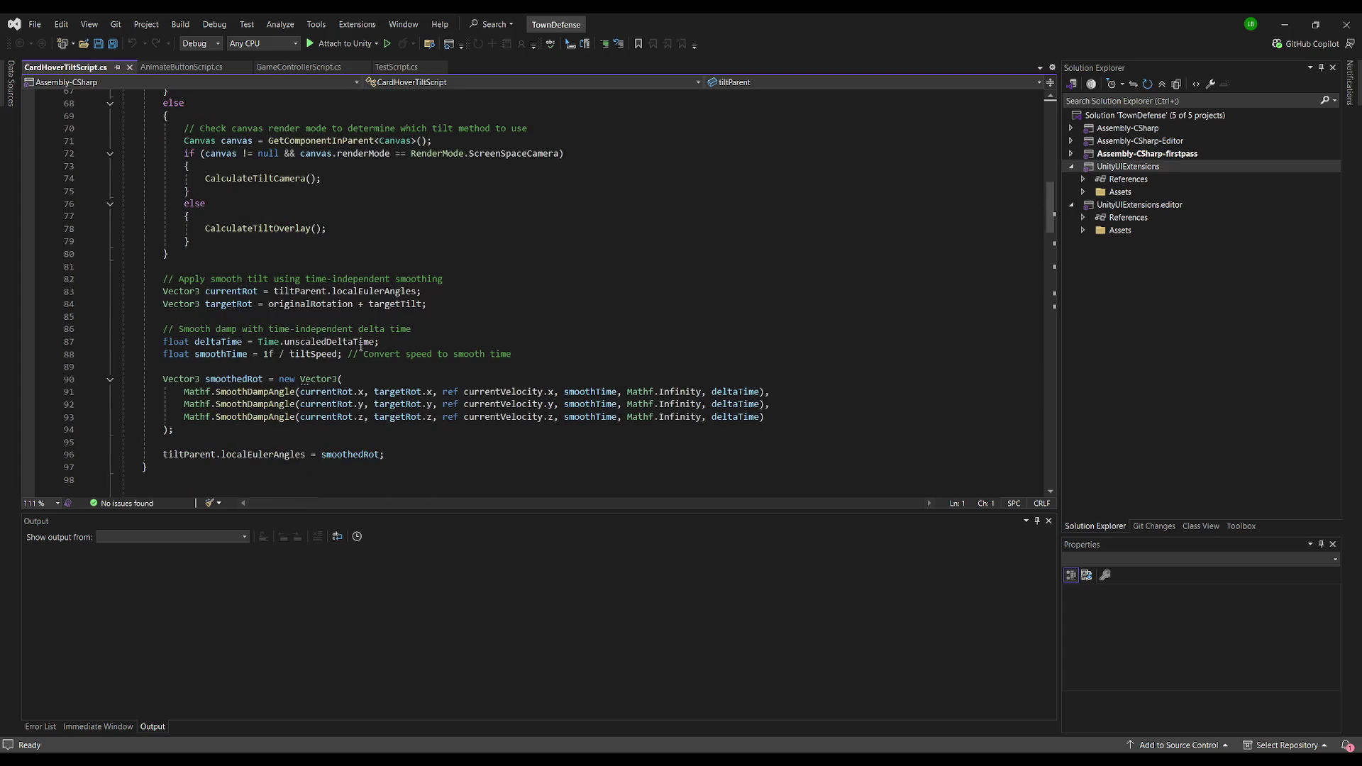
scroll(395, 262, down, 4)
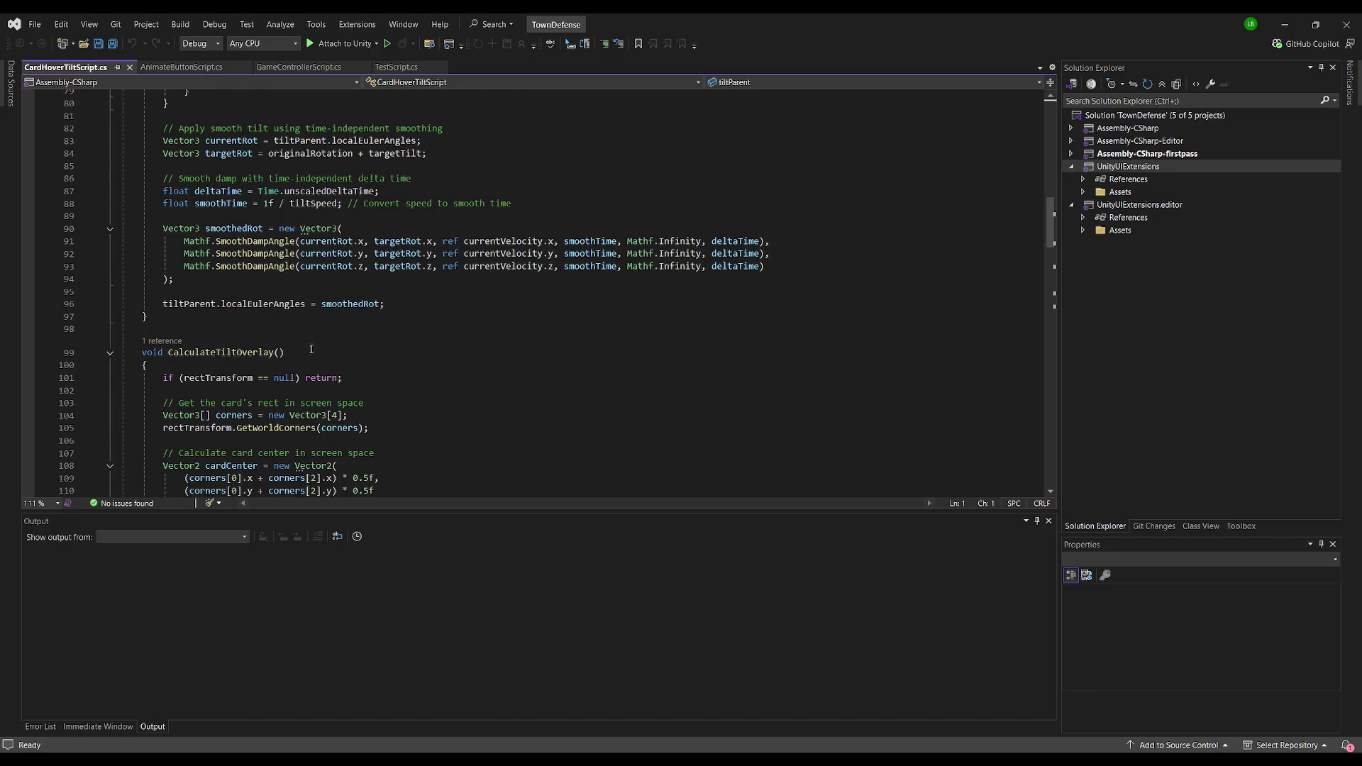
scroll(311, 350, down, 3)
scroll(359, 232, up, 17)
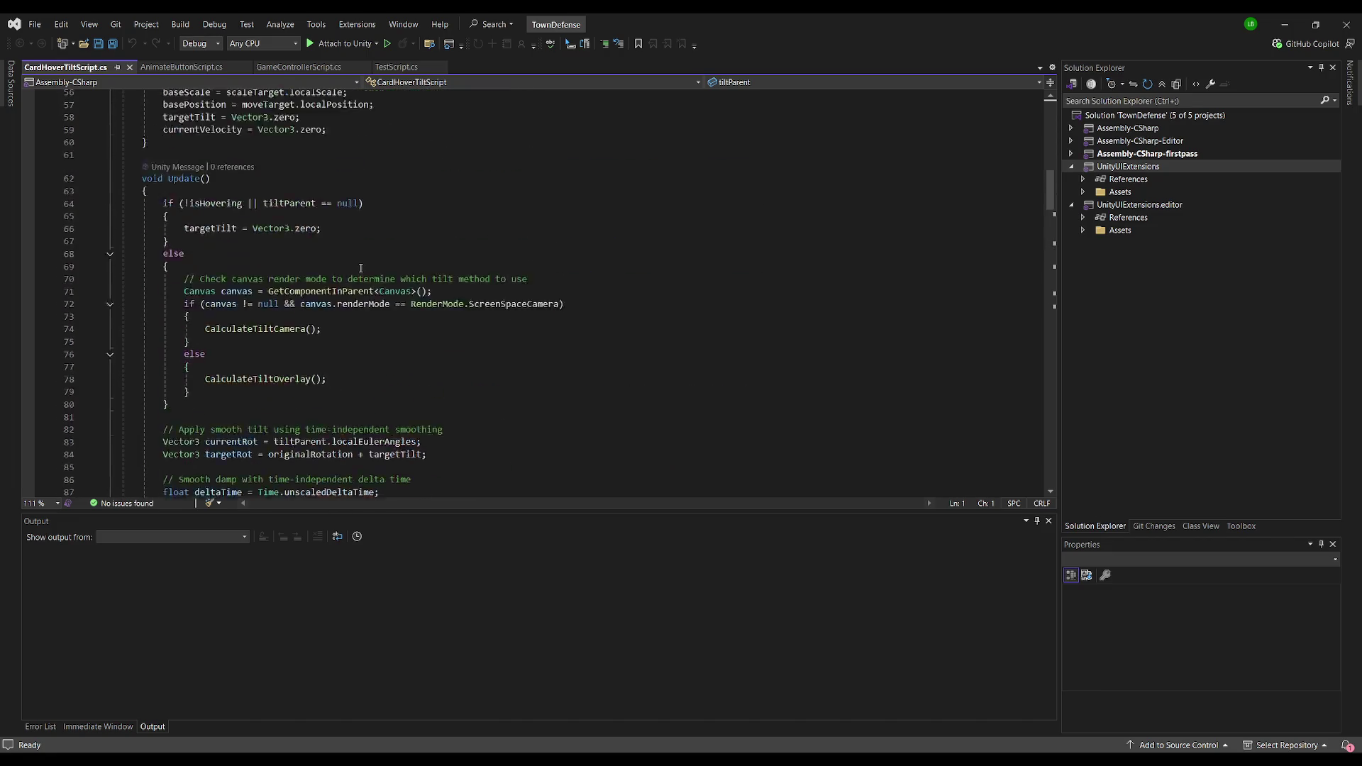
scroll(339, 283, up, 1)
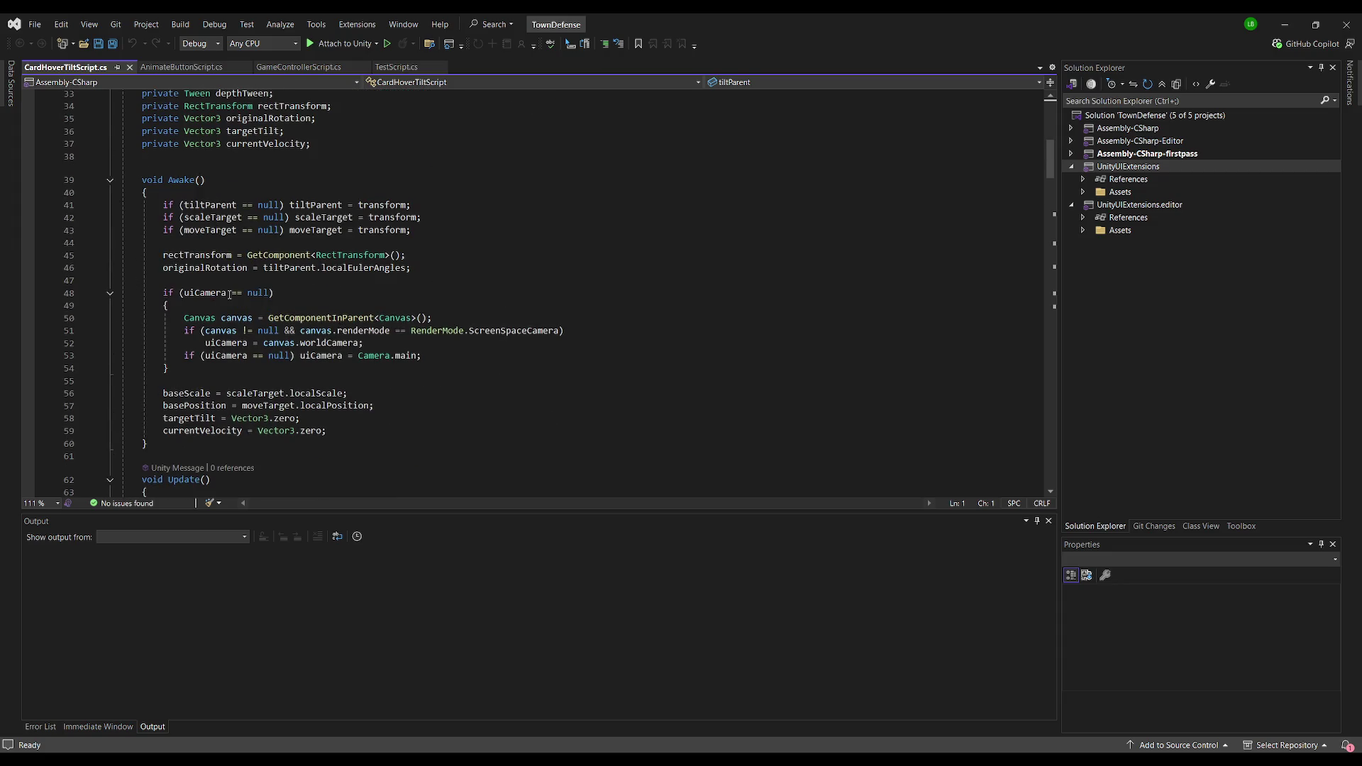
double_click(202, 257)
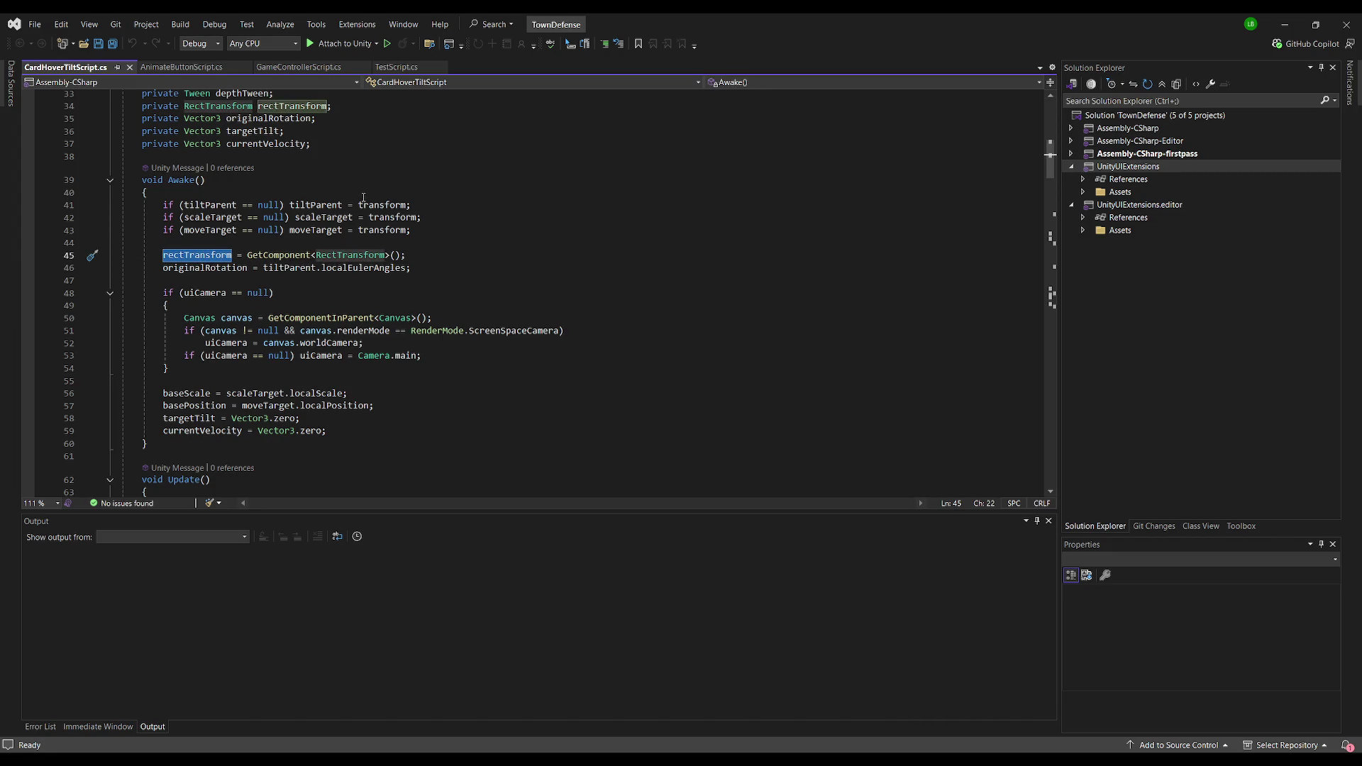
click(460, 232)
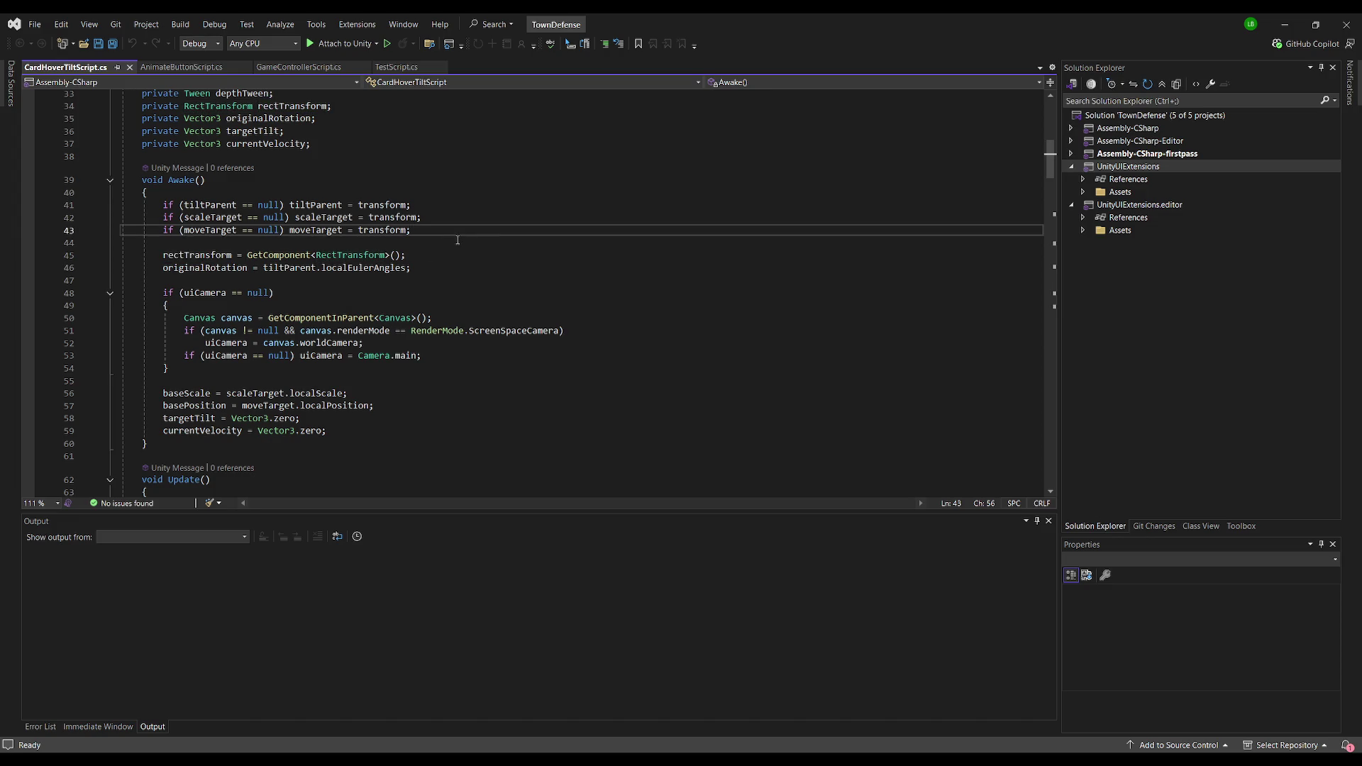
scroll(455, 240, up, 2)
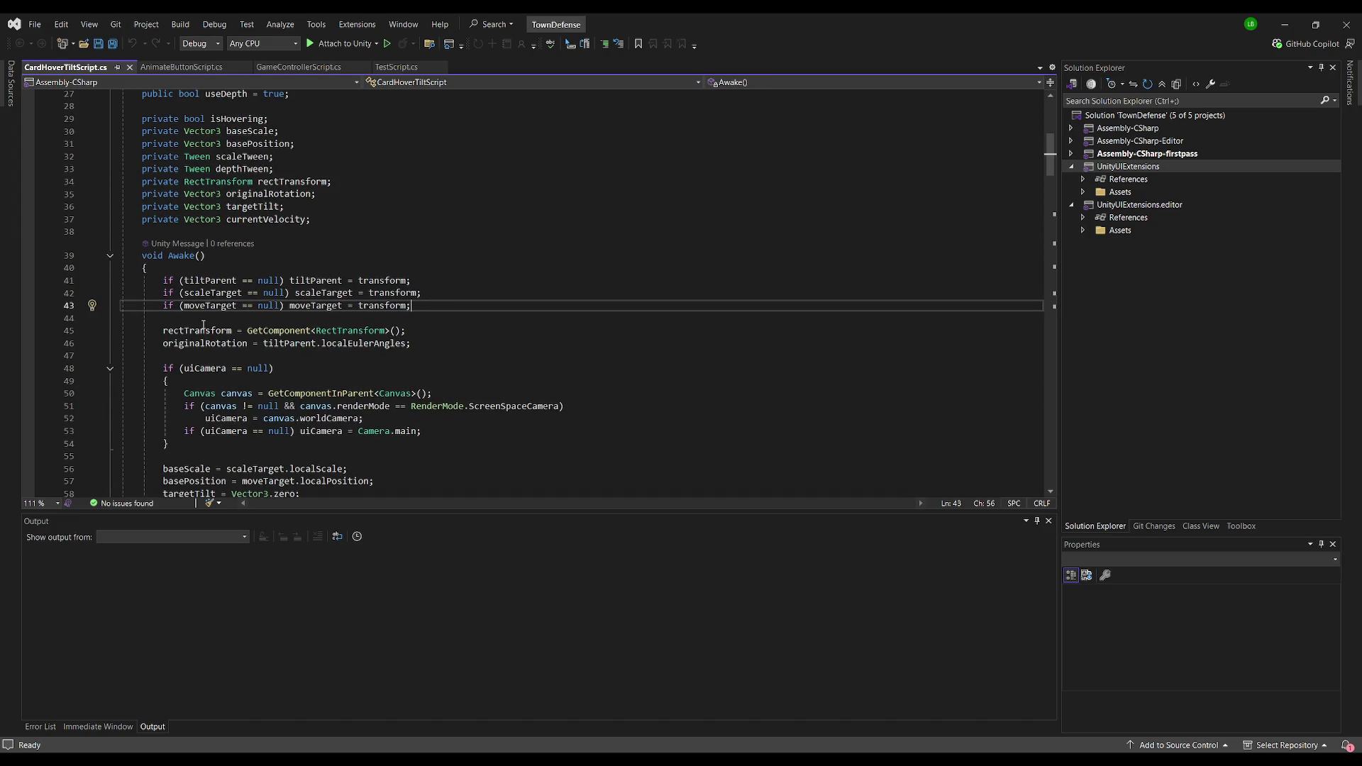
double_click(209, 331)
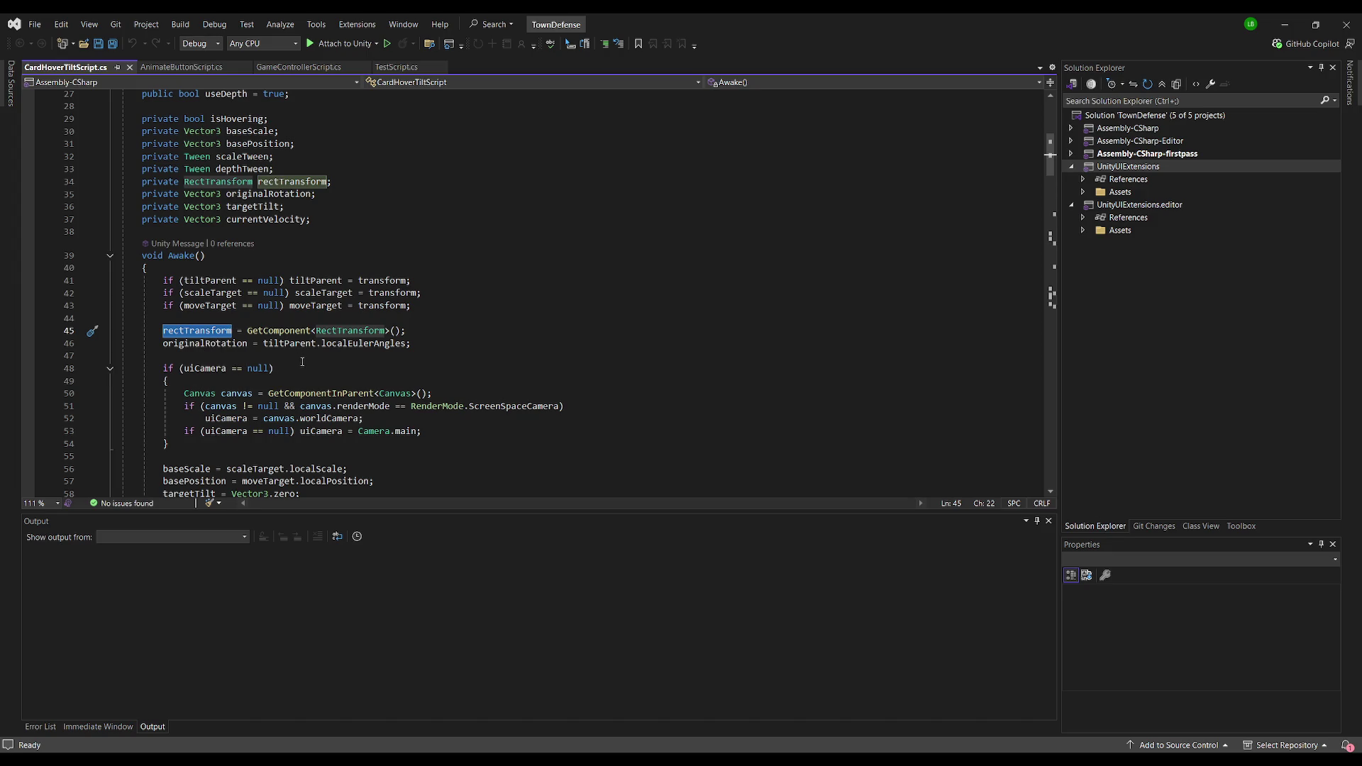
scroll(302, 362, down, 2)
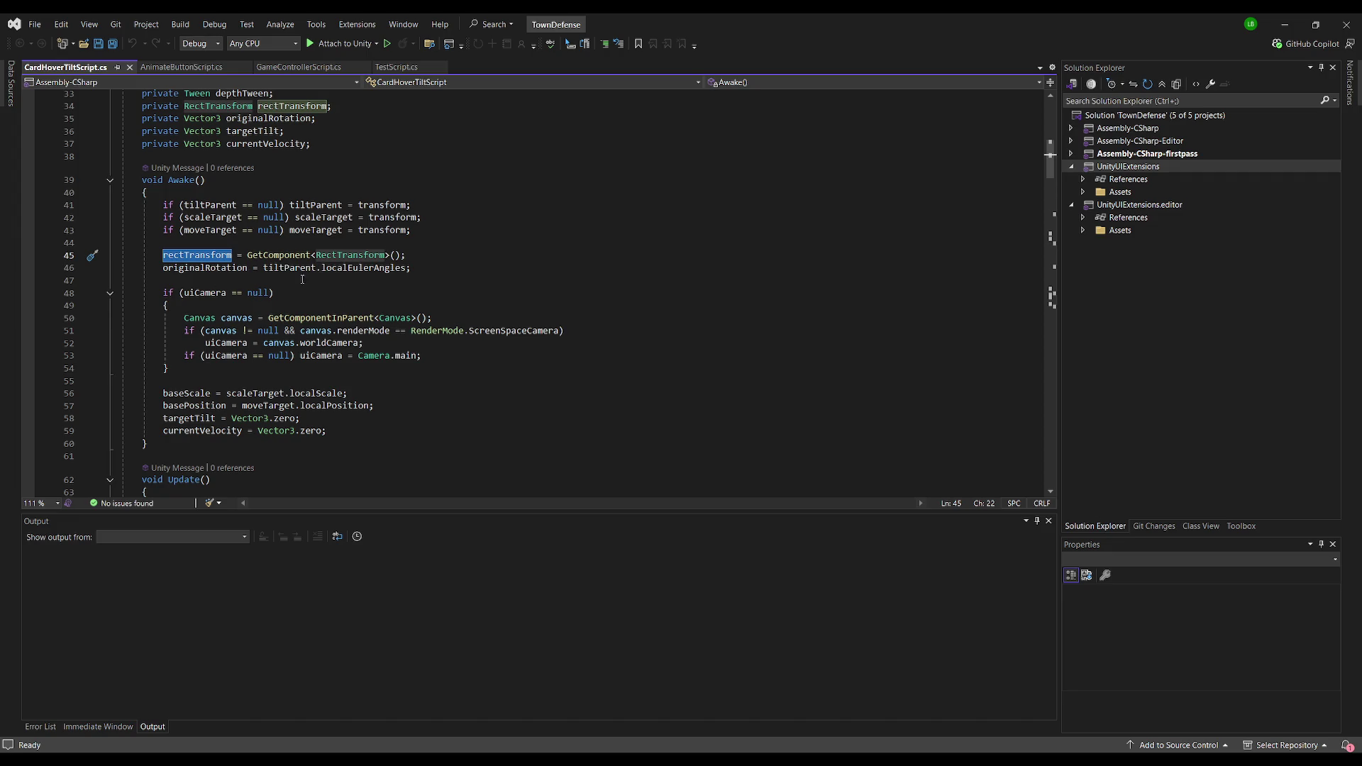
scroll(381, 278, down, 1)
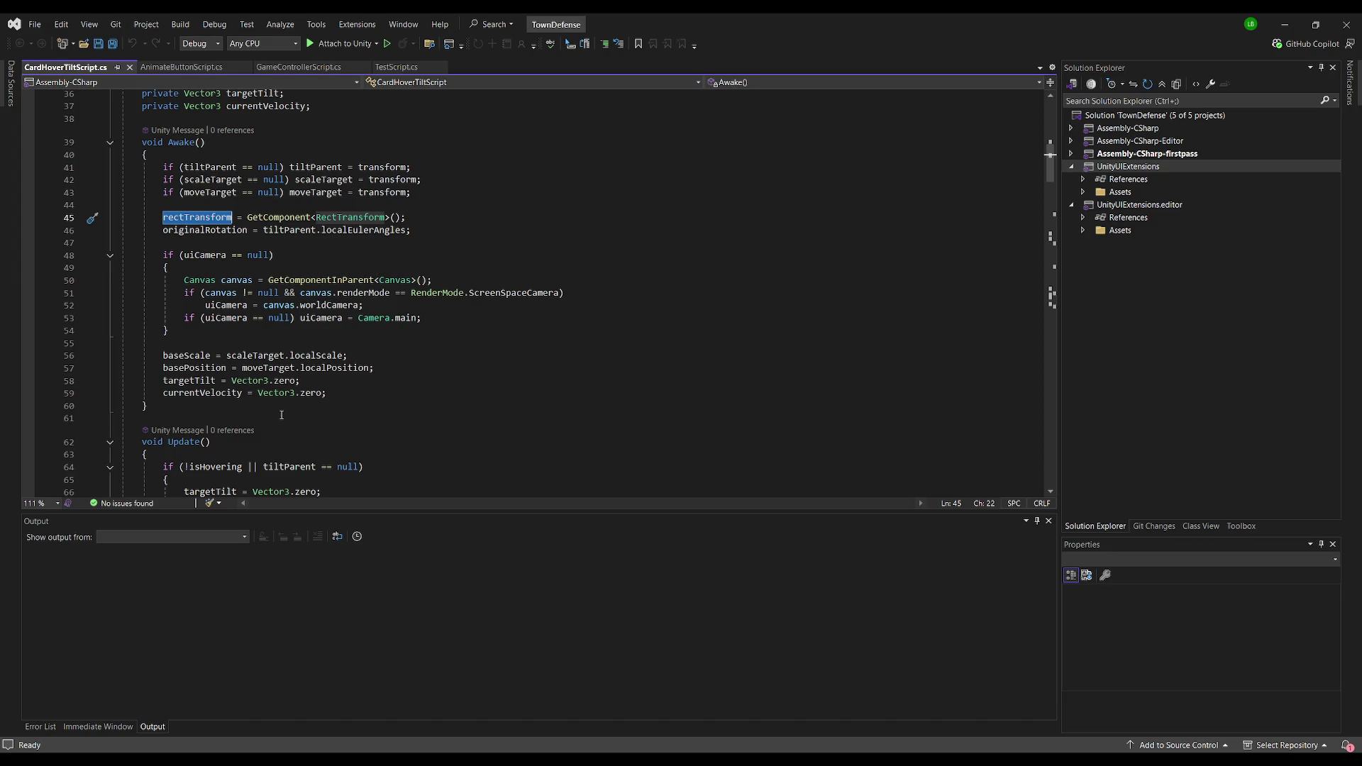
scroll(294, 402, down, 3)
scroll(305, 354, down, 2)
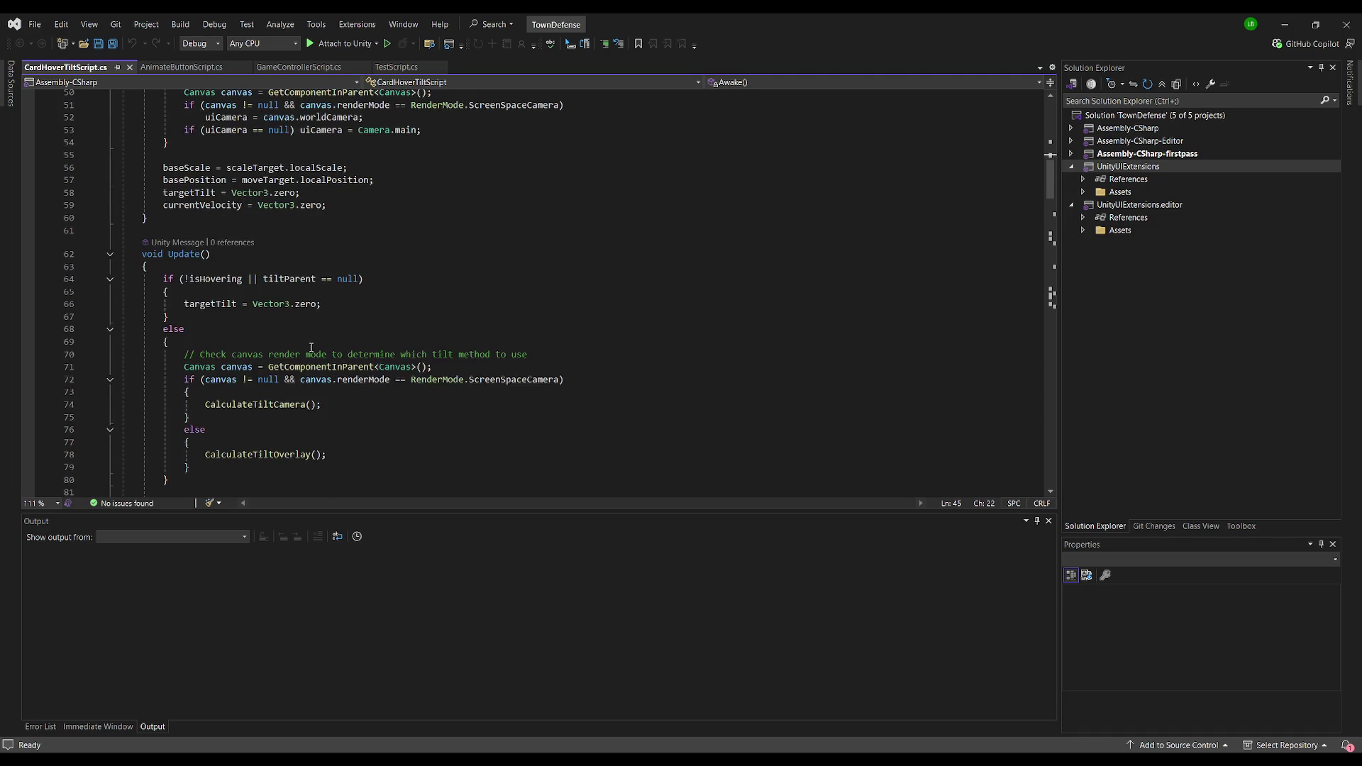
scroll(308, 327, down, 2)
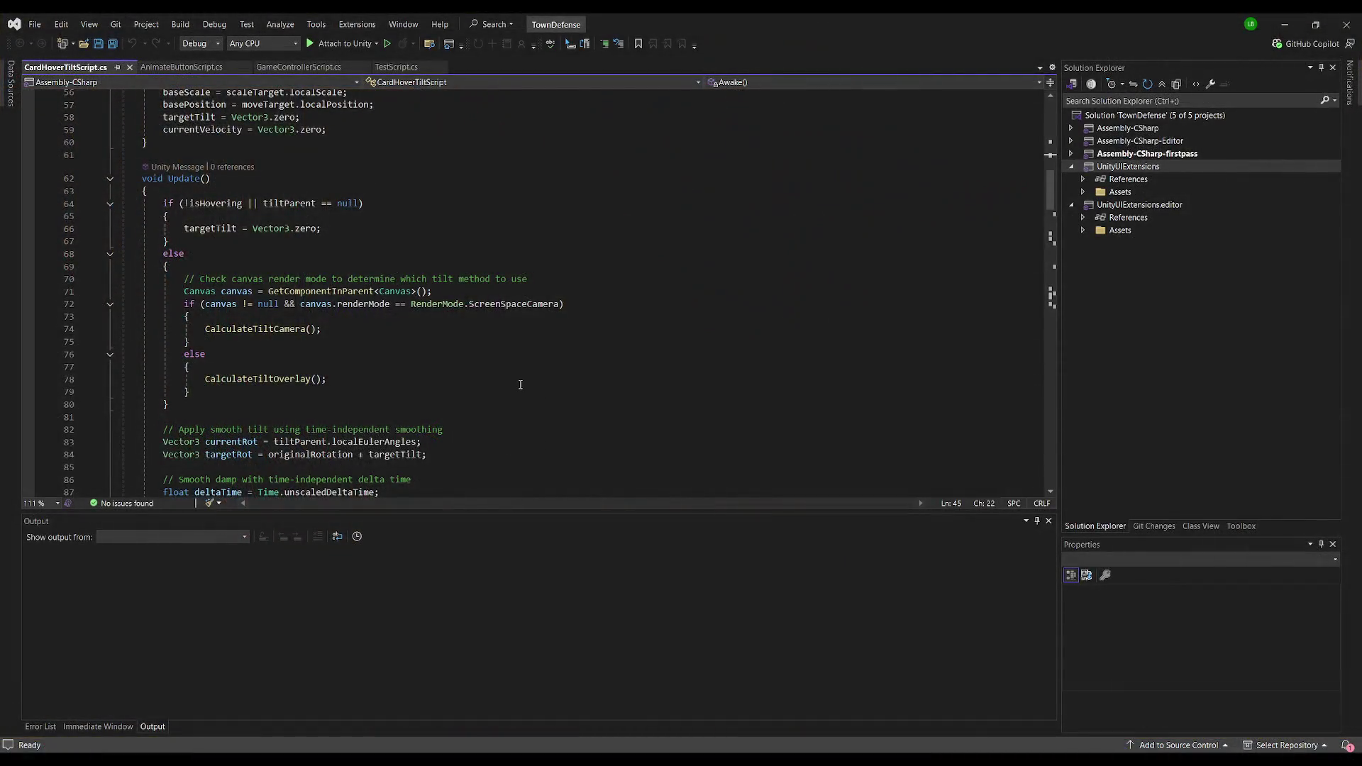
scroll(475, 376, down, 3)
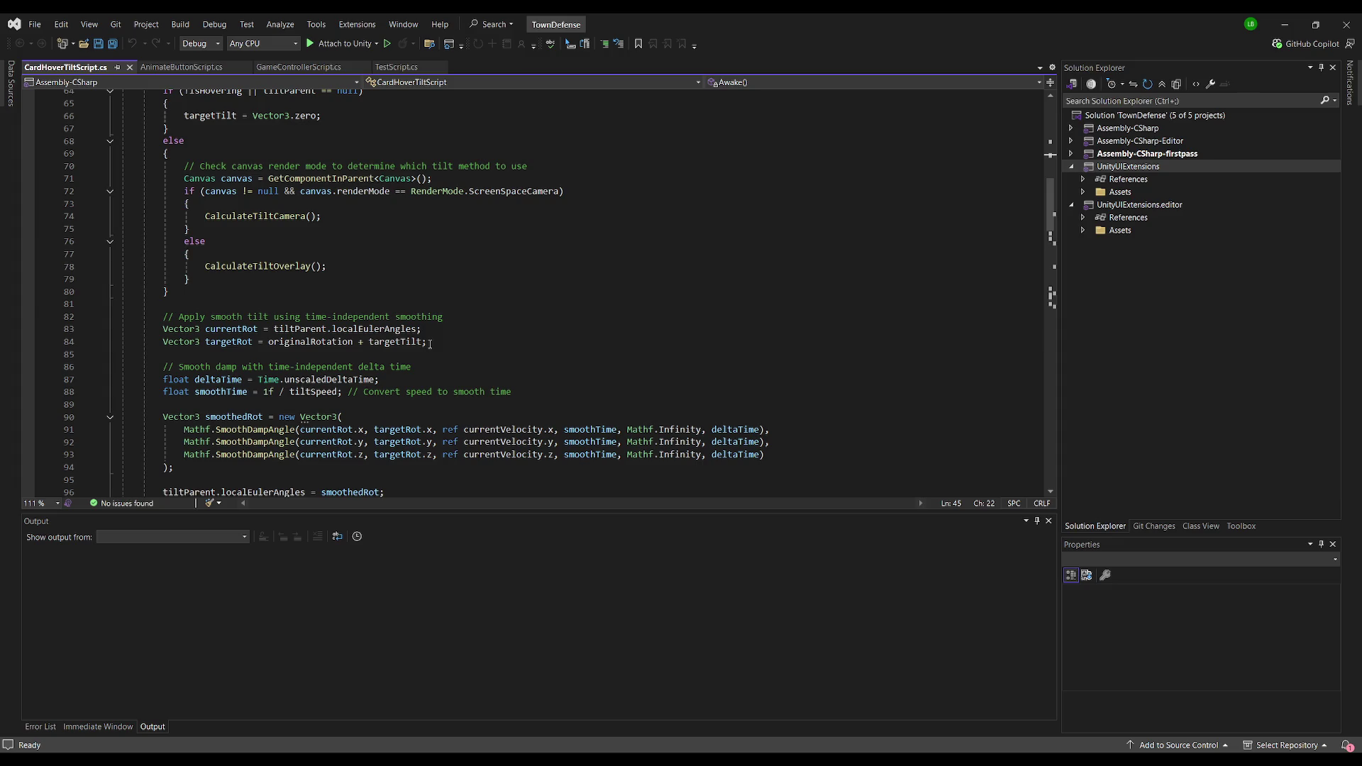
scroll(332, 266, down, 2)
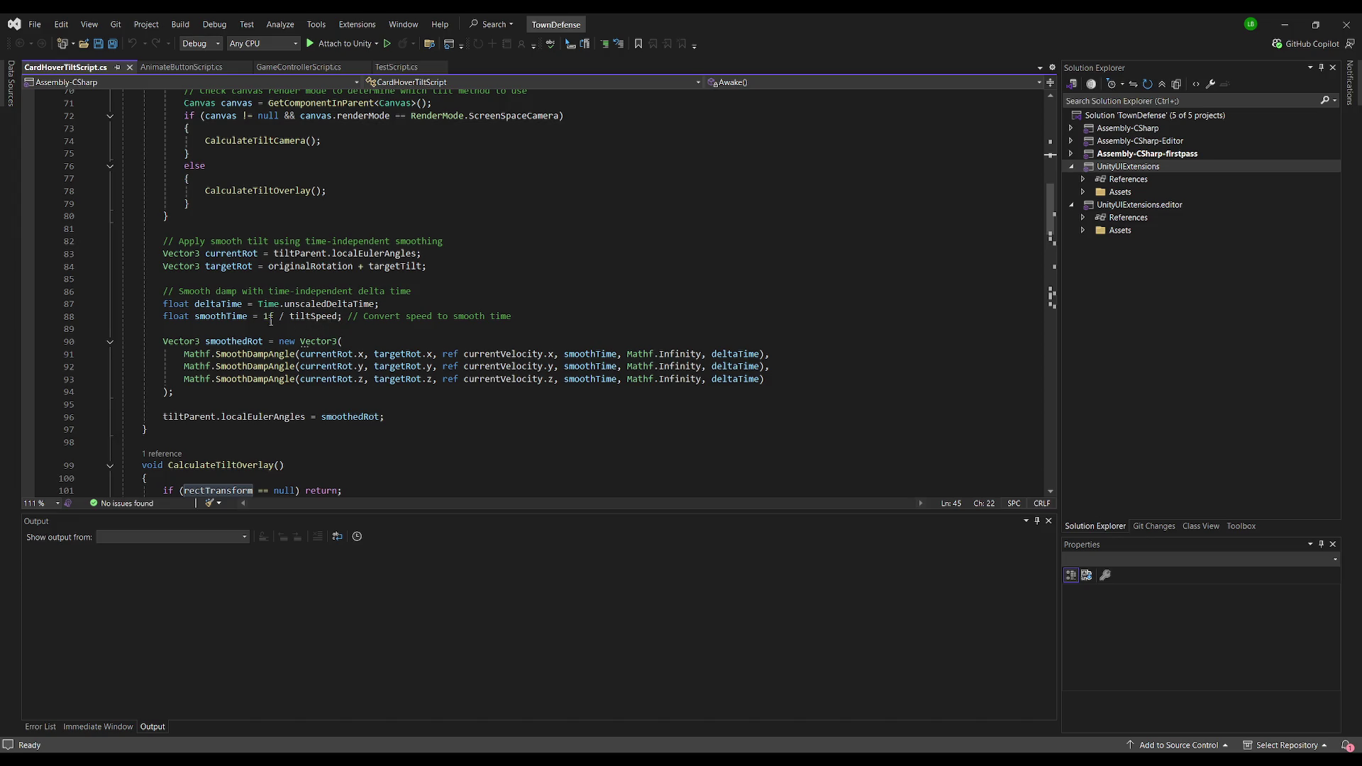
scroll(318, 373, down, 2)
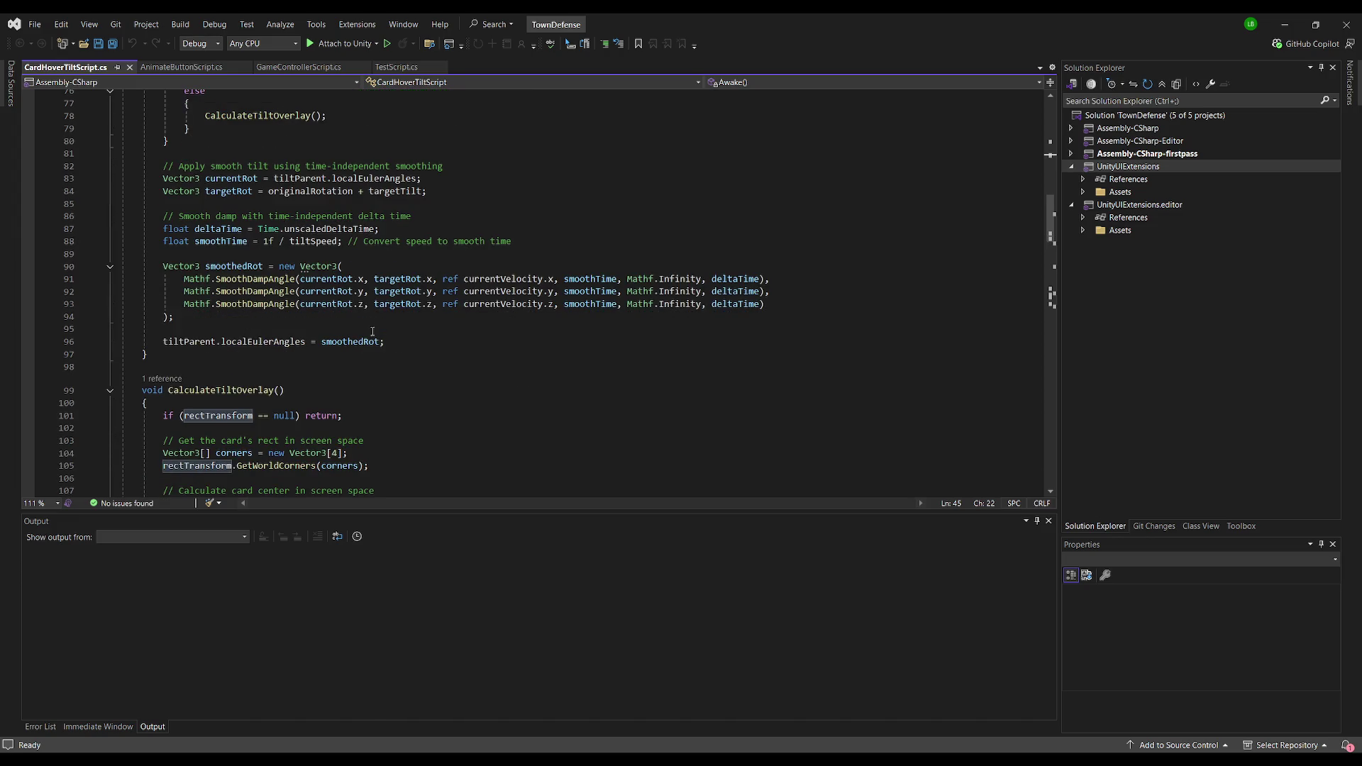
scroll(372, 331, down, 5)
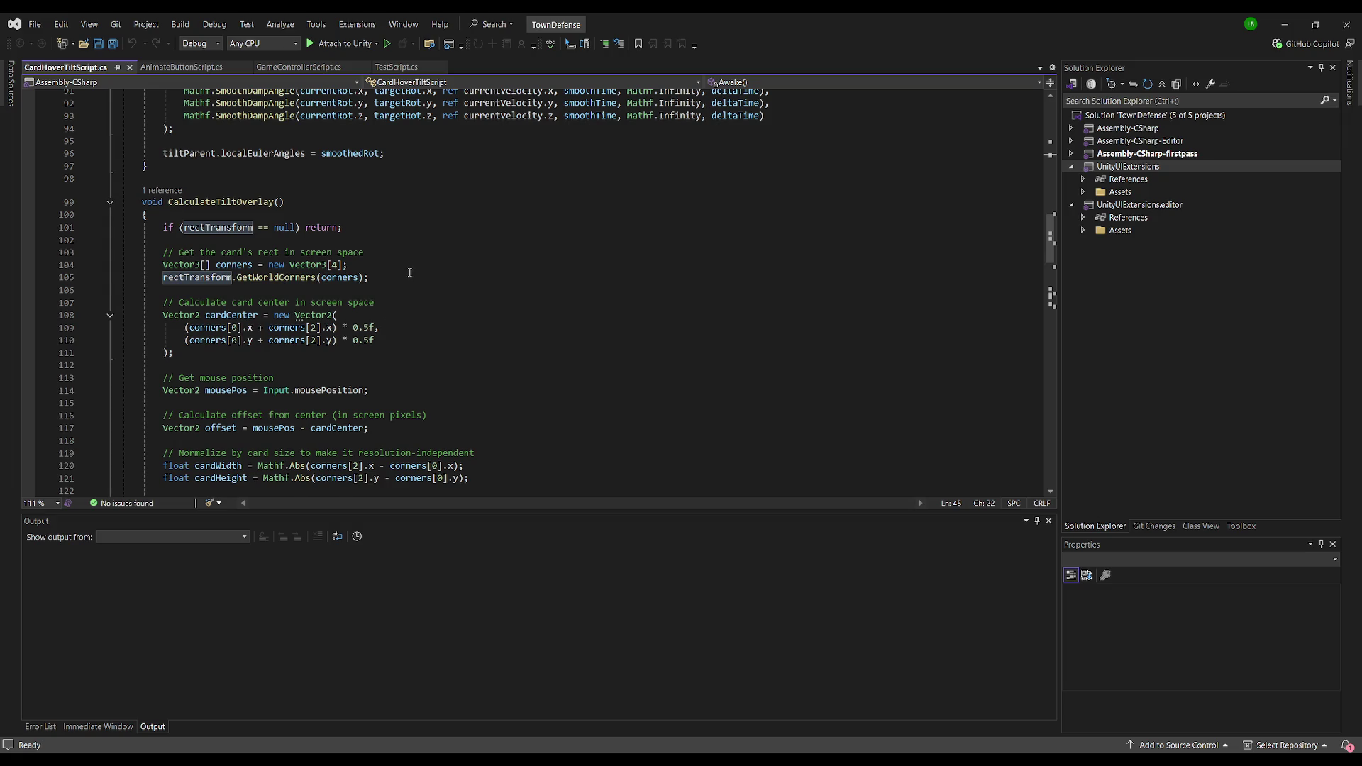
scroll(411, 271, down, 1)
scroll(342, 240, down, 12)
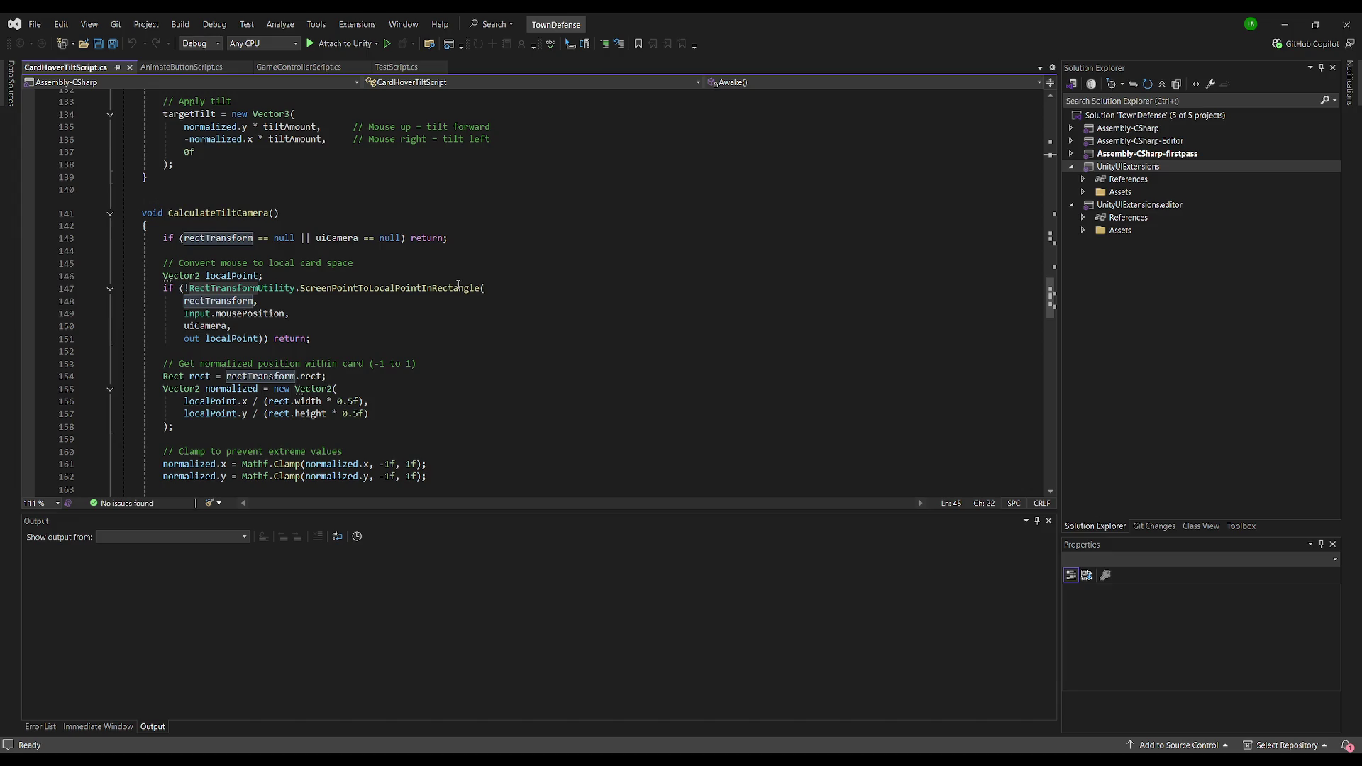
click(356, 311)
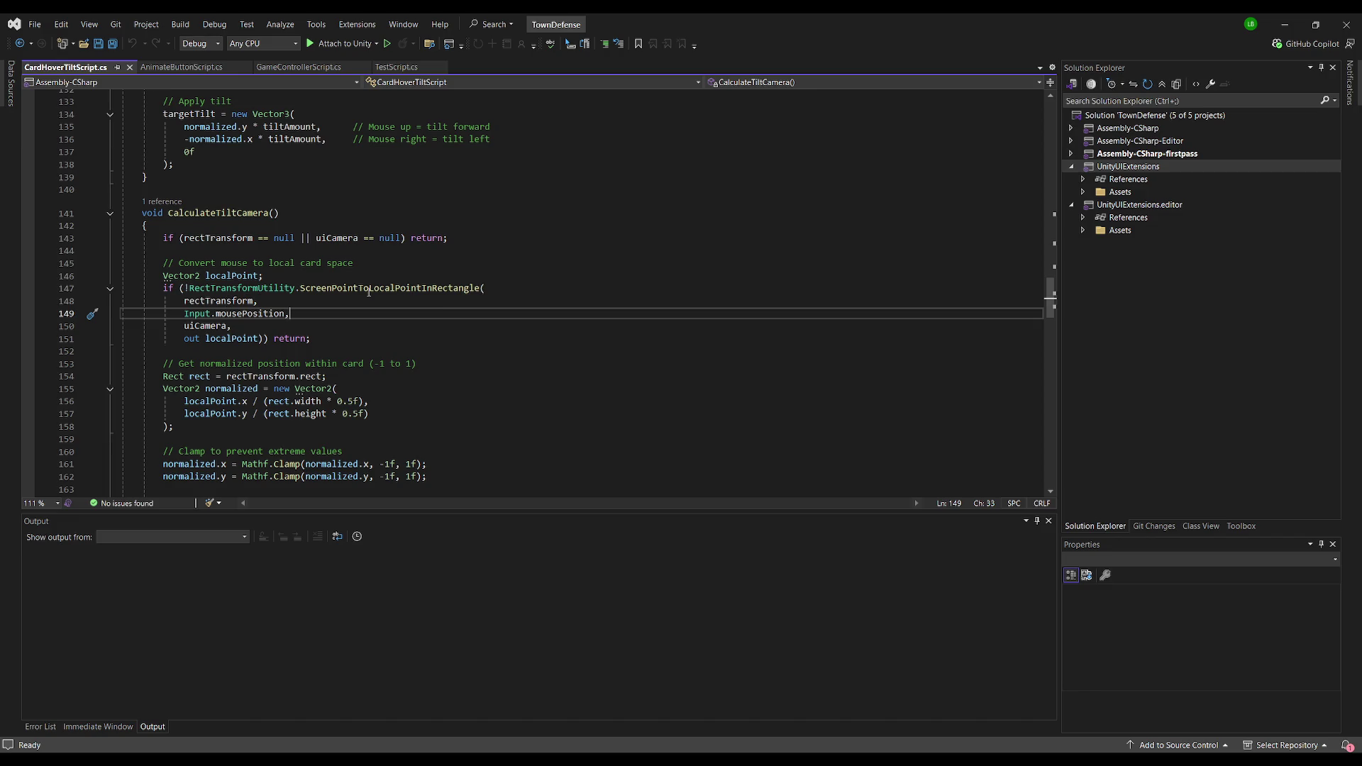
scroll(294, 352, down, 2)
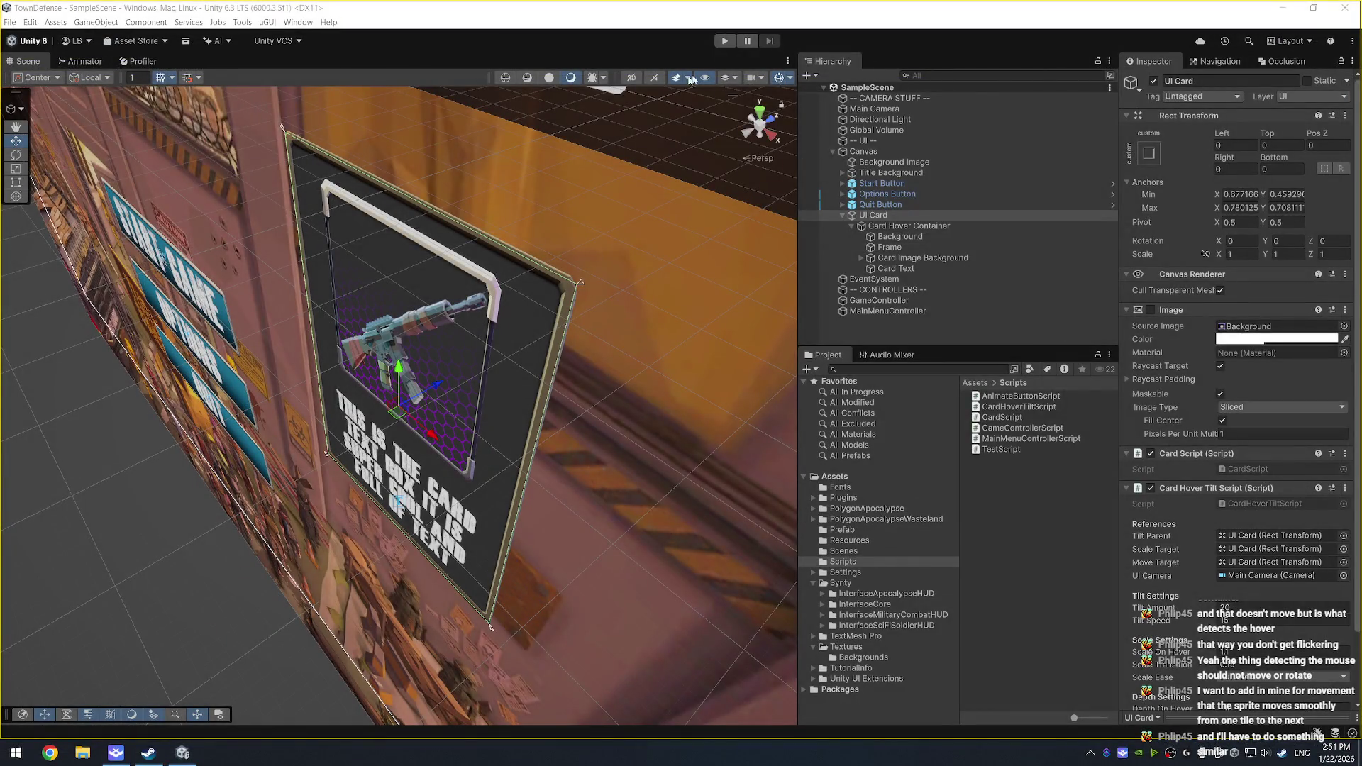
Step: Set Card Hover Container as the Card Hover Tilt Script's Scale Target and run the game
mouse_move(892, 225)
mouse_down()
mouse_move(958, 269)
mouse_move(1206, 581)
mouse_move(1266, 564)
mouse_up()
drag(903, 231, 1267, 549)
click(724, 40)
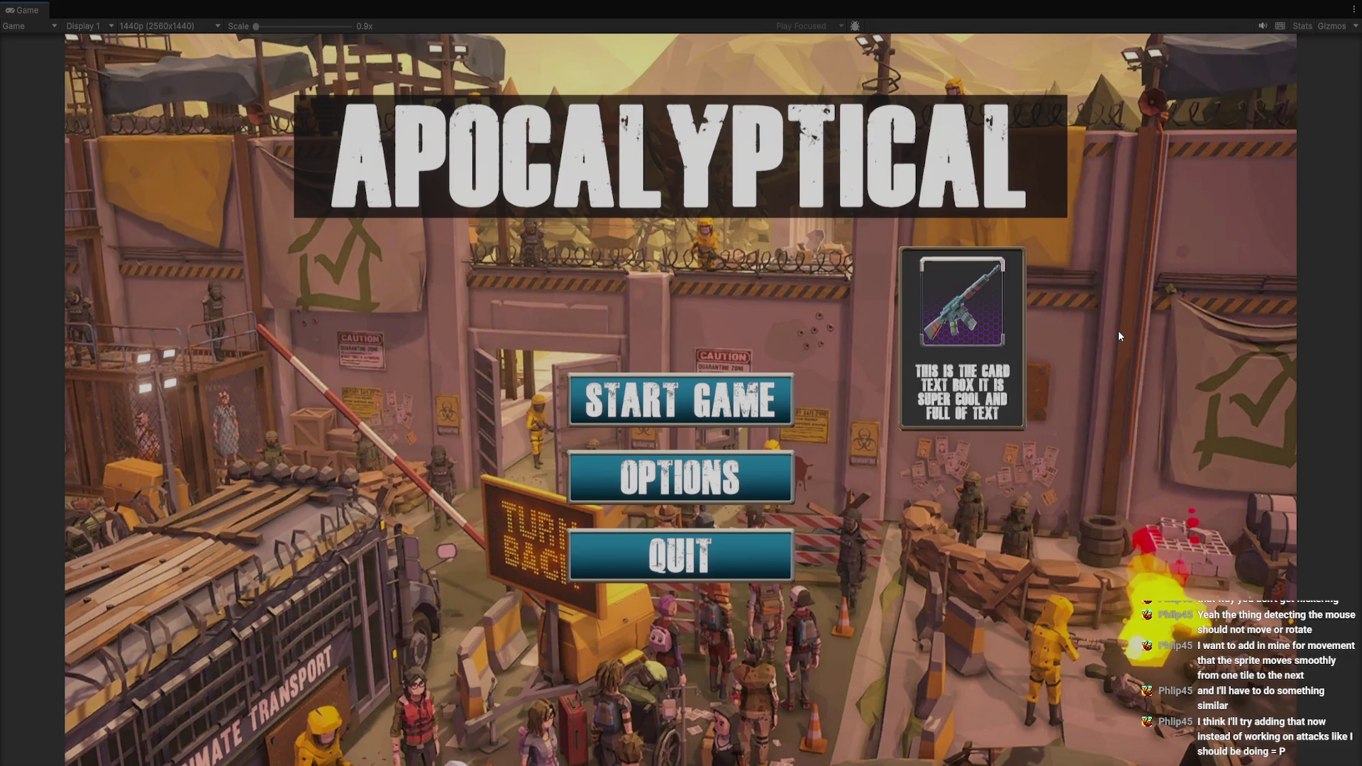
Step: Leave the full-screen Game view and stop the running game
key(Escape)
click(724, 44)
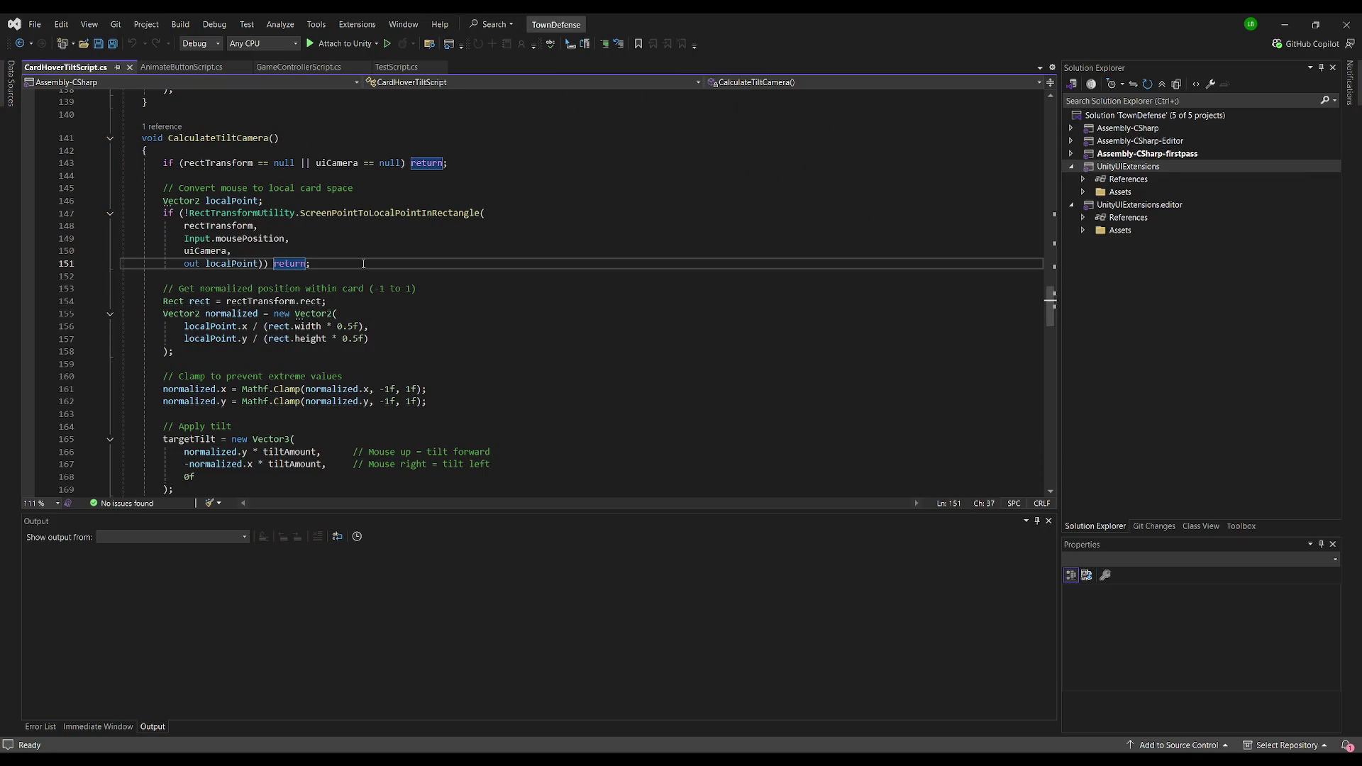
Step: Review CardHoverTiltScript.cs down to its hover handlers and the tiltParent field, then return to Unity
key(Up)
scroll(348, 271, down, 4)
scroll(313, 274, down, 2)
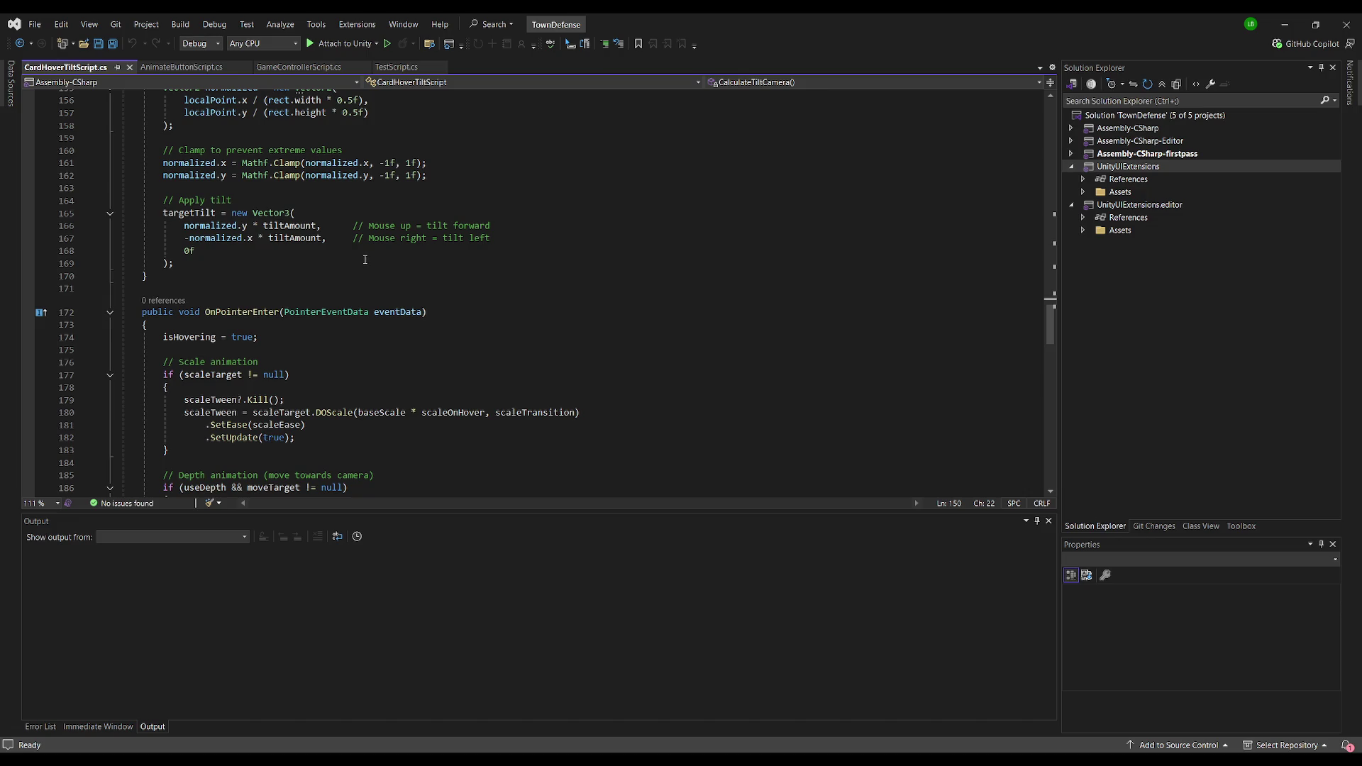
scroll(383, 283, down, 2)
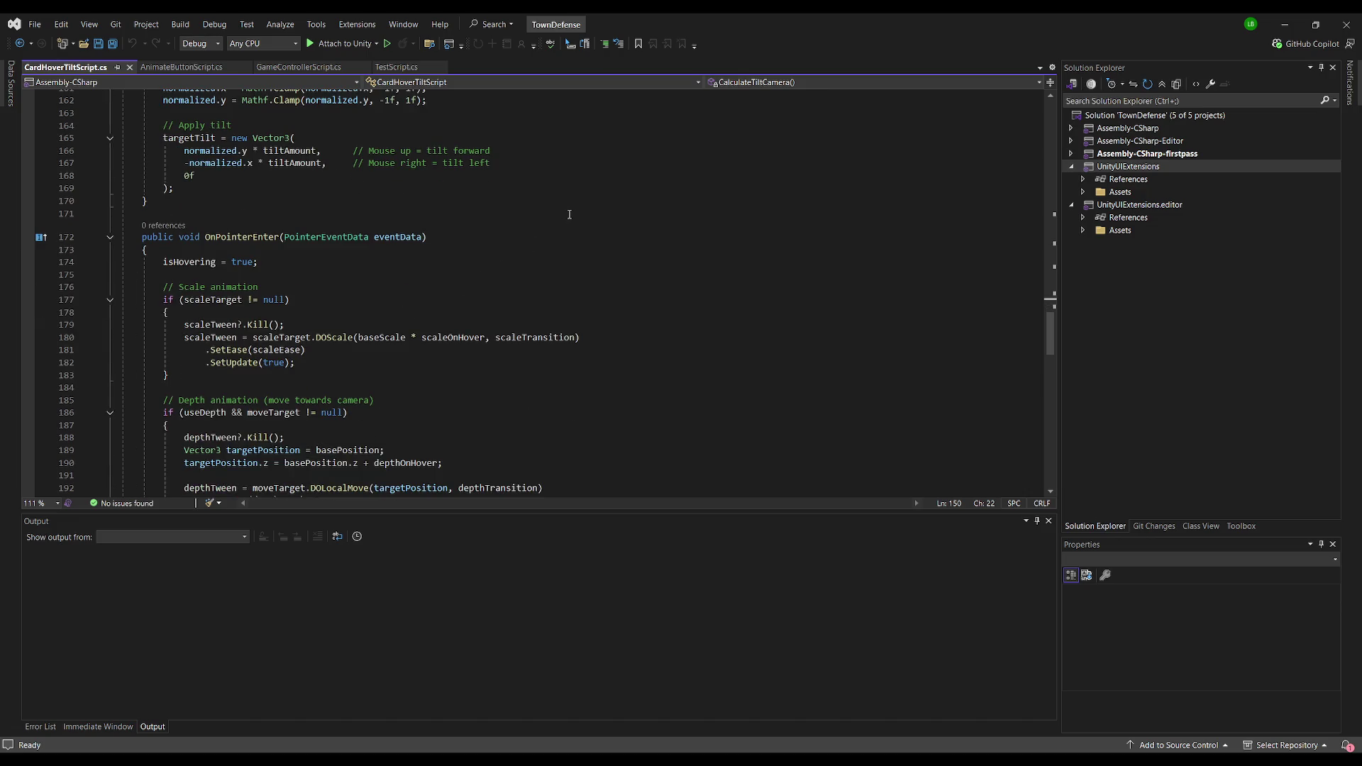
scroll(564, 217, down, 2)
scroll(526, 227, down, 2)
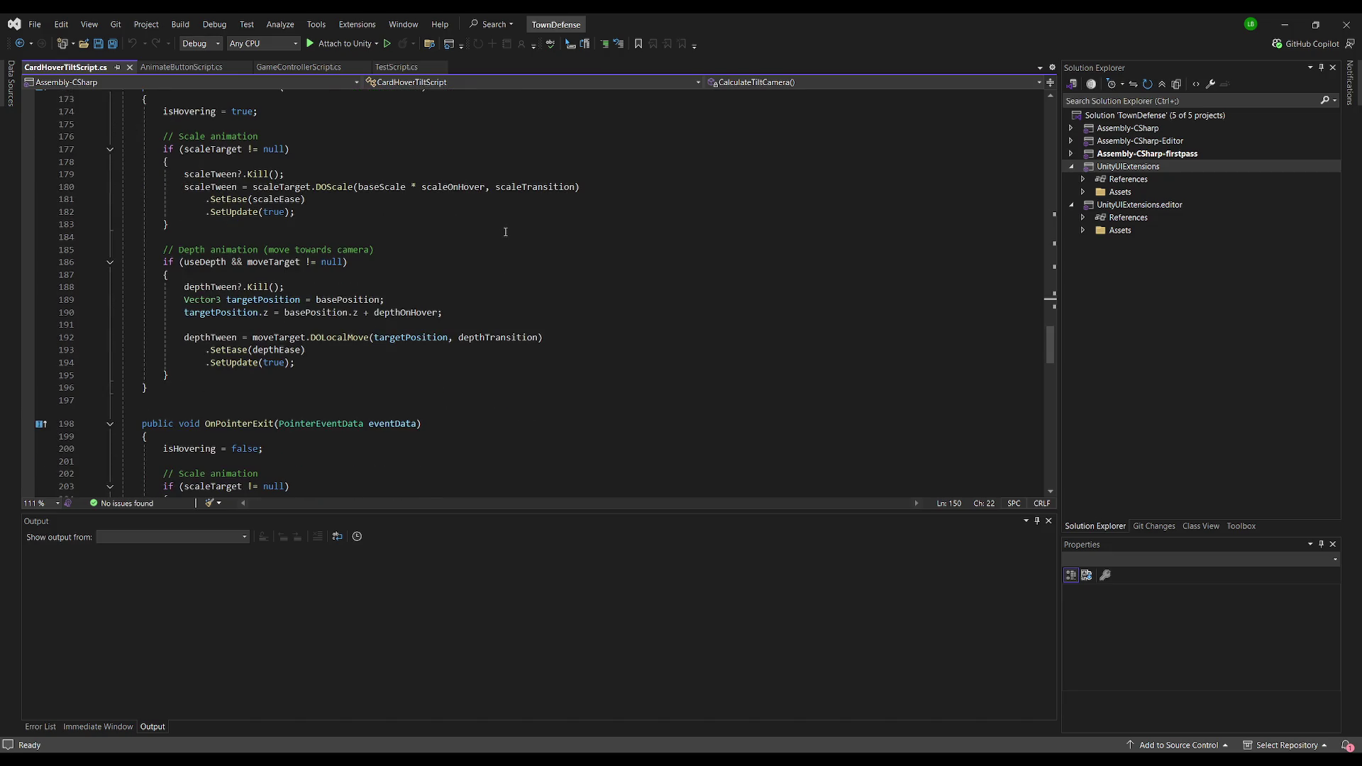
scroll(503, 235, down, 5)
scroll(500, 236, up, 20)
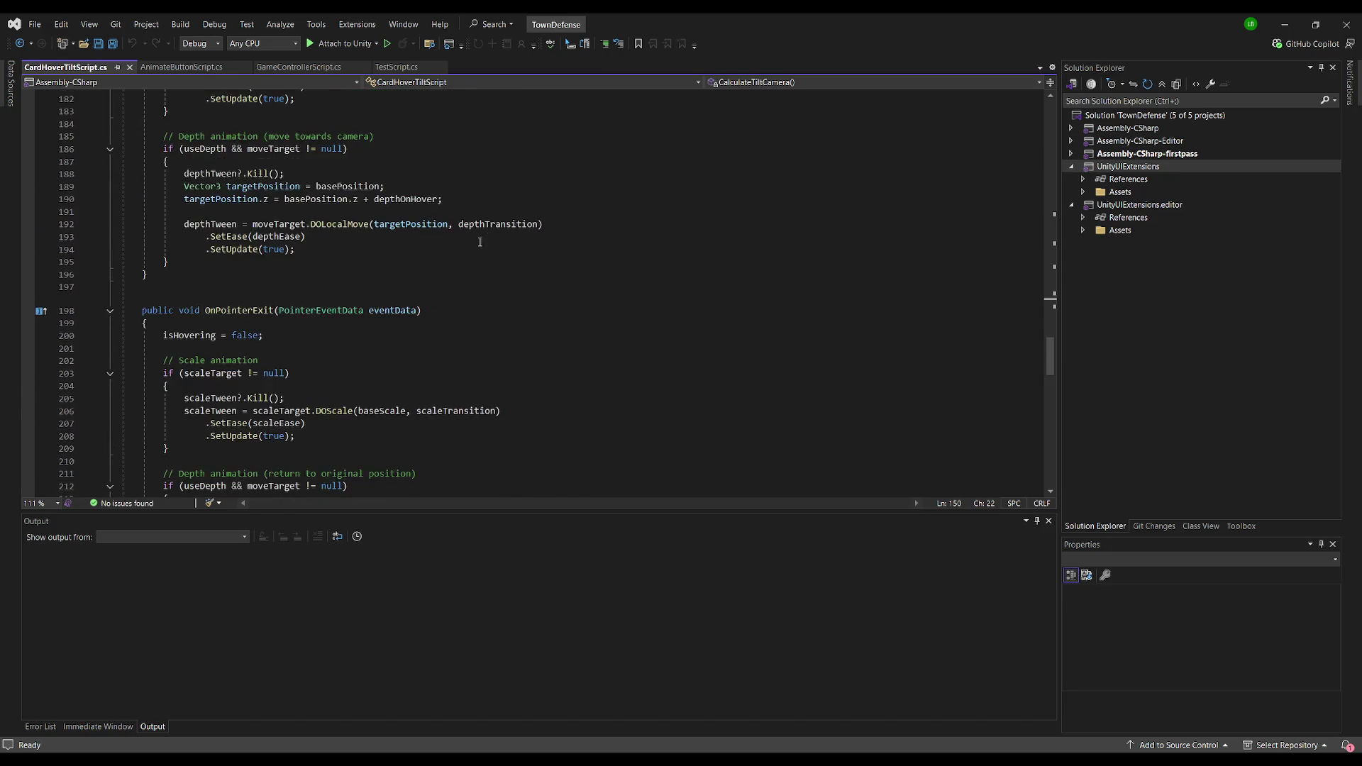
scroll(425, 238, up, 5)
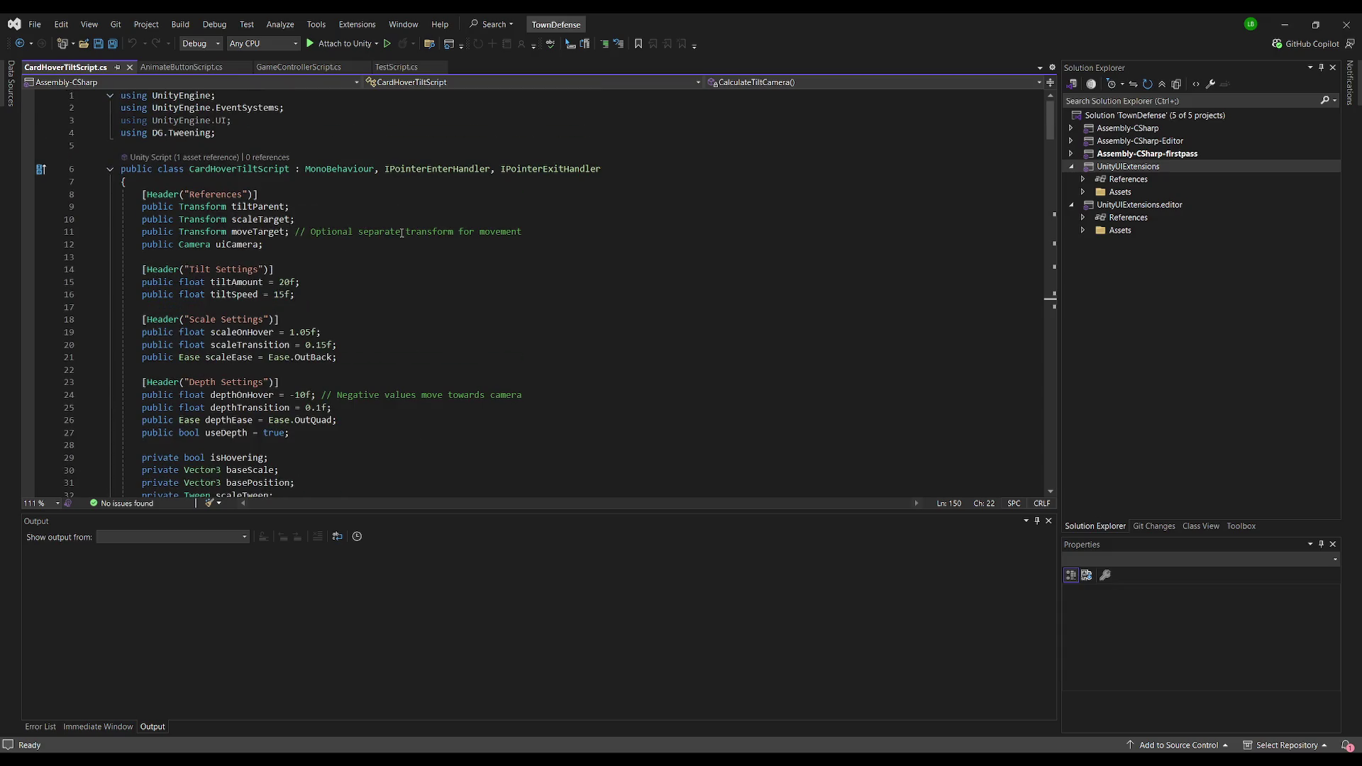
click(585, 205)
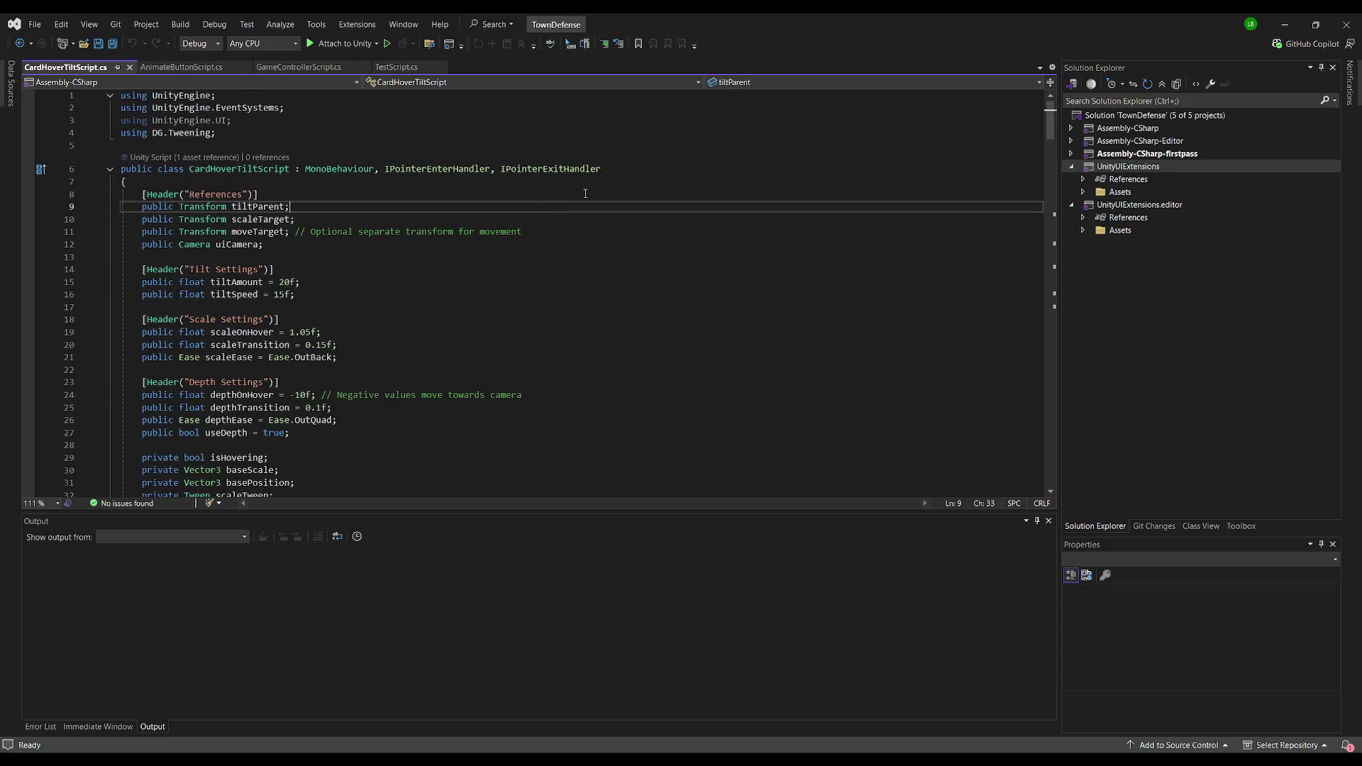
key(alt+Tab)
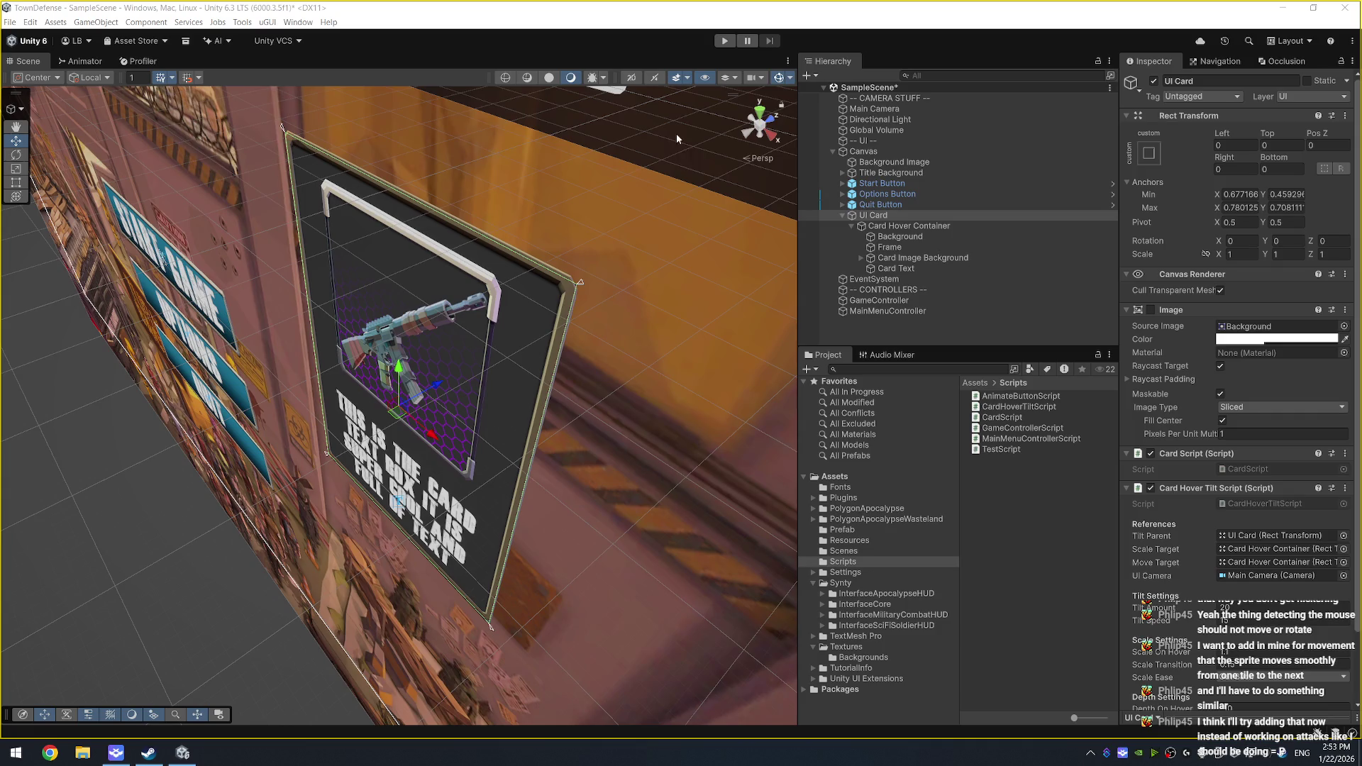
Step: Create a UI folder inside Prefab and save UI Card as a prefab in it
key(f)
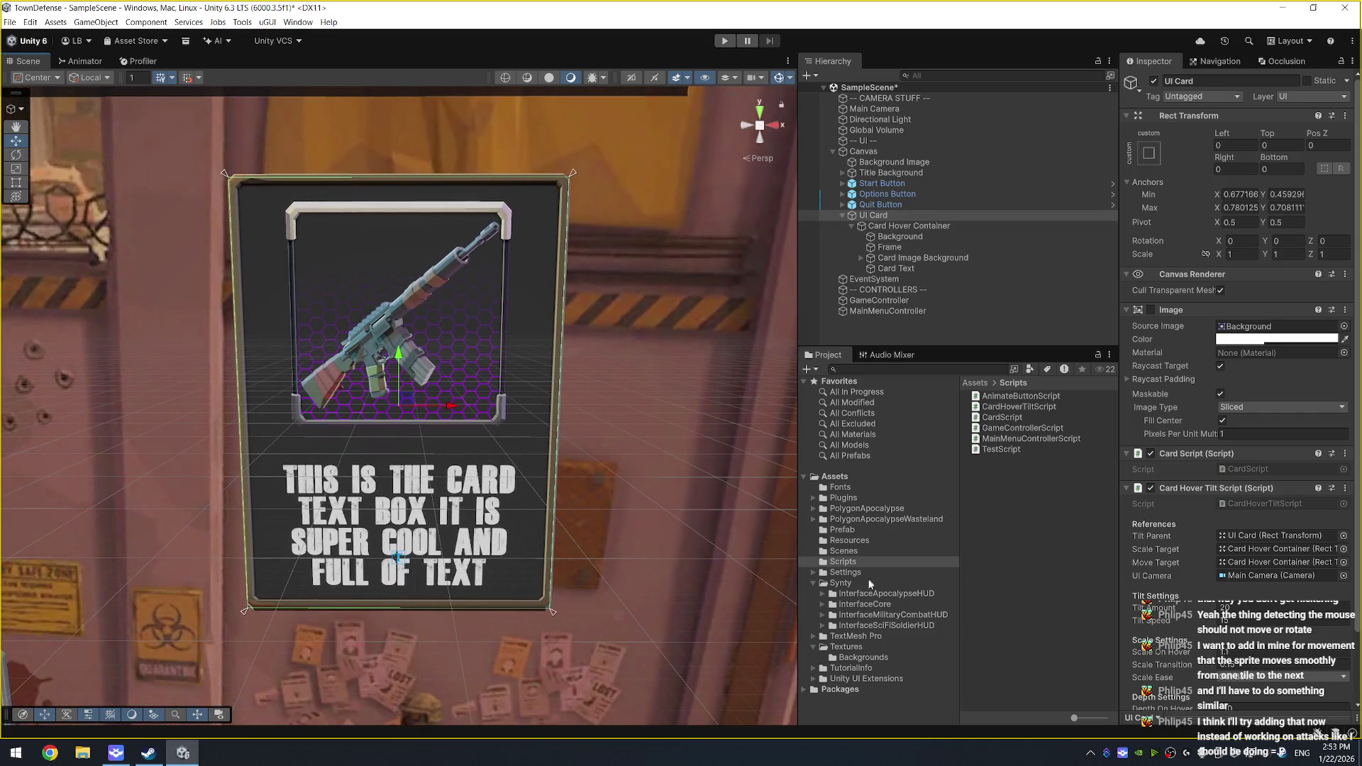
click(843, 532)
right_click(843, 531)
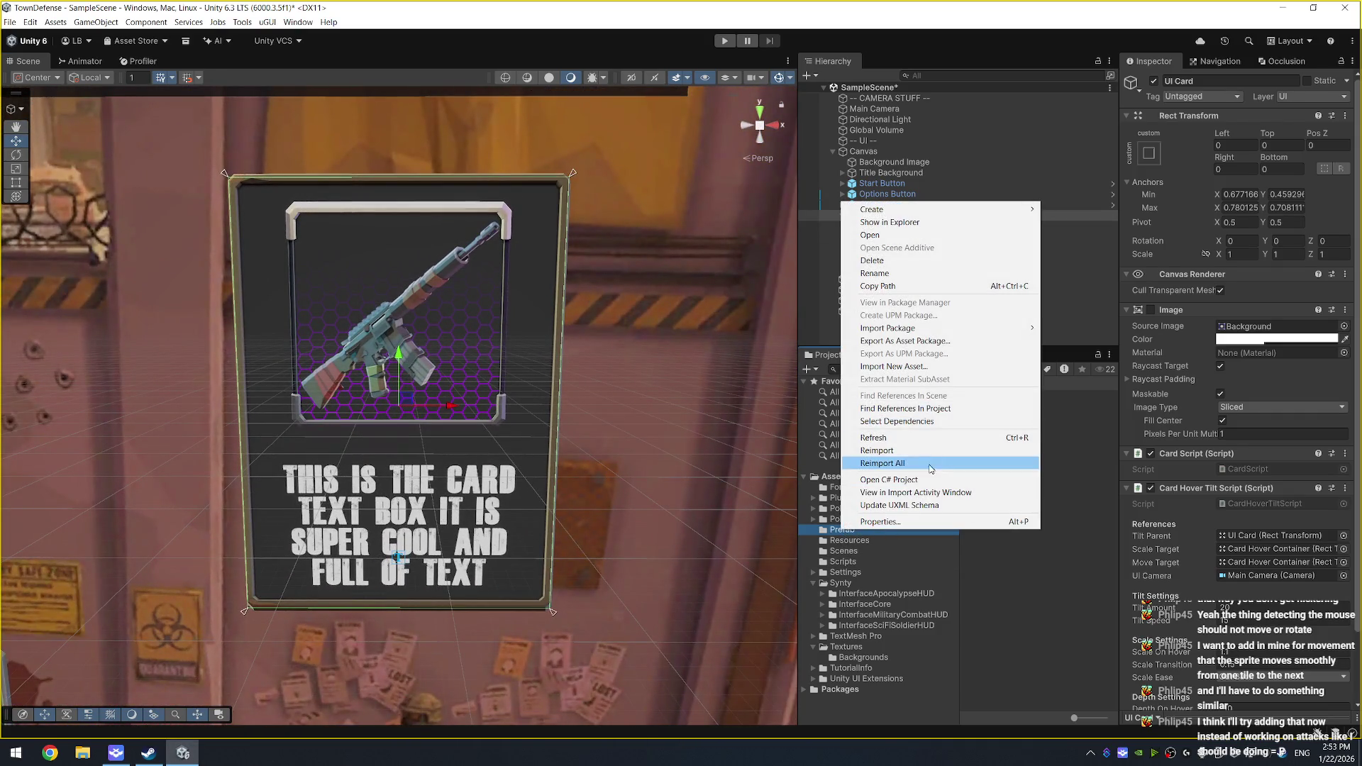
mouse_move(954, 210)
click(1064, 210)
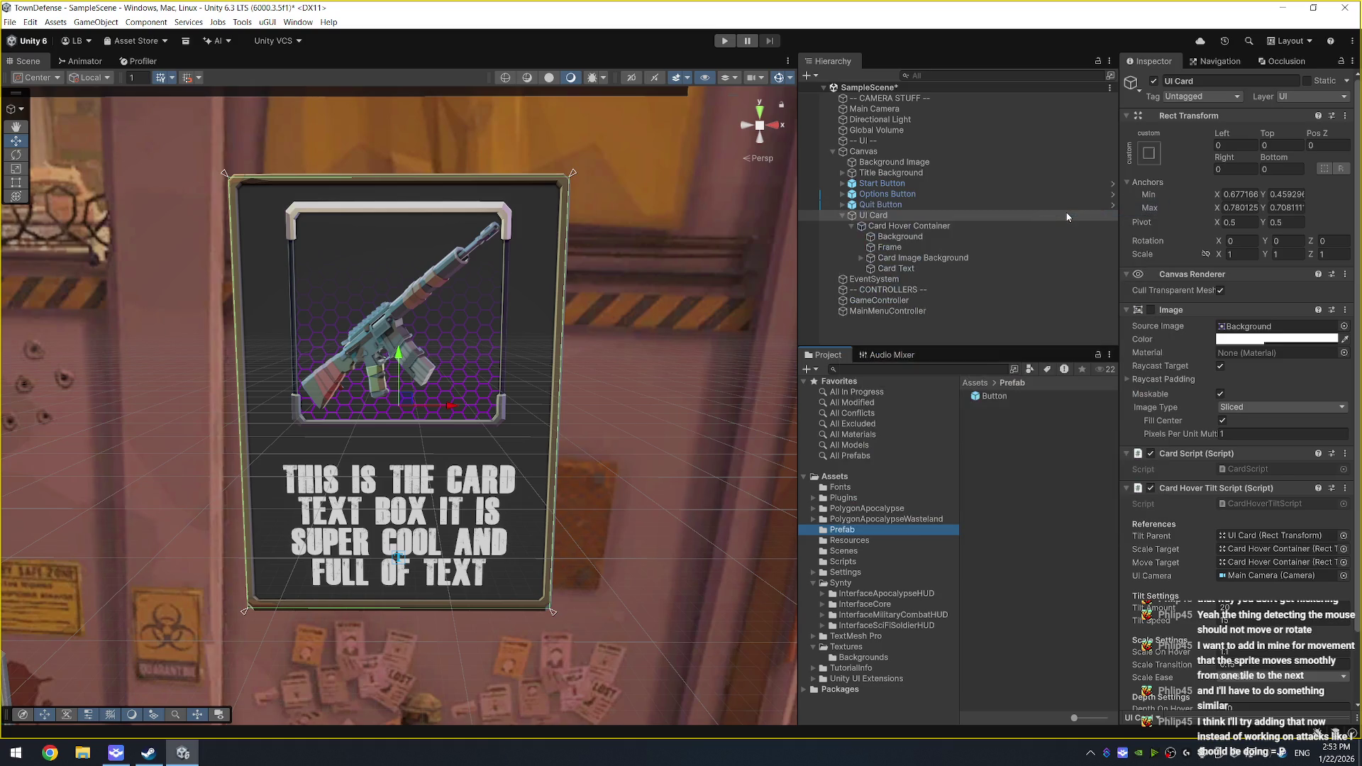
text(UI)
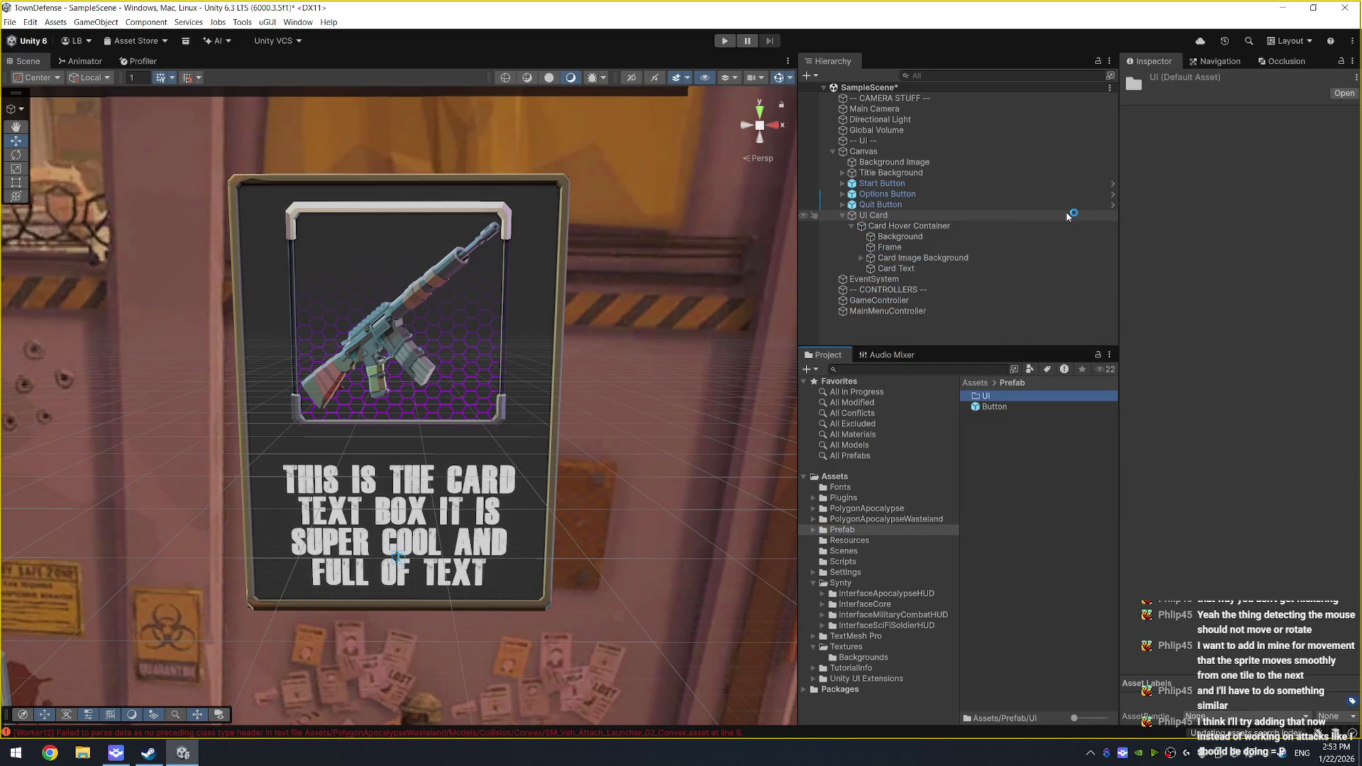
mouse_move(879, 216)
mouse_down()
mouse_move(1006, 404)
mouse_move(993, 398)
mouse_up()
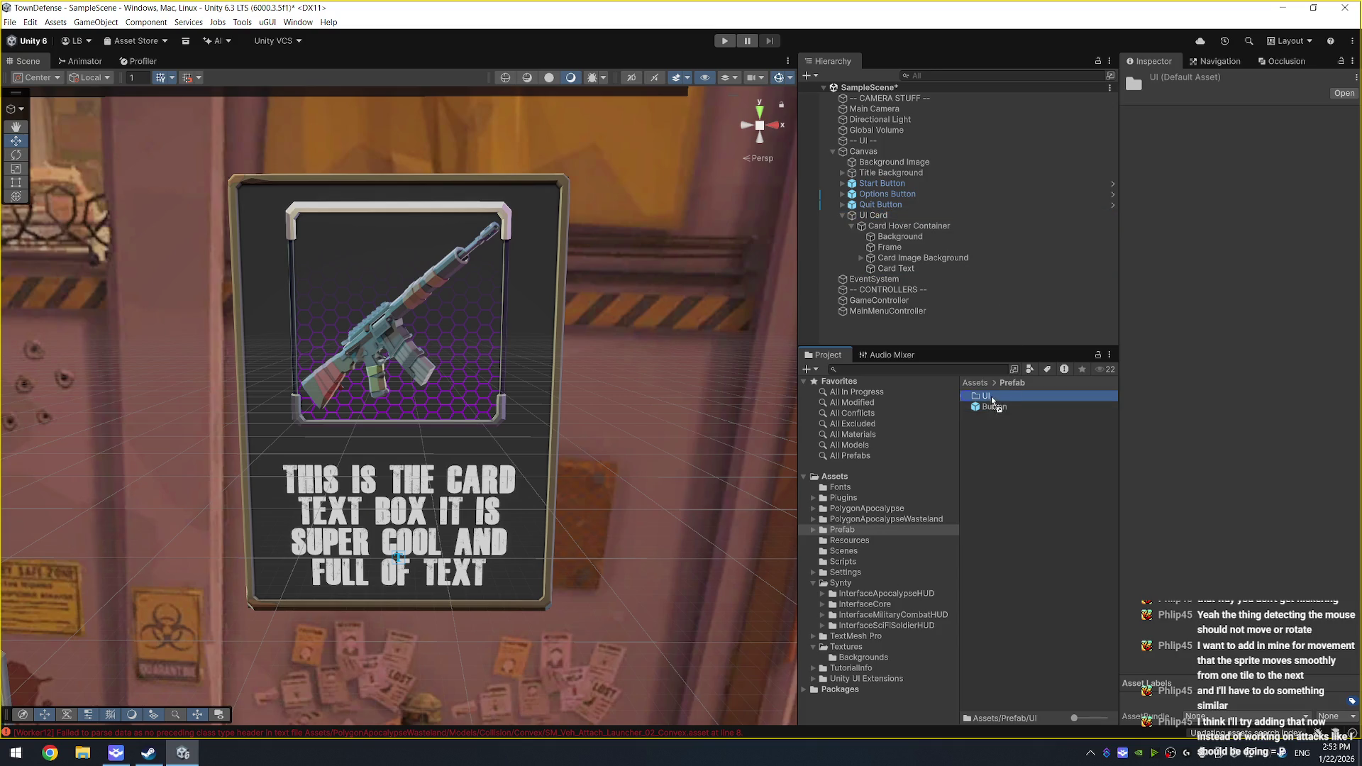
Step: Move the Button prefab into the UI folder and rename it Main Menu Button
click(849, 534)
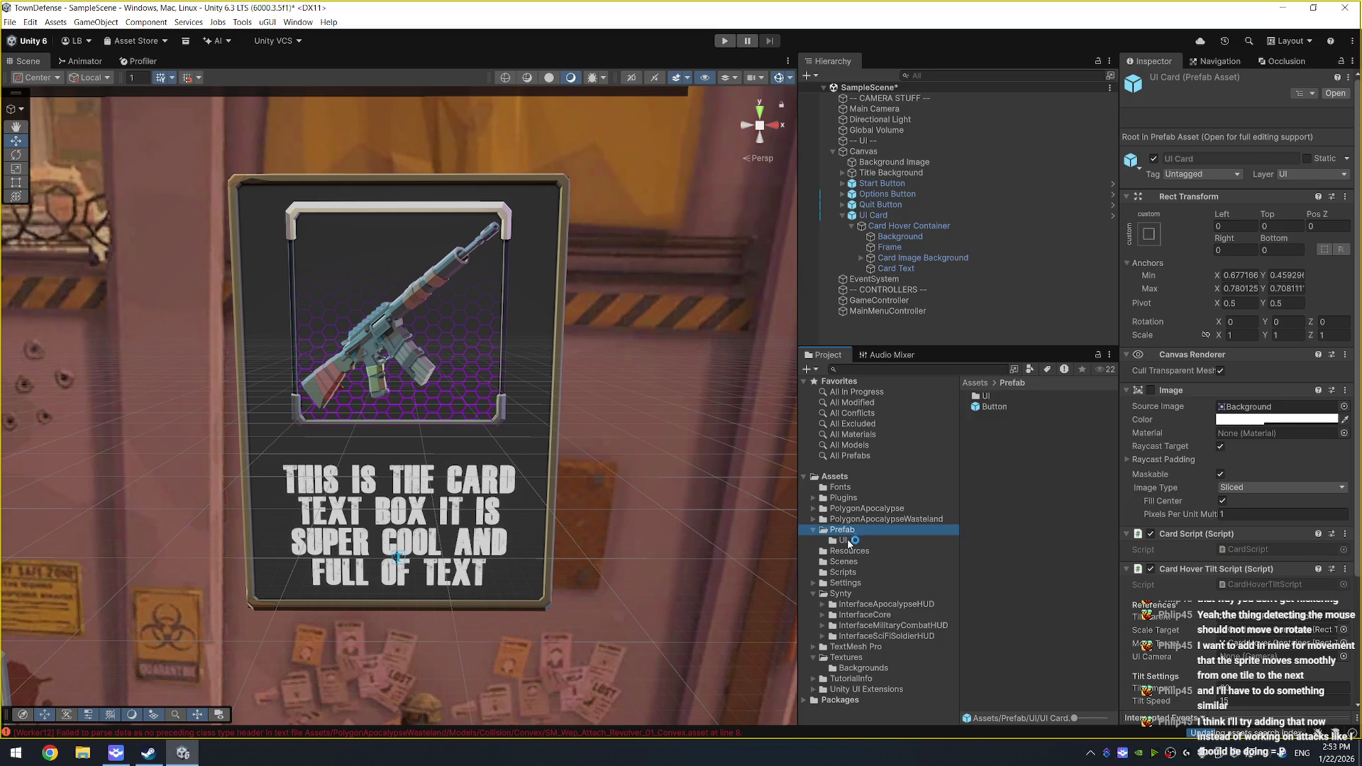
drag(996, 406, 996, 397)
click(1007, 397)
double_click(1012, 398)
click(994, 396)
click(994, 396)
key(Home)
text(Main Menu)
key(Return)
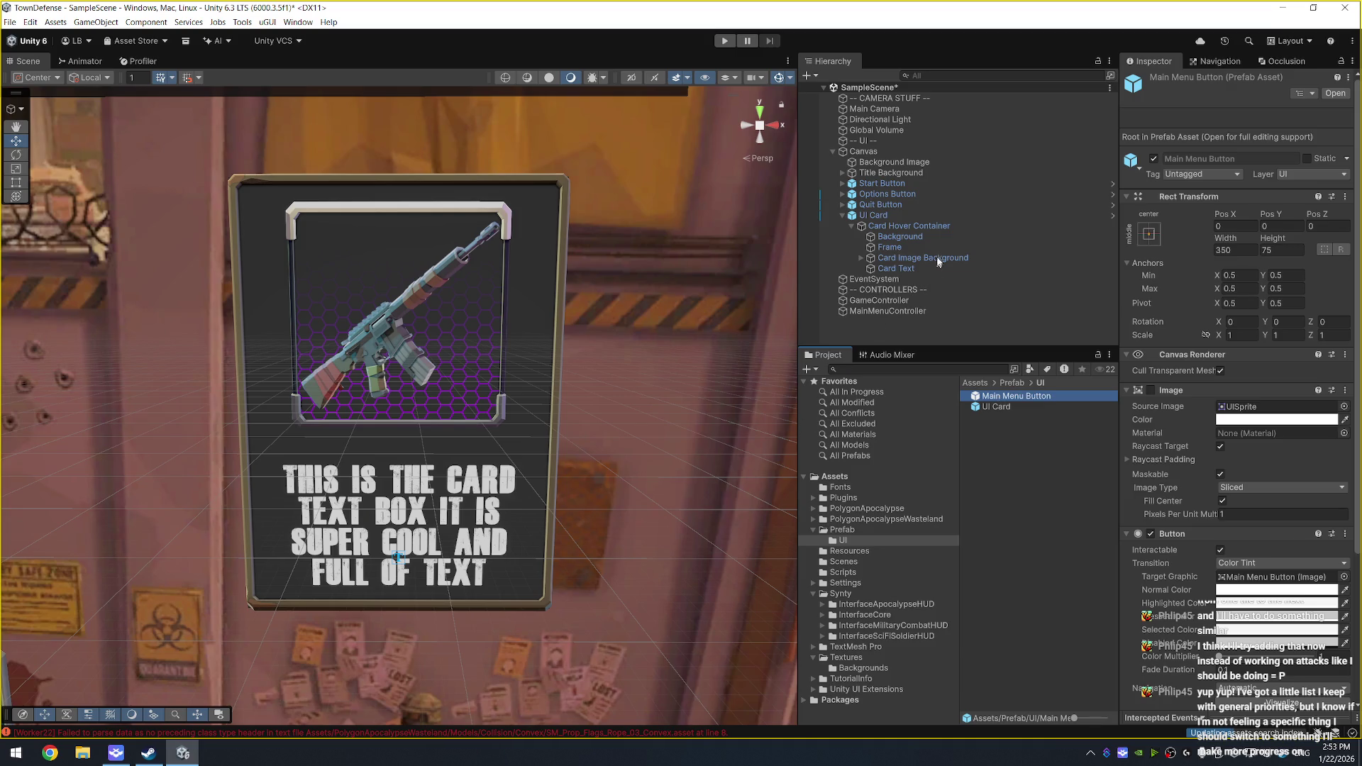
Step: Check the Quit Button's prefab link and UI Card's components, then locate CardScript
click(956, 204)
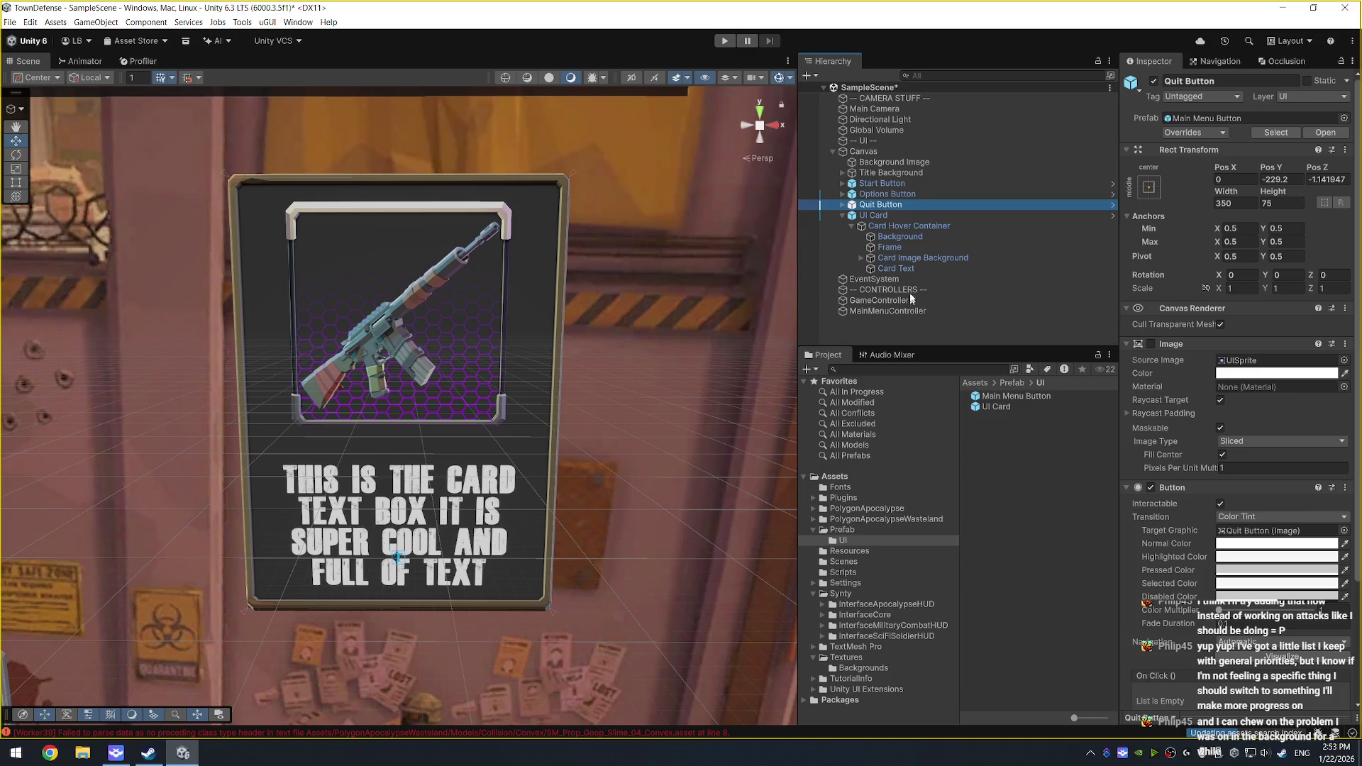
click(897, 215)
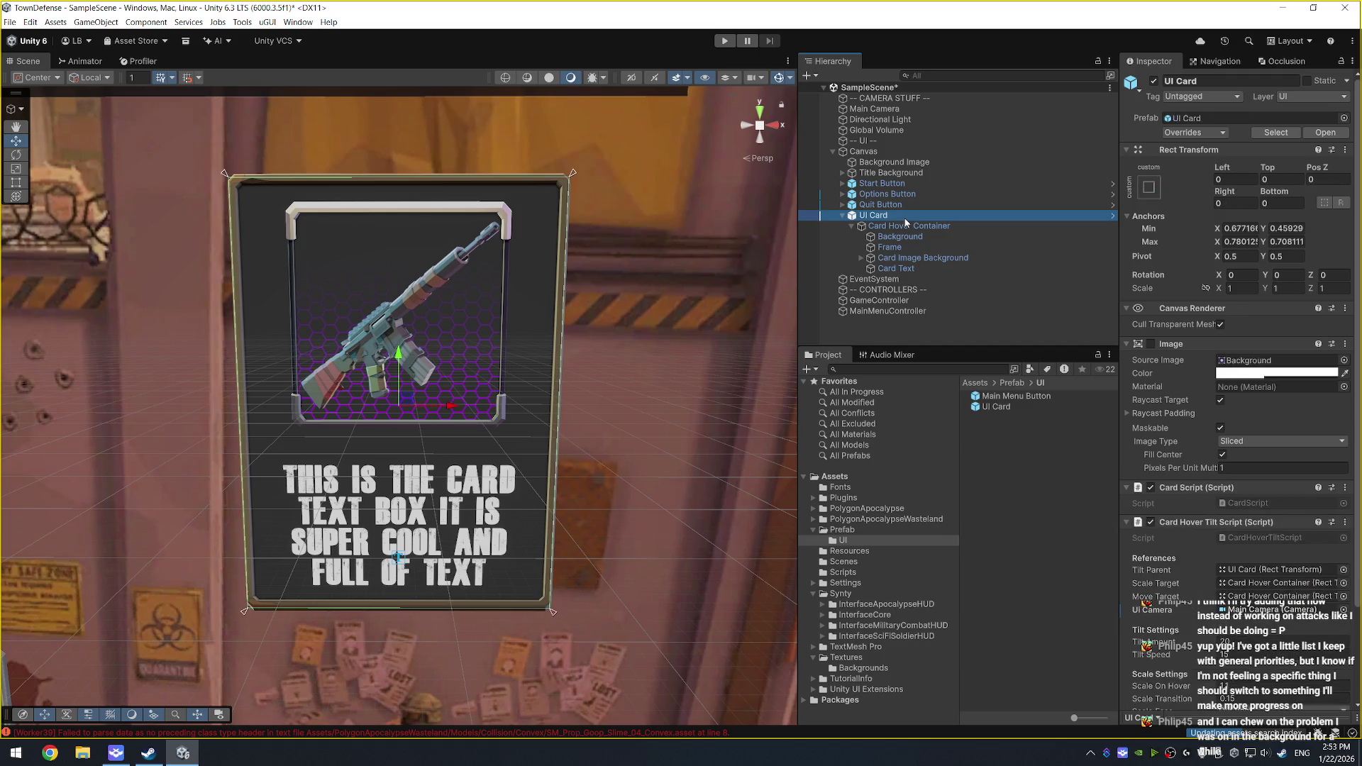
scroll(1243, 580, down, 3)
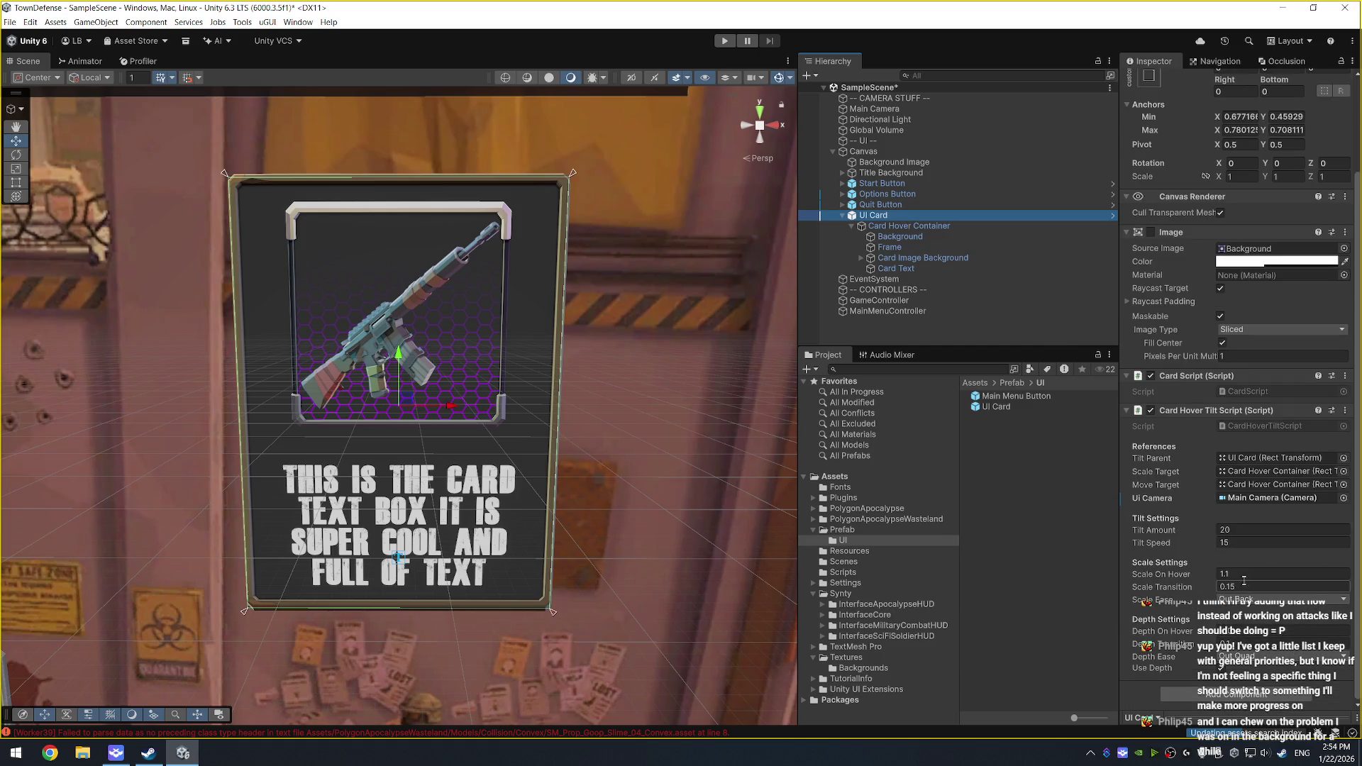
click(1127, 411)
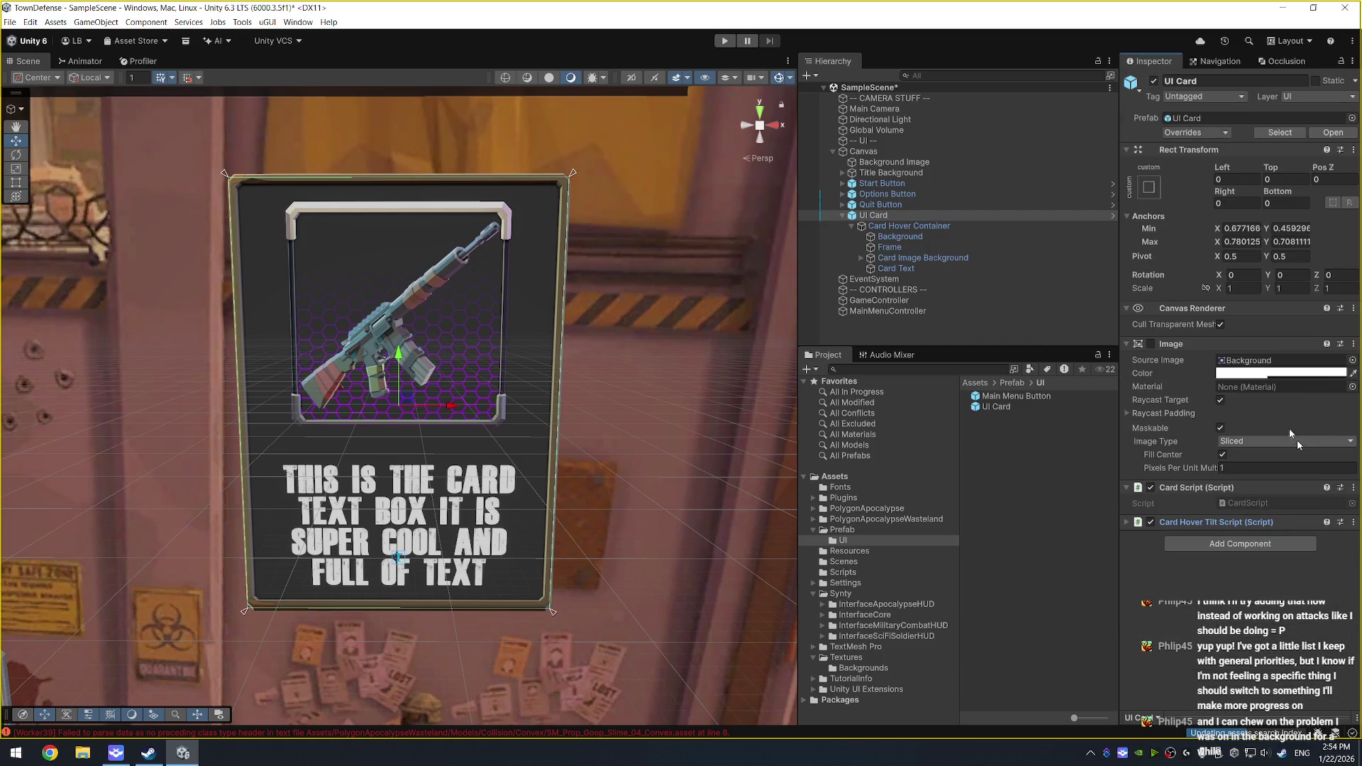
click(1262, 503)
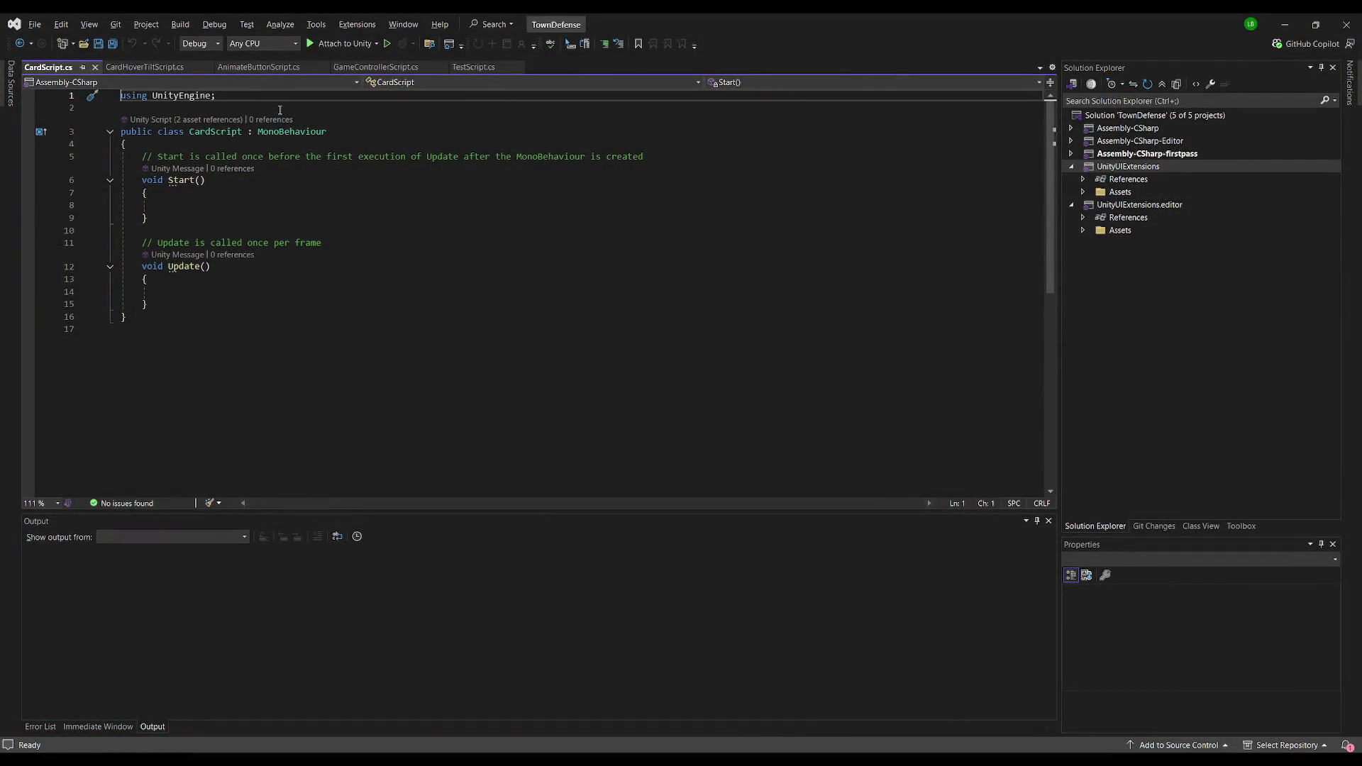
Step: Declare a public CardRarity enum above the class with values Trash through Legendary, and save
key(Down)
key(Down)
key(Down)
key(Up)
key(End)
key(Return)
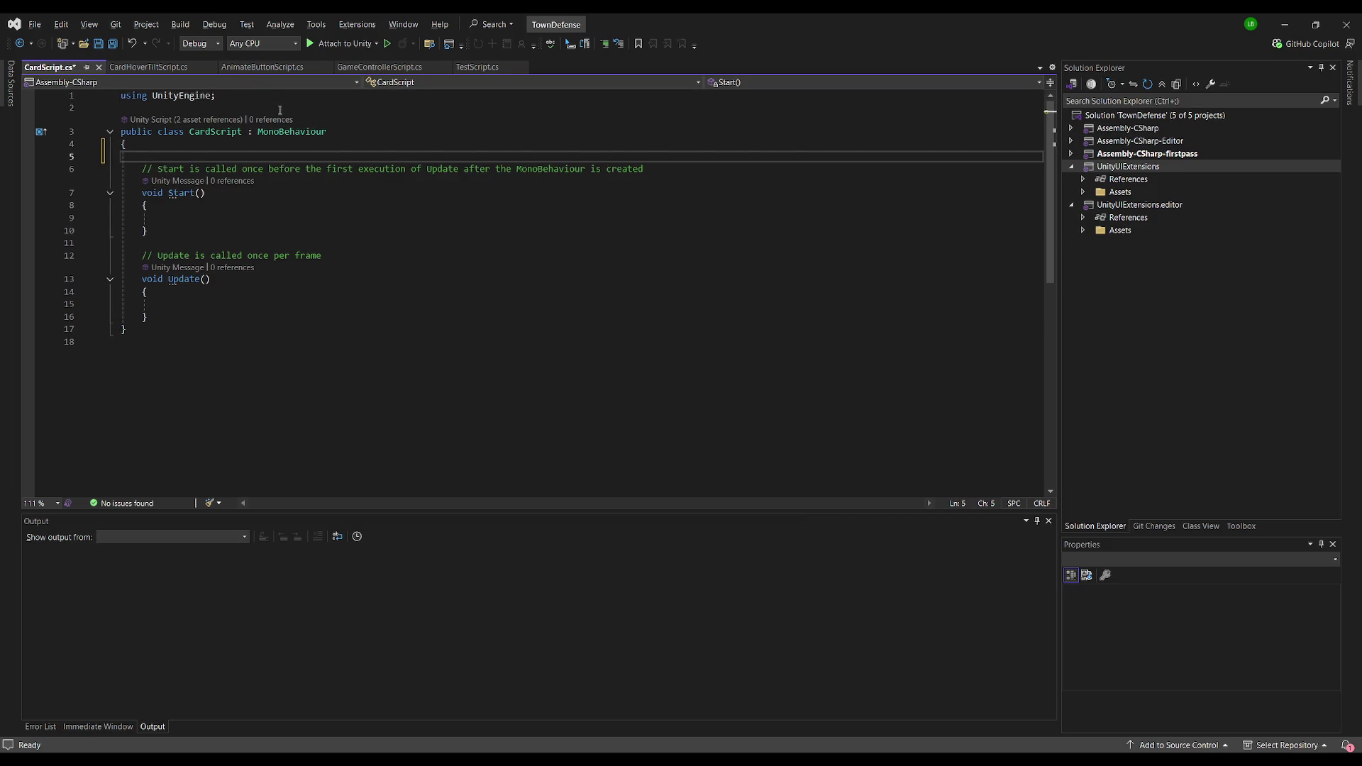
key(Up)
key(Up)
key(Up)
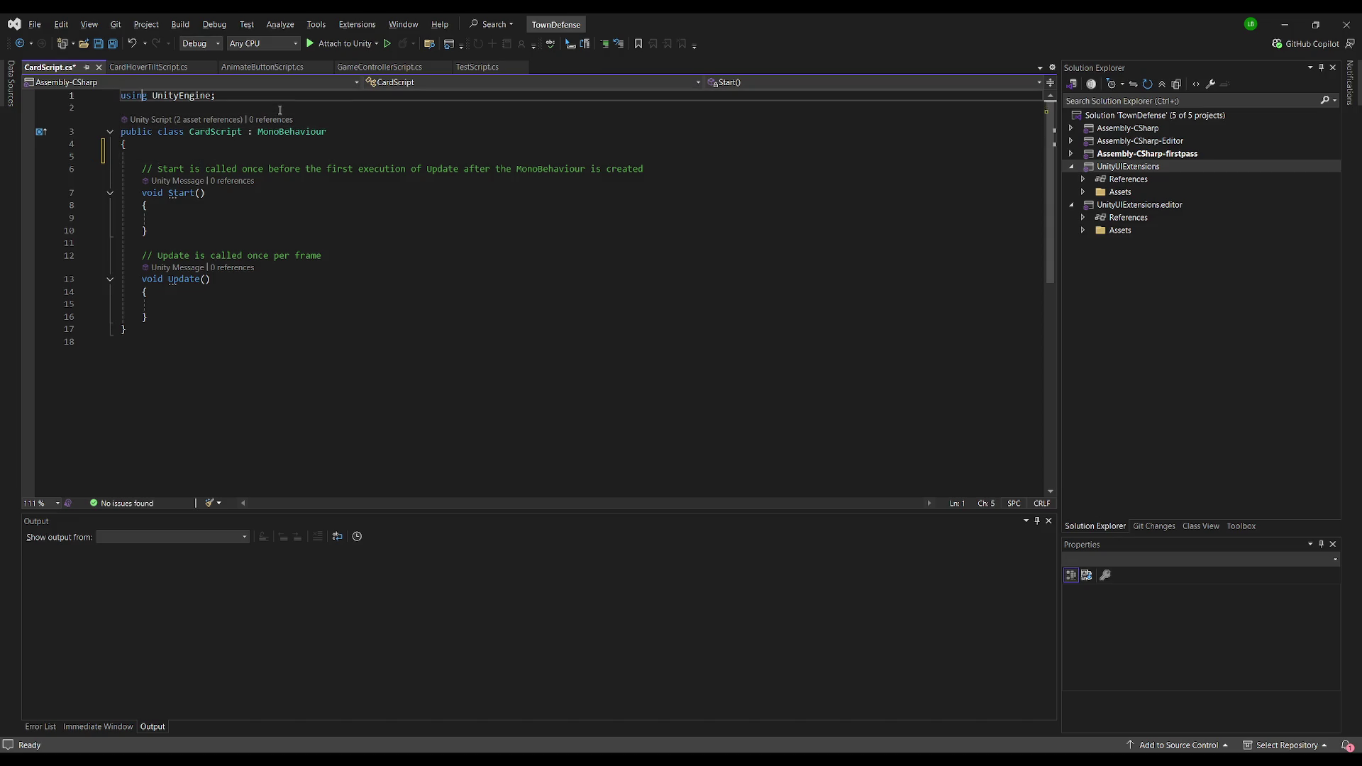
key(Return)
text(public)
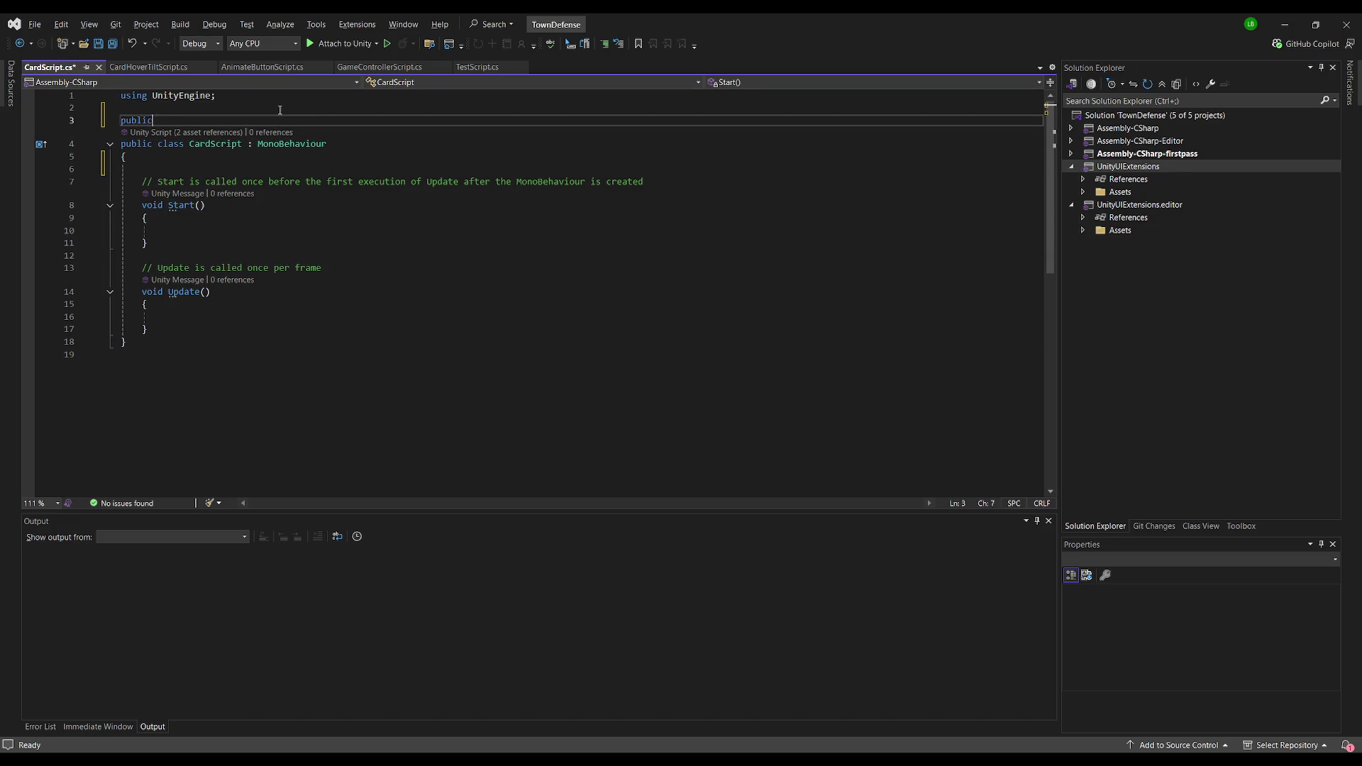
text( enum )
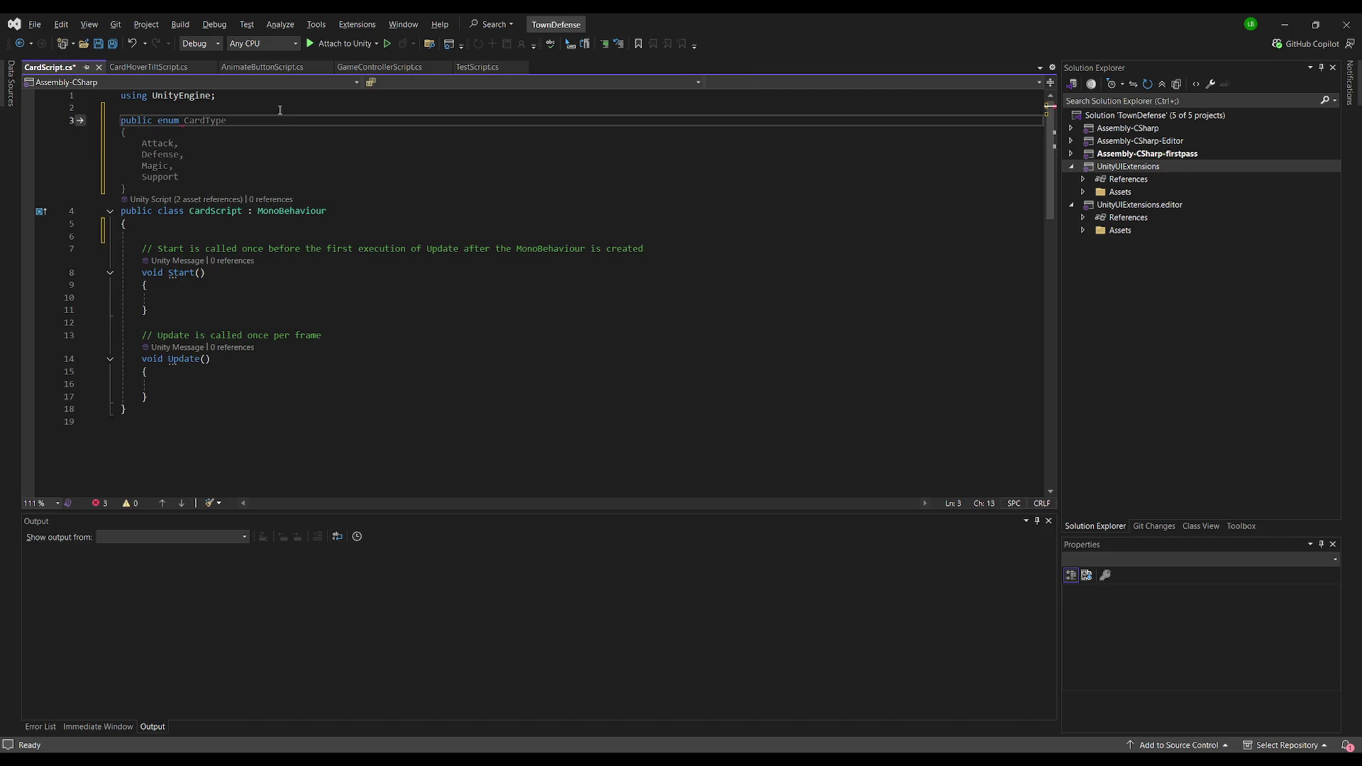
text(CardRarity {)
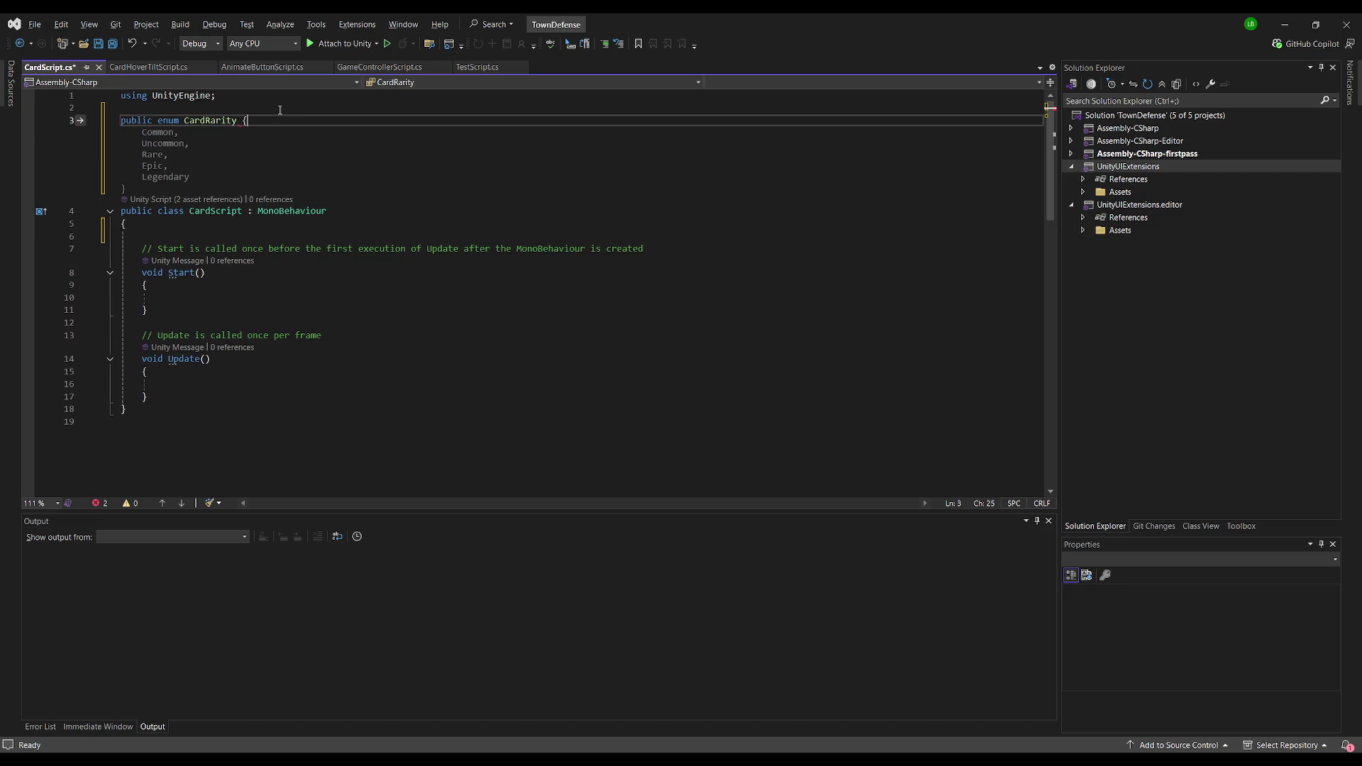
key(Tab)
key(Up)
key(Up)
key(Up)
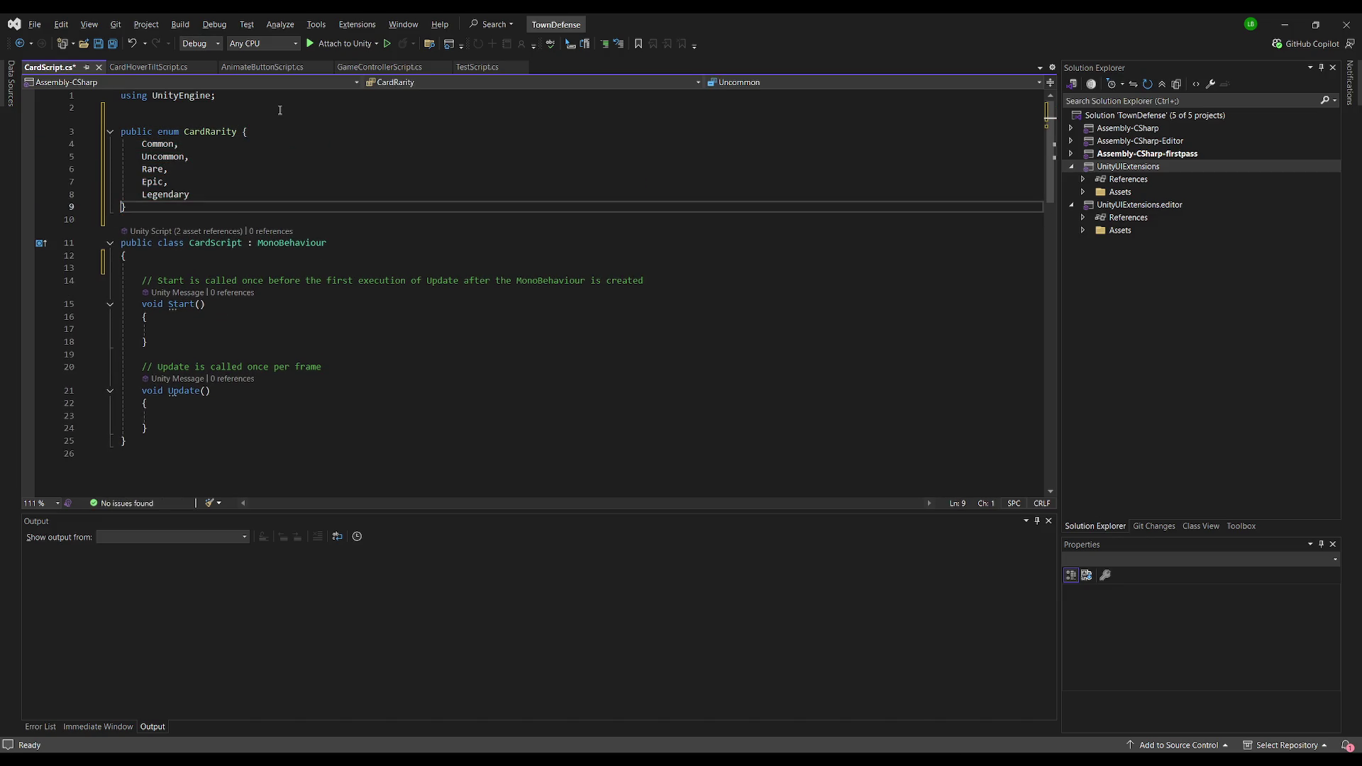
key(Home)
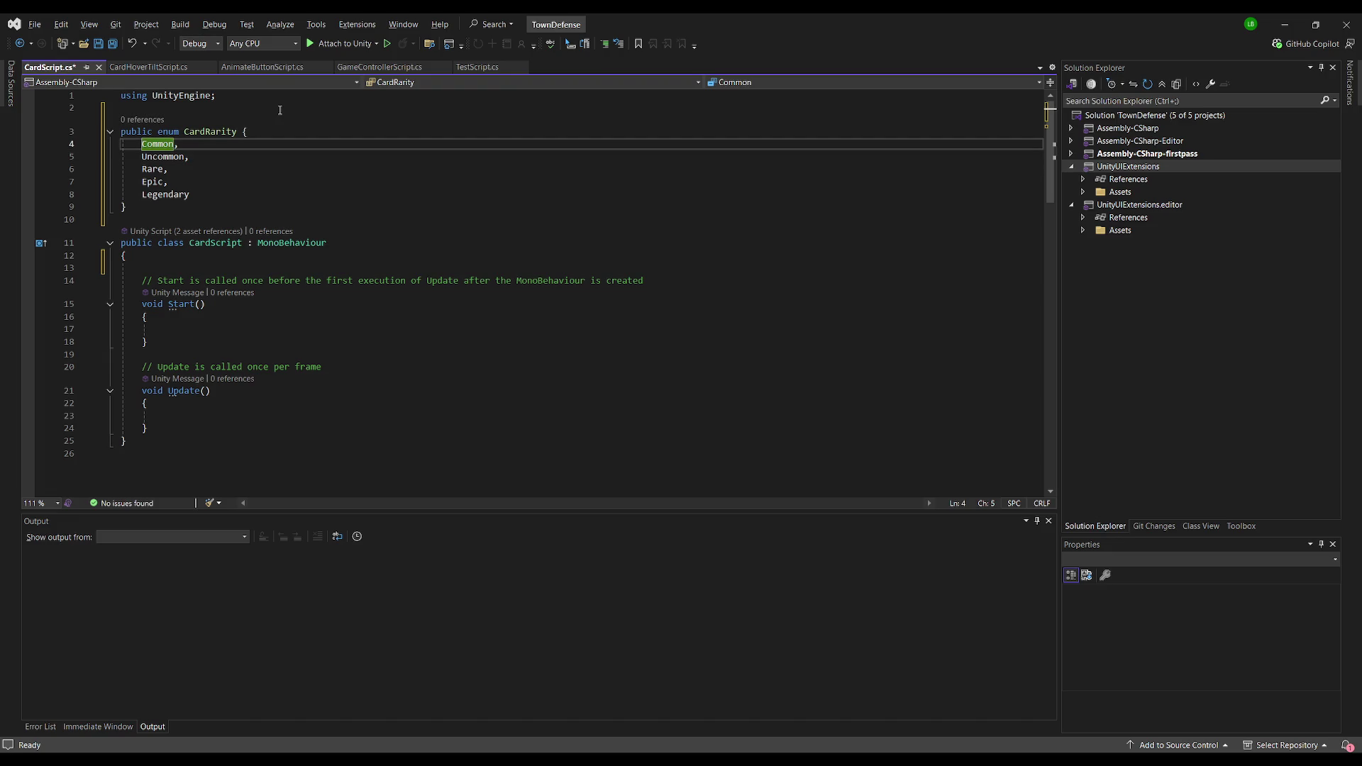
key(ctrl+Return)
text(Trash,)
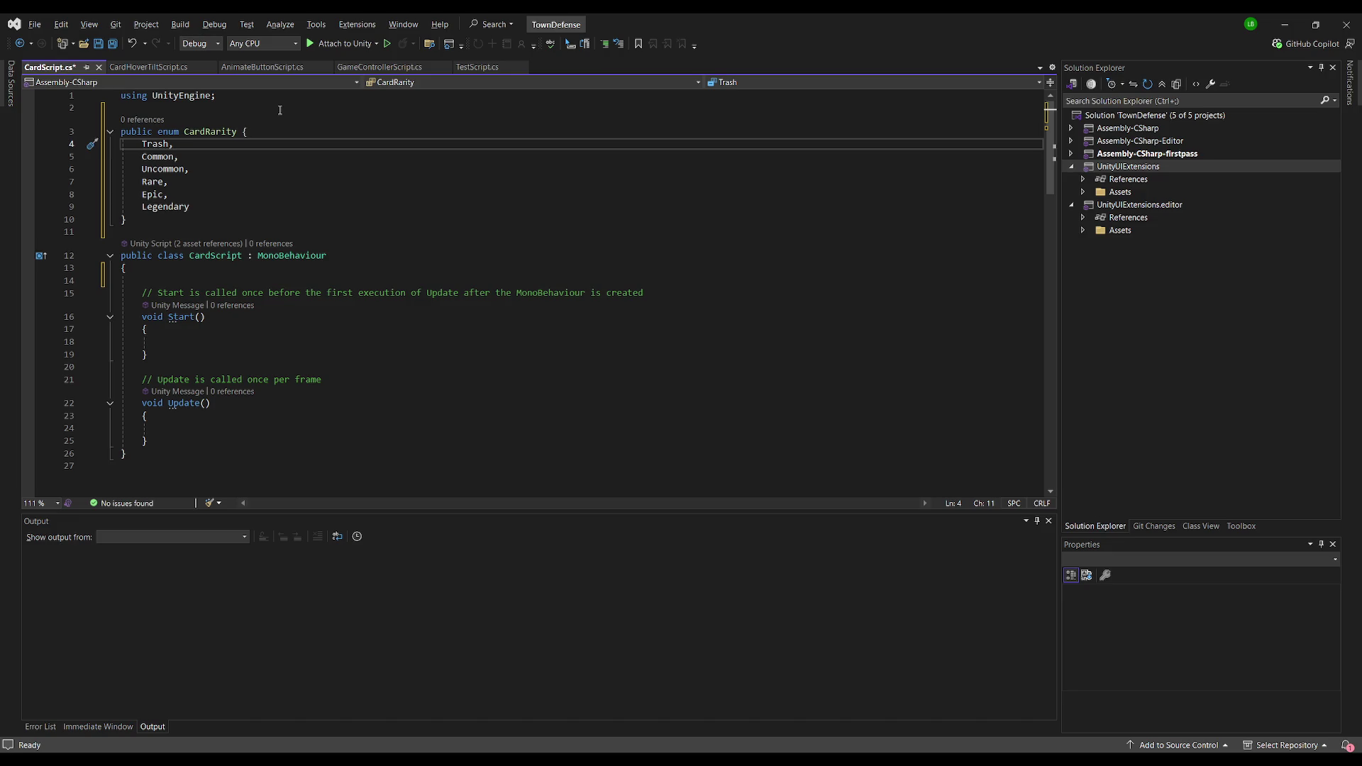
key(ctrl+s)
Step: Add a [SerializeField] private cardRarity field defaulting to CardRarity.Trash, and save
click(202, 272)
key(Return)
text([SerializeField)
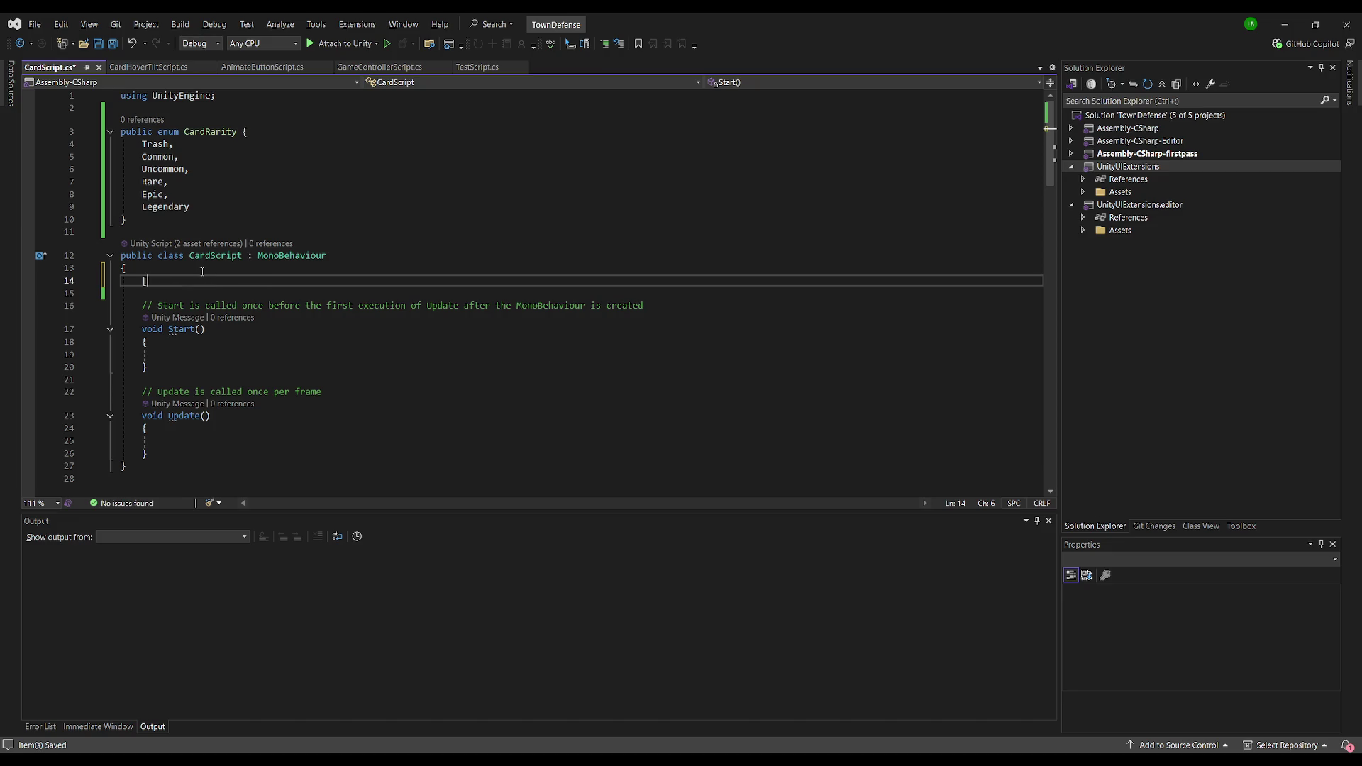
key(Return)
key(BackSpace)
key(BackSpace)
key(BackSpace)
key(BackSpace)
text(])
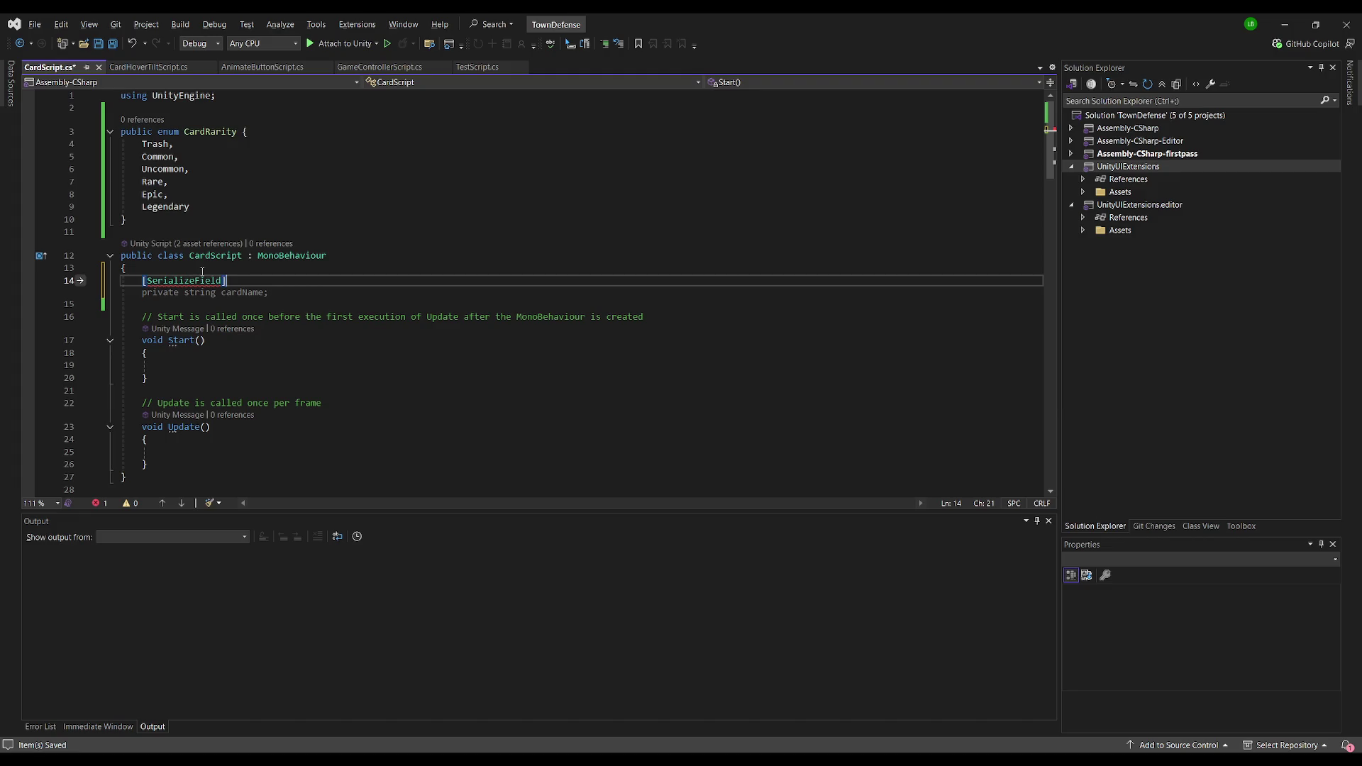
key(Return)
text(private CardRarityca)
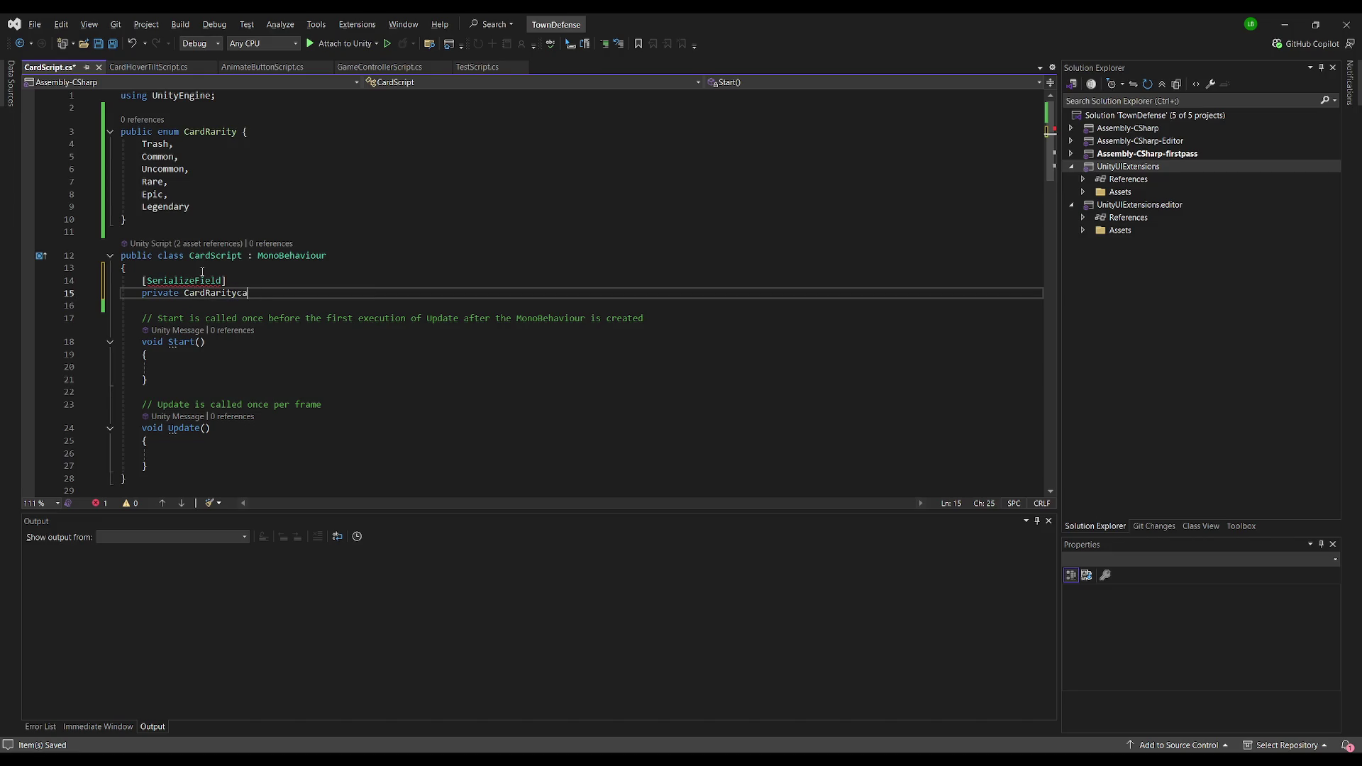
key(BackSpace)
text(cardRarity;)
key(BackSpace)
text(= CardRarity.Trash;)
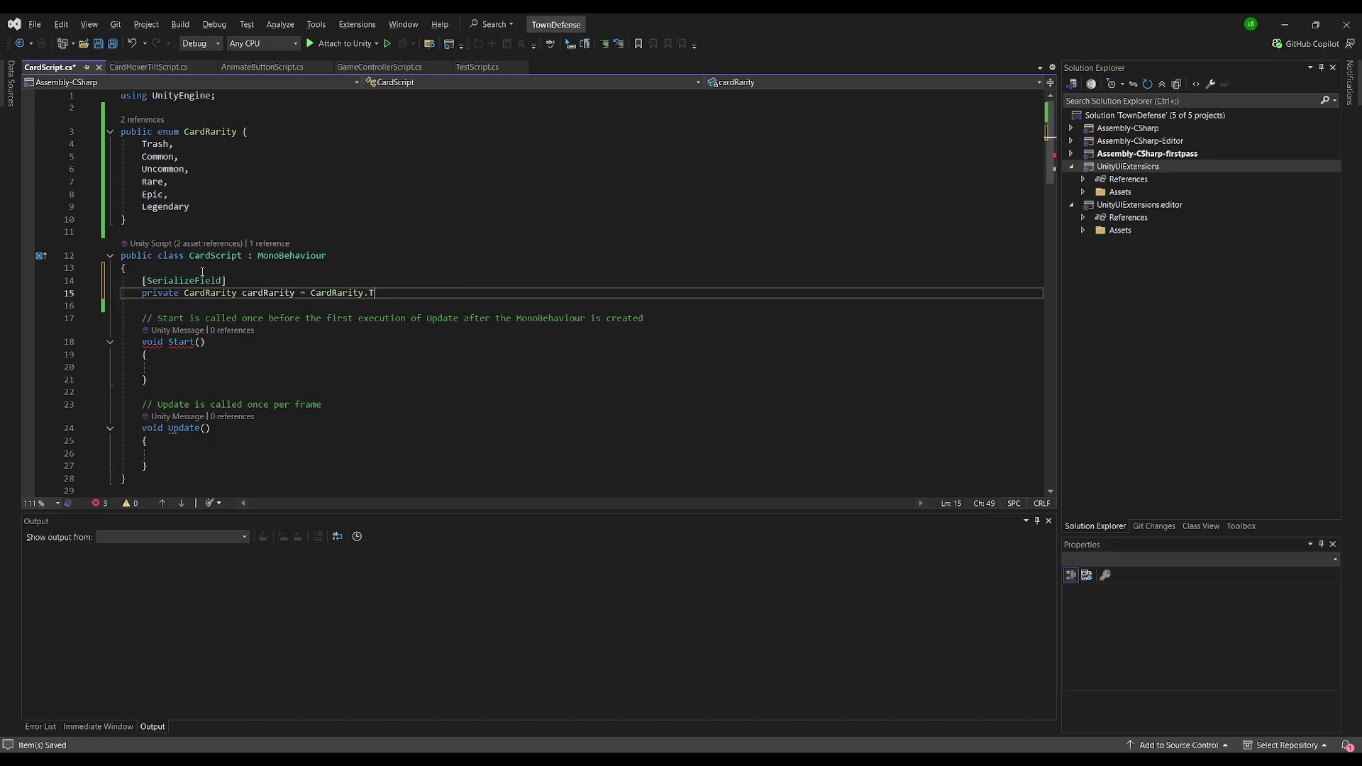
key(ctrl+s)
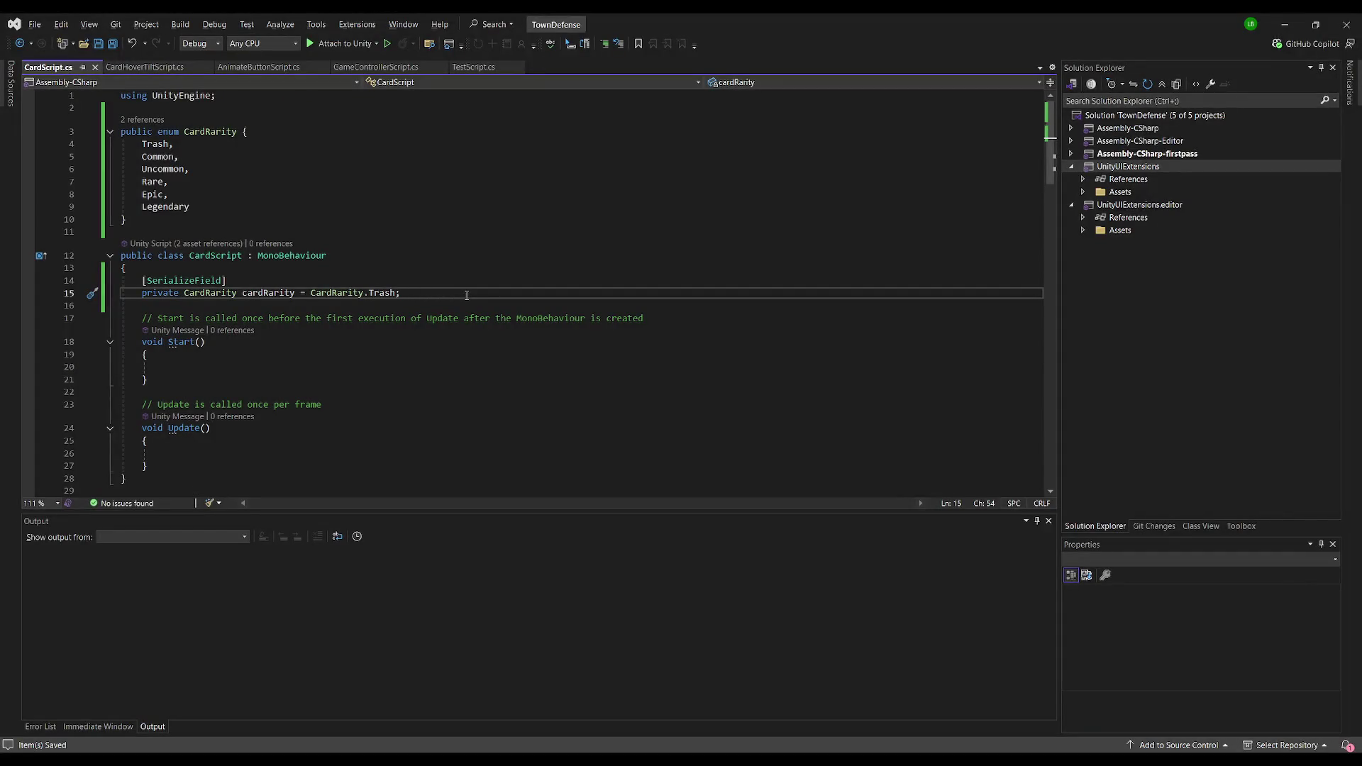
Step: Start a new public declaration line above the CardScript class
click(397, 224)
click(411, 231)
key(Return)
text(public)
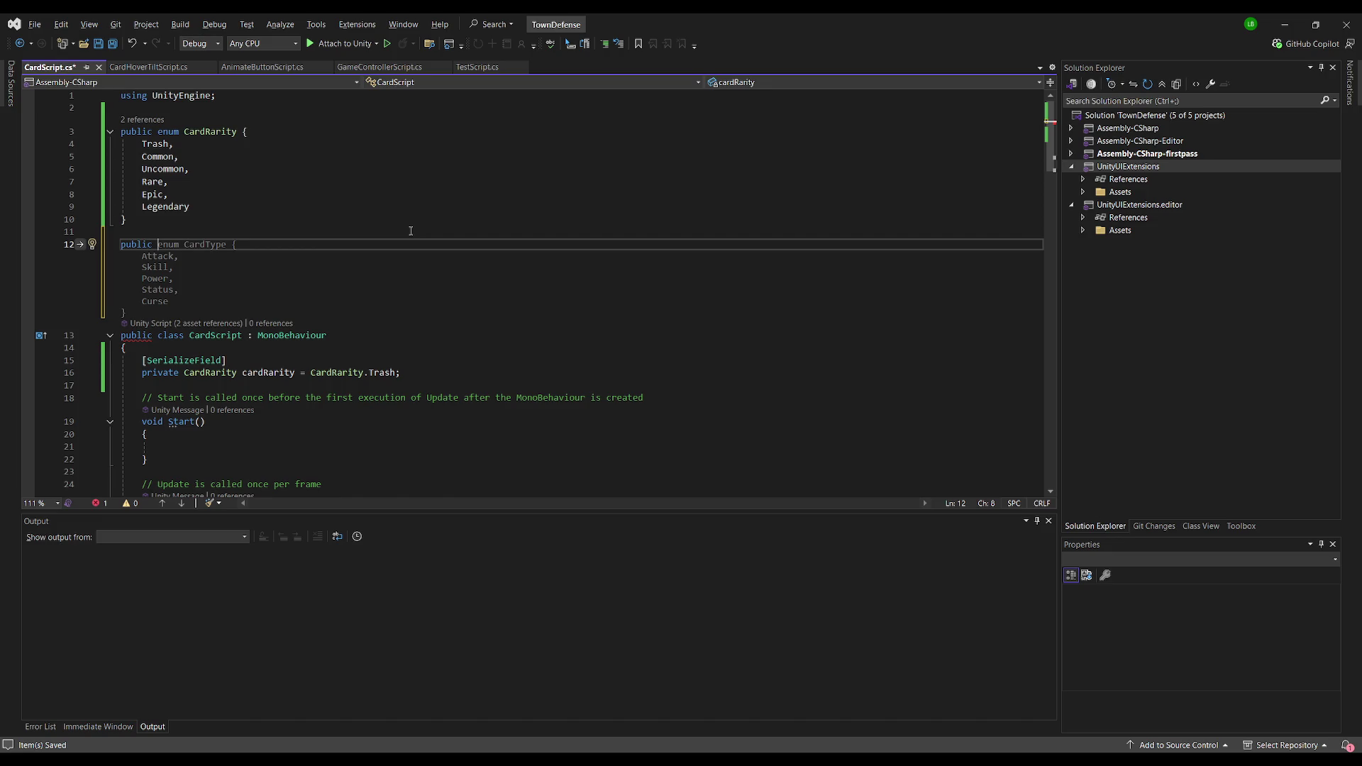
Step: Declare a static Color[] CardRarityColors array of gray, white, green, blue, purple, orange, then select it
text(Color)
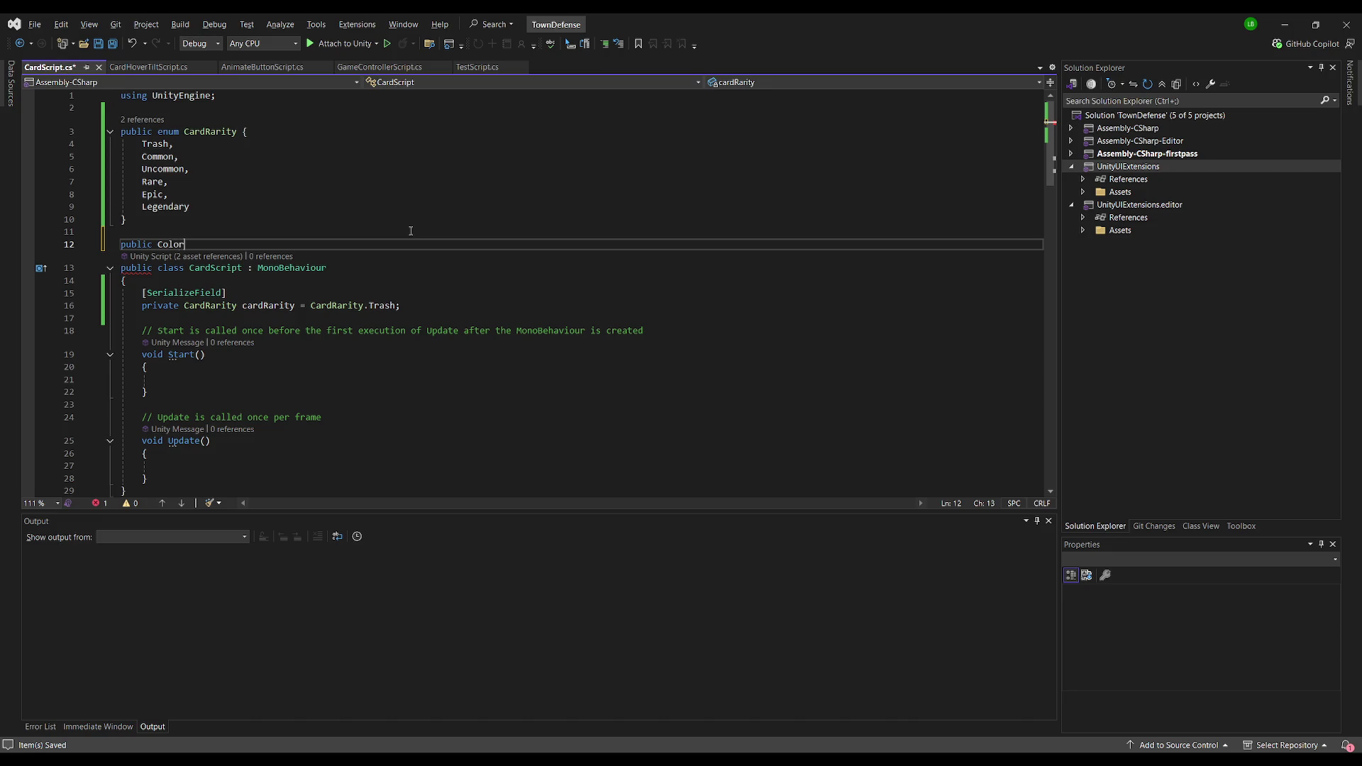
text([] C)
text(ardRarity)
text(Colors)
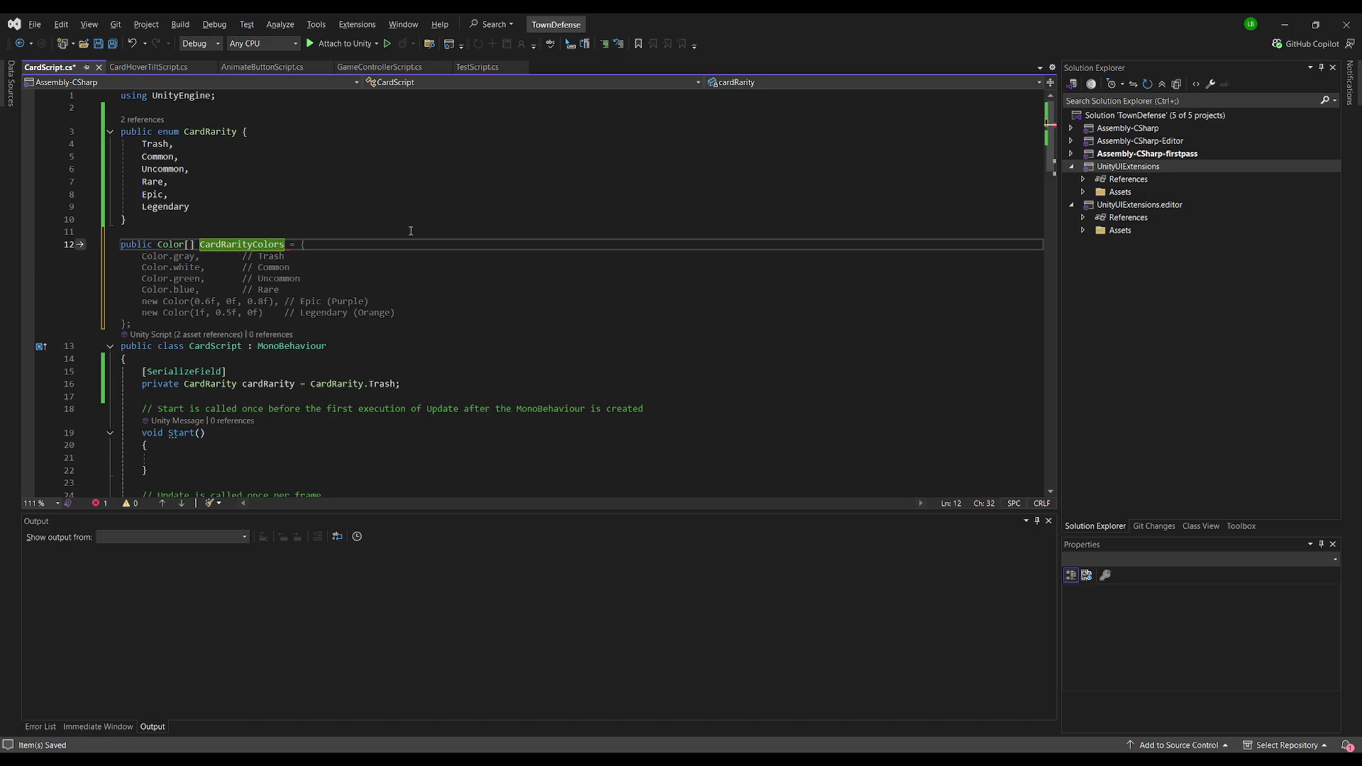
key(Tab)
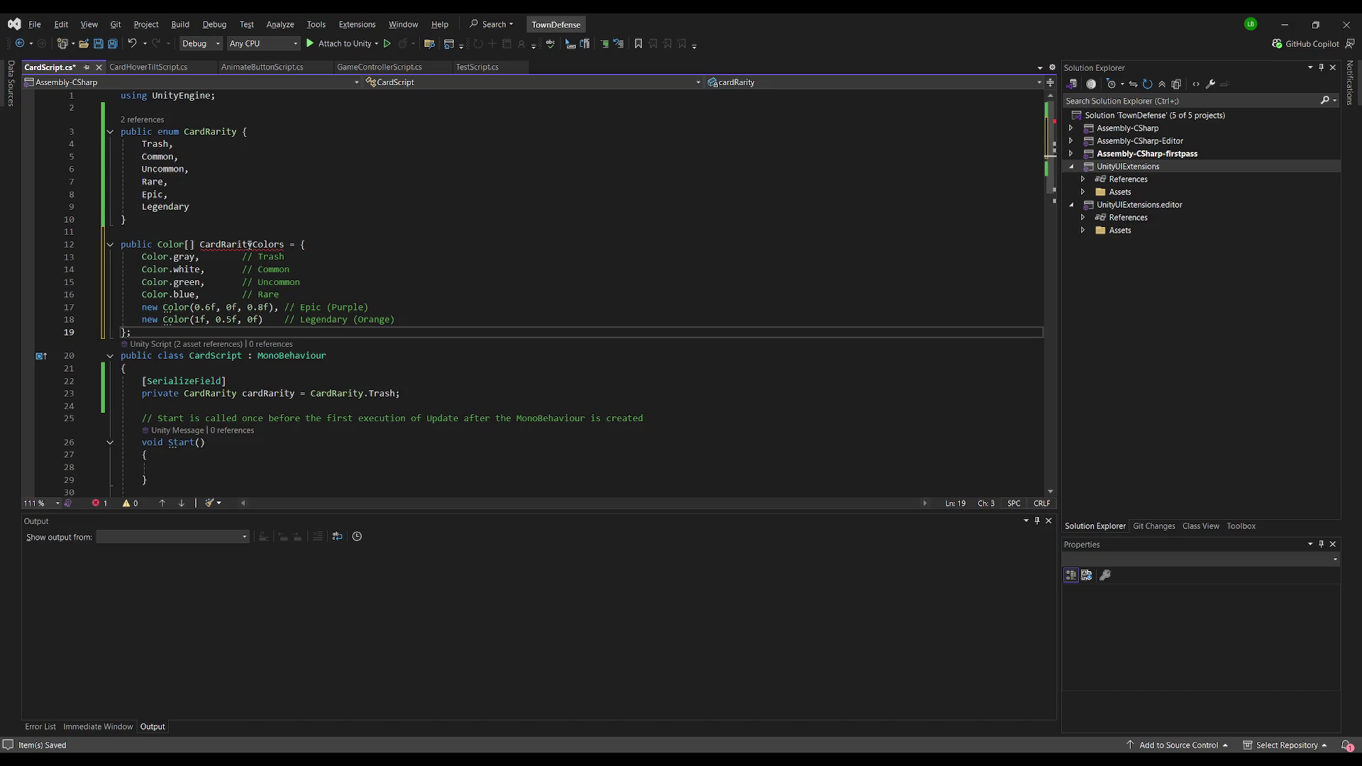
click(213, 219)
click(156, 332)
click(159, 245)
text(static)
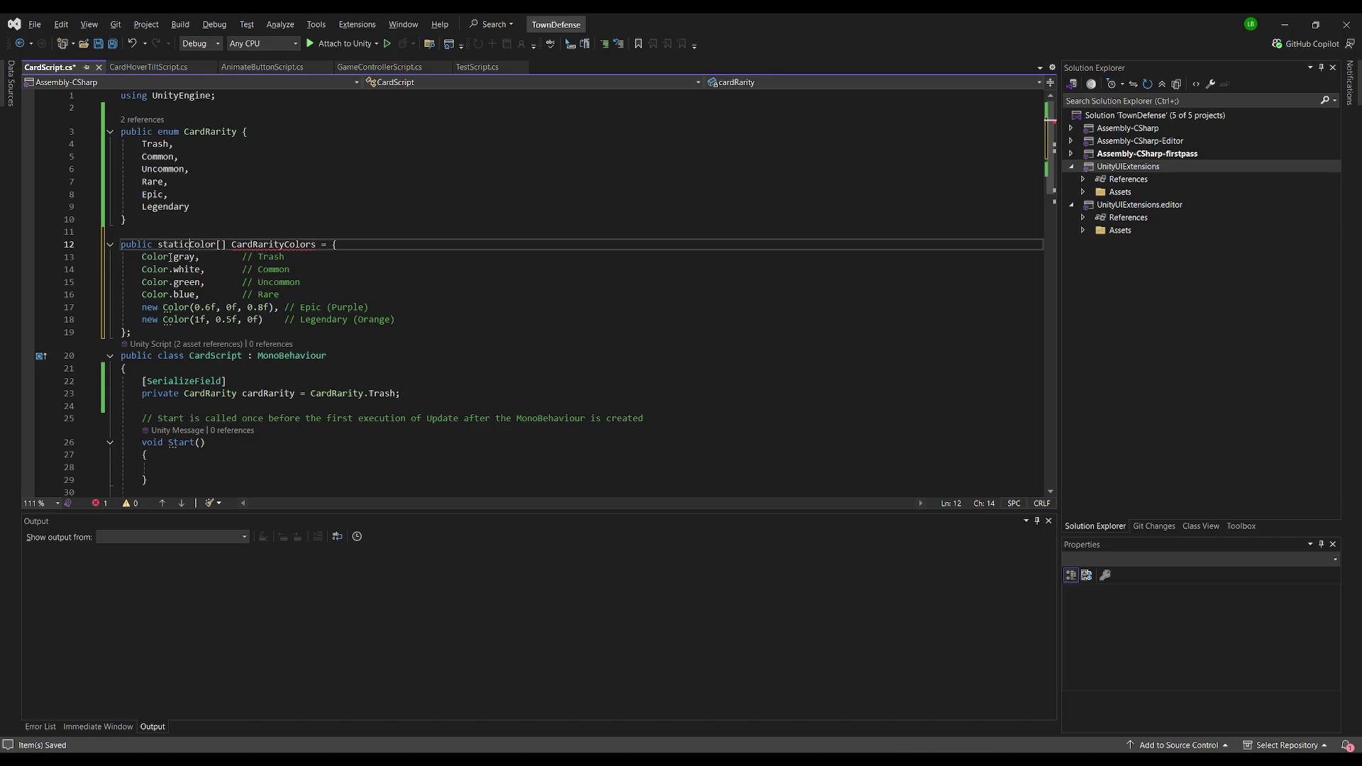
click(349, 274)
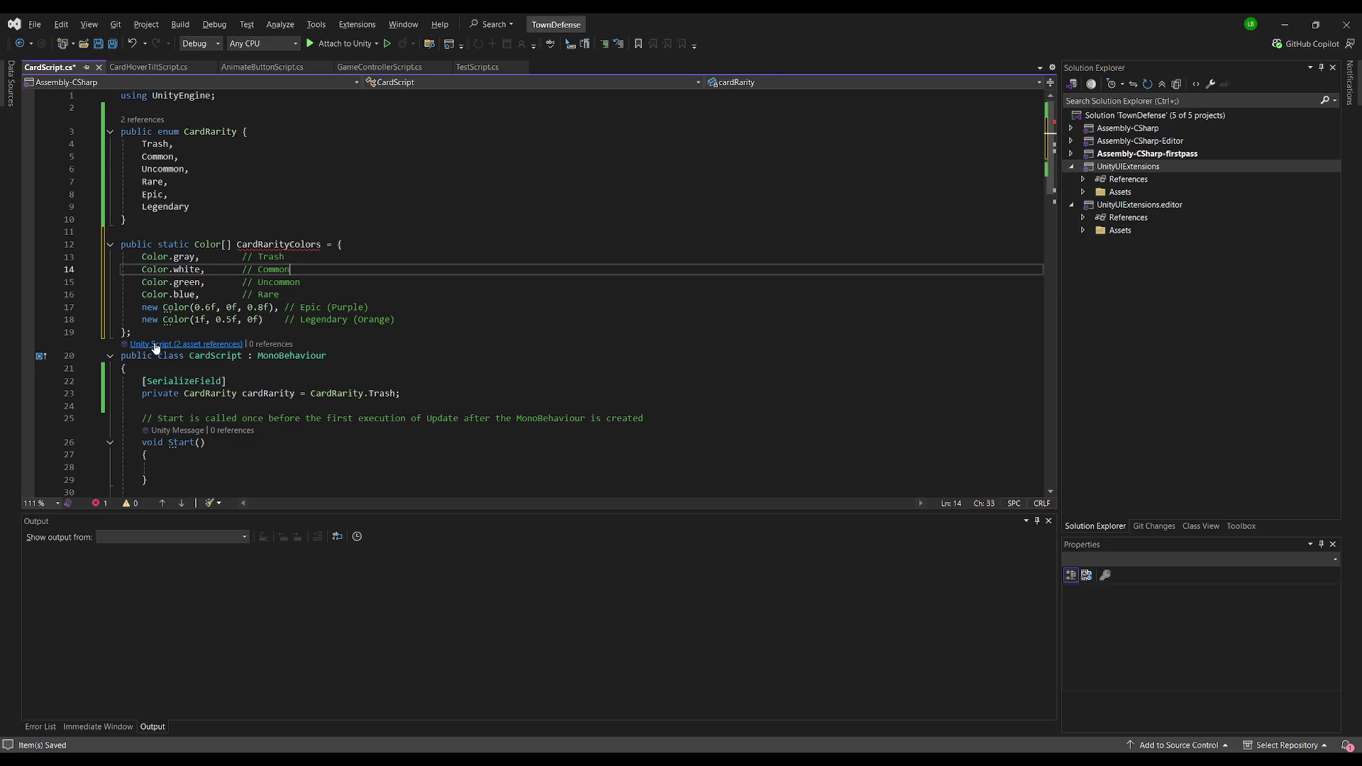
mouse_move(132, 332)
mouse_down()
mouse_move(122, 270)
mouse_move(103, 249)
mouse_up()
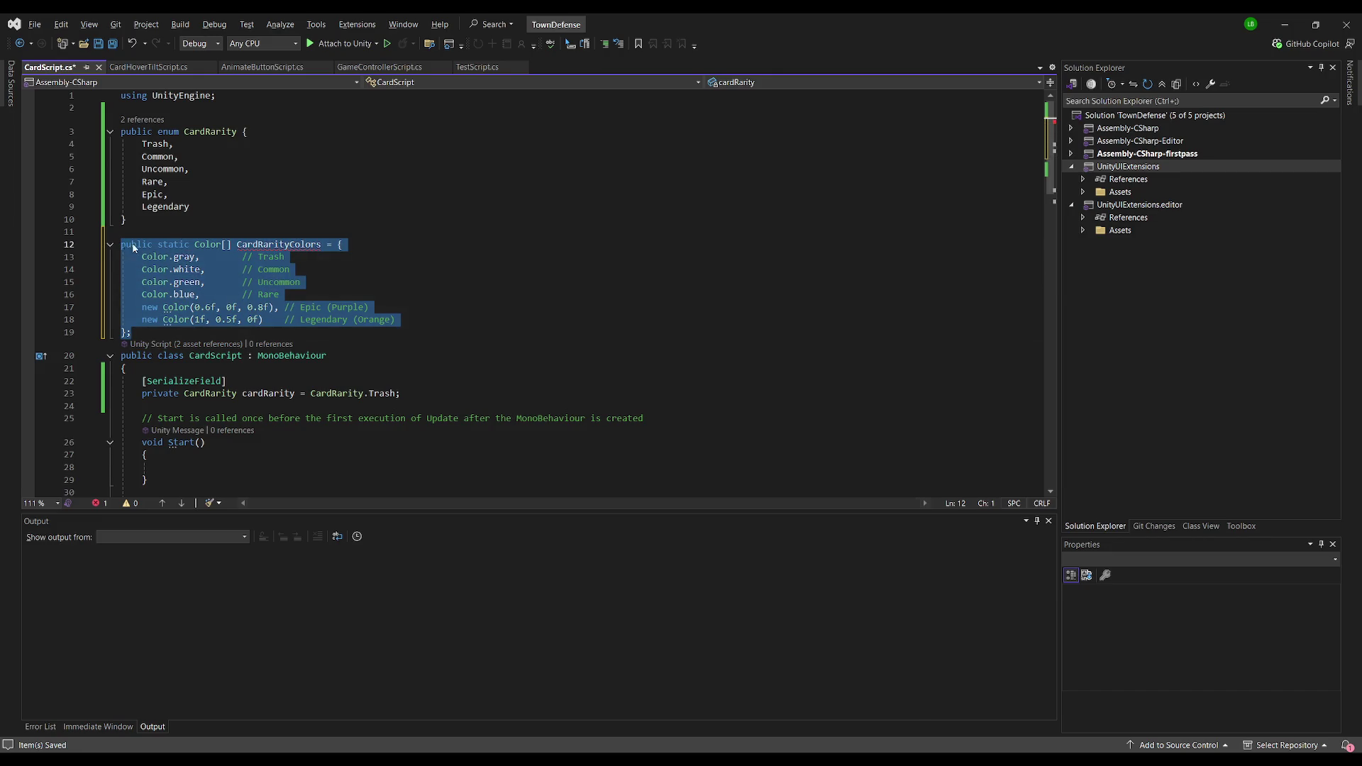
Step: Cut the CardRarityColors array and paste it inside the CardScript class body
key(ctrl+x)
click(164, 280)
key(Return)
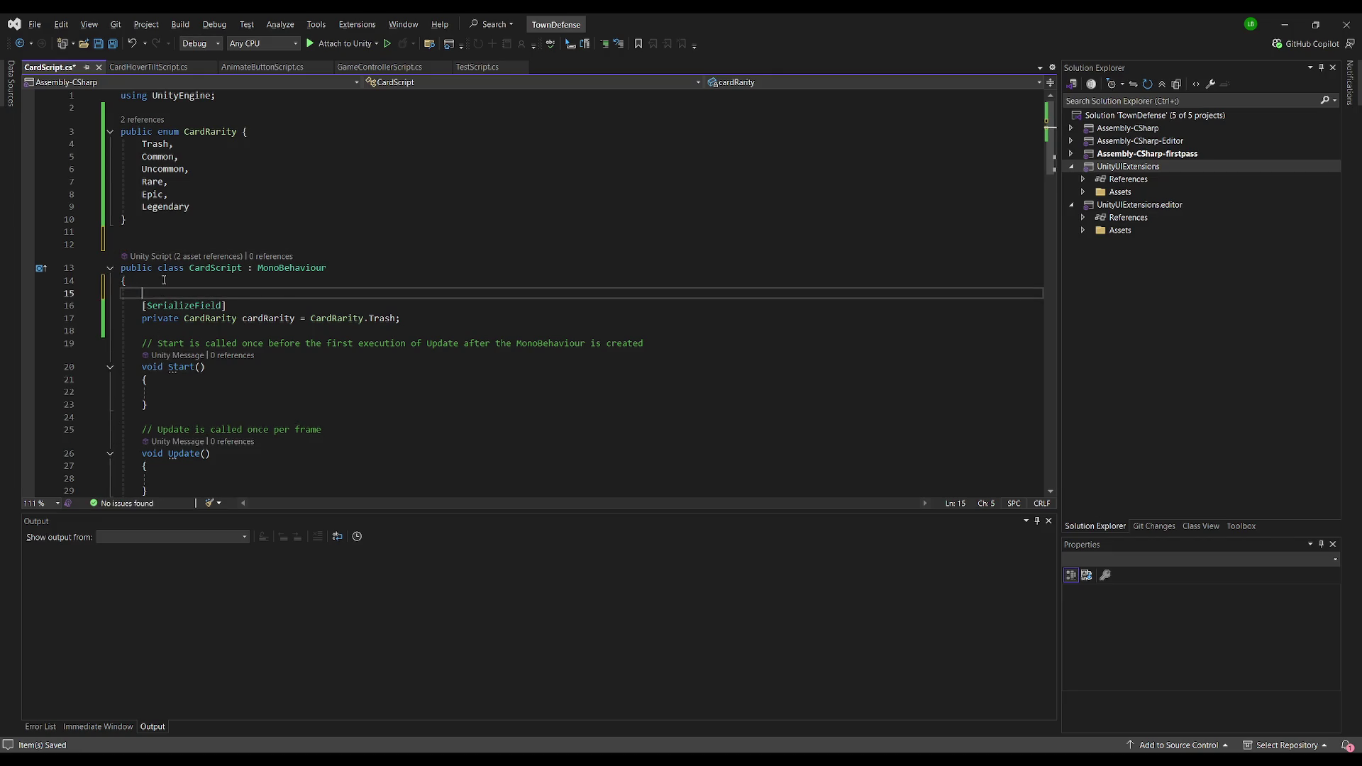
key(ctrl+v)
Step: Remove stray blank lines and fix the indentation around the pasted colour array
click(171, 390)
click(165, 387)
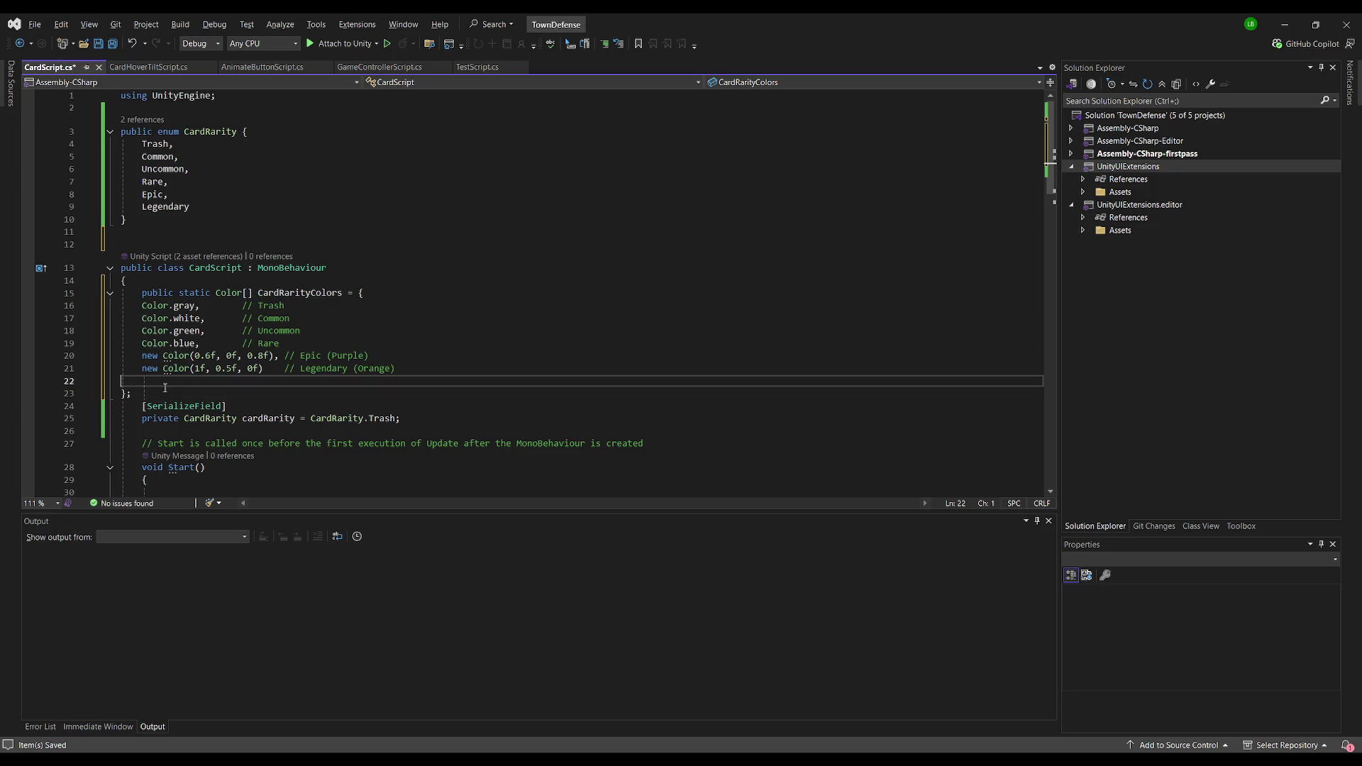
key(Delete)
key(End)
key(Return)
key(Return)
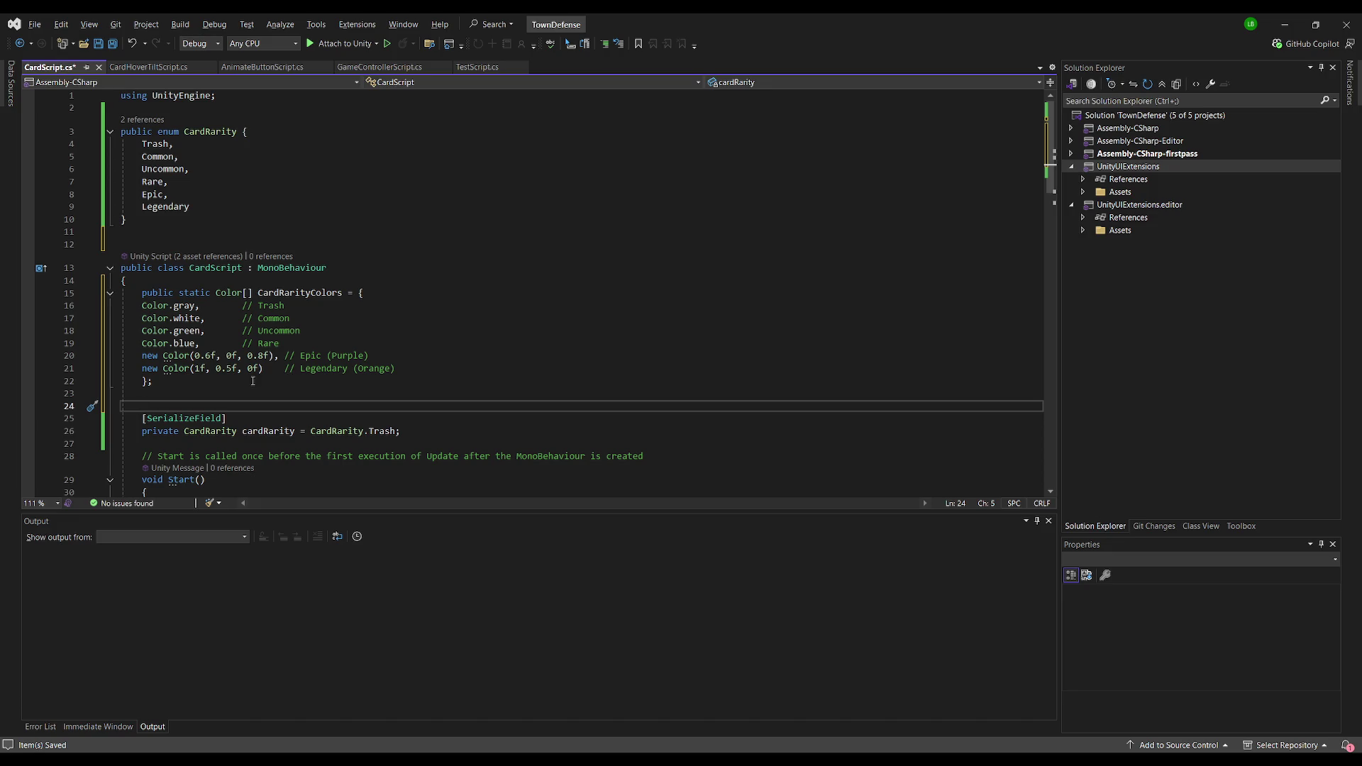
click(212, 396)
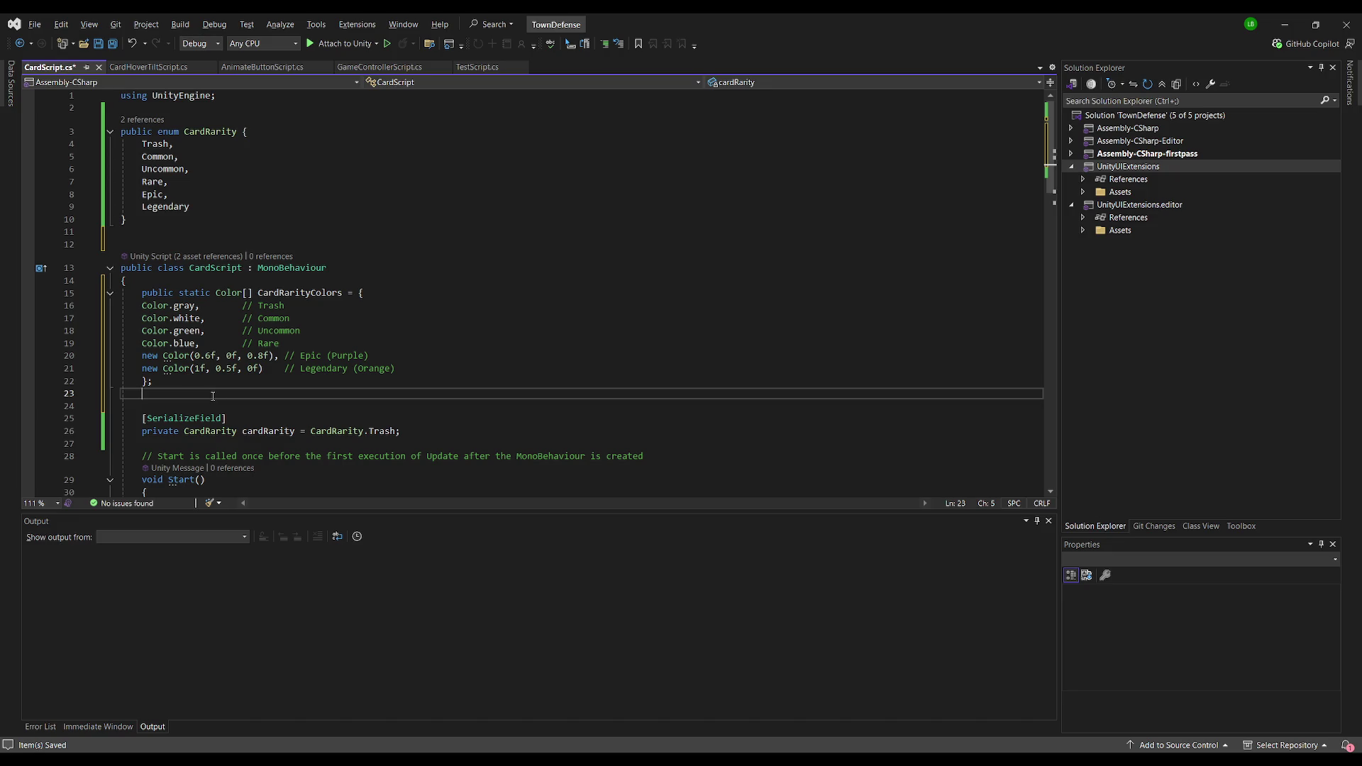
key(Delete)
double_click(161, 293)
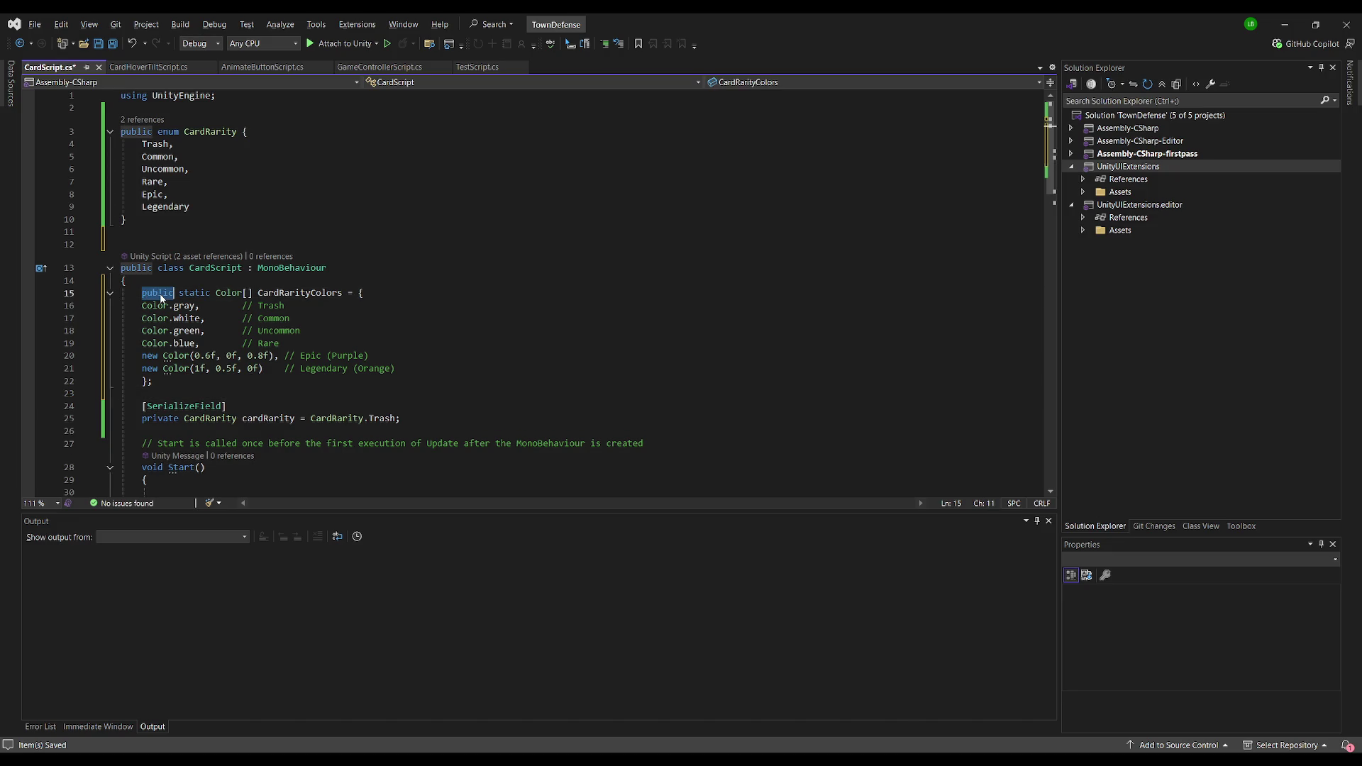
click(224, 431)
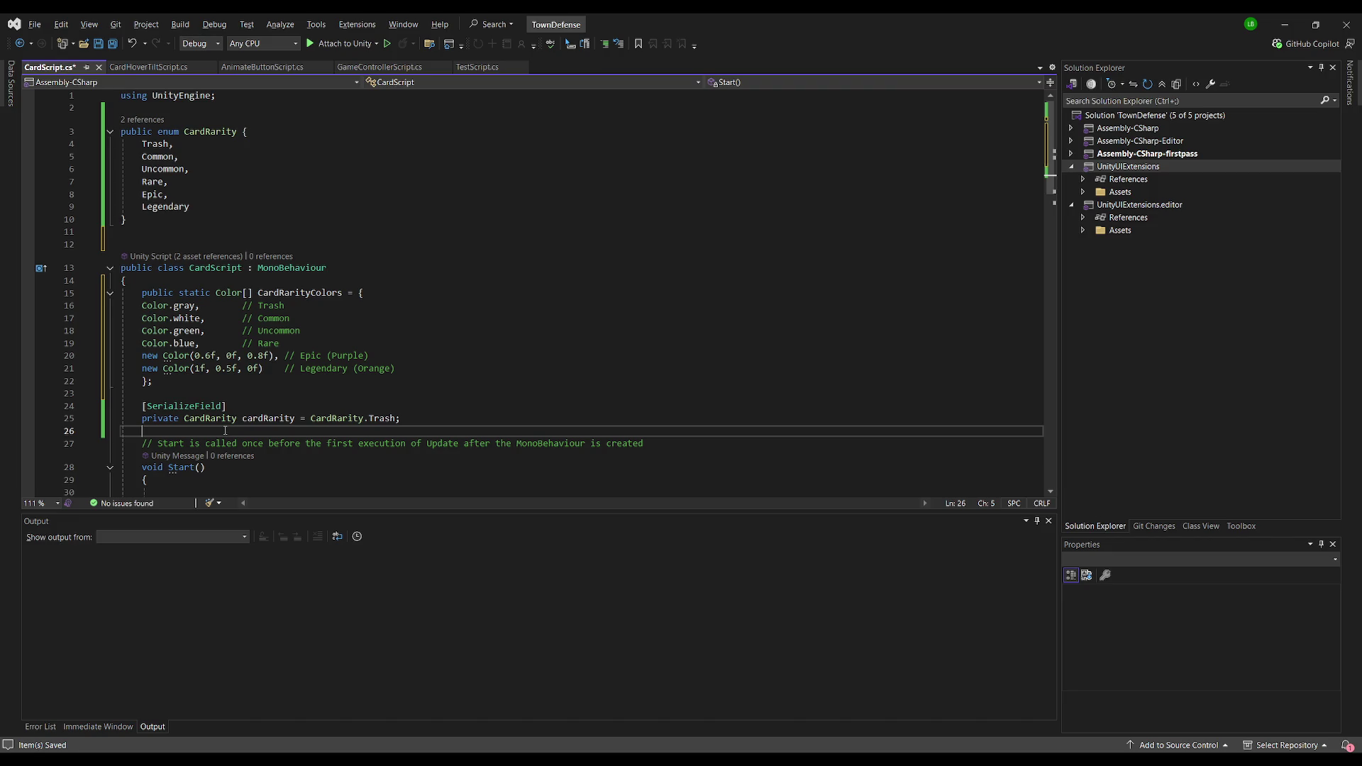
scroll(241, 426, down, 2)
Step: Add switch(cardRarity) in Start() with a case per rarity, and begin GetComponent< under Trash
click(275, 417)
text(switch)
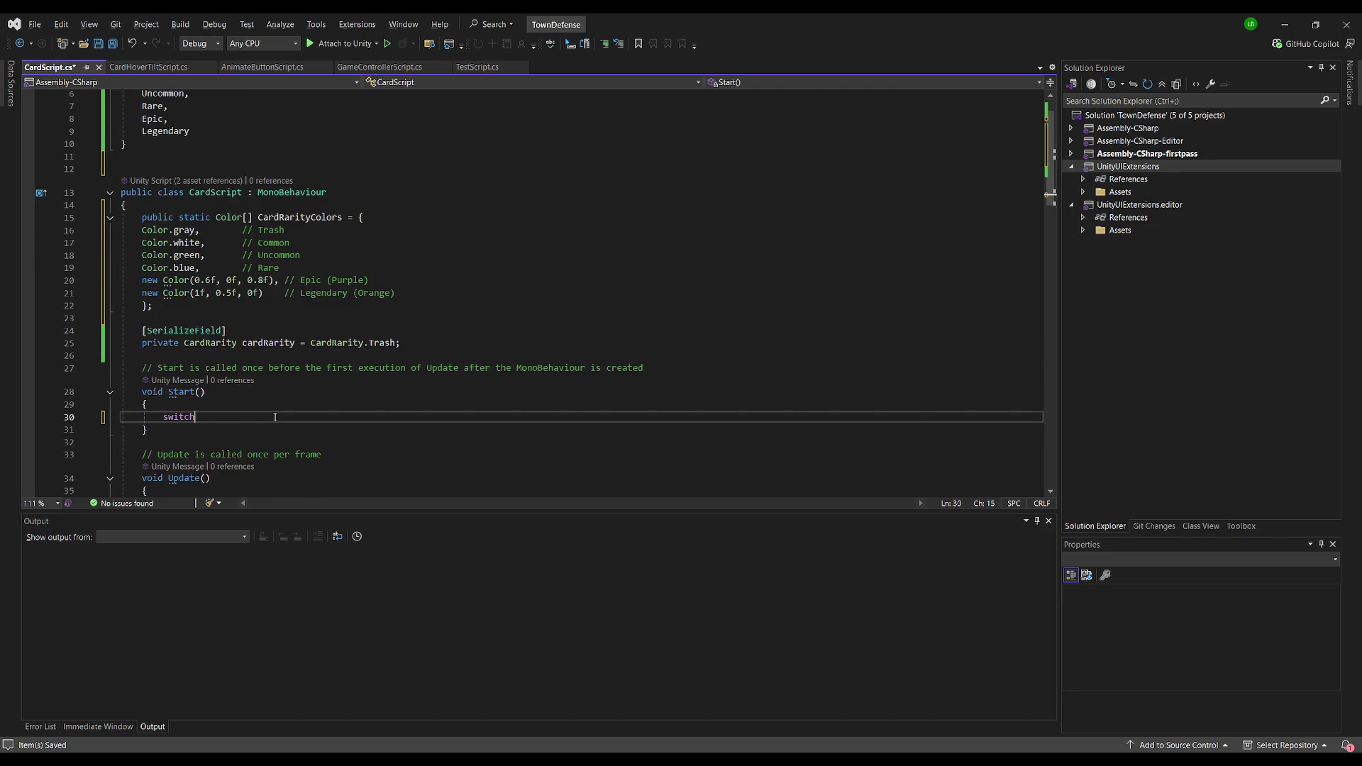
text((cardRarity)
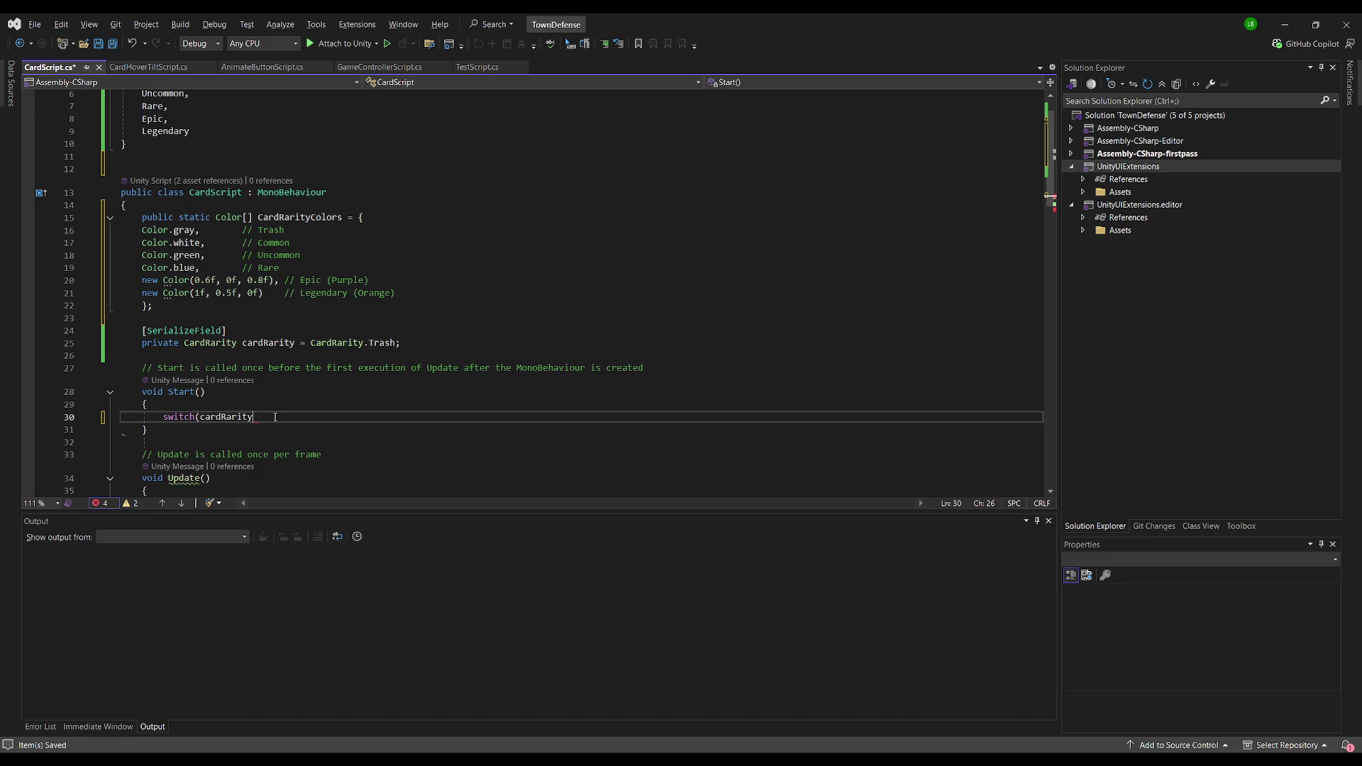
text())
scroll(275, 417, down, 4)
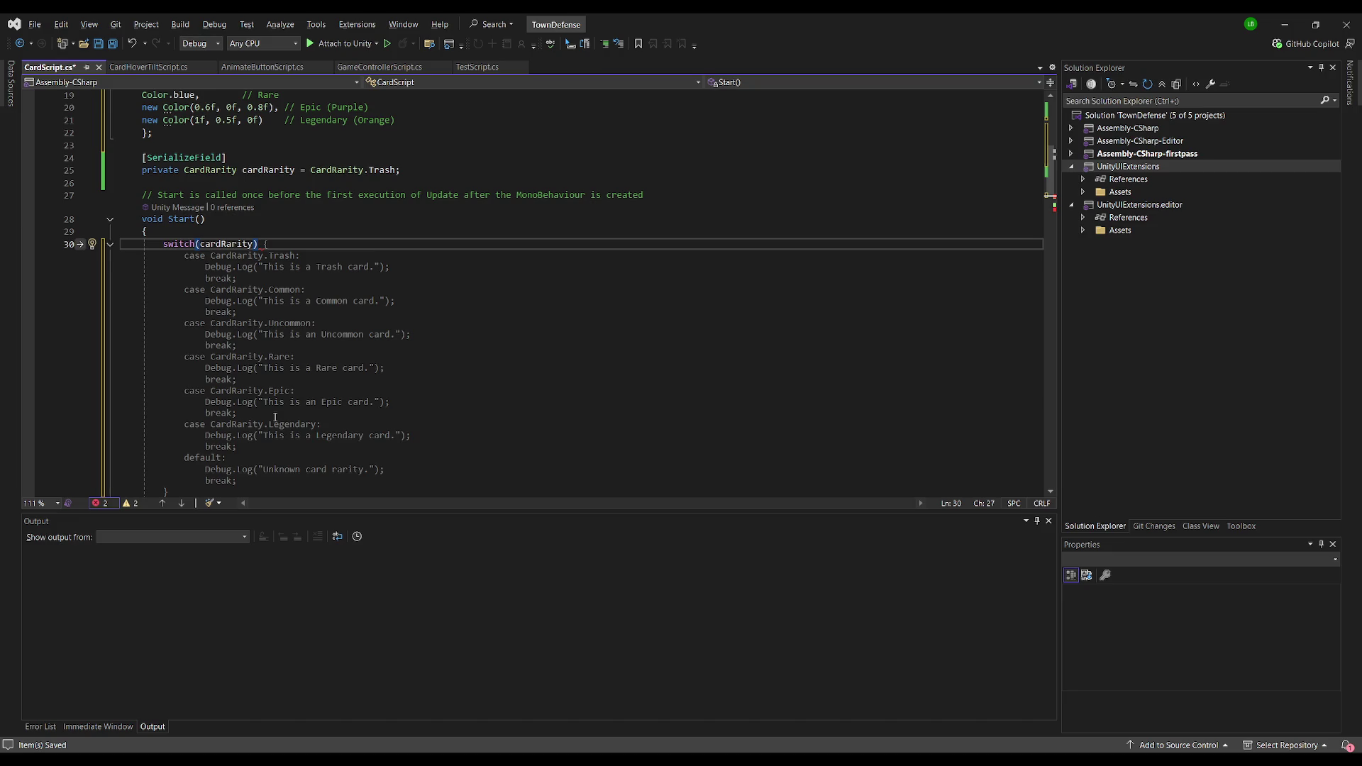
key(Tab)
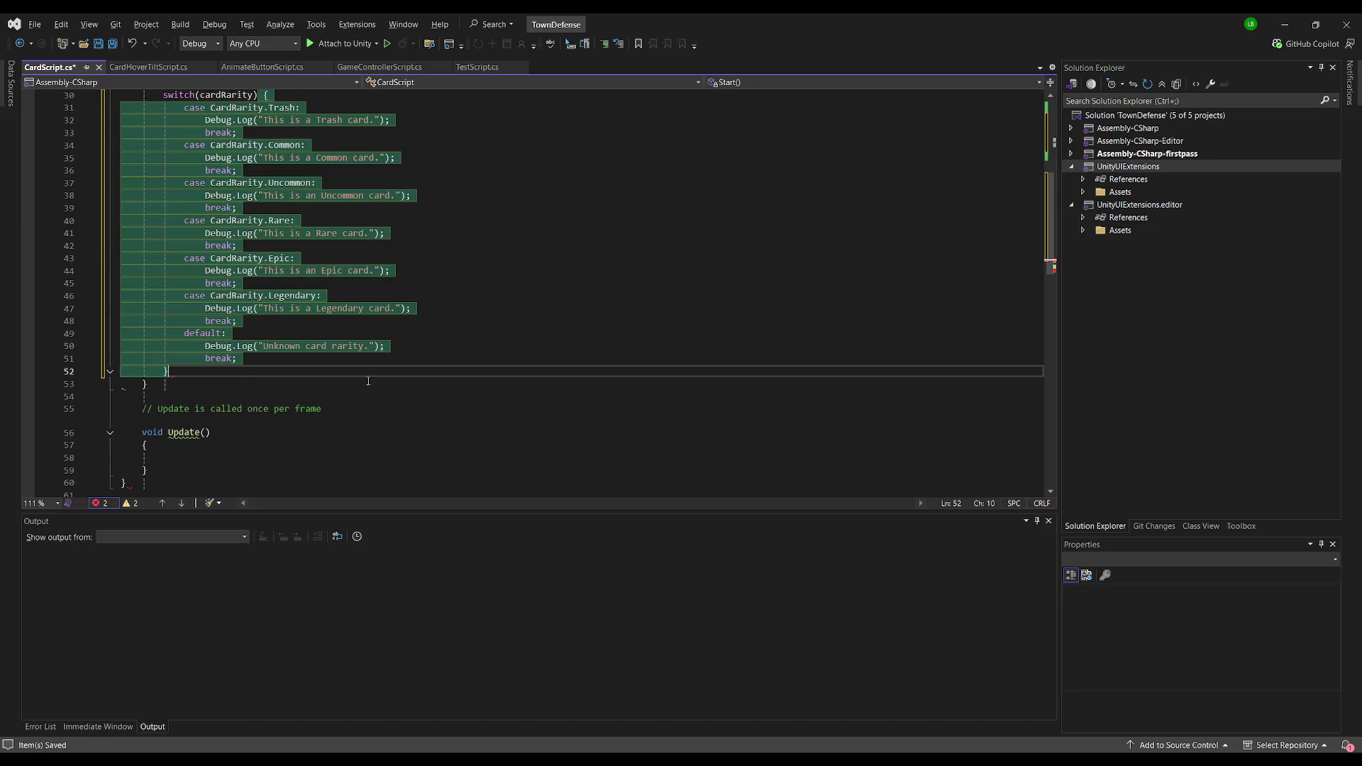
scroll(332, 341, up, 3)
click(327, 259)
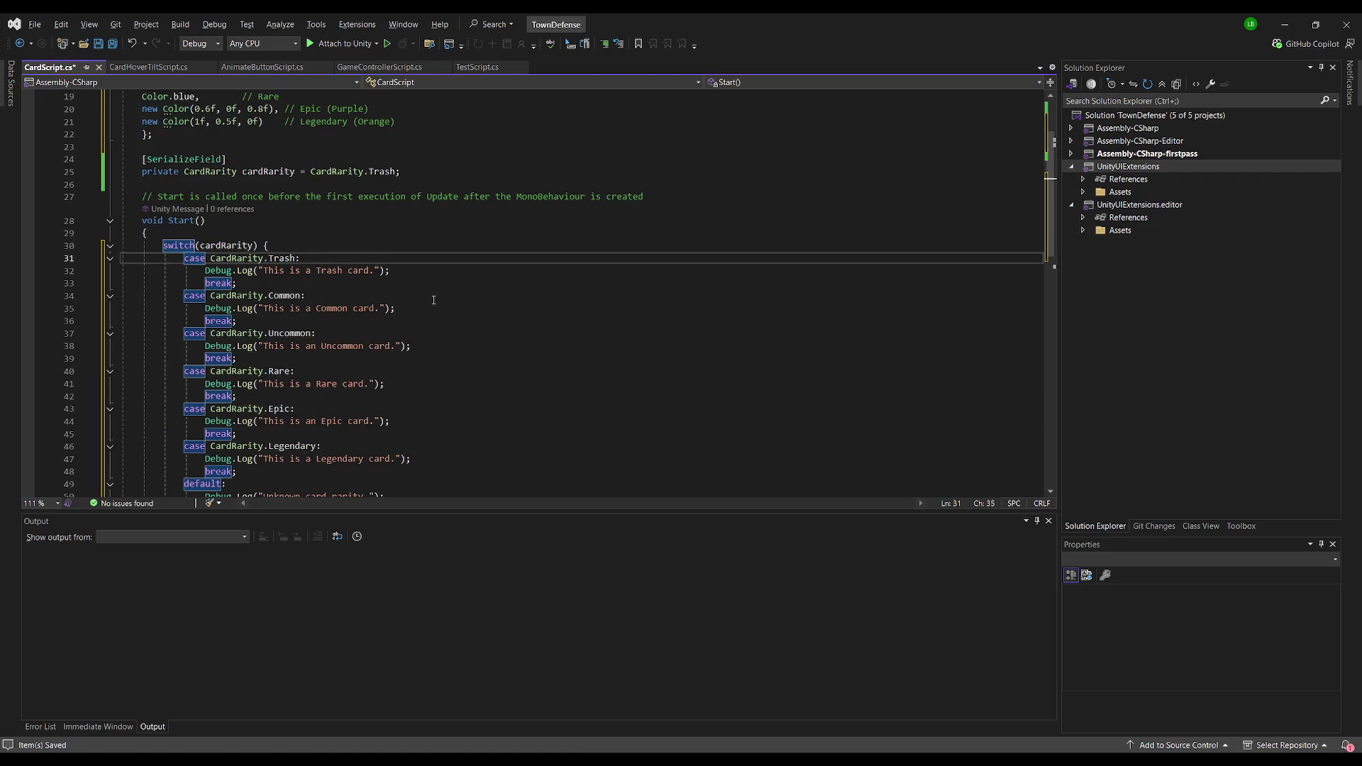
key(Return)
text(GetComponent<)
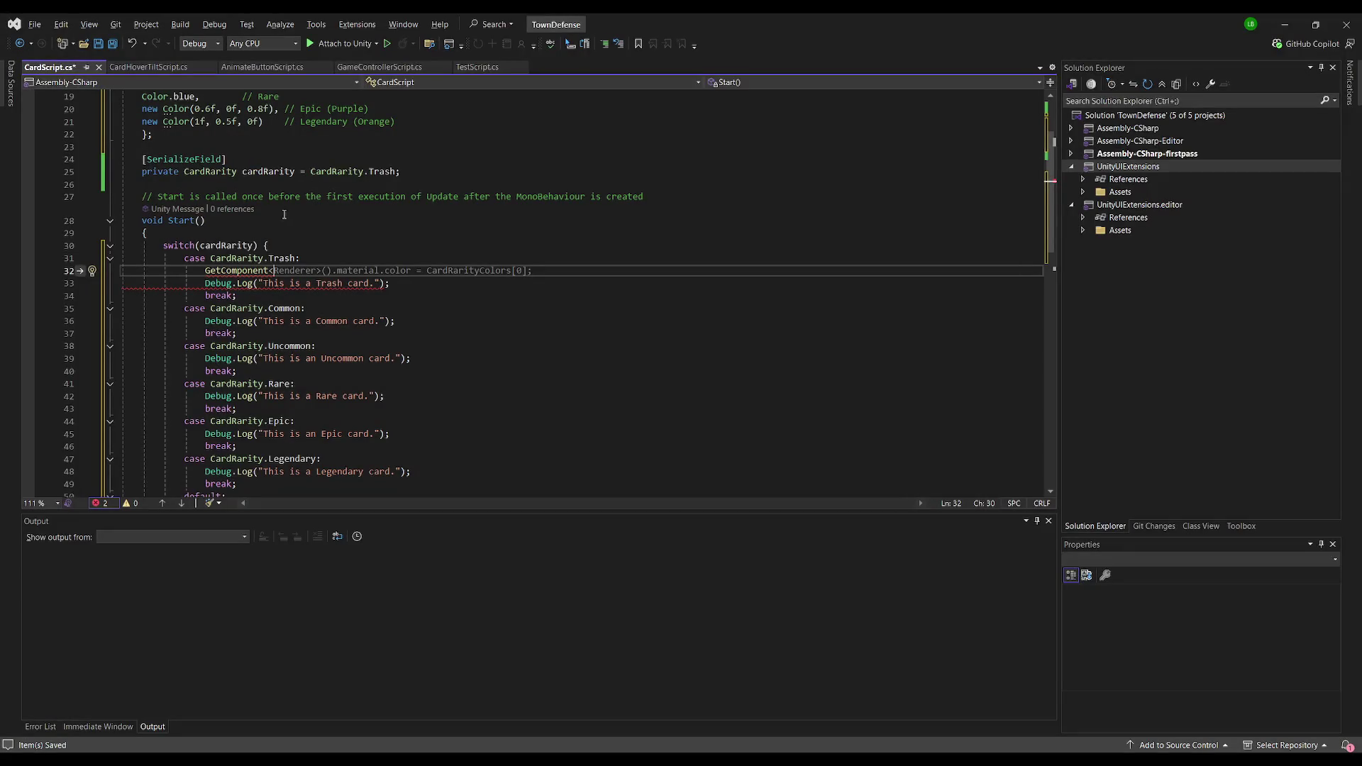
click(217, 184)
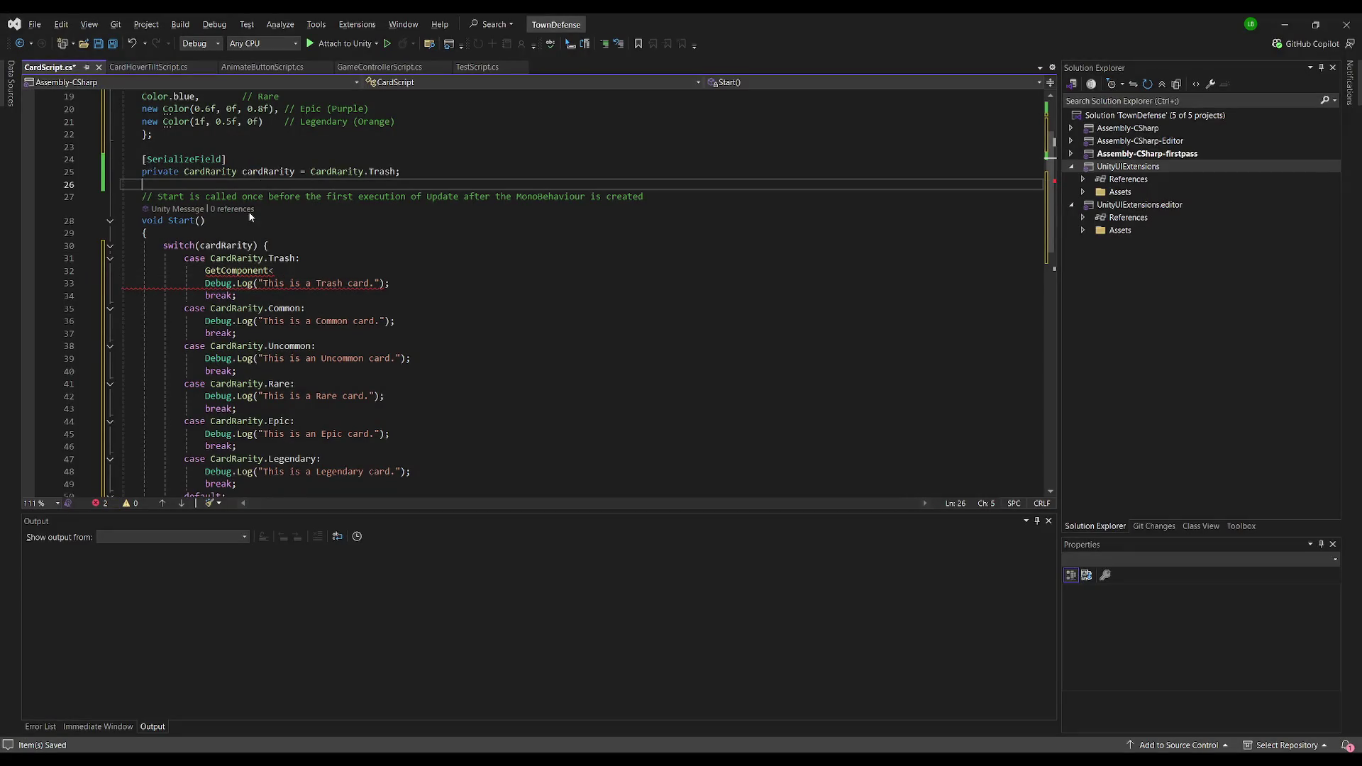
Step: Add a [SerializeField] private Image cardRarityBackground field and import the missing UI using directive
scroll(217, 212, up, 3)
text([SerializeField)
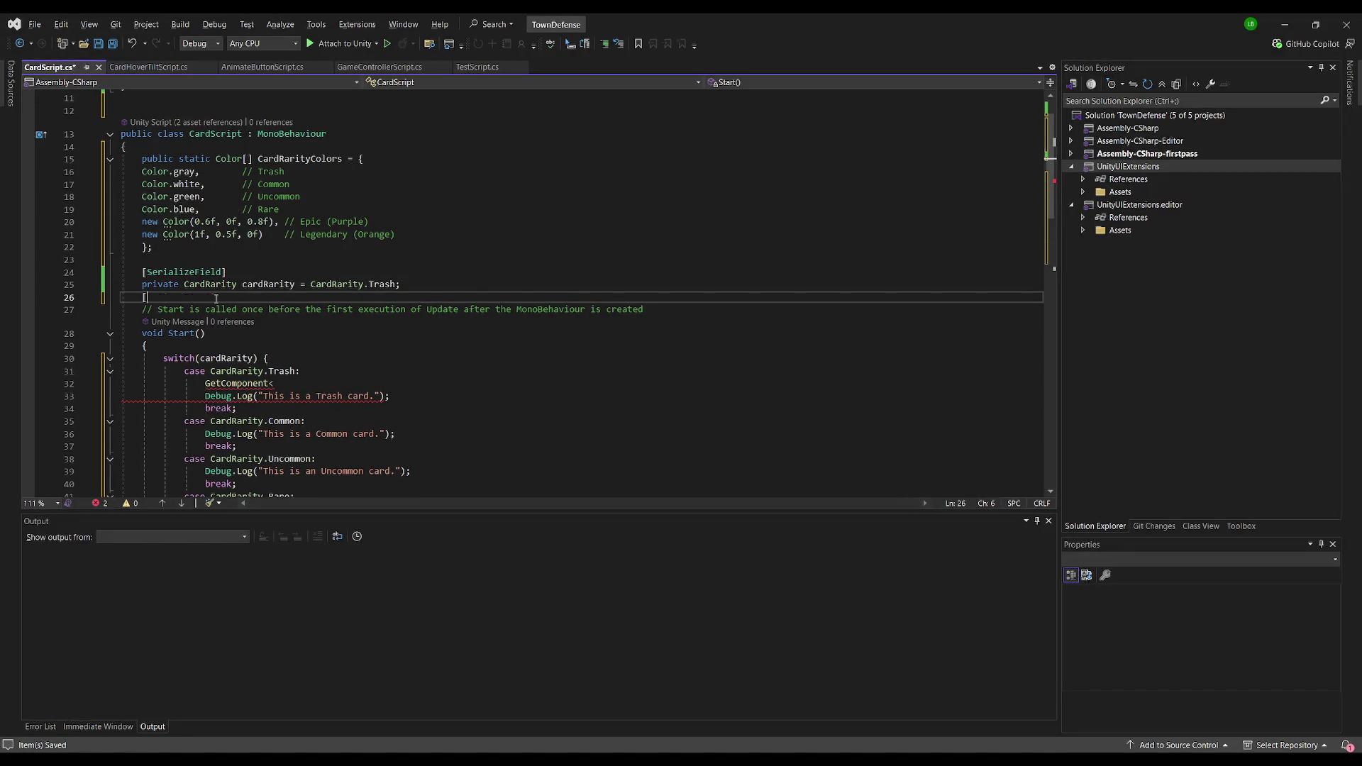
key(Return)
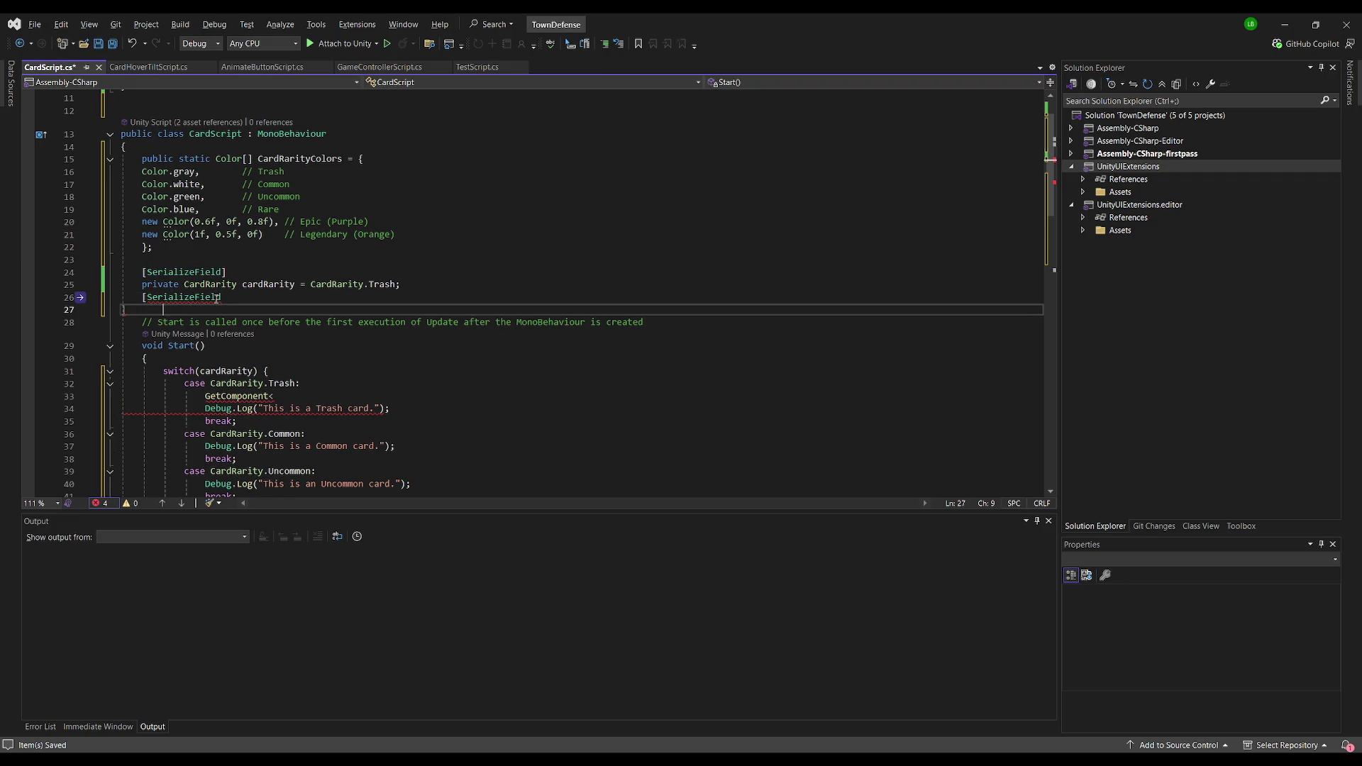
text(p)
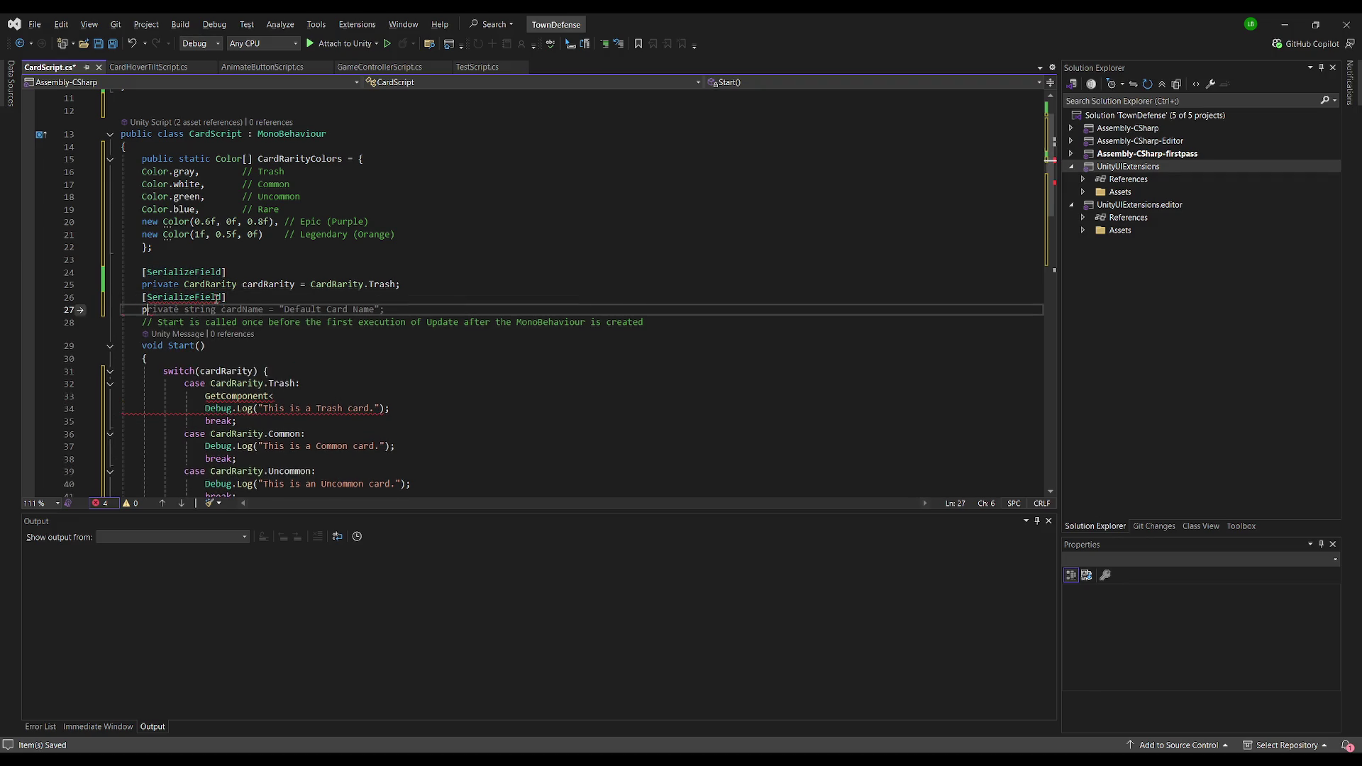
text(rivate )
text(ImageConversion car)
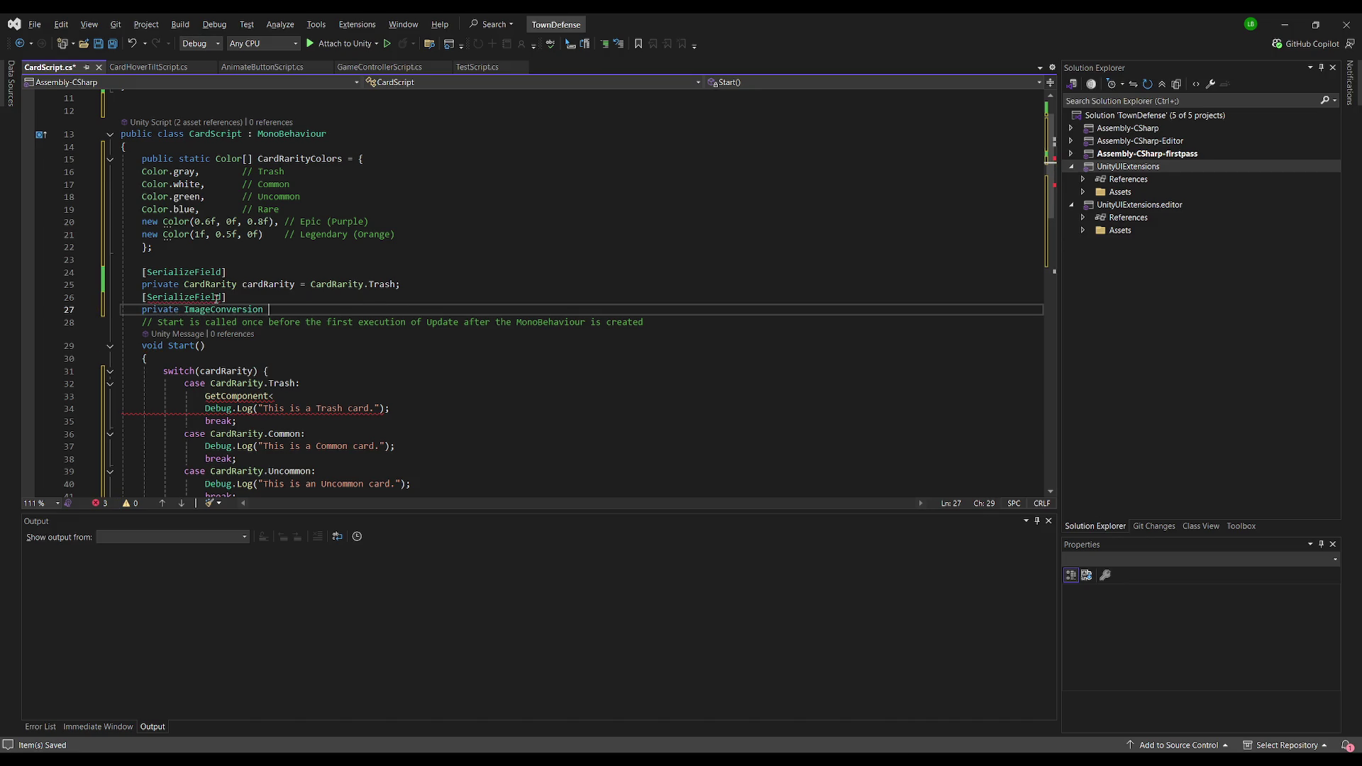
key(BackSpace)
key(BackSpace)
key(BackSpace)
text(card)
text(RarityBack)
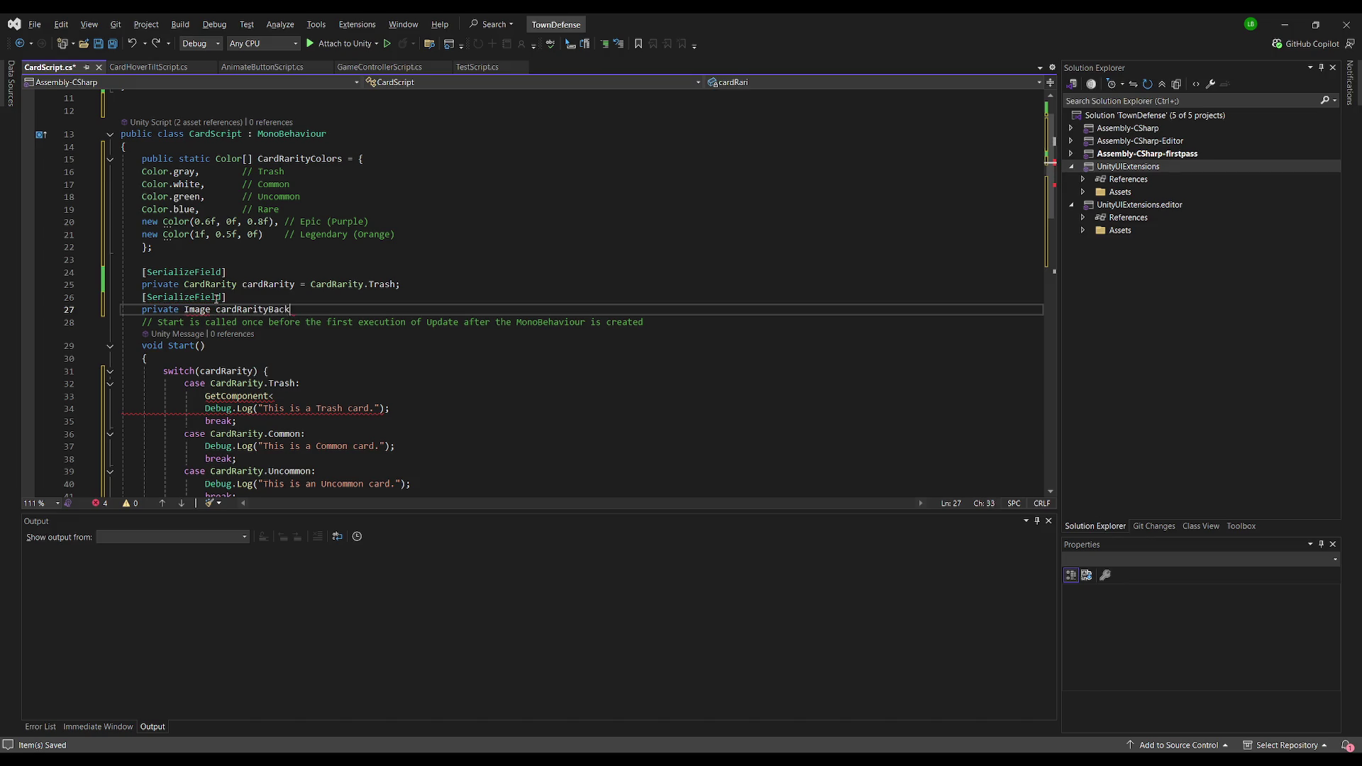
text(ground;)
key(ctrl+period)
key(Return)
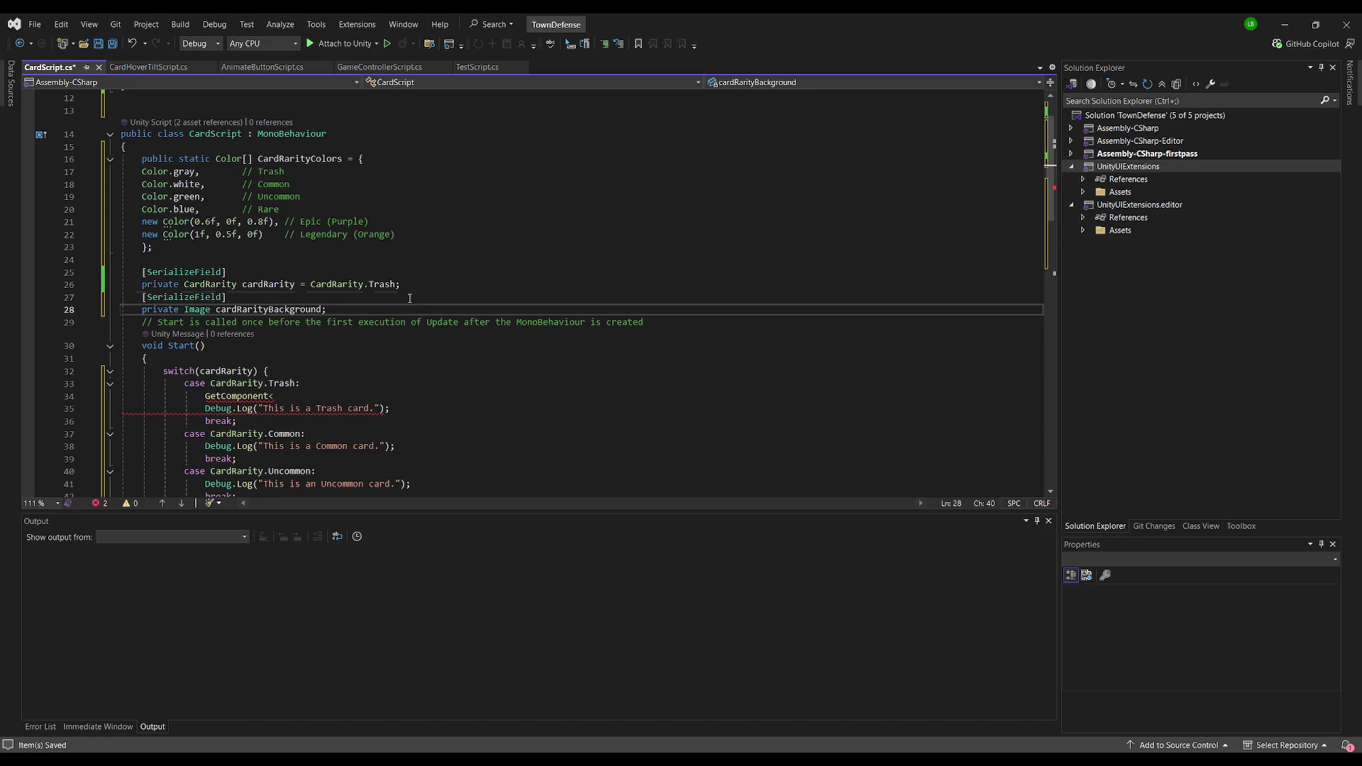
Step: Replace the unfinished GetComponent call so the Trash case sets cardRarityBackground.color to CardRarityColors[0]
scroll(410, 298, down, 2)
click(368, 323)
key(shift+Home)
key(BackSpace)
text(cardRarityBackground.color)
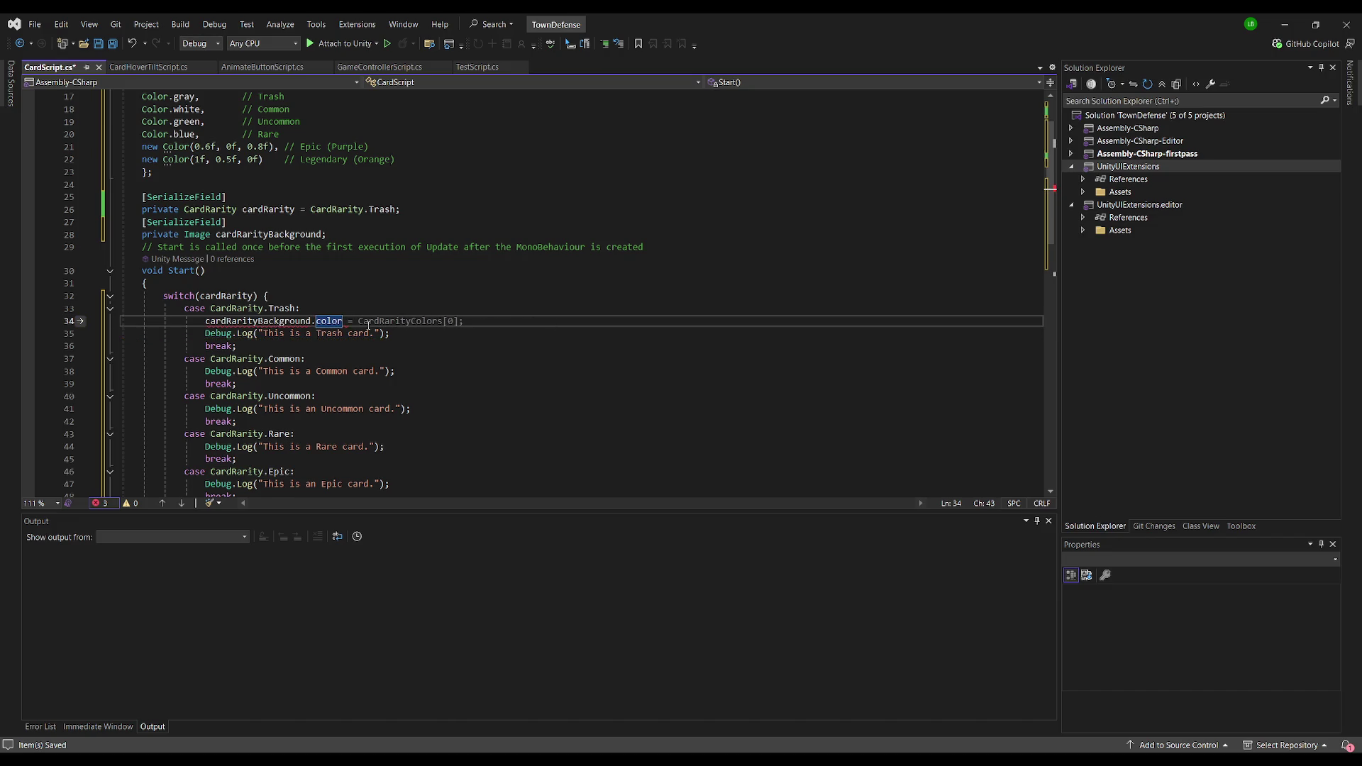
key(Tab)
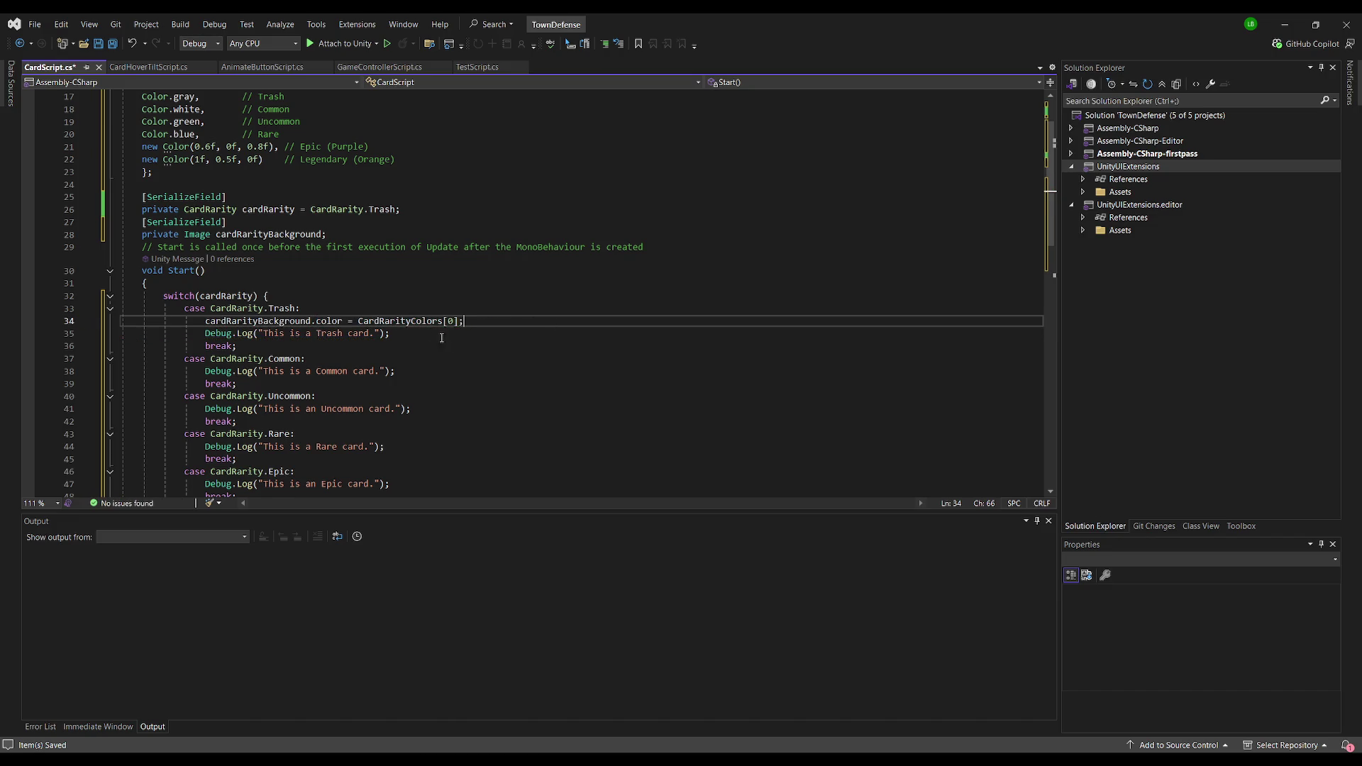
Step: Paste the colour line into the Common, Uncommon, Rare, Epic, Legendary and default cases
click(207, 371)
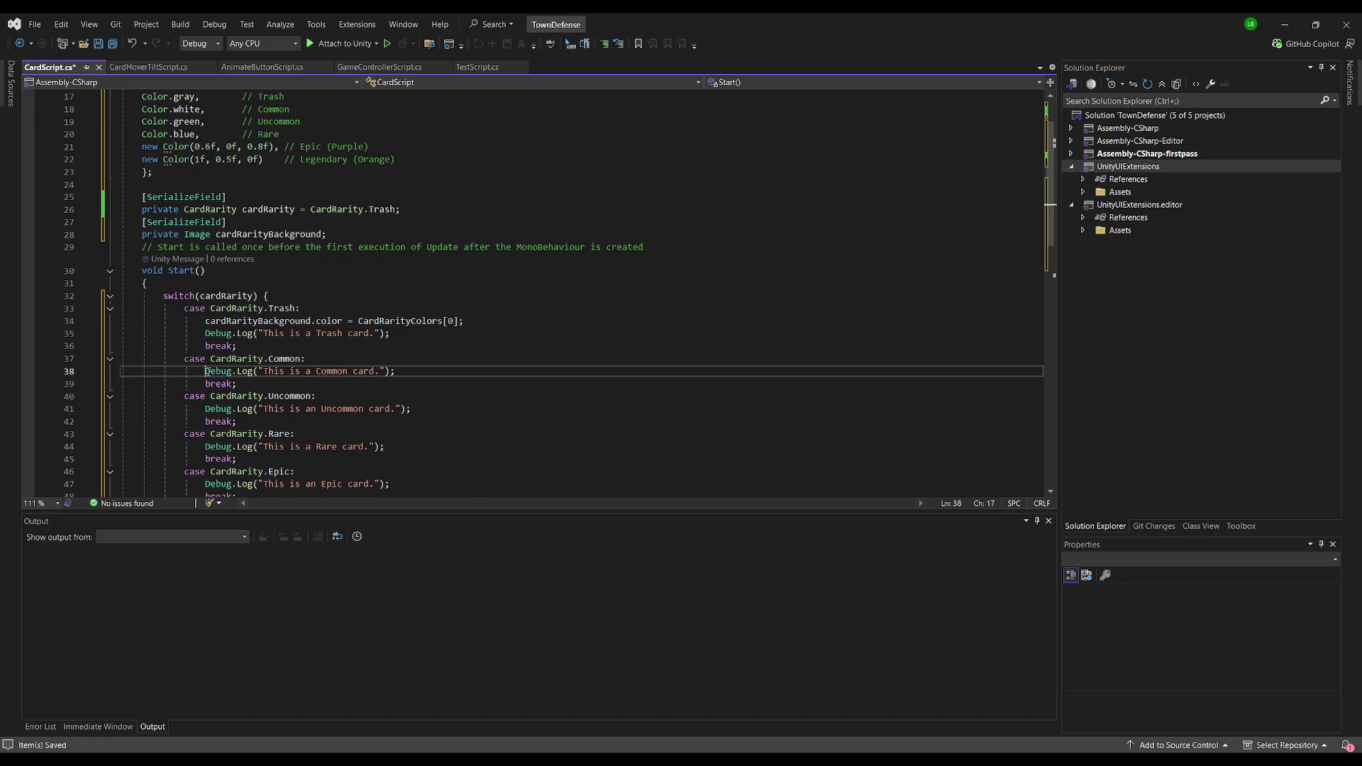
key(ctrl+v)
click(205, 421)
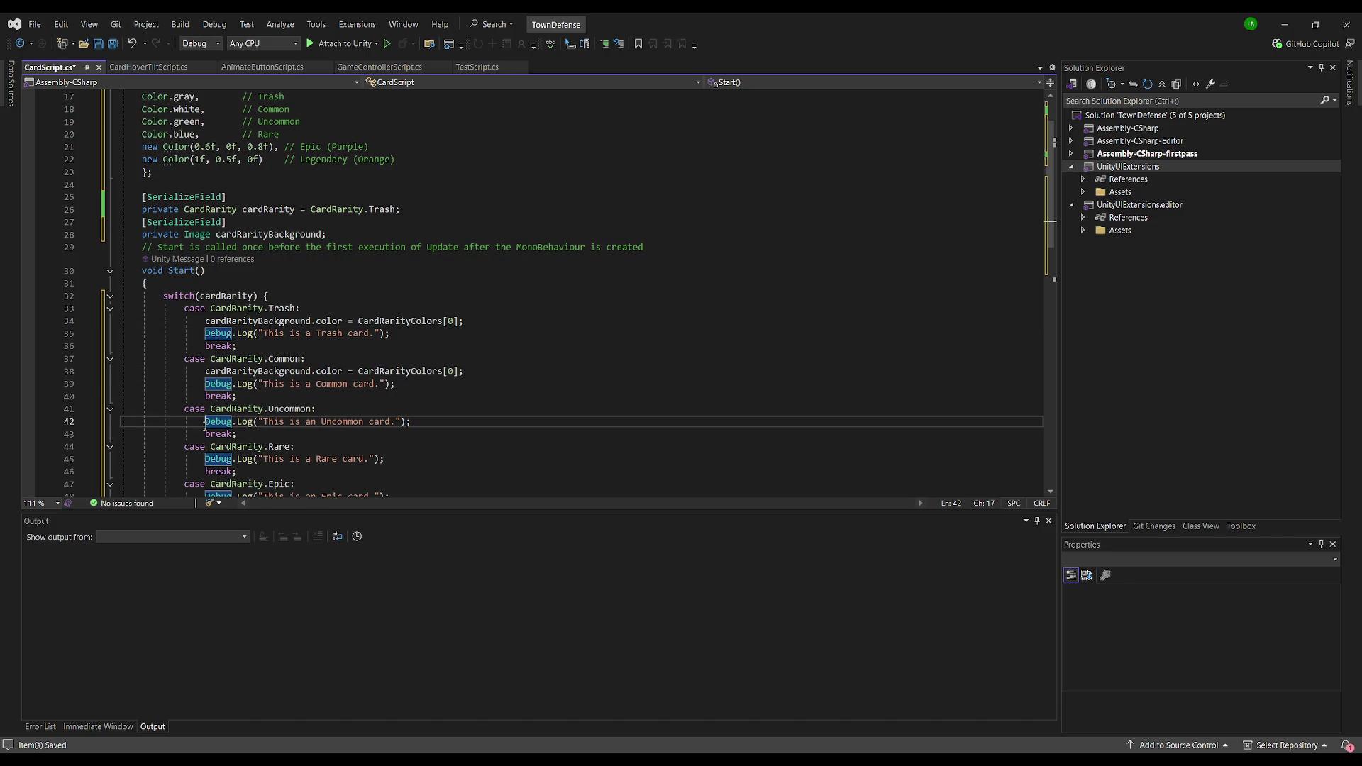
key(ctrl+v)
click(207, 470)
text(cardRarityBackground.color = CardRarityColors[0];)
scroll(220, 427, down, 4)
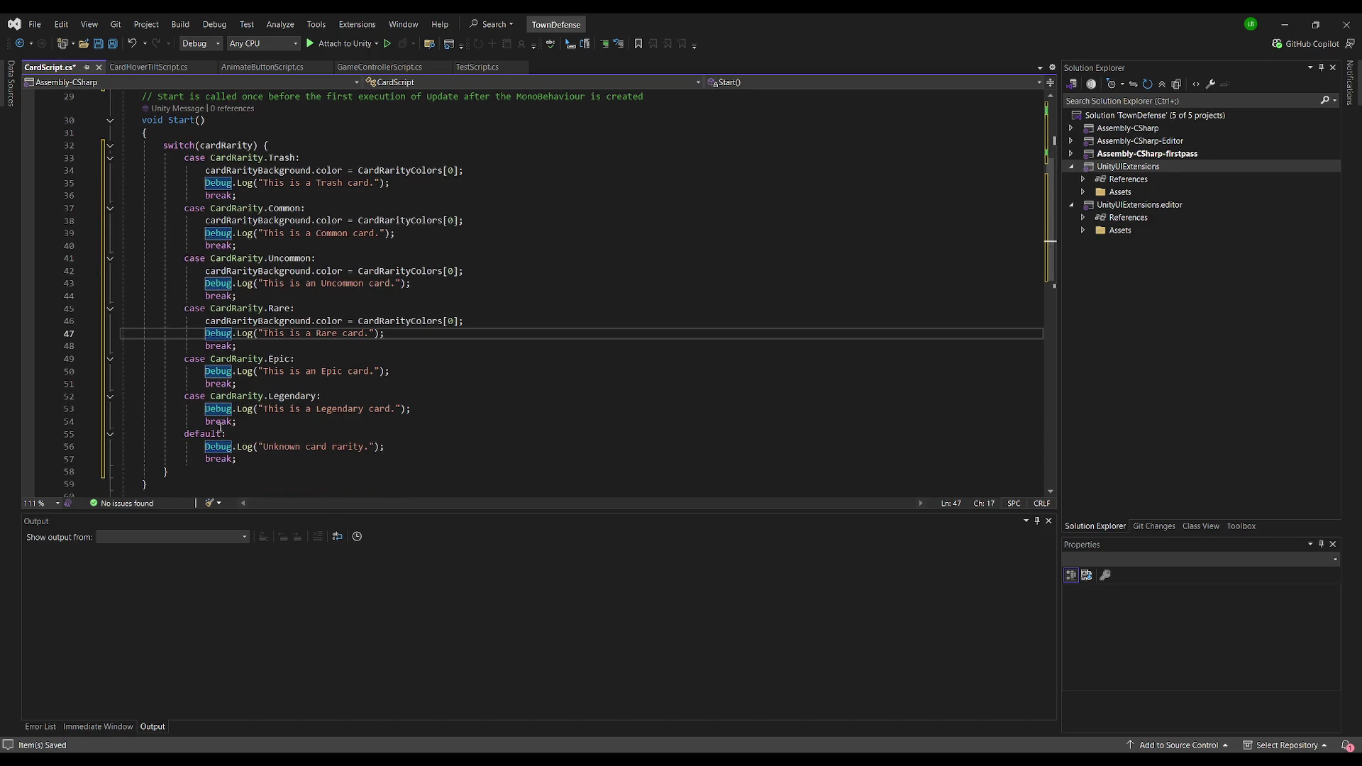
click(207, 371)
text(cardRarityBackground.color = CardRarityColors[0];)
click(211, 421)
text(cardRarityBackground.color = CardRarityColors[0];)
click(207, 471)
text(cardRarityBackground.color = CardRarityColors[0];)
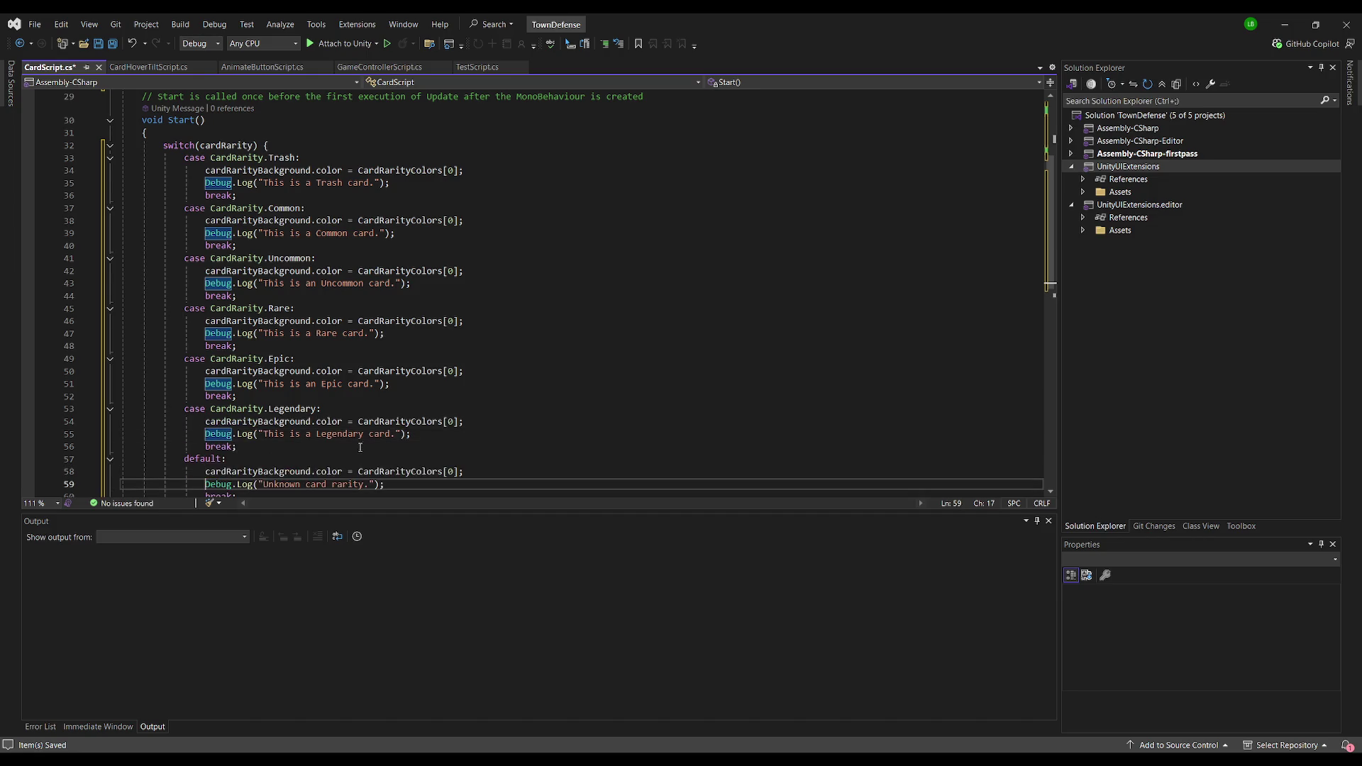
scroll(421, 424, down, 2)
scroll(457, 395, up, 3)
Step: Change the CardRarityColors indices to 1, 2, 3, 4 and 5 for Common through Legendary
double_click(451, 258)
text(1)
double_click(451, 309)
text(2)
double_click(451, 359)
text(3)
double_click(451, 408)
text(4)
click(451, 458)
text(5)
key(Delete)
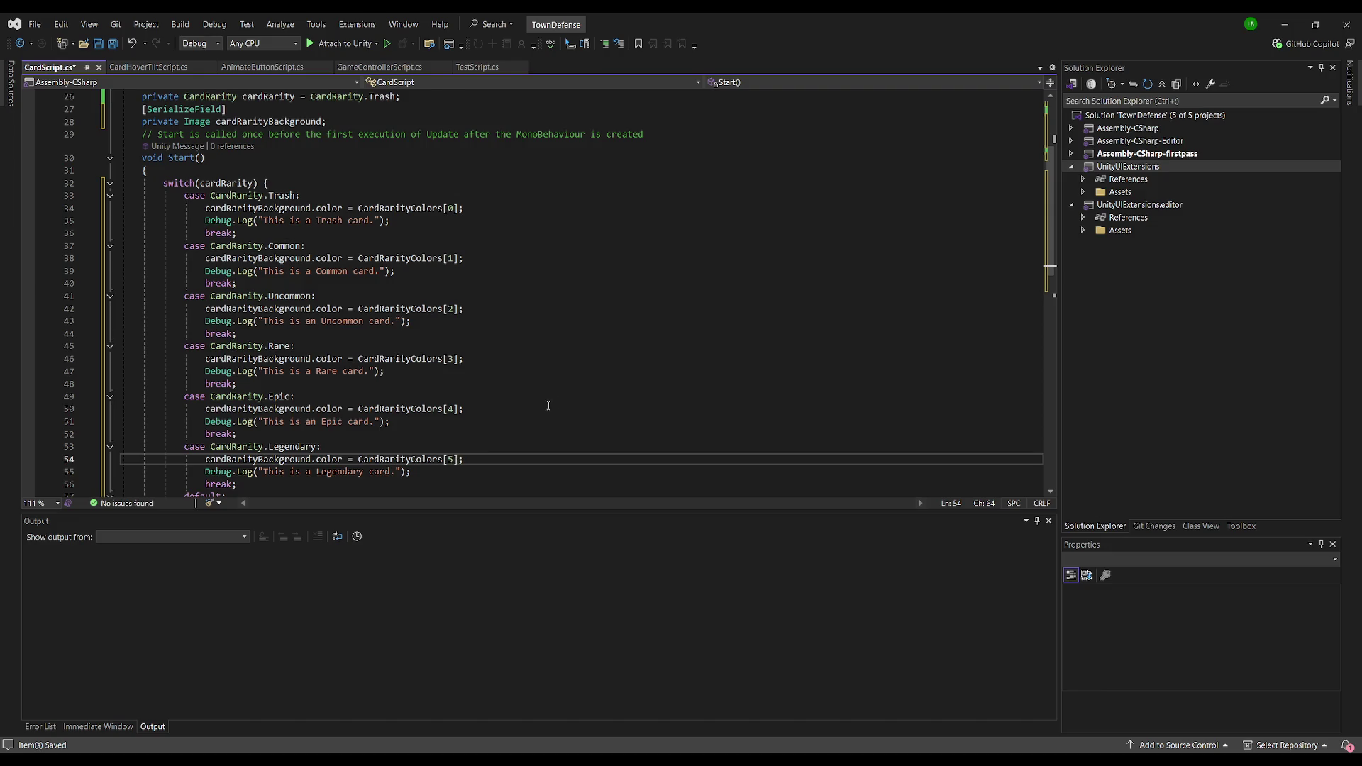
Step: Look over the edited switch statement and save CardScript.cs
scroll(536, 397, down, 3)
scroll(533, 351, up, 6)
click(547, 268)
scroll(324, 240, up, 4)
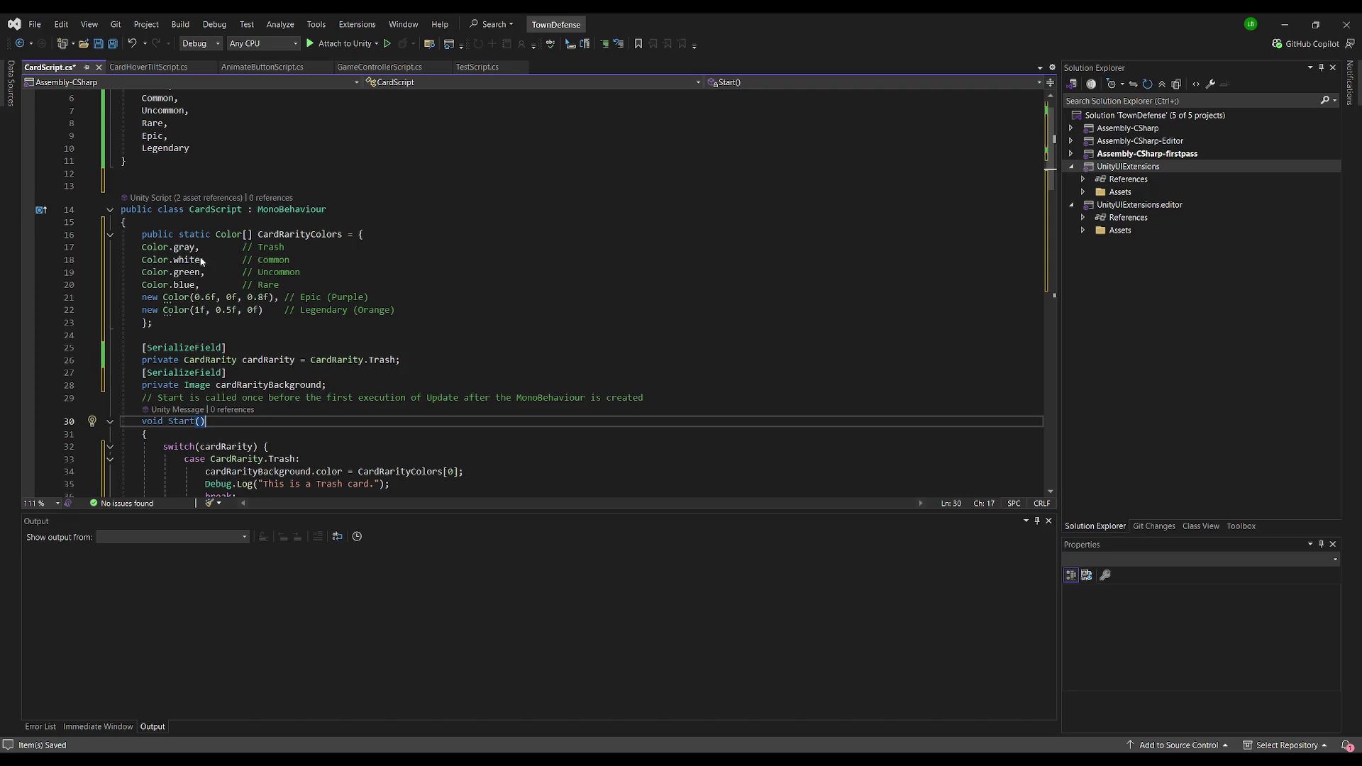
scroll(383, 282, down, 2)
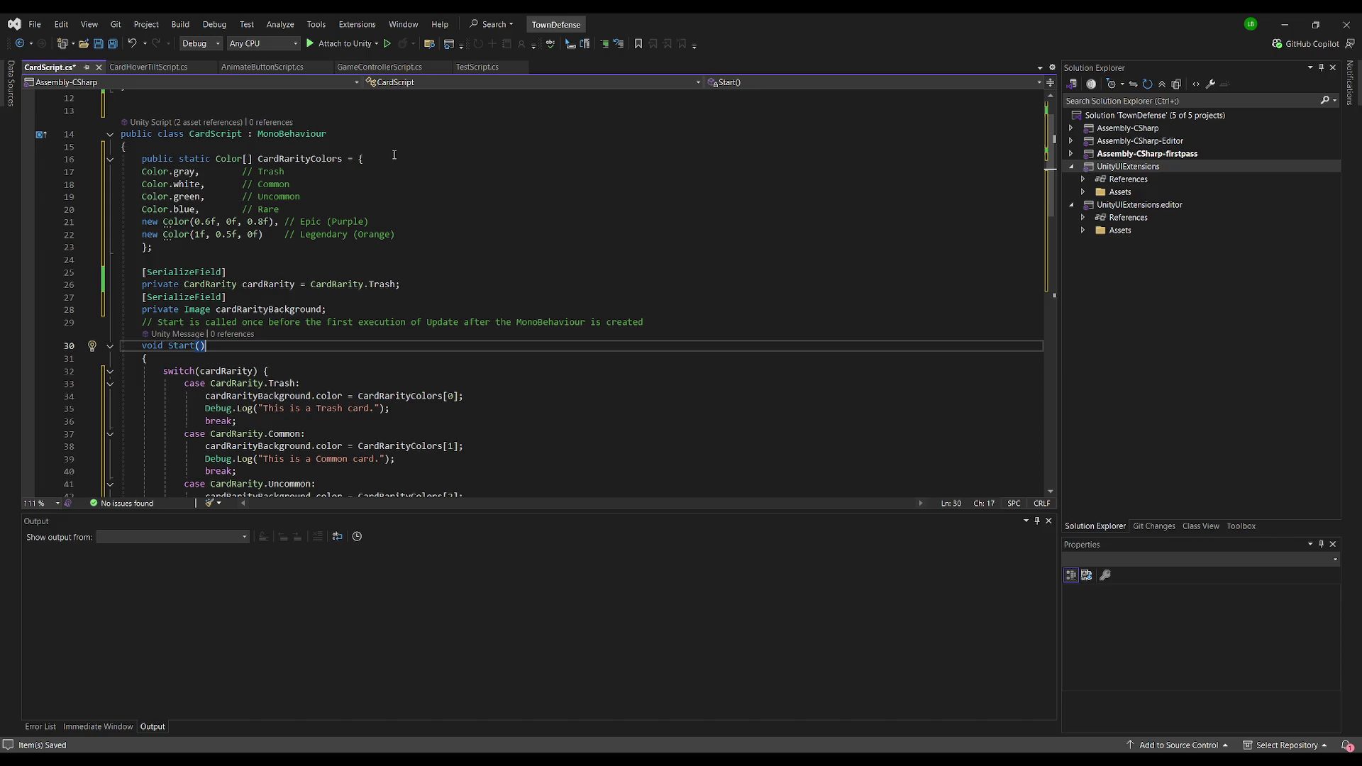
scroll(391, 164, up, 1)
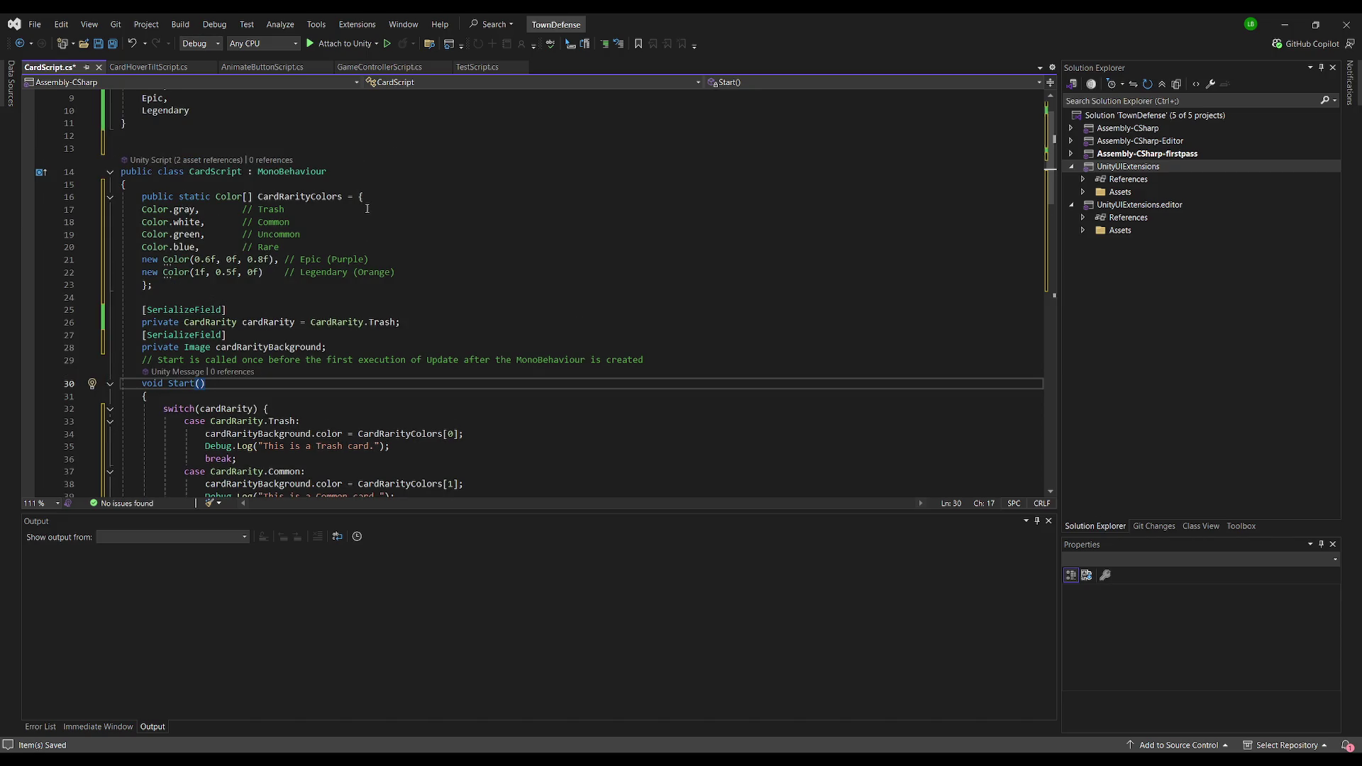
scroll(322, 217, up, 3)
scroll(380, 230, down, 3)
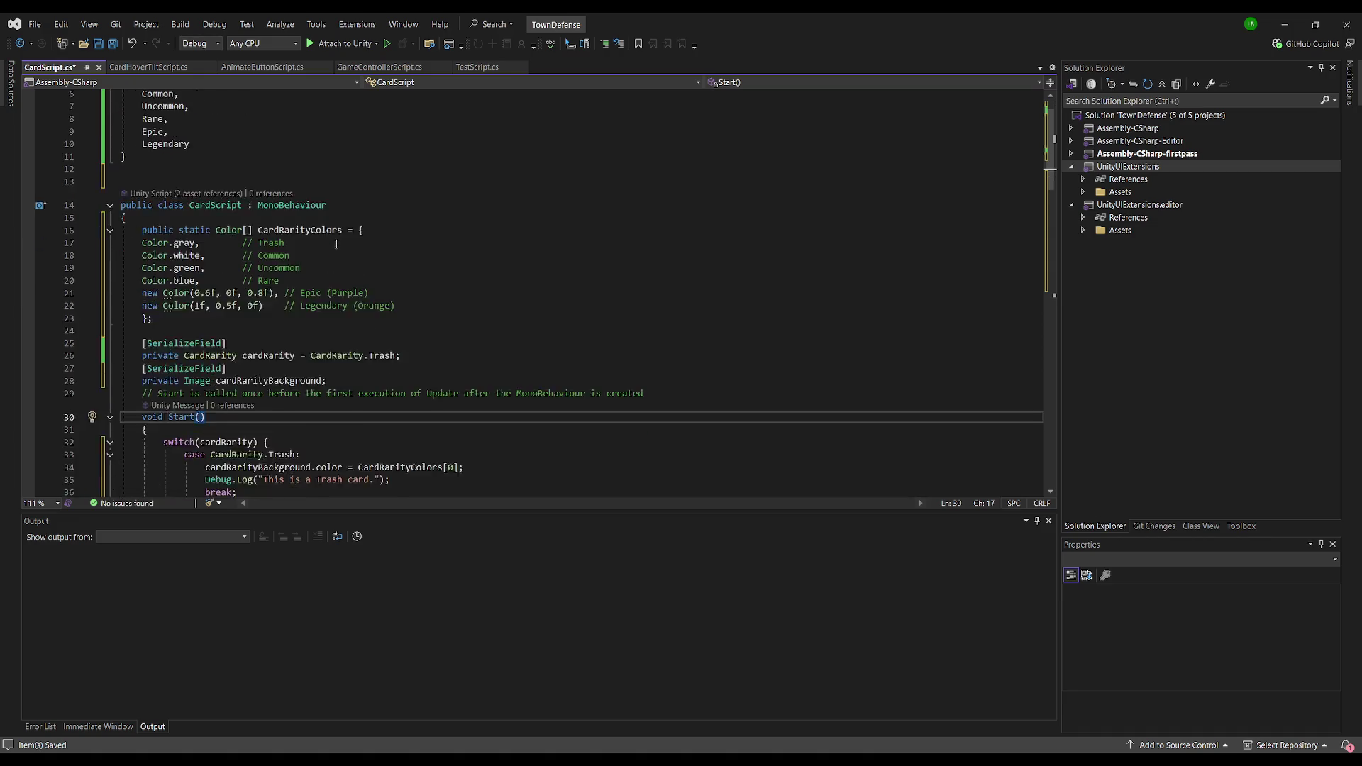
click(380, 230)
key(ctrl+s)
key(alt+Tab)
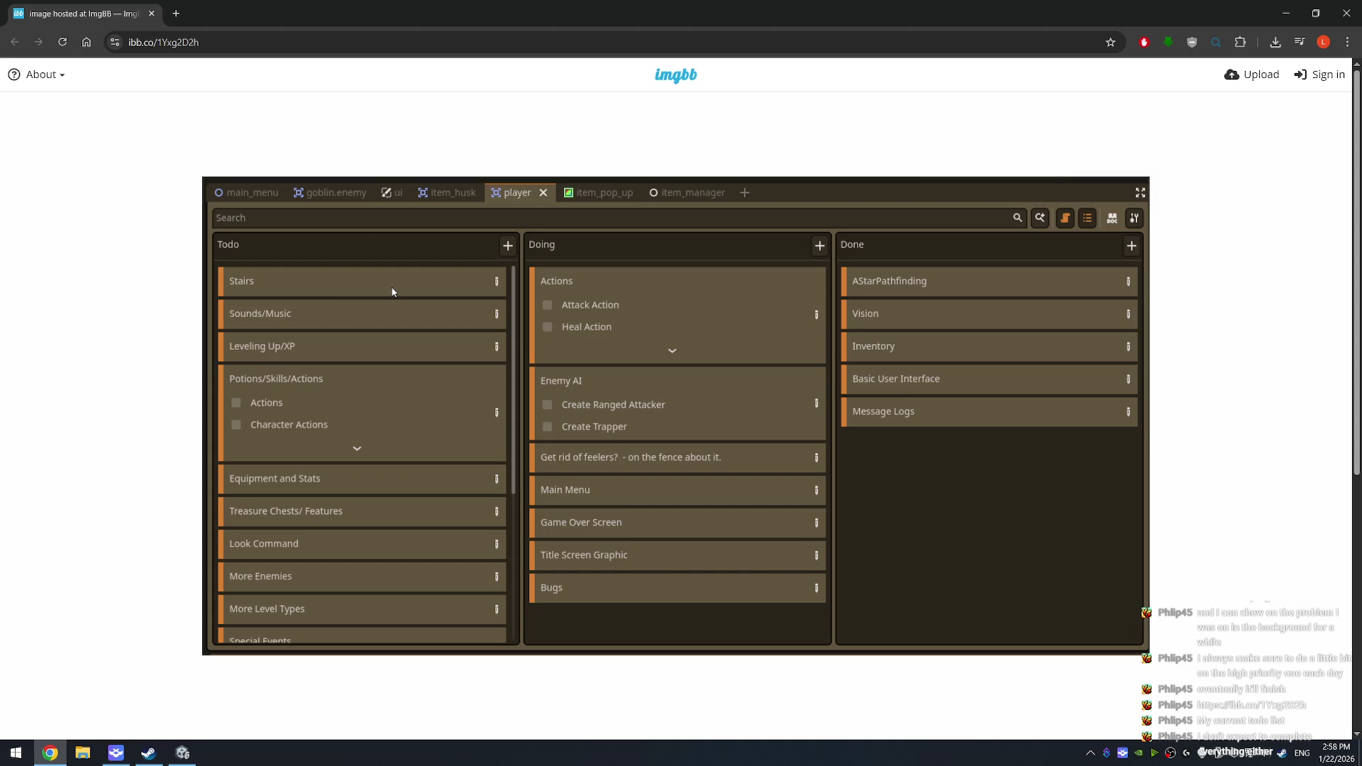
Step: Scroll the imgbb to-do board image, then close the browser to get back to Unity
scroll(411, 341, down, 2)
scroll(409, 344, up, 2)
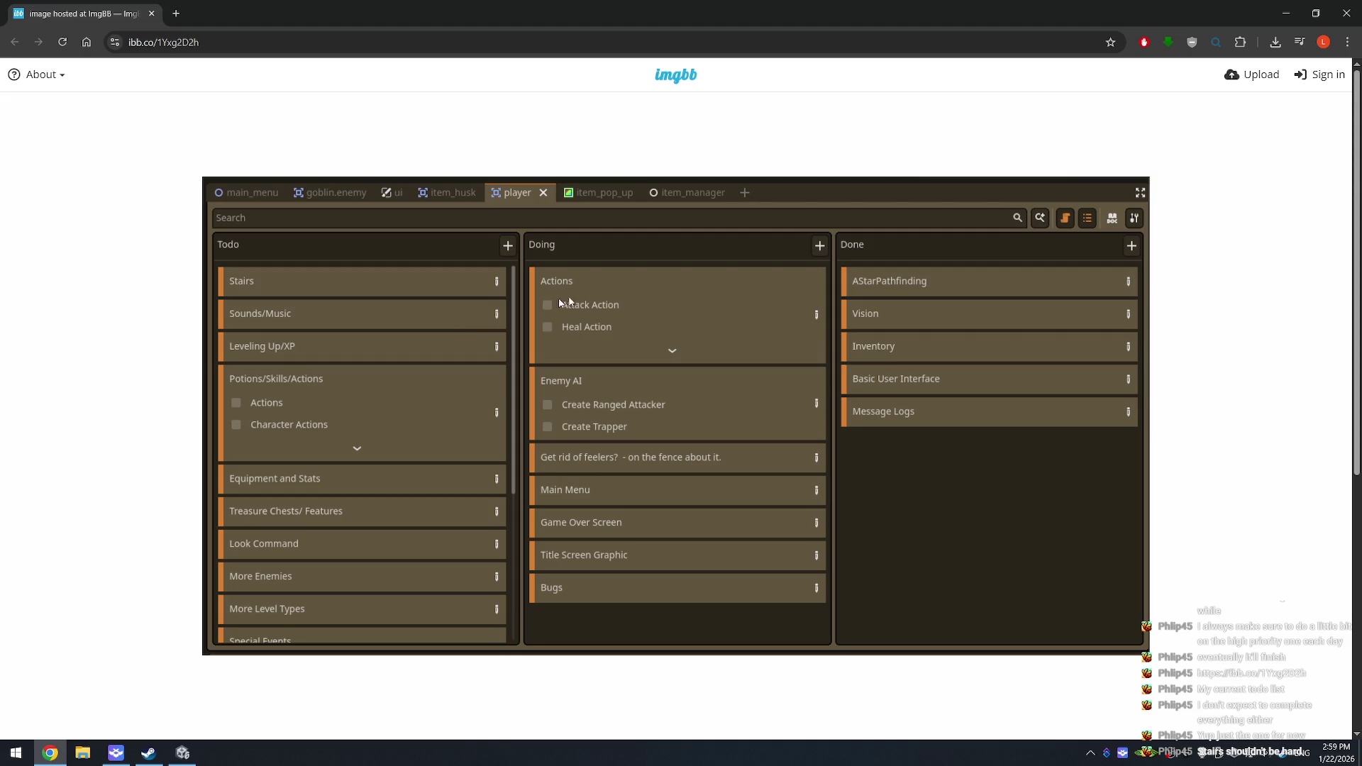
click(1342, 14)
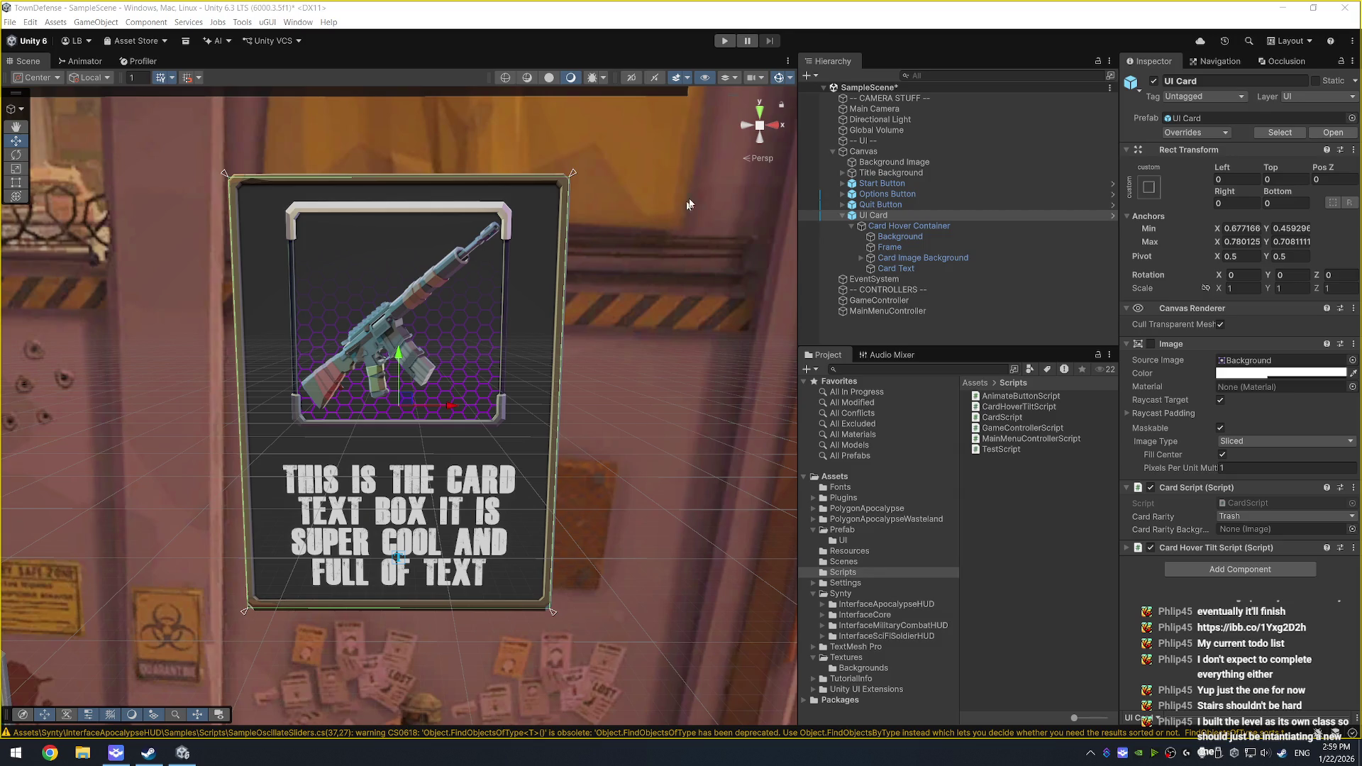
Step: Open the UI Card prefab with Prefab > Open Asset in Context
click(784, 18)
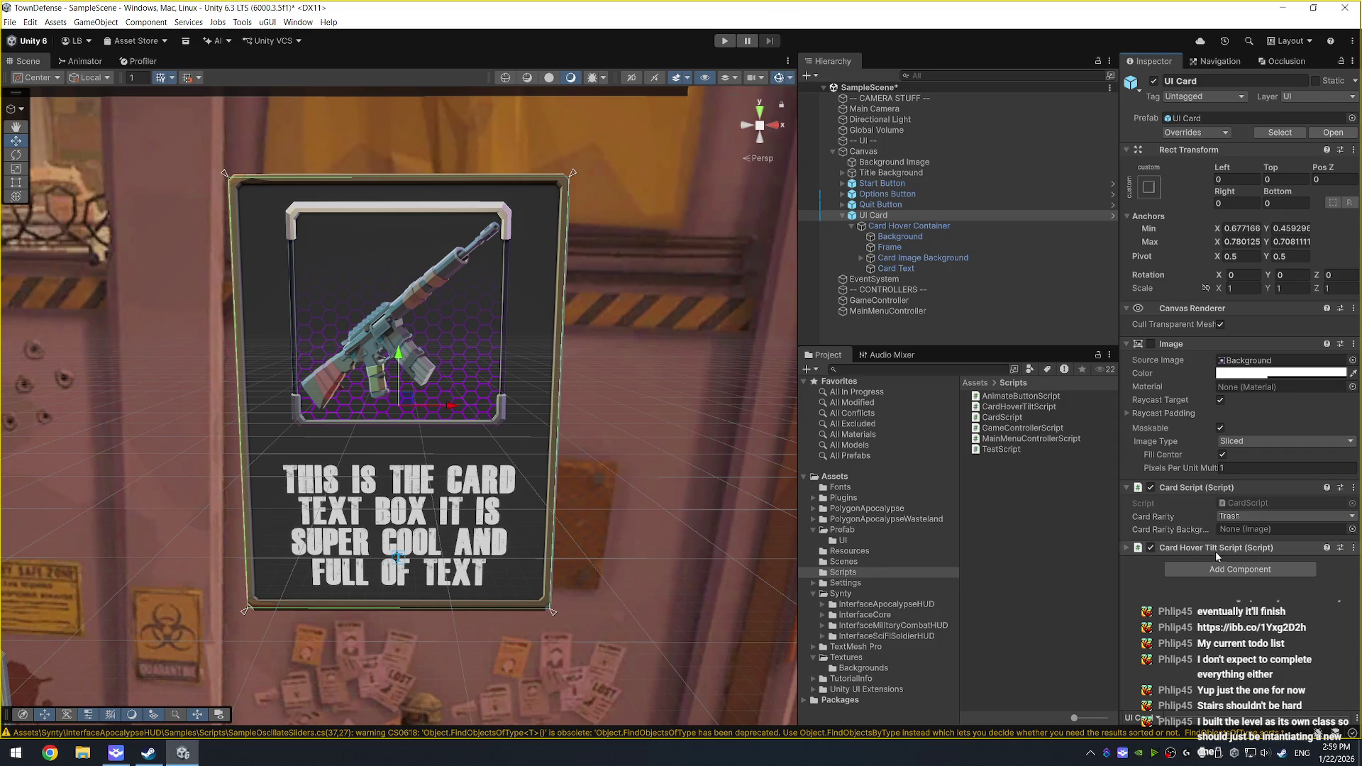
right_click(872, 217)
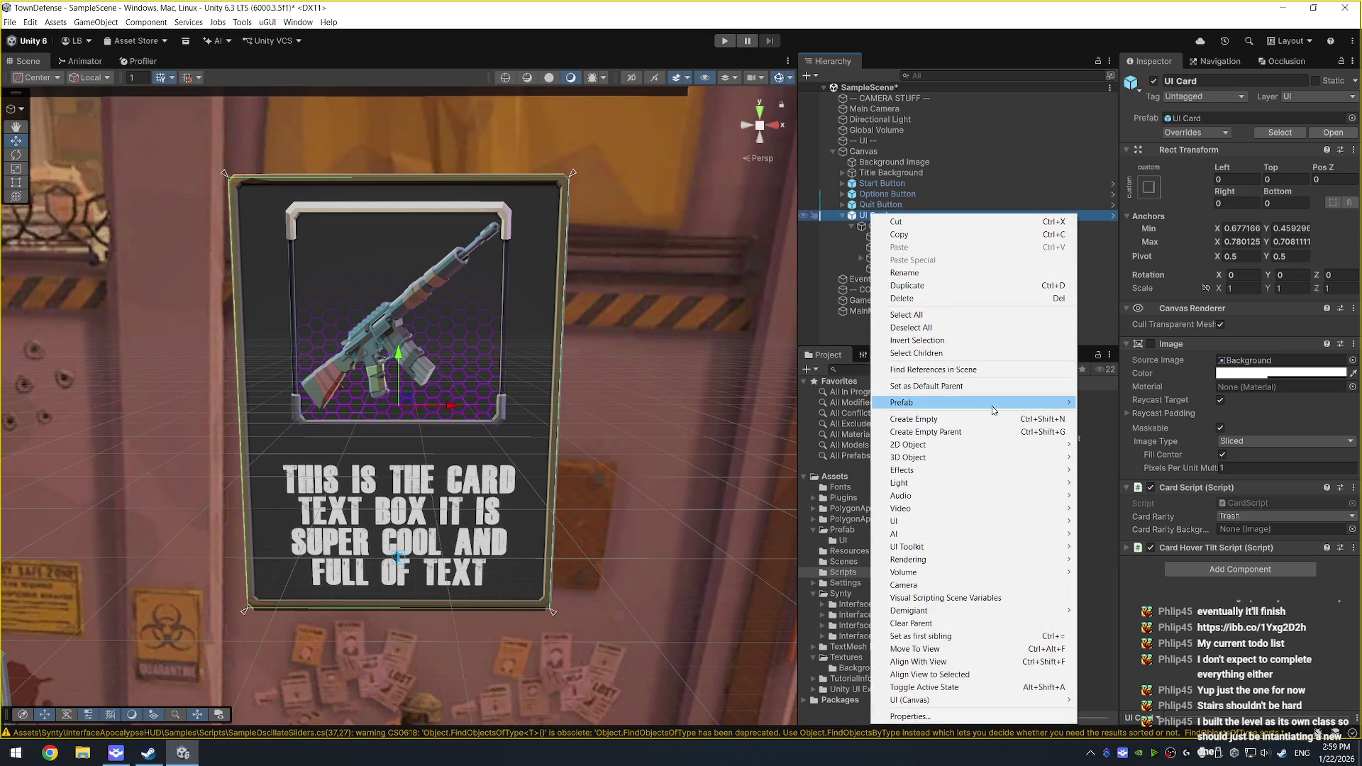
mouse_move(996, 405)
click(1103, 403)
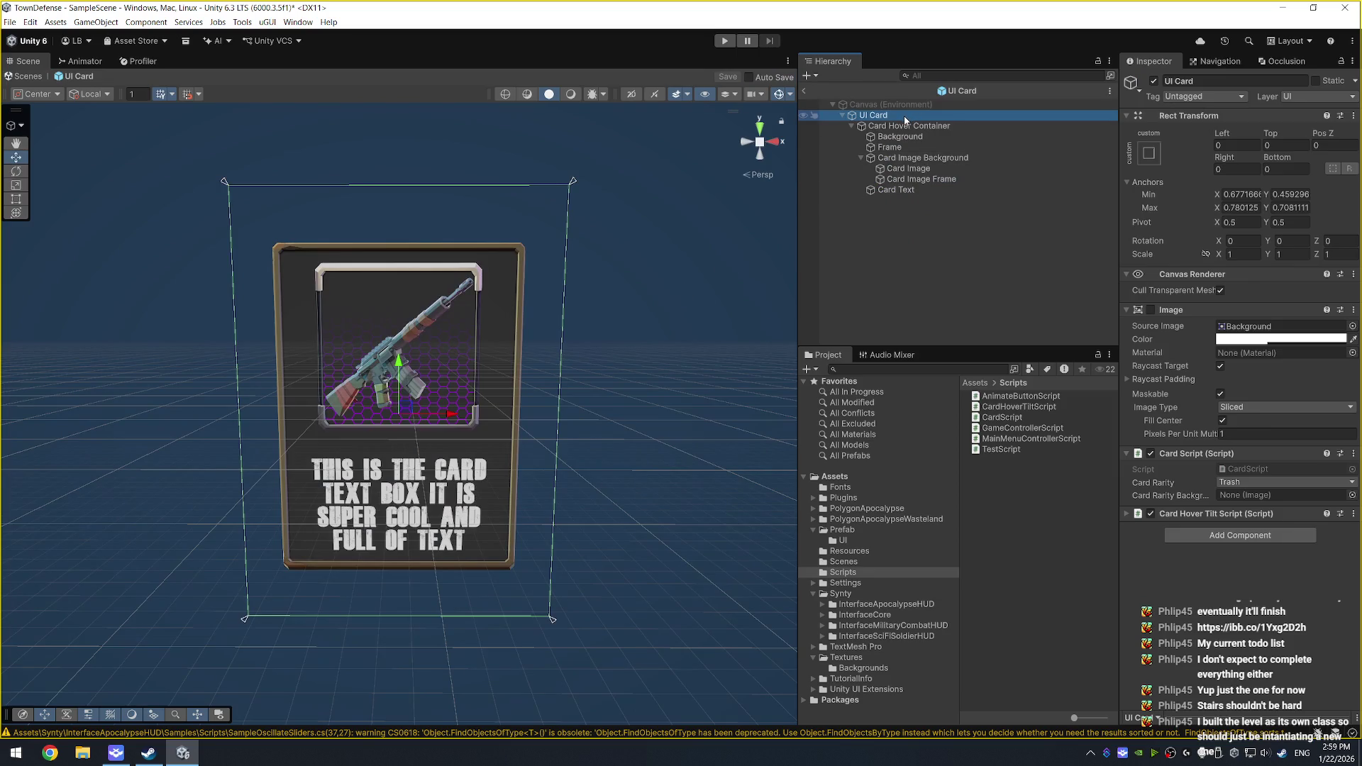
Step: Inspect Card Image, toggling its visibility off and on, then Card Image Frame and Card Image Background
click(906, 170)
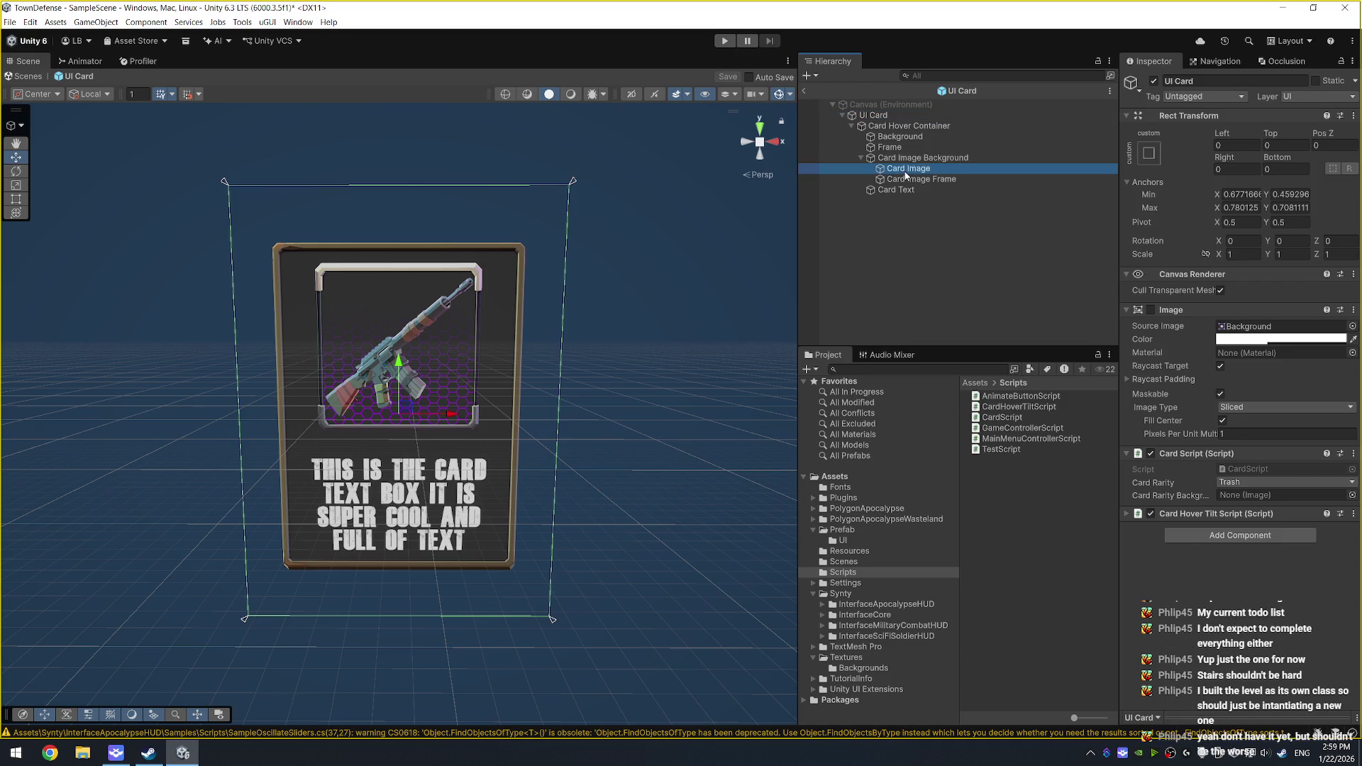
click(1150, 310)
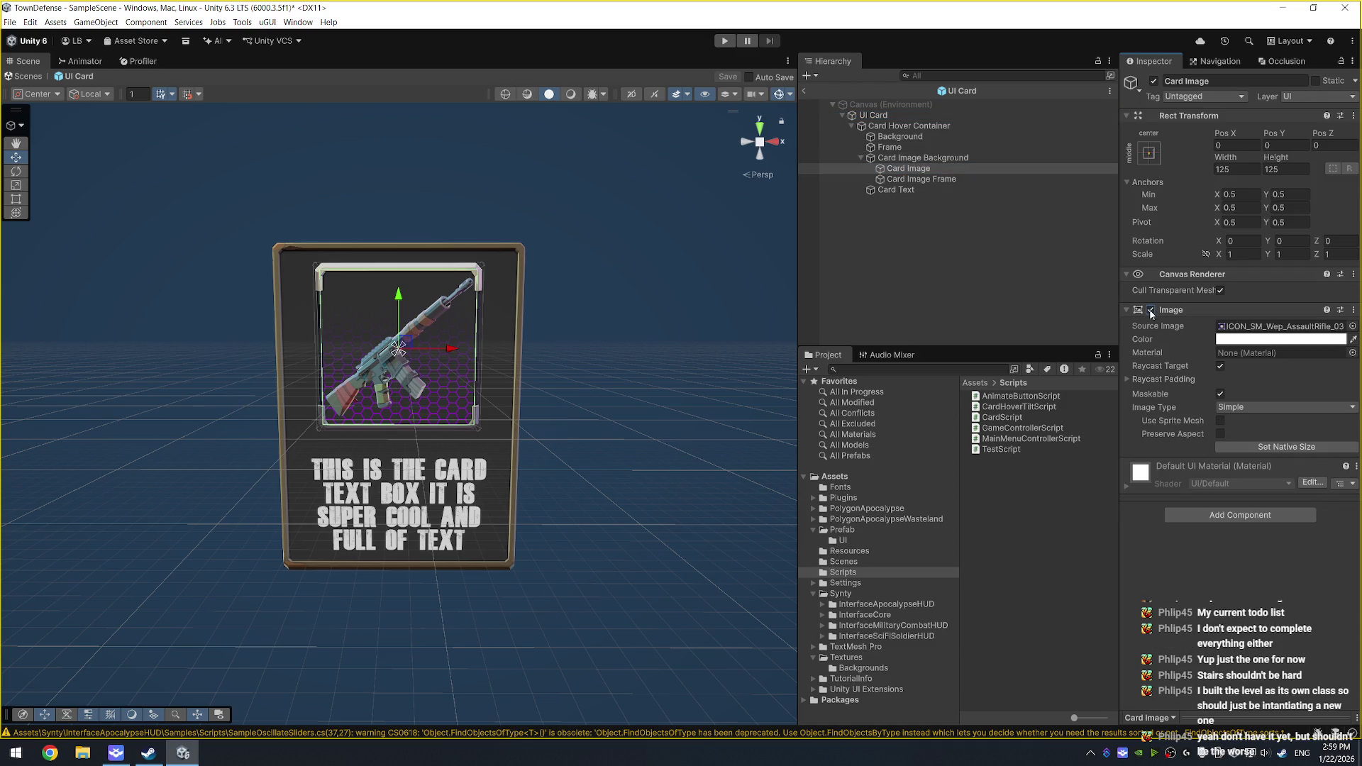
click(1151, 310)
click(922, 179)
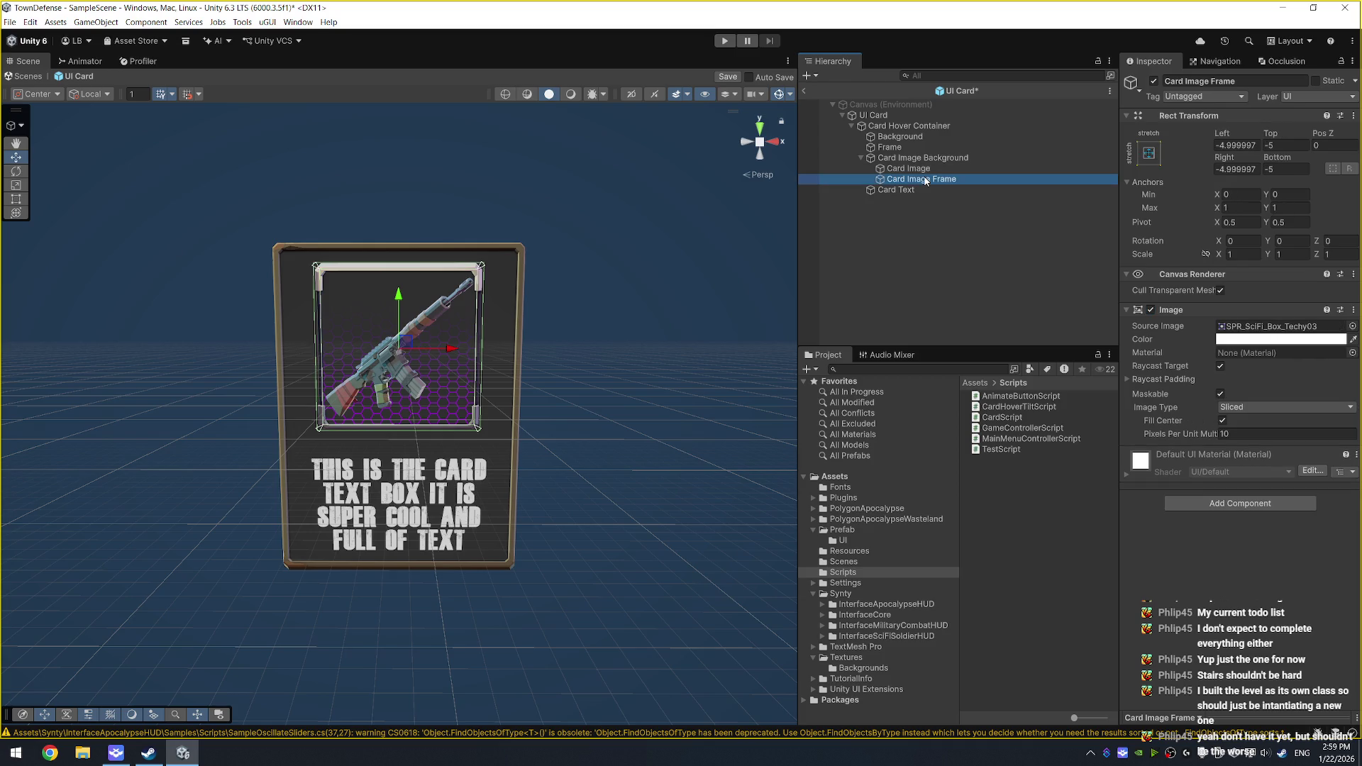
click(927, 160)
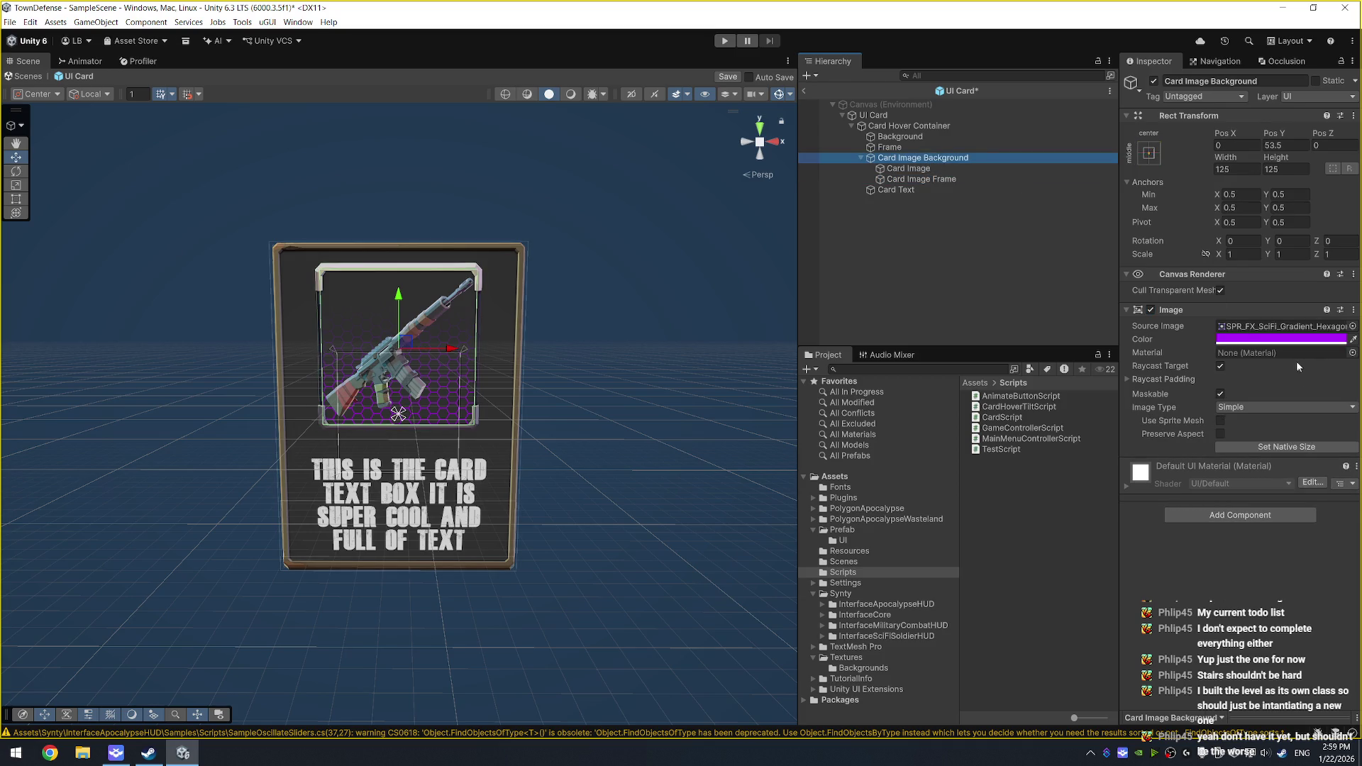
Step: Rename Card Image Background to Card Rarity Background
click(910, 160)
key(Return)
click(898, 159)
drag(897, 159, 924, 160)
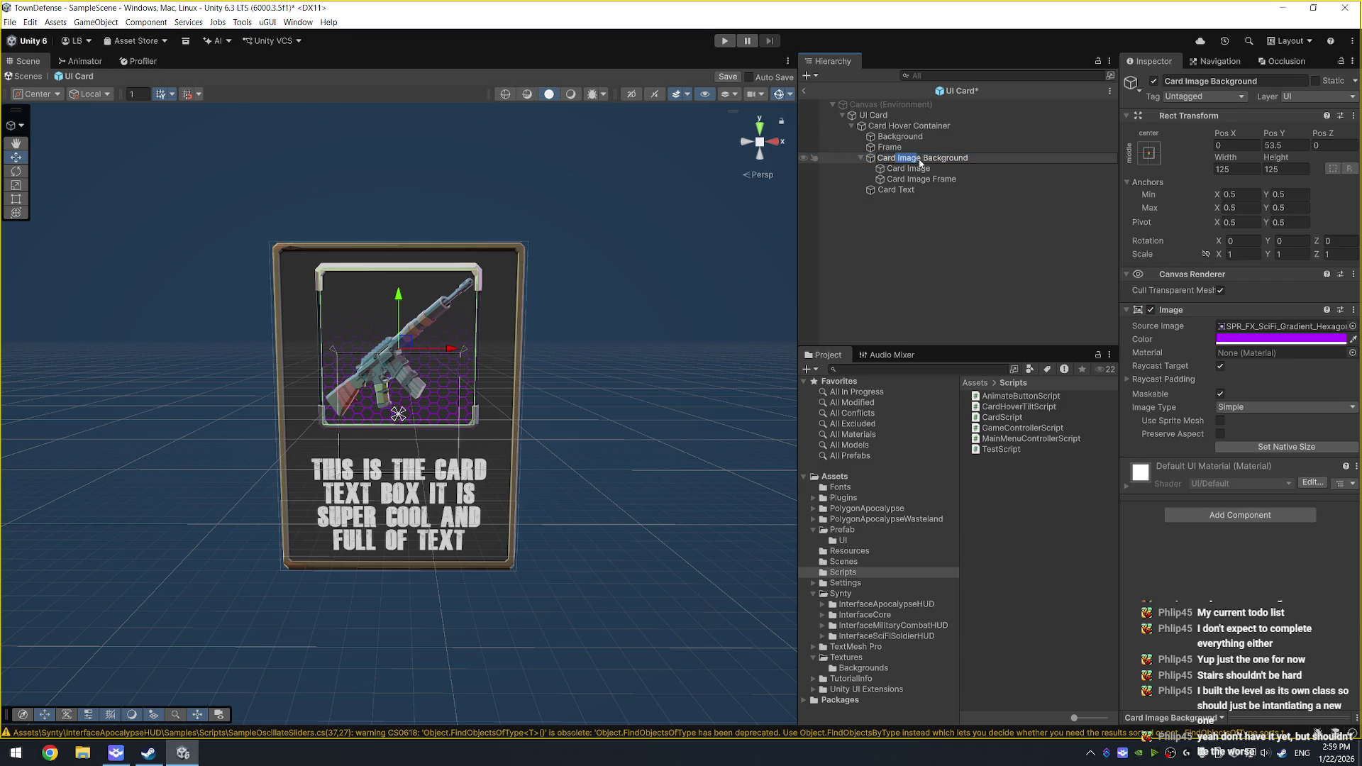
key(BackSpace)
text(Rarity)
key(Return)
Step: Move Card Image out beside the background and set the background colour to white (FFFFFF)
mouse_move(922, 166)
mouse_down()
mouse_move(831, 173)
mouse_move(840, 186)
mouse_move(899, 183)
mouse_up()
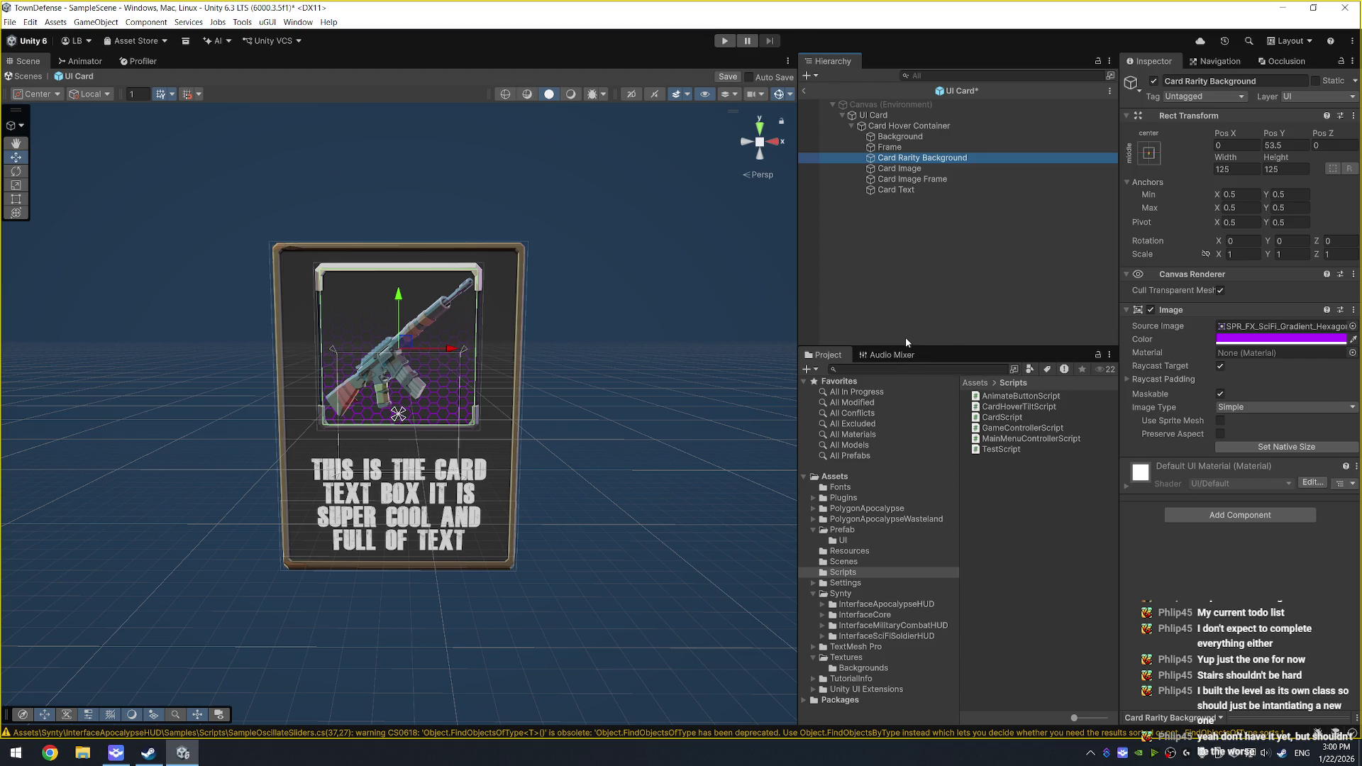
click(1281, 339)
click(1250, 374)
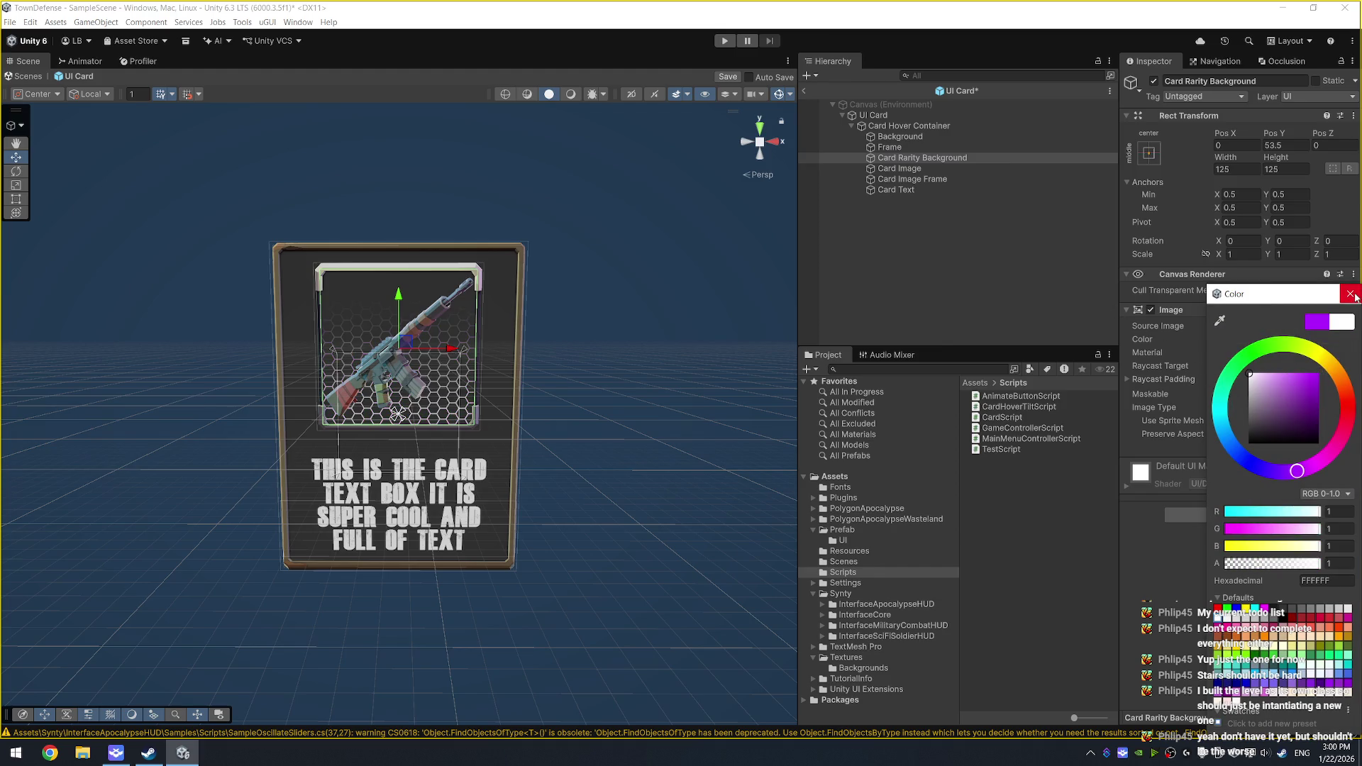
Step: Assign Card Rarity Background to the Card Script field, keep Trash rarity, save, and return to SampleScene
click(1352, 294)
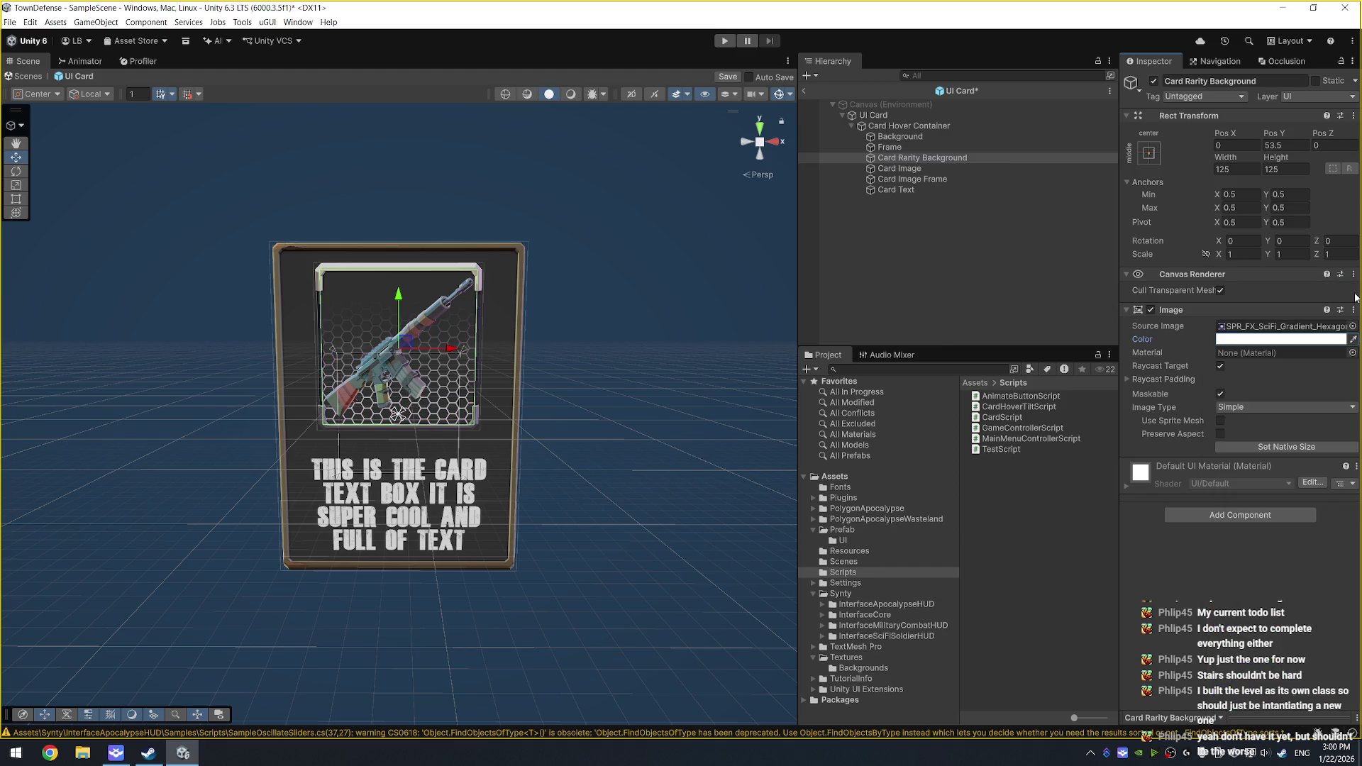
click(901, 113)
key(ctrl+s)
drag(929, 161, 1279, 495)
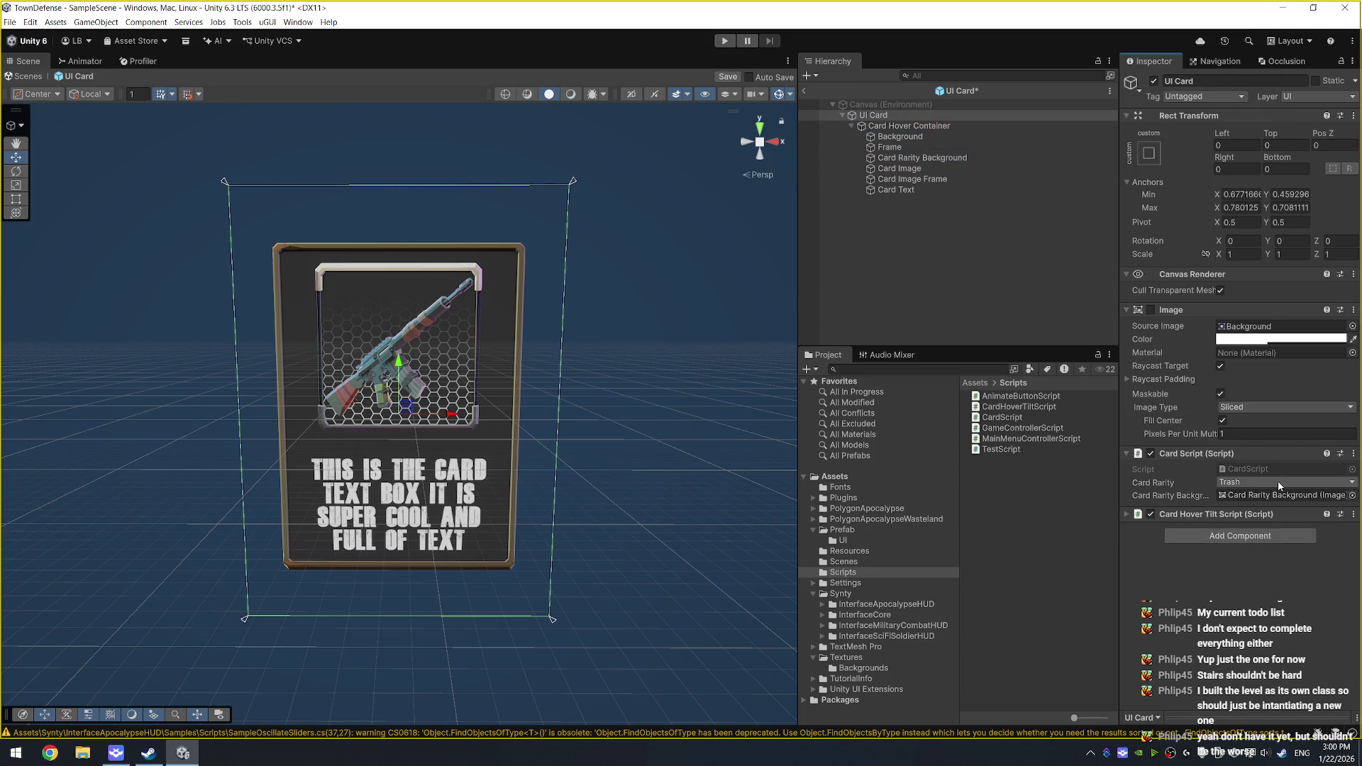
click(1278, 481)
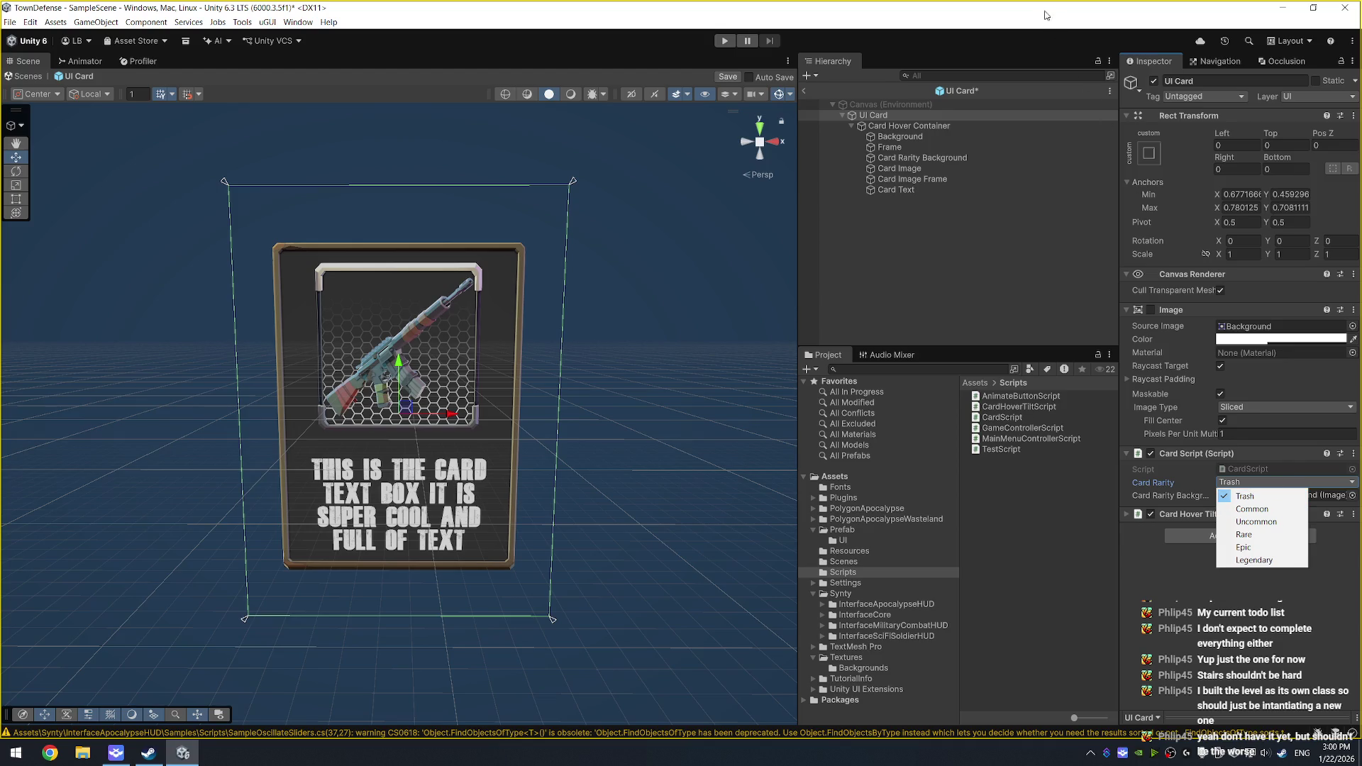
key(Escape)
key(ctrl+s)
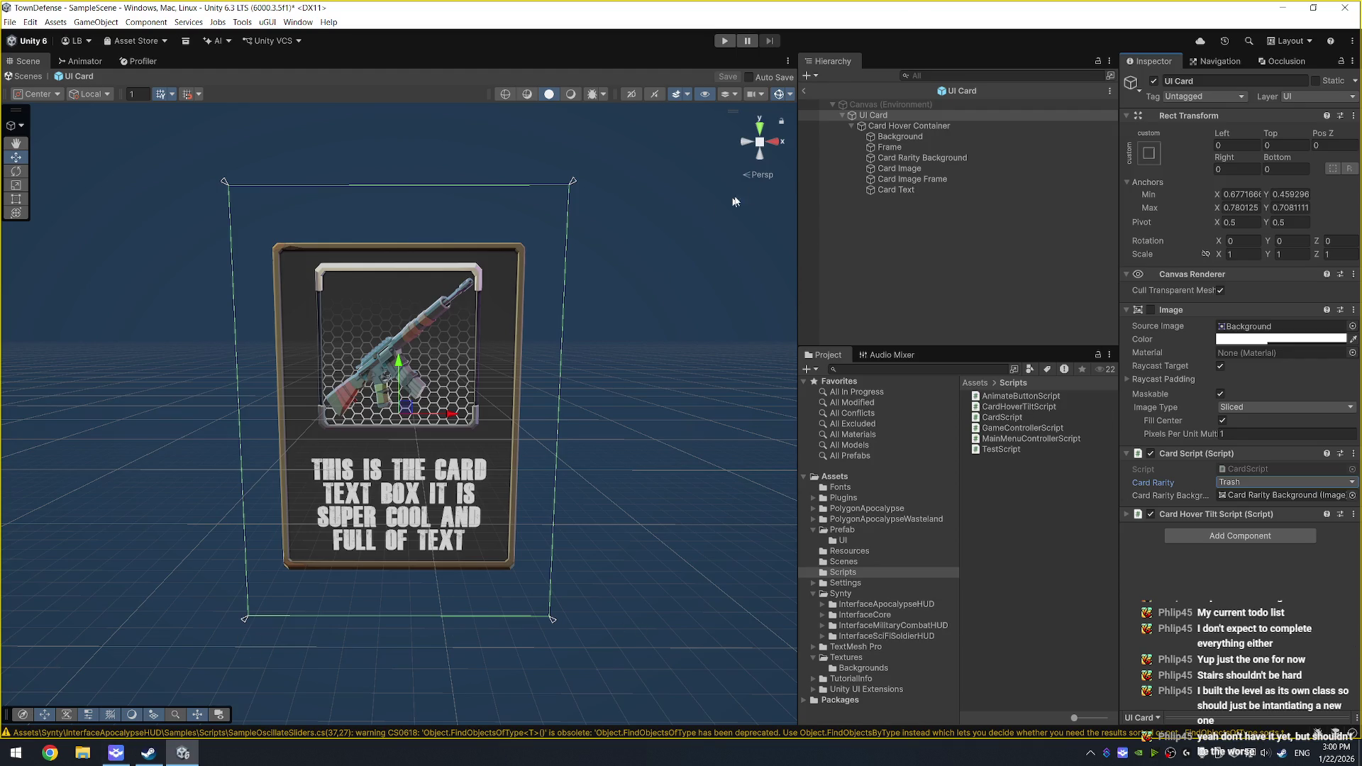
click(804, 90)
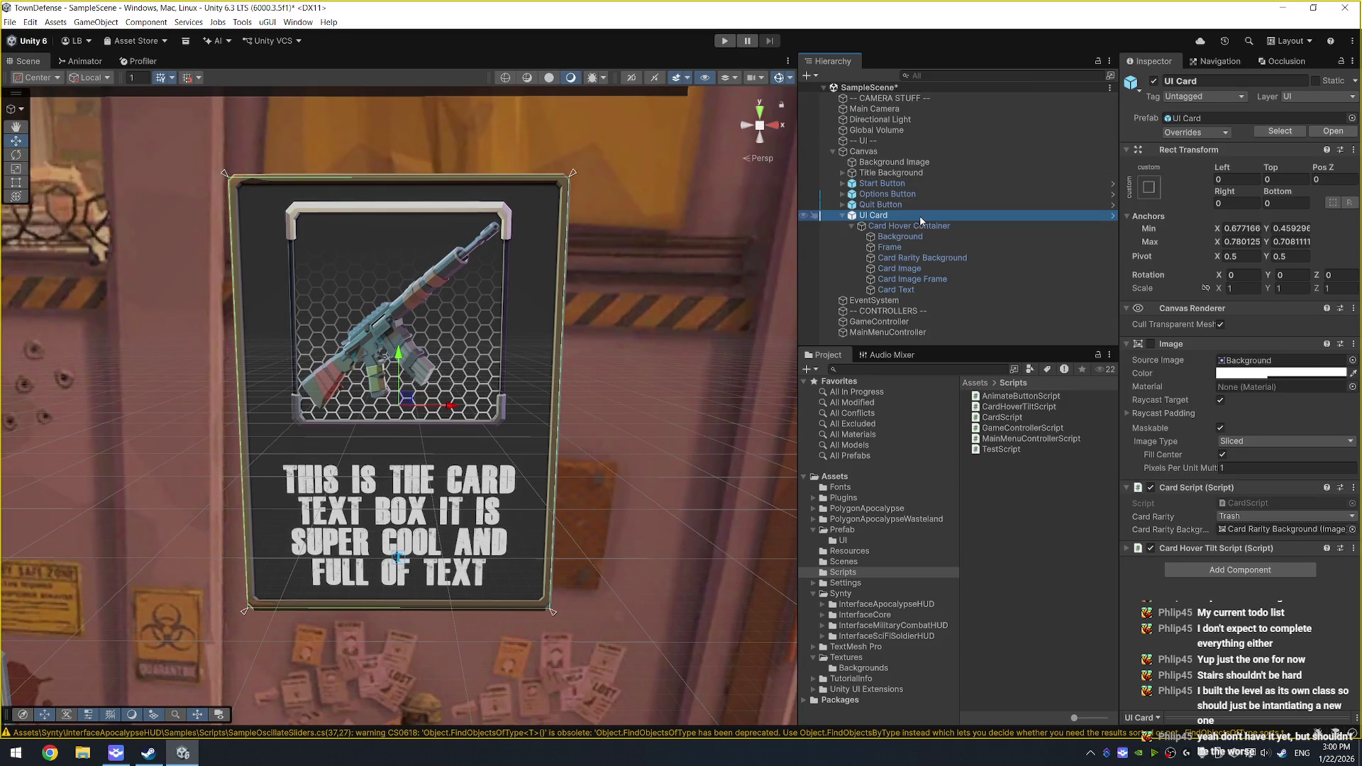
Step: Duplicate UI Card with Ctrl+D and drag the copies into a grid beside the original
click(557, 342)
key(ctrl+d)
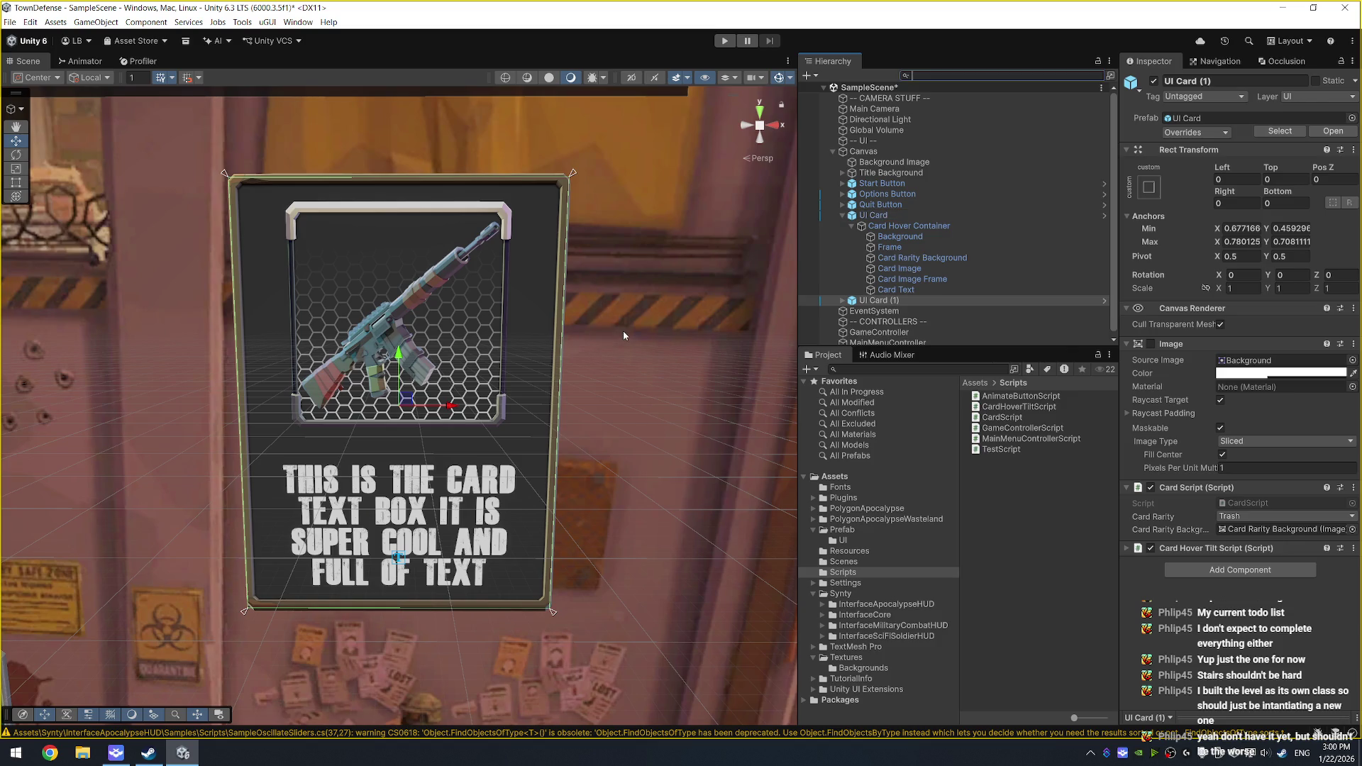
key(f)
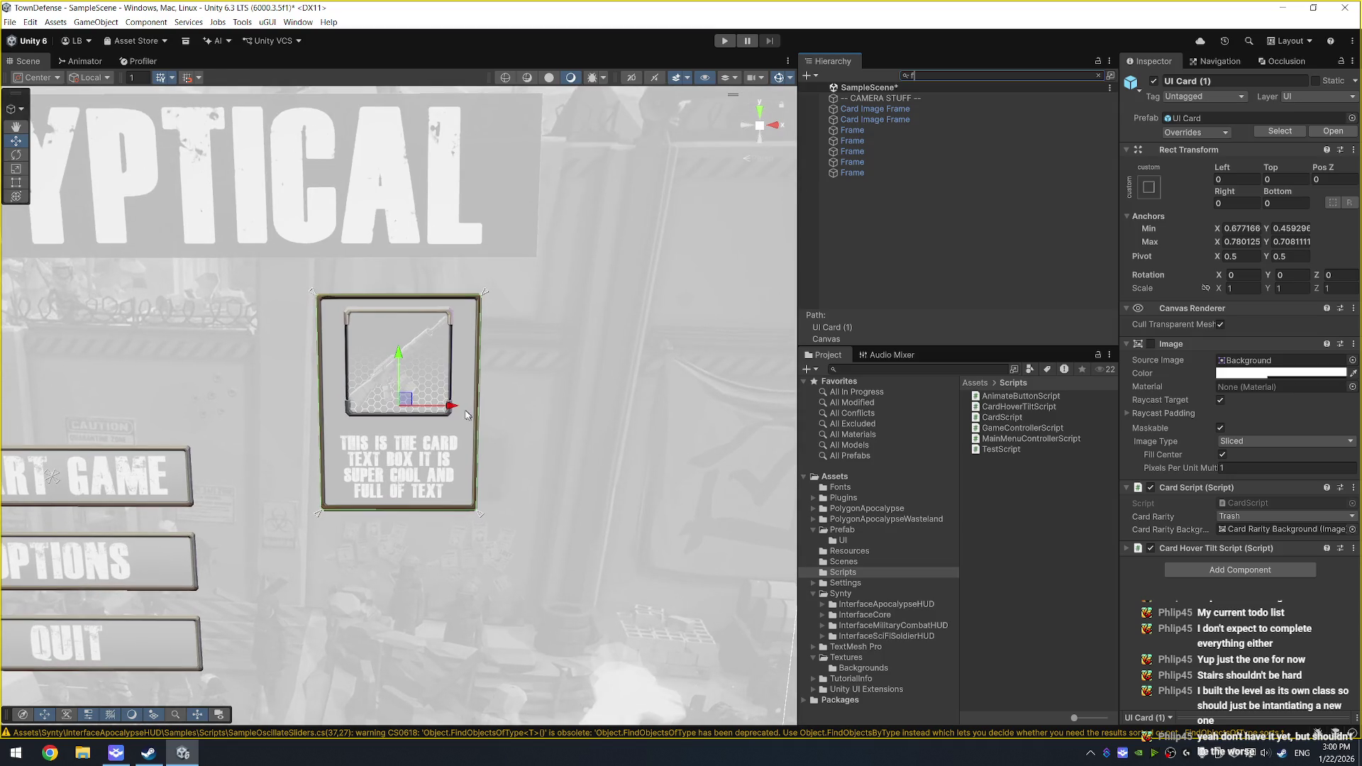
drag(454, 406, 652, 406)
click(985, 75)
key(BackSpace)
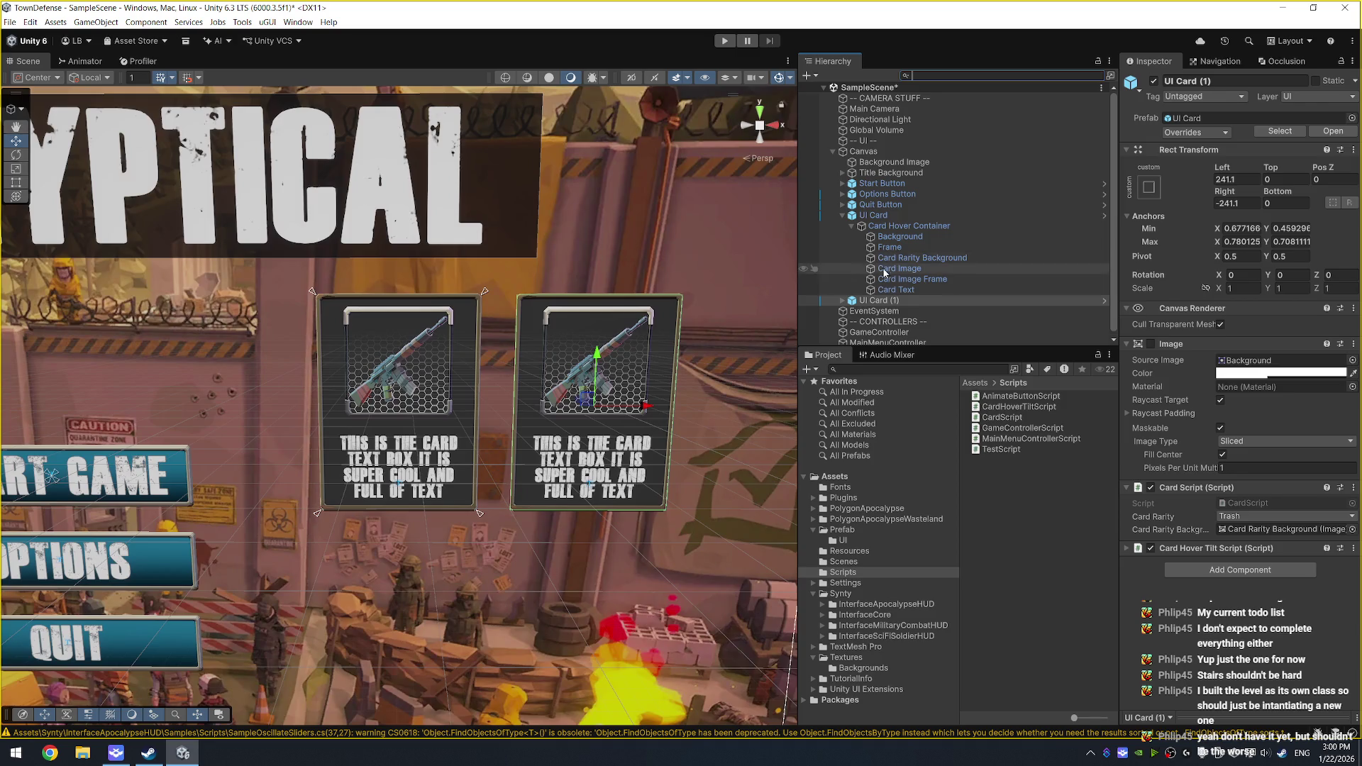
scroll(455, 365, down, 3)
key(ctrl+d)
key(ctrl+d)
mouse_move(457, 368)
mouse_down()
mouse_move(510, 560)
mouse_move(375, 560)
mouse_move(401, 462)
mouse_move(580, 395)
mouse_move(546, 227)
mouse_move(511, 244)
mouse_up()
key(ctrl+d)
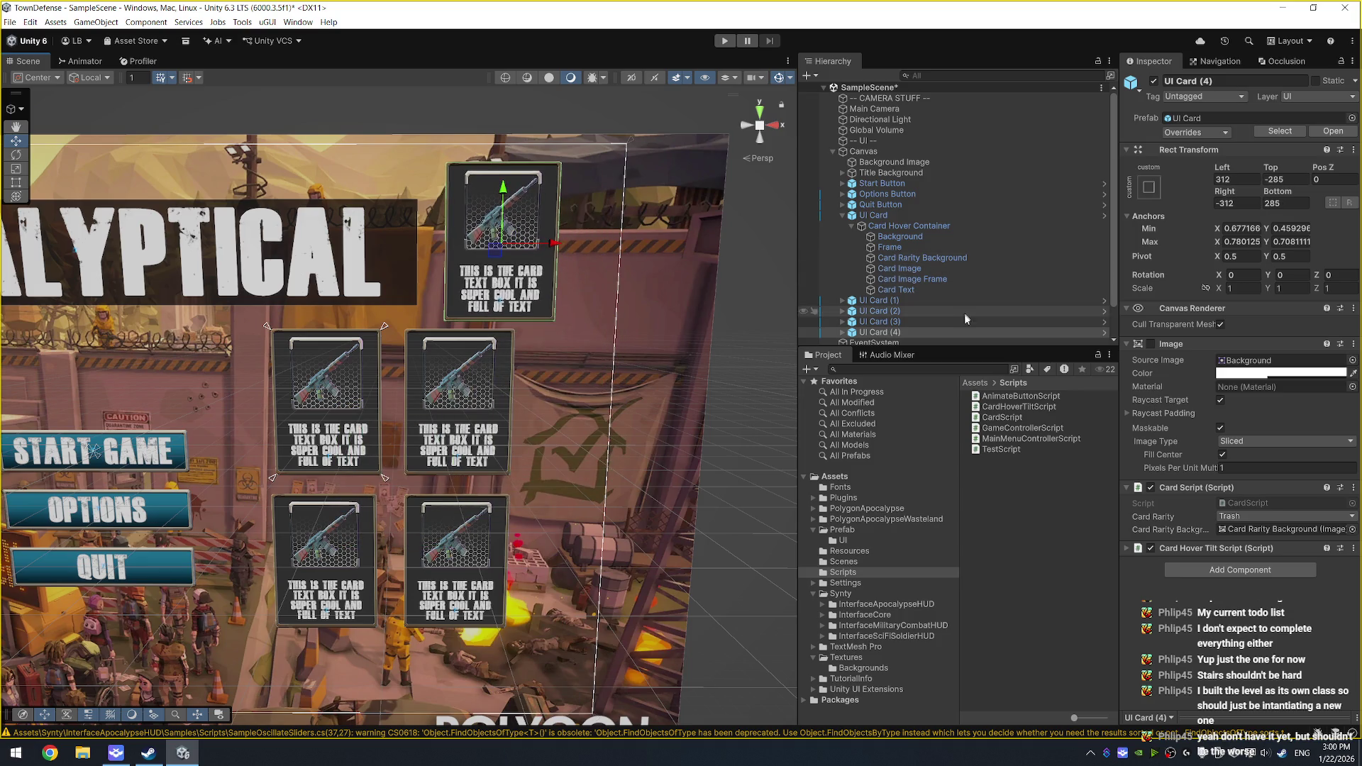
click(1277, 516)
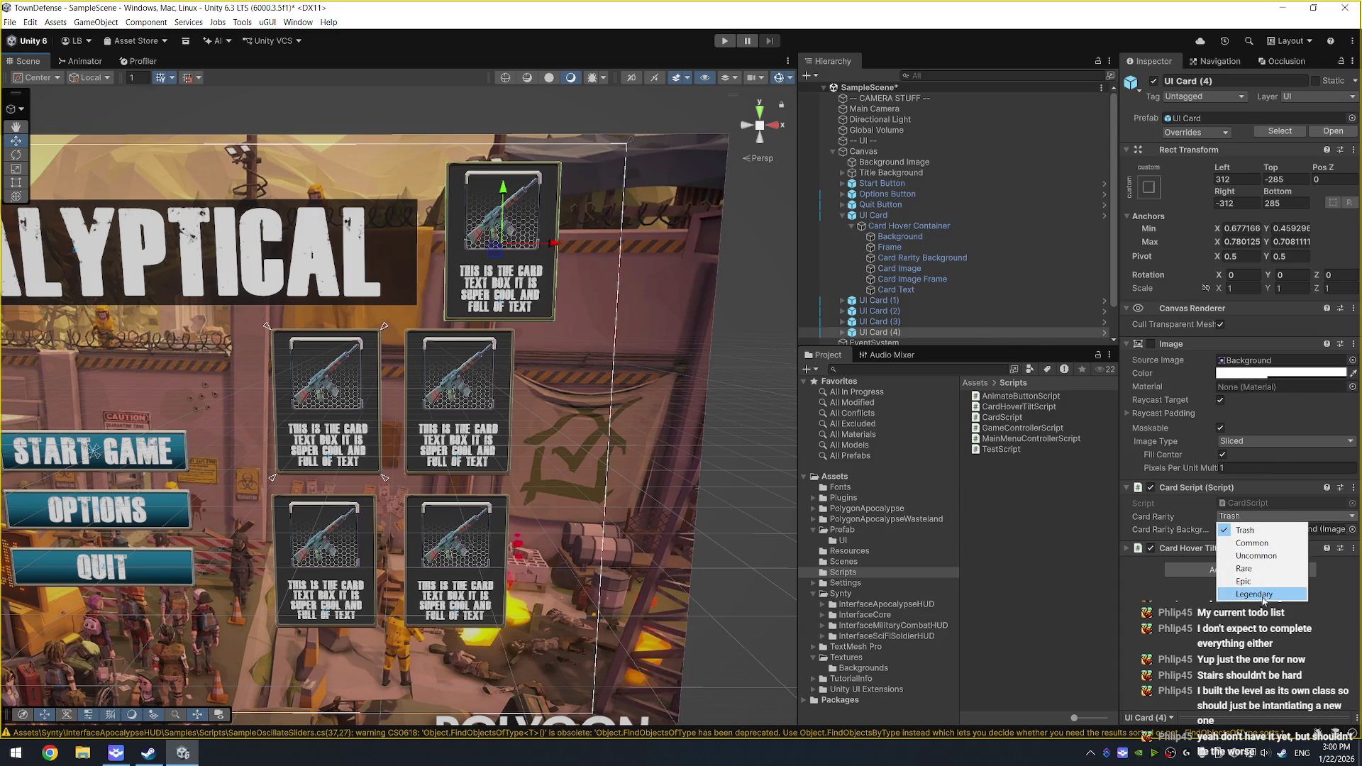
Step: Set UI Card (3) to Epic and UI Card (2) to Rare rarity
key(Escape)
click(880, 321)
click(1287, 529)
click(1284, 516)
click(1282, 581)
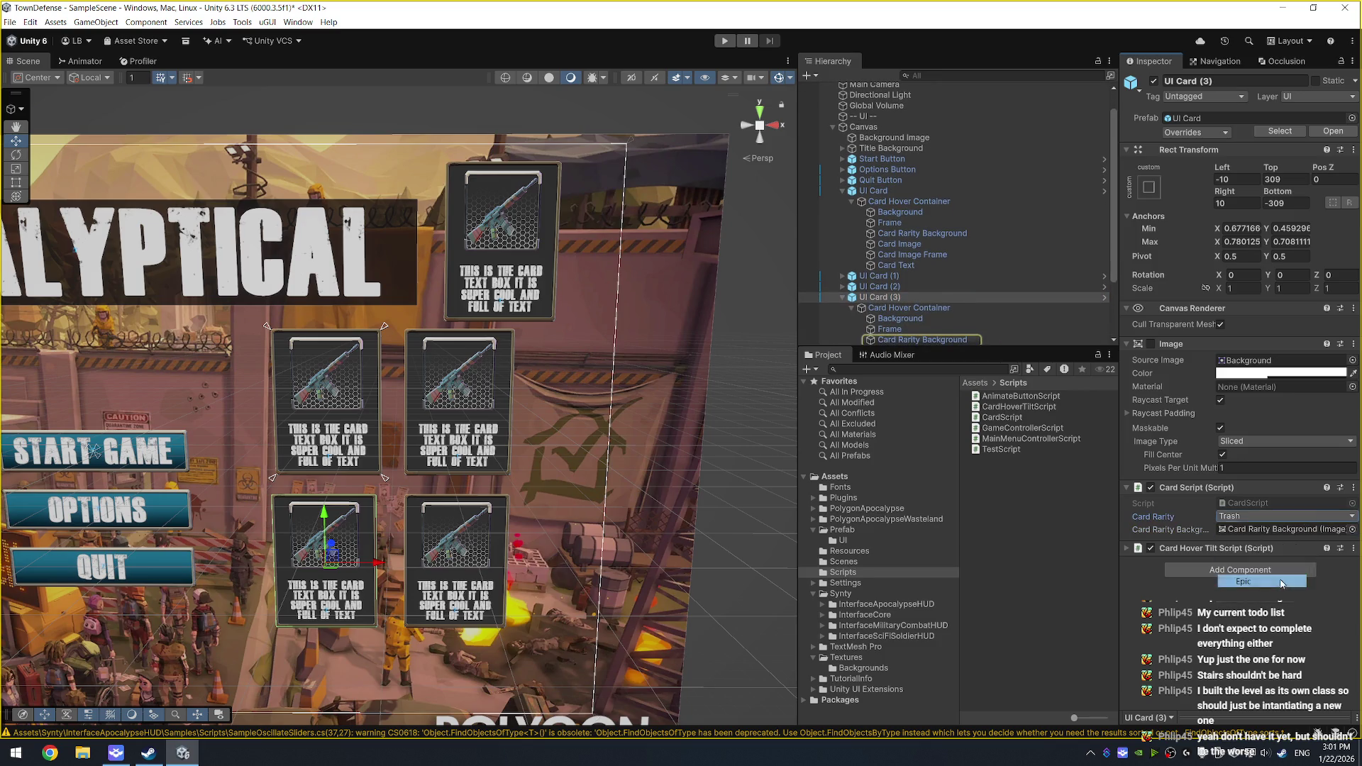
click(892, 288)
click(1261, 523)
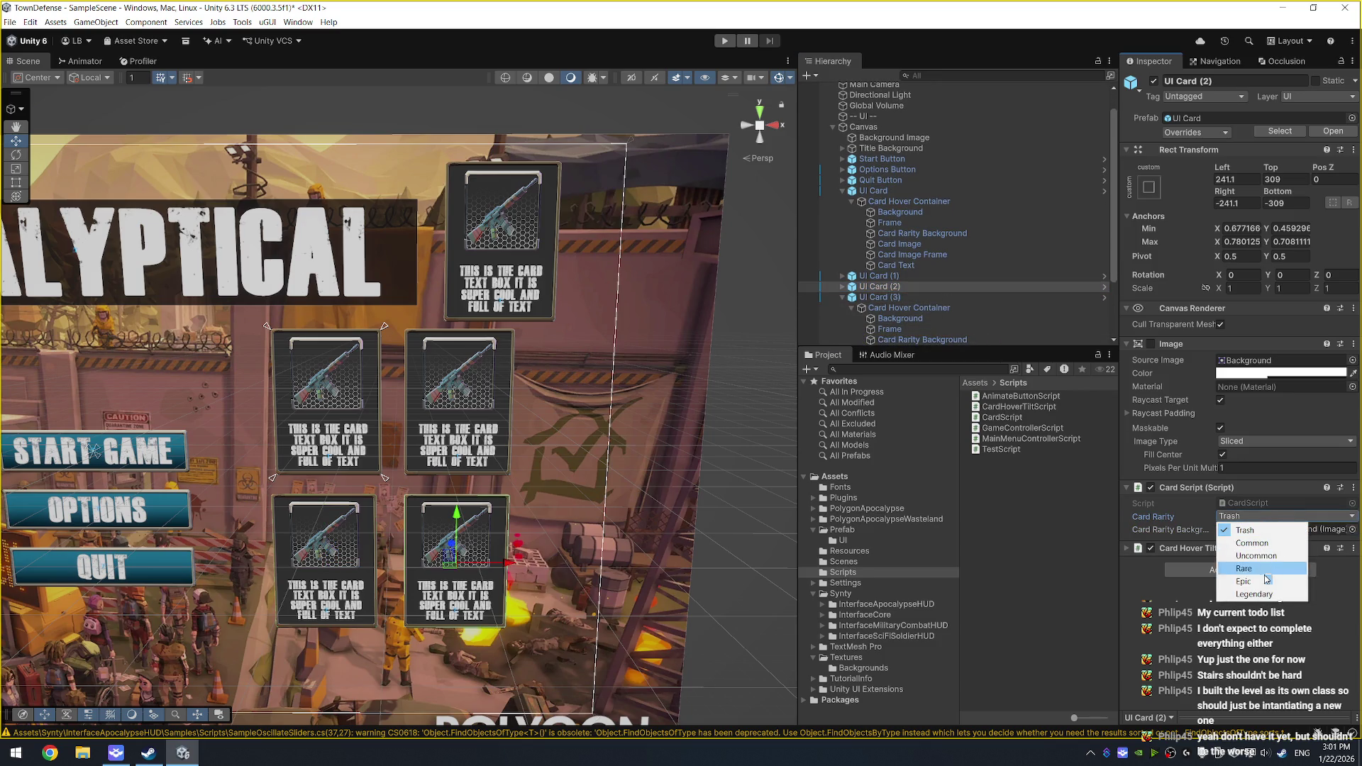
click(1270, 569)
Step: Set UI Card (1) to Uncommon and the original card to Common, then enter play mode
click(897, 277)
click(1269, 516)
click(1263, 557)
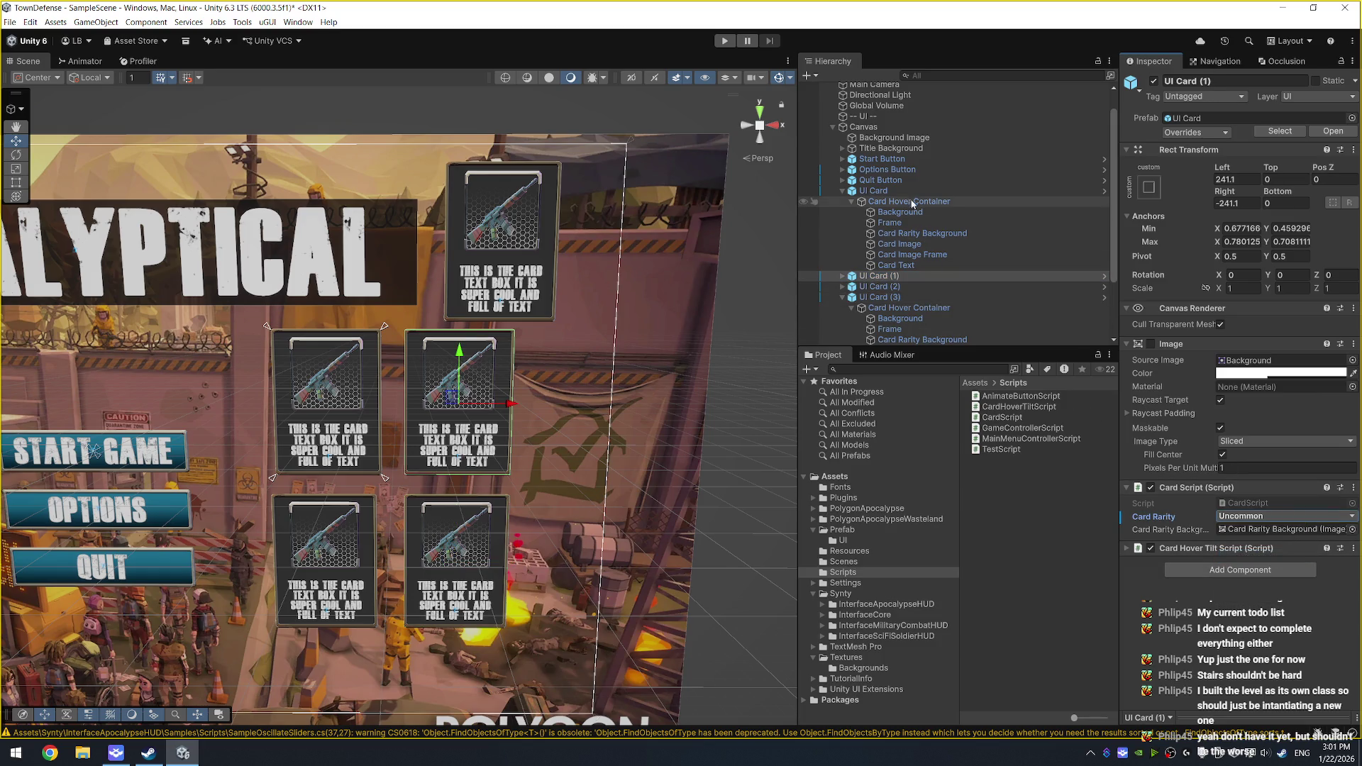
click(876, 191)
click(1280, 516)
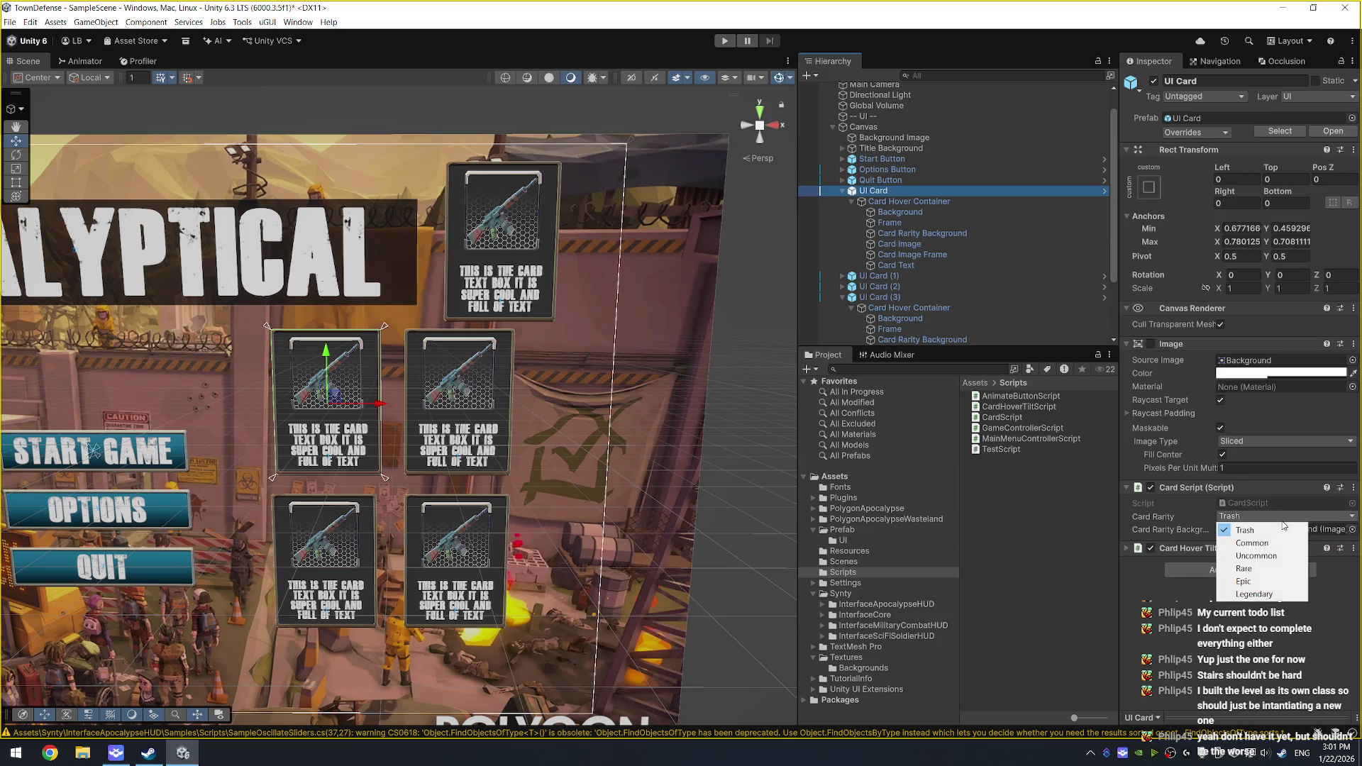
click(1280, 543)
click(725, 41)
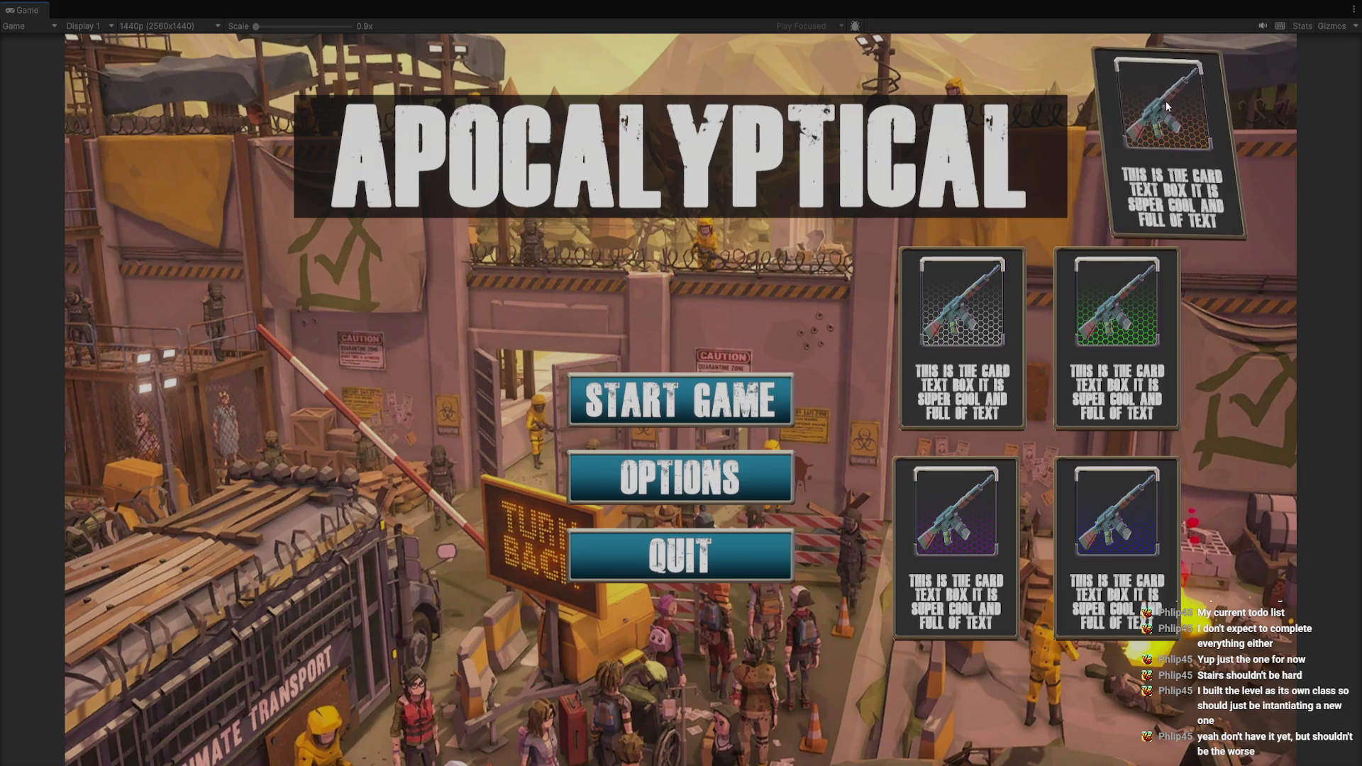
Step: Exit play mode, collapse the card hierarchies, and delete UI Card (1) through (4)
key(ctrl+p)
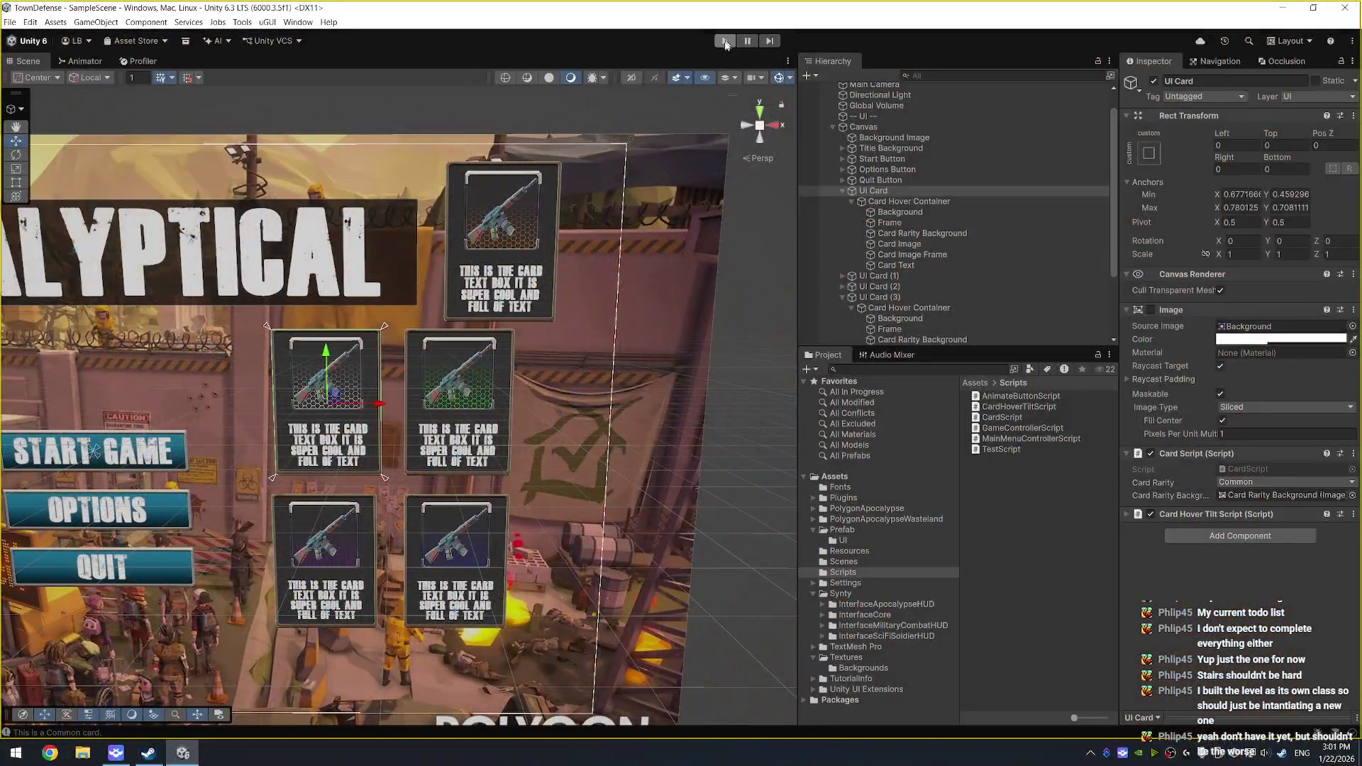
click(909, 201)
click(922, 190)
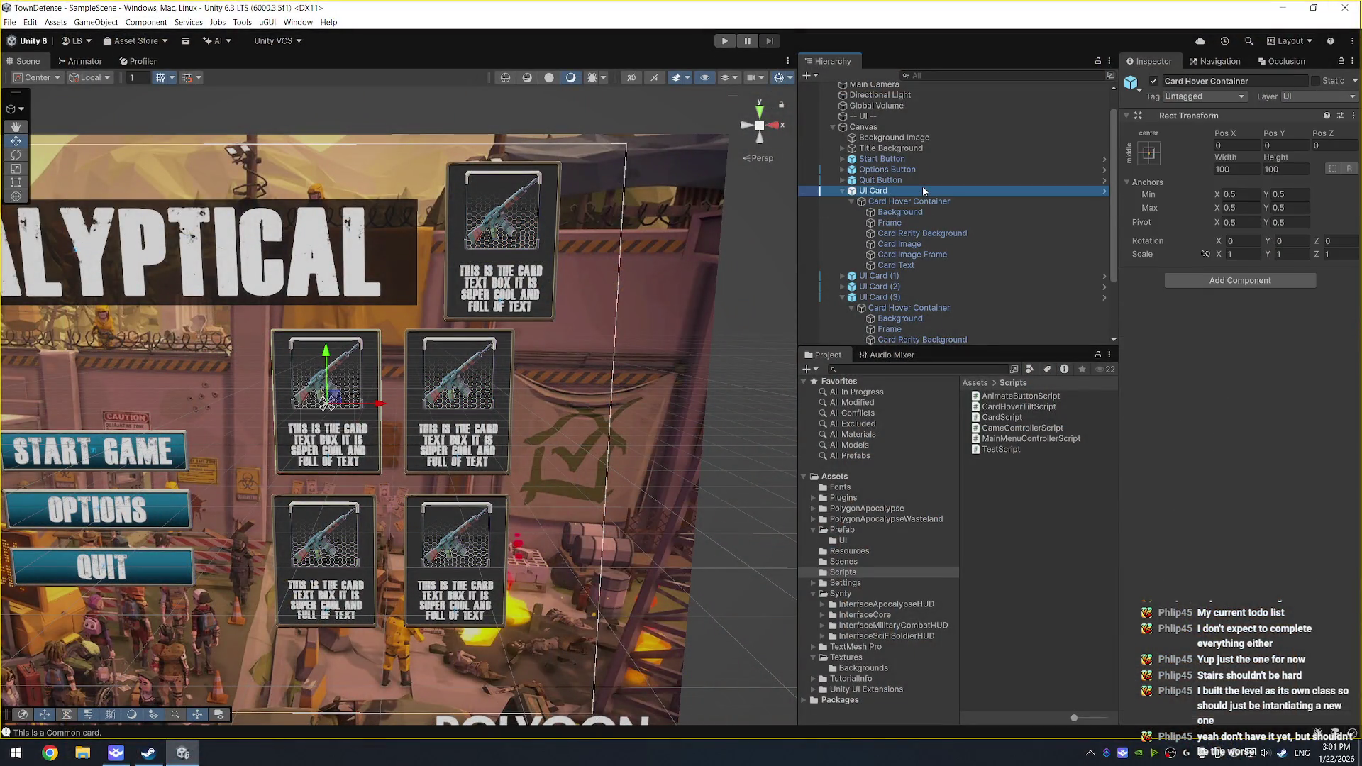
key(Left)
key(Left)
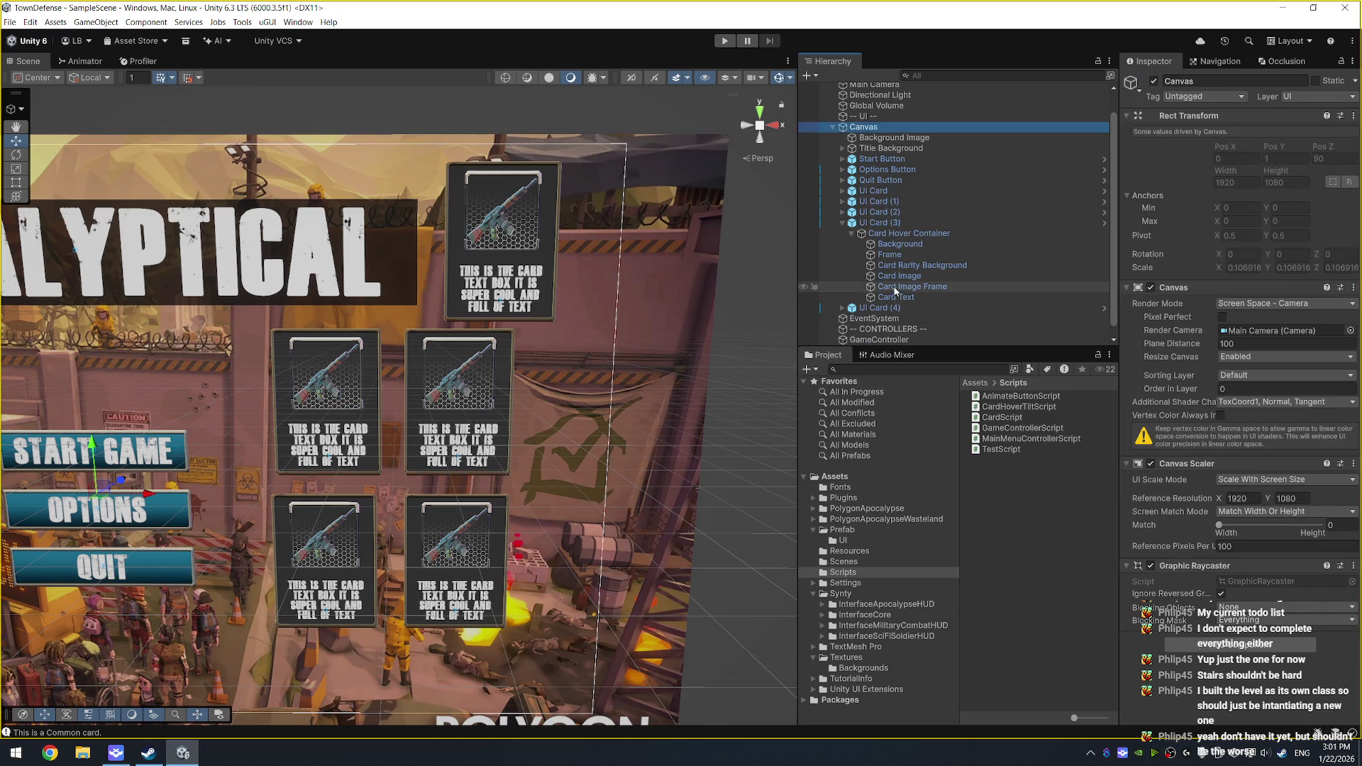
click(912, 223)
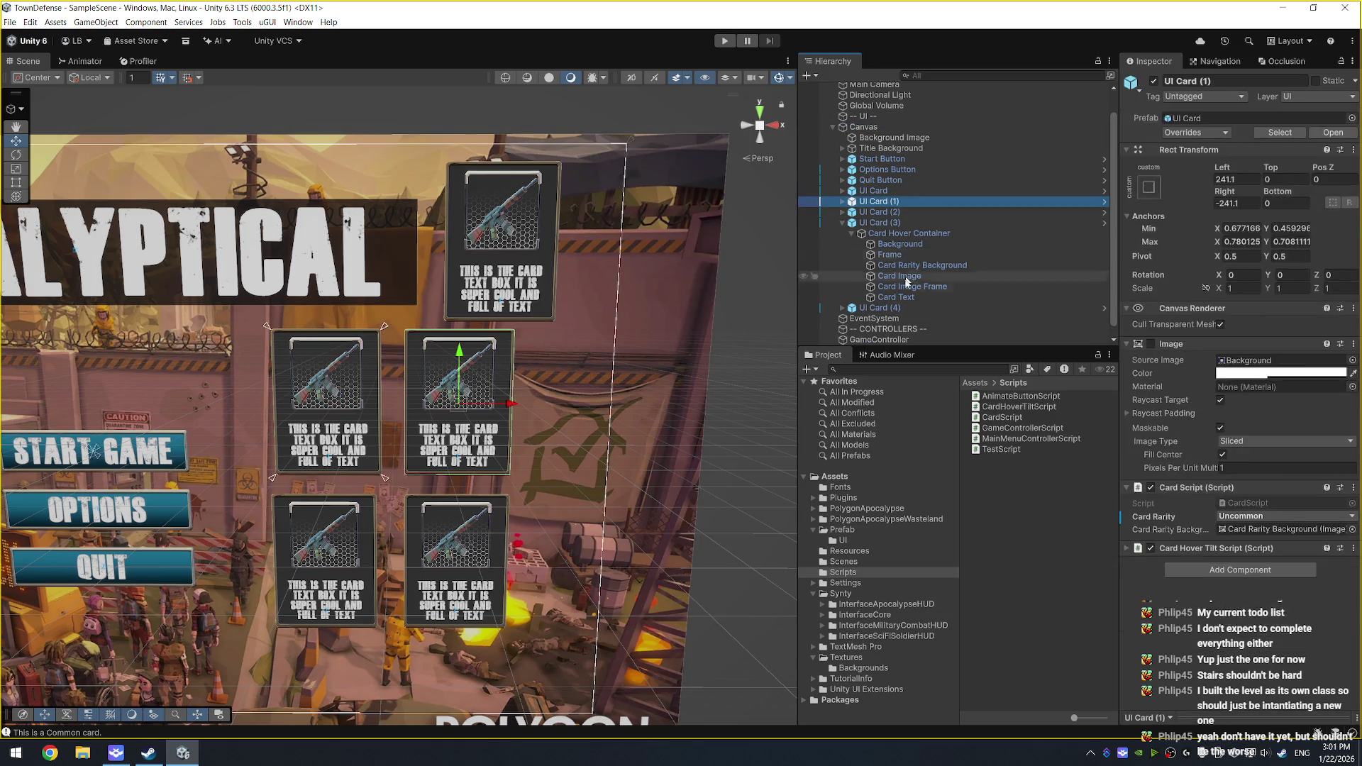
key(Left)
click(912, 225)
shift+click(914, 257)
key(Delete)
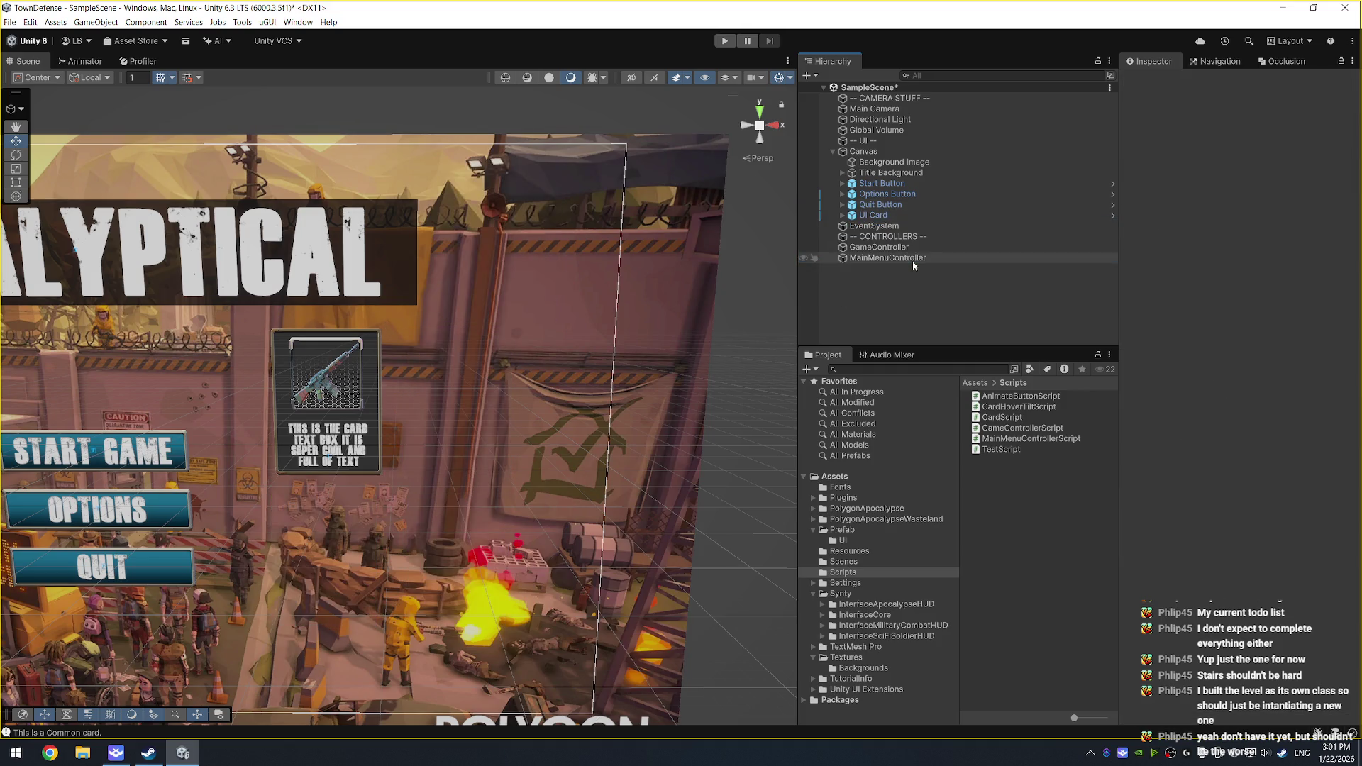
Step: In Prefab/UI, accidentally delete the UI Card prefab and restore it with undo
click(888, 530)
key(Down)
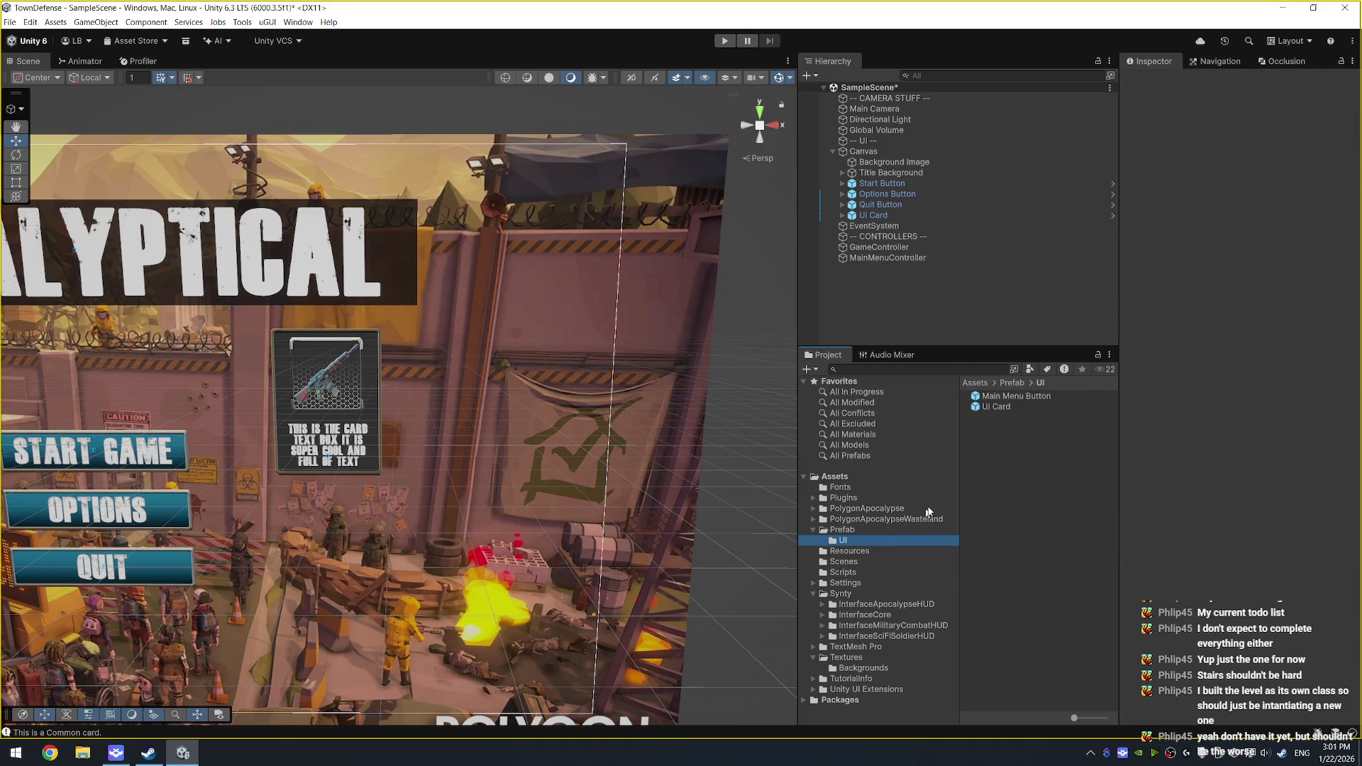
click(1000, 407)
key(Delete)
key(Return)
click(870, 216)
key(ctrl+z)
key(ctrl+z)
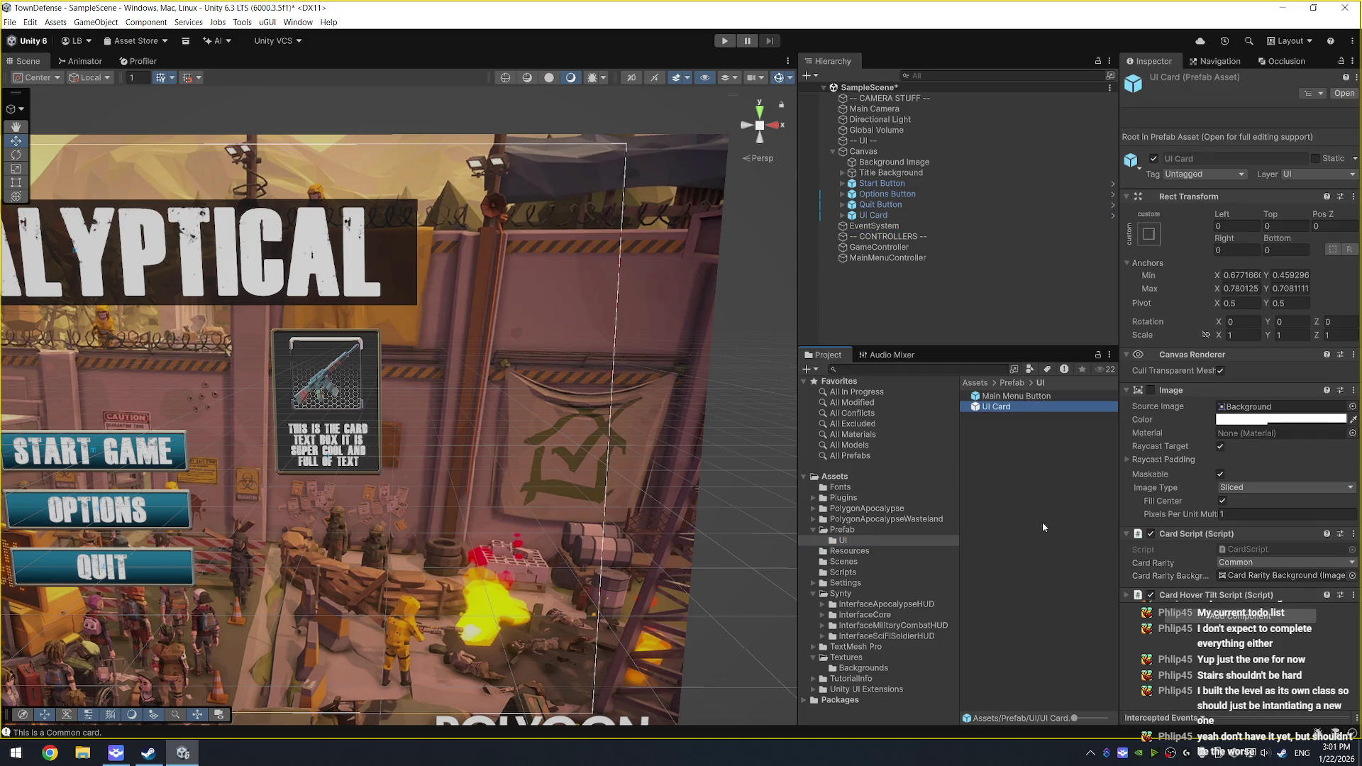
Step: Delete the UI Card instance from the scene and view the menu head-on
click(918, 216)
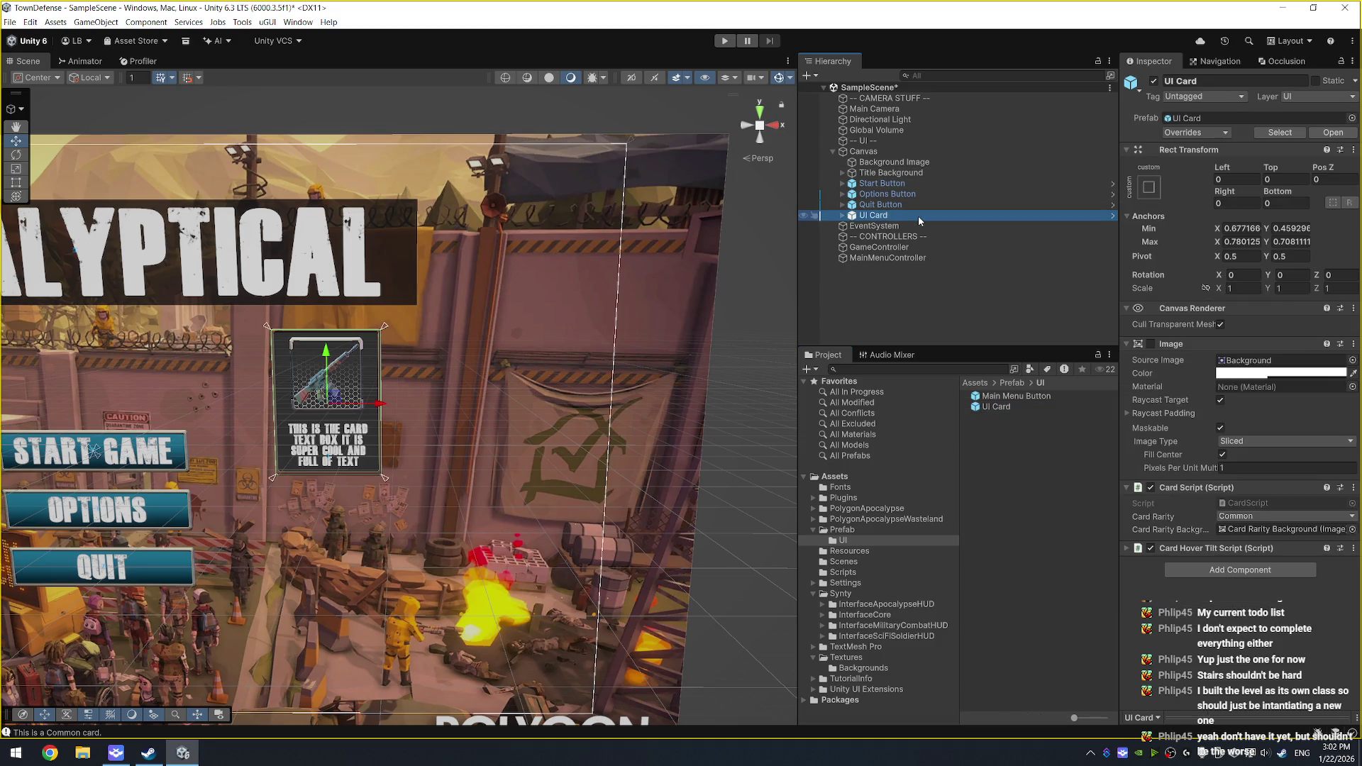
key(Delete)
scroll(257, 312, down, 1)
drag(257, 312, 610, 325)
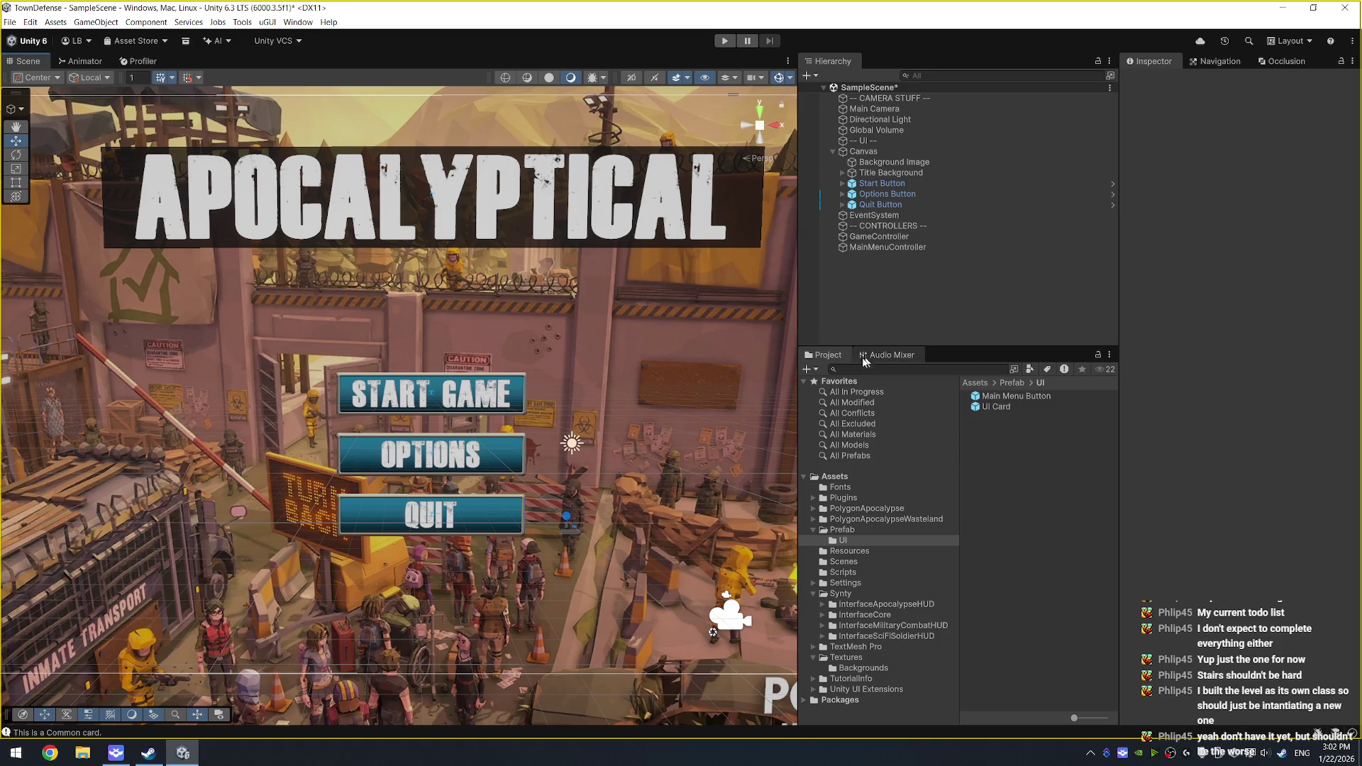
click(863, 140)
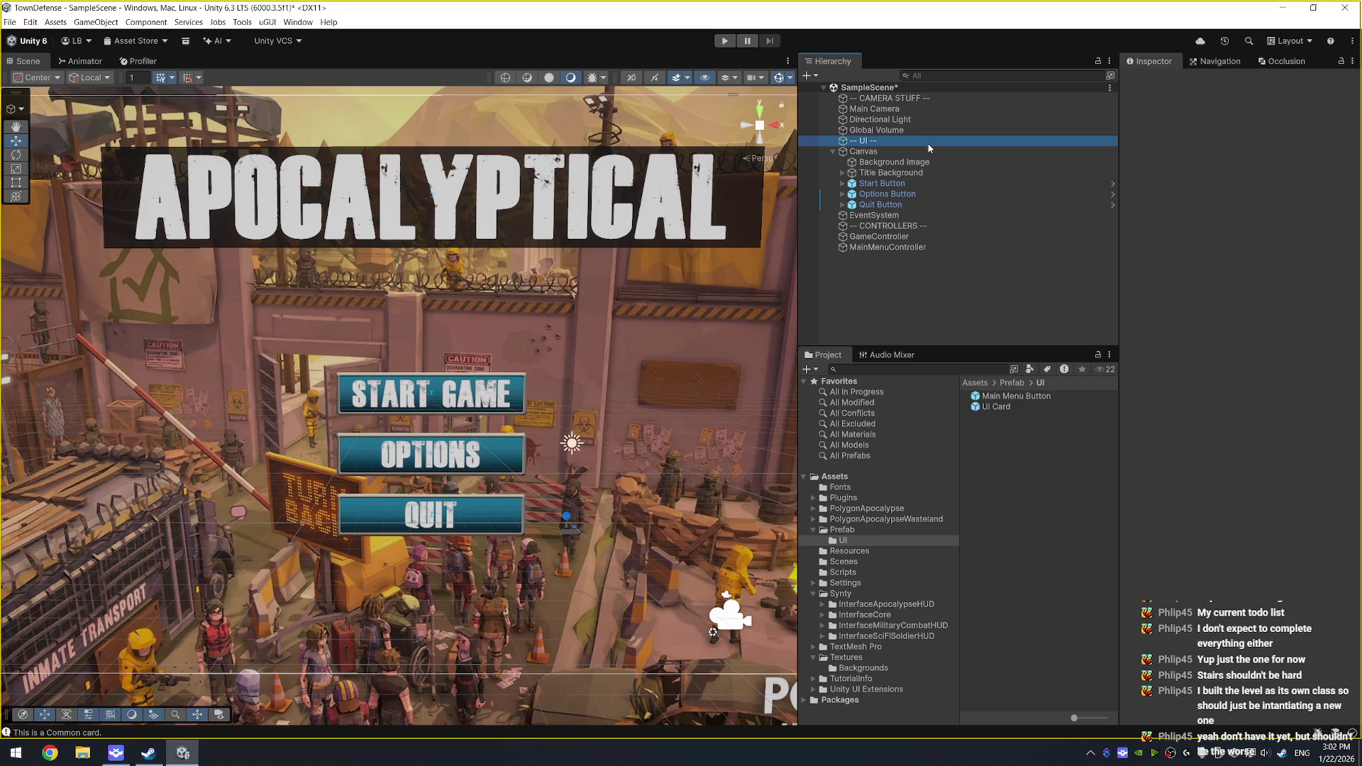
Step: Select the Options Button and look at its context menu, then dismiss it
click(937, 195)
scroll(495, 338, down, 3)
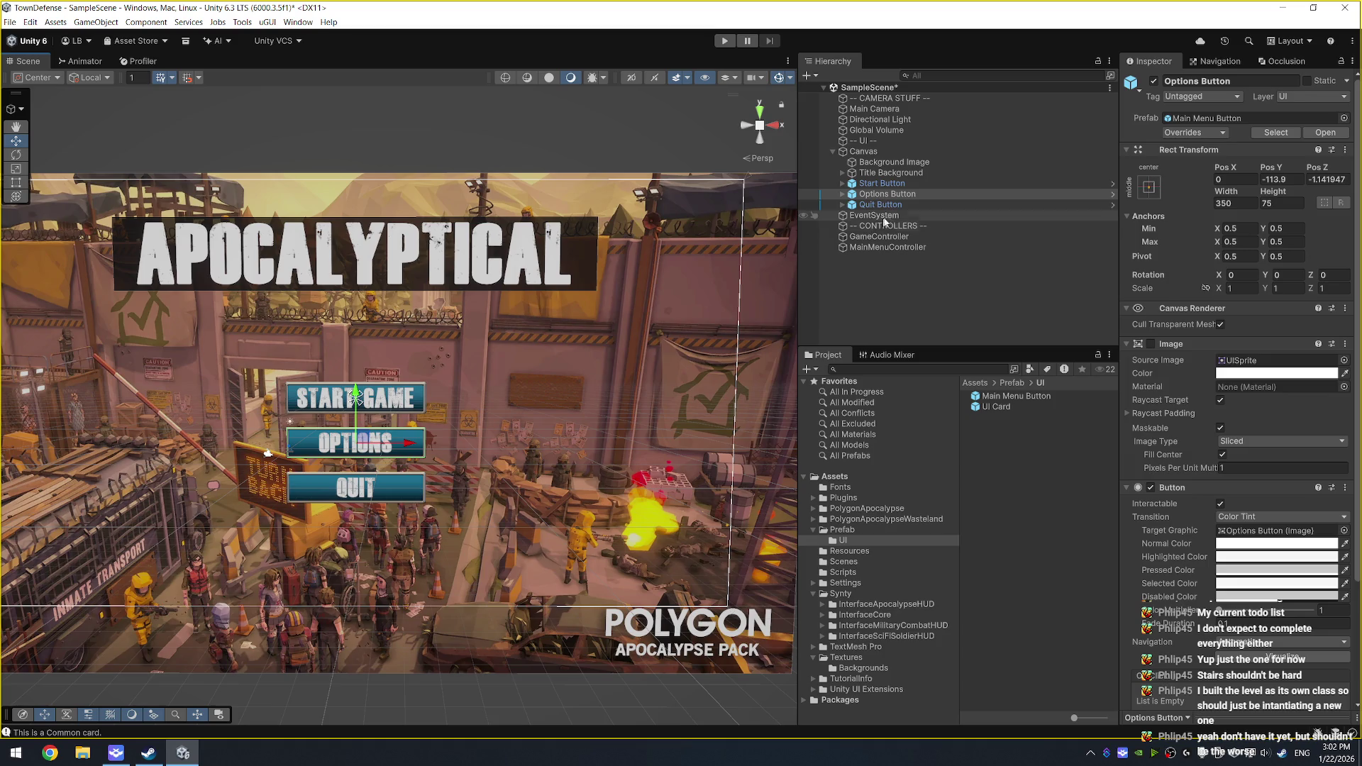
right_click(926, 195)
key(Escape)
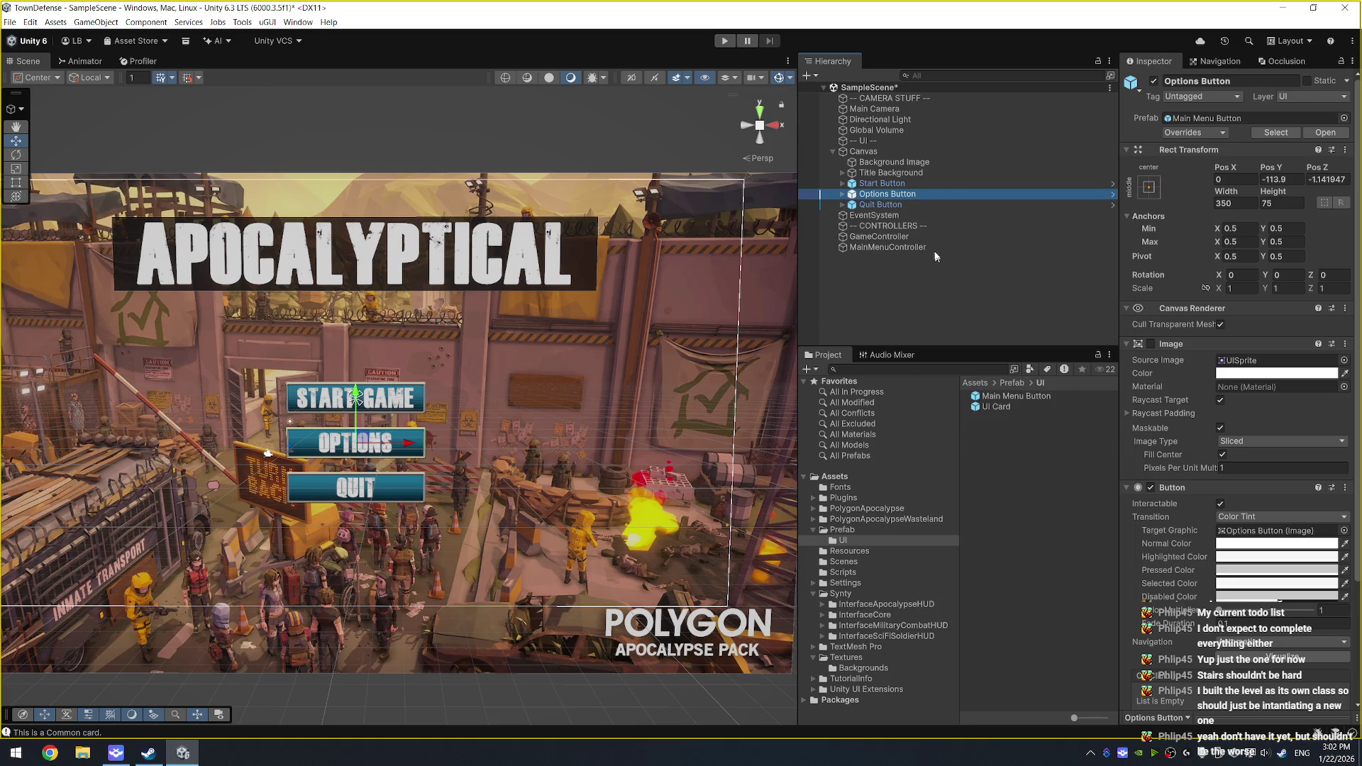
Step: Open MainMenuControllerScript from the Scripts folder and place the cursor in its class body
click(865, 571)
double_click(1014, 439)
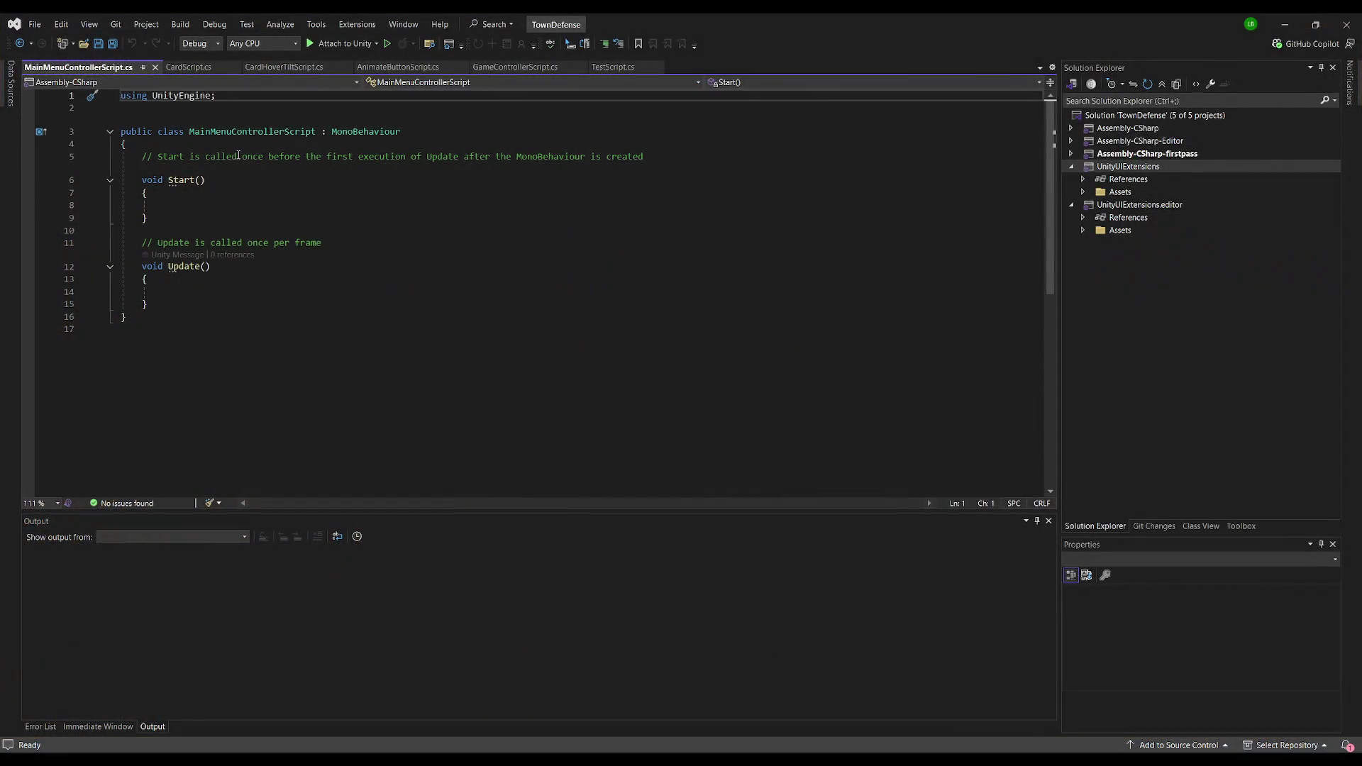
click(237, 149)
Step: Add a public void QuitButton() method calling Application.Quit below Update() and save
key(ctrl+End)
key(Up)
key(Up)
key(End)
key(Return)
key(Return)
text(public void Qui)
key(BackSpace)
key(BackSpace)
key(BackSpace)
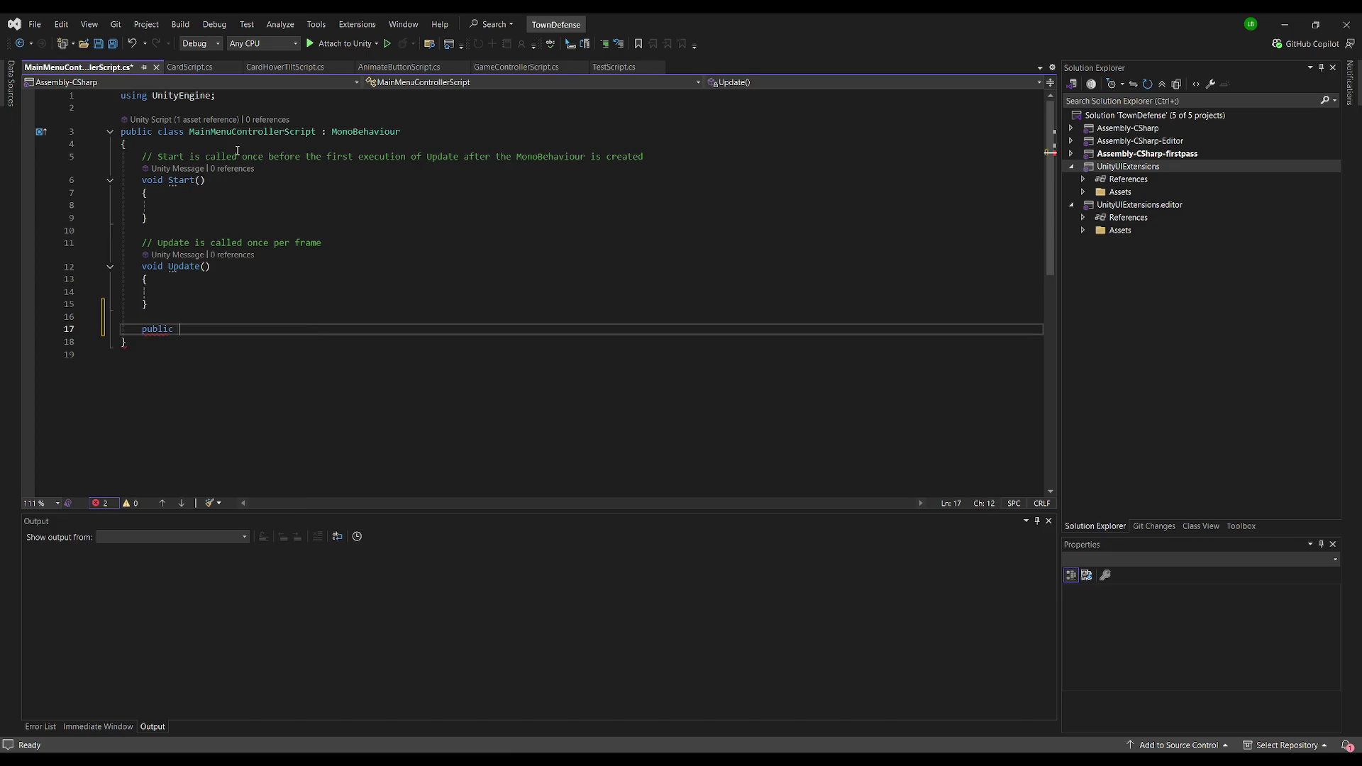
text(id )
text(QuitButto)
text(n())
key(Return)
key(Tab)
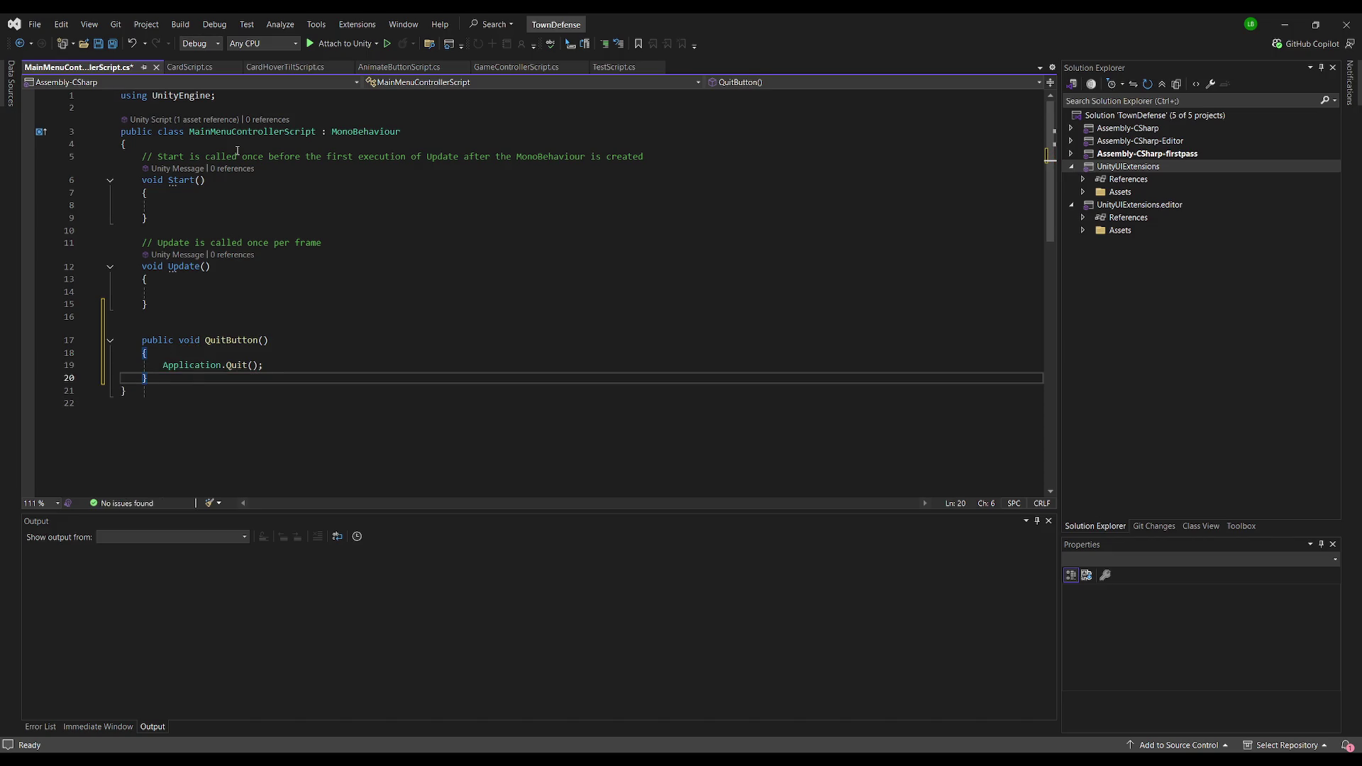
key(ctrl+s)
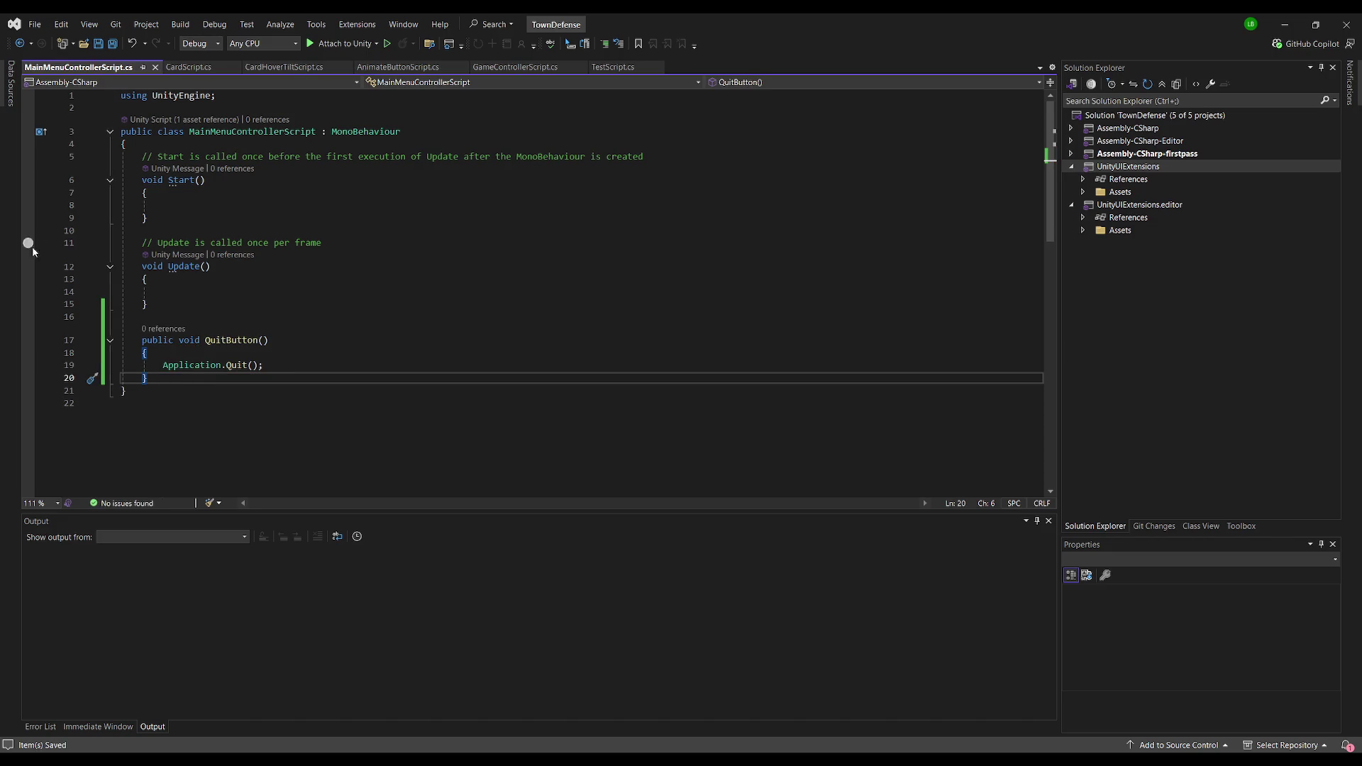
Step: Start a float volume field on the empty line above QuitButton
key(alt+Tab)
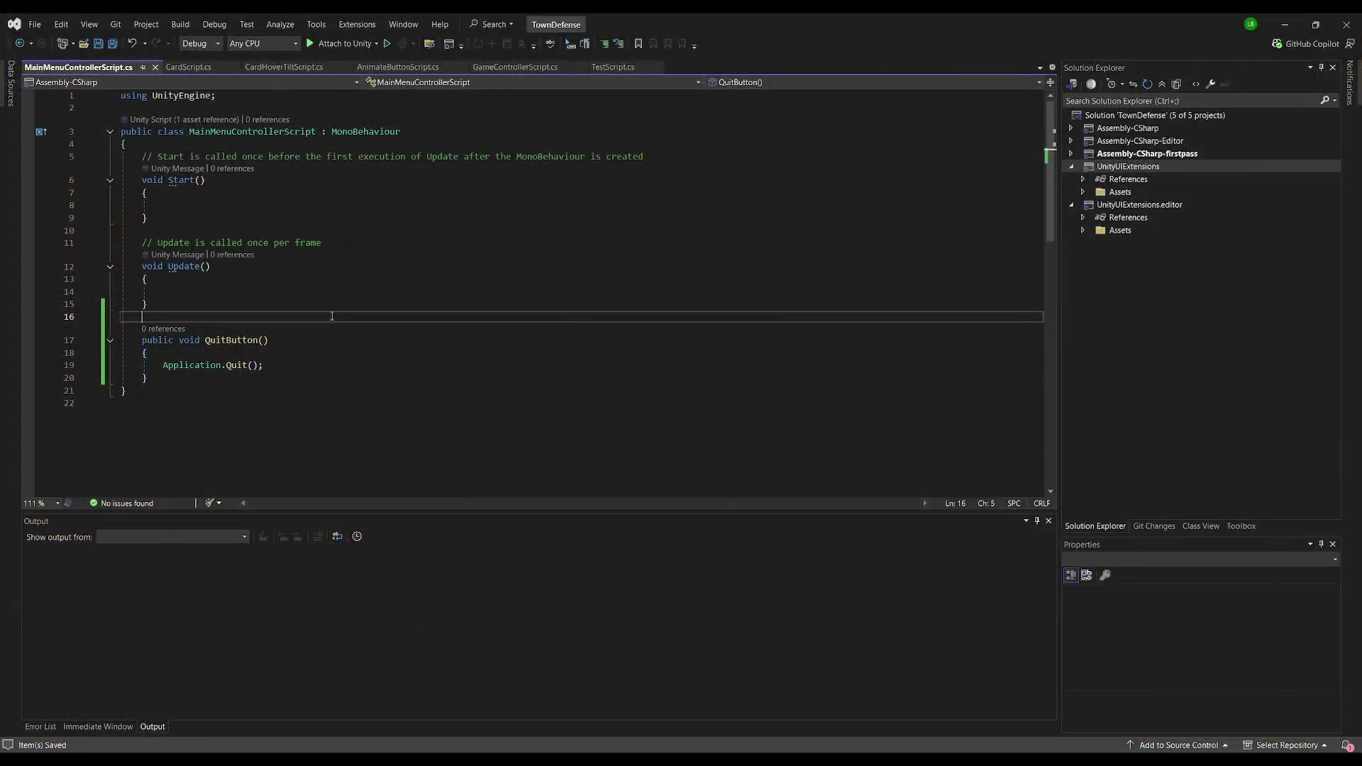
click(295, 342)
click(239, 316)
text(float)
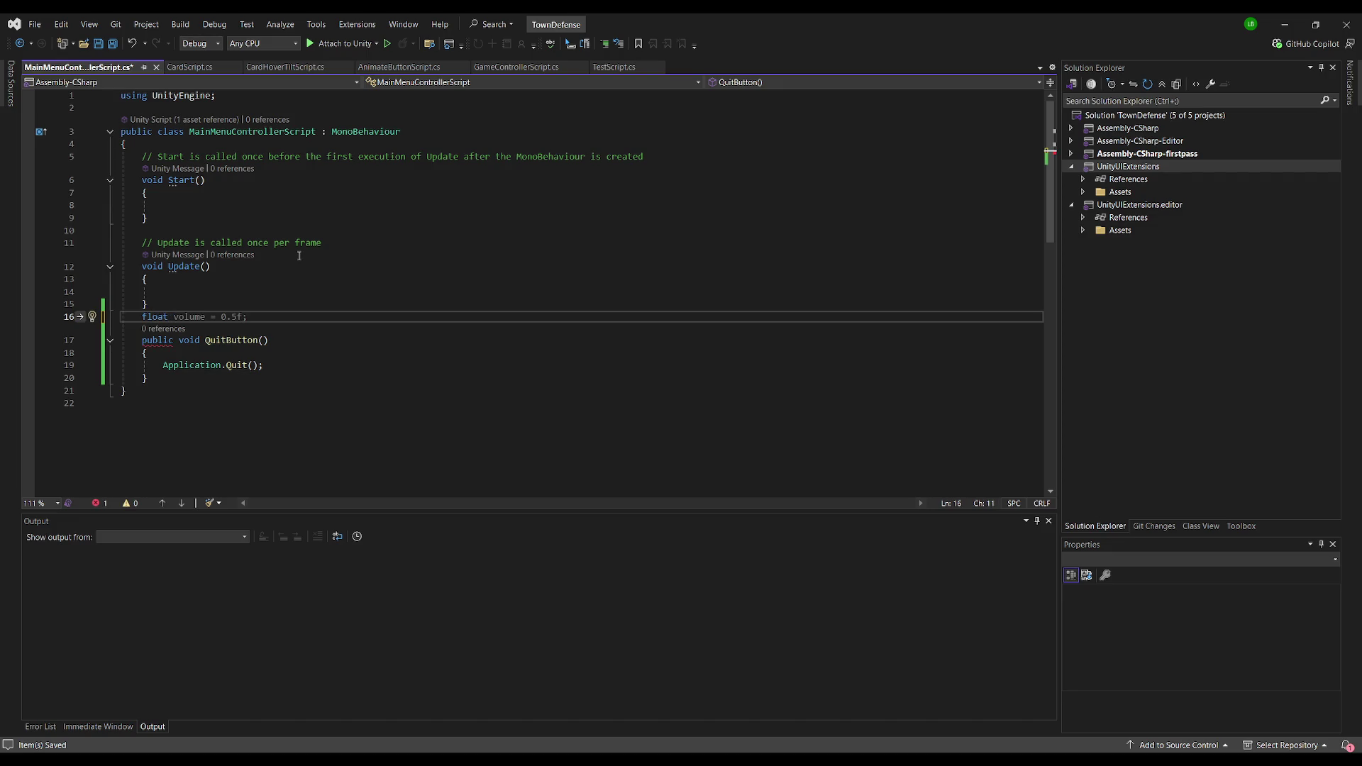